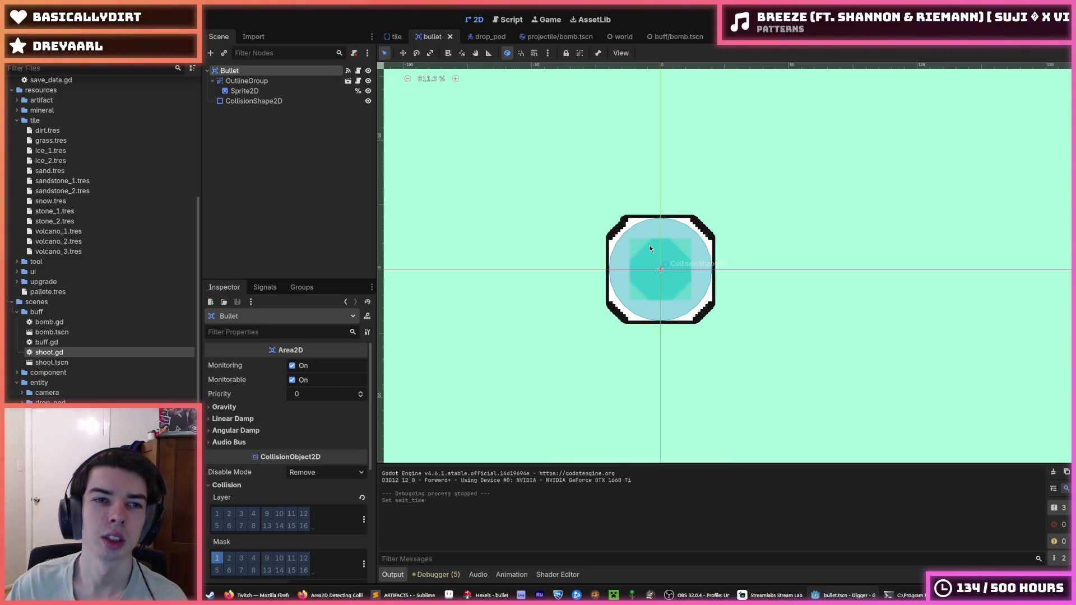
Add a CPUParticles2D child node to the Bullet node.
{"action": "right_click", "coordinate": [264, 71]}
{"action": "left_click", "coordinate": [276, 79]}
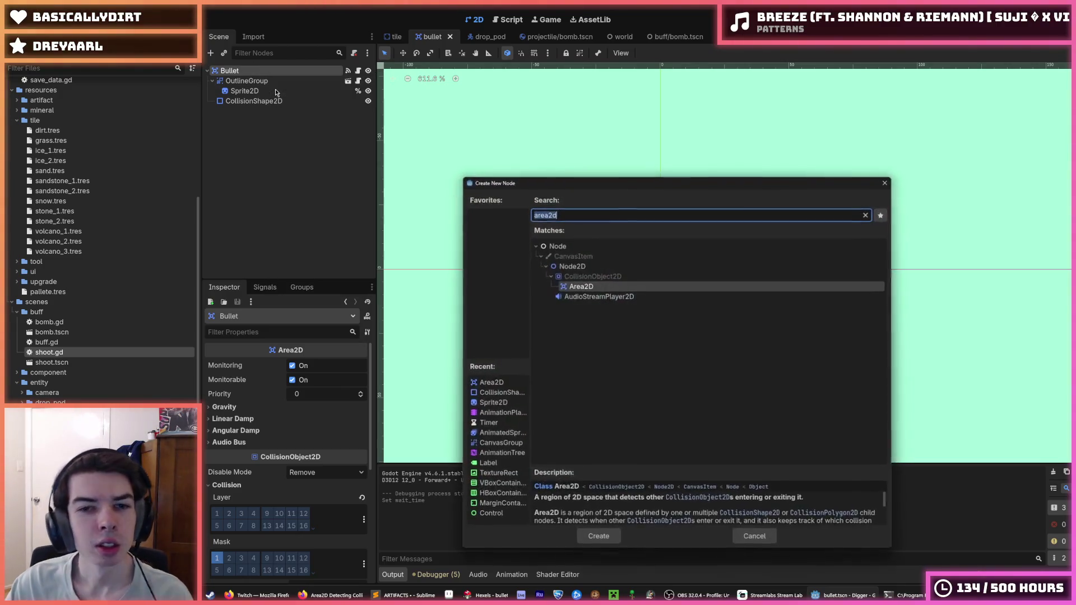
{"action": "type", "text": "particles"}
{"action": "key", "text": "Return"}
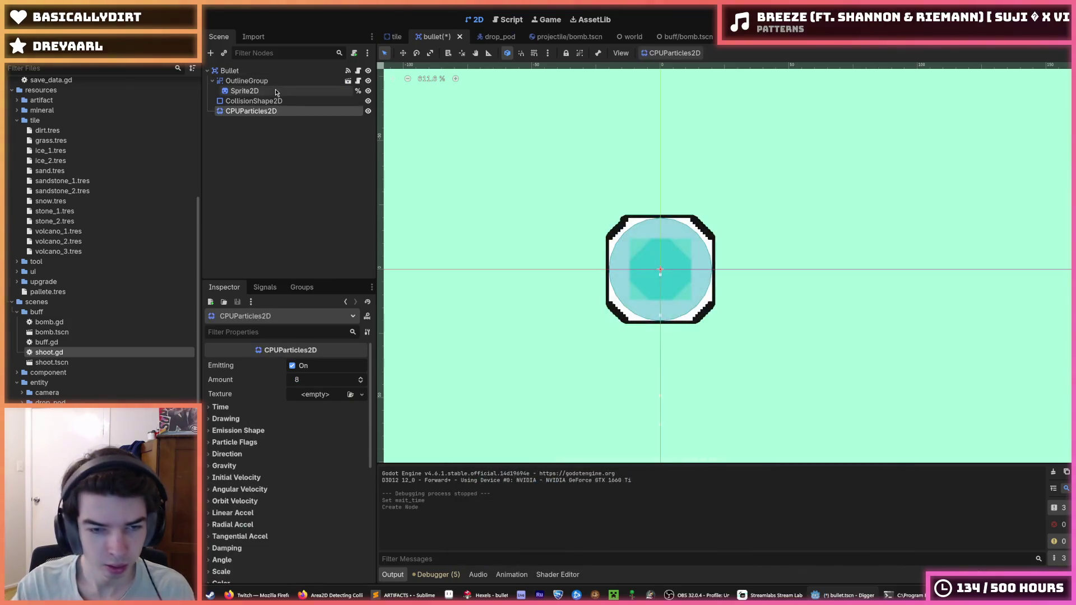
Look over the Texture options without picking one, then compare with the bullet sprite in Hexels.
{"action": "left_click", "coordinate": [320, 395]}
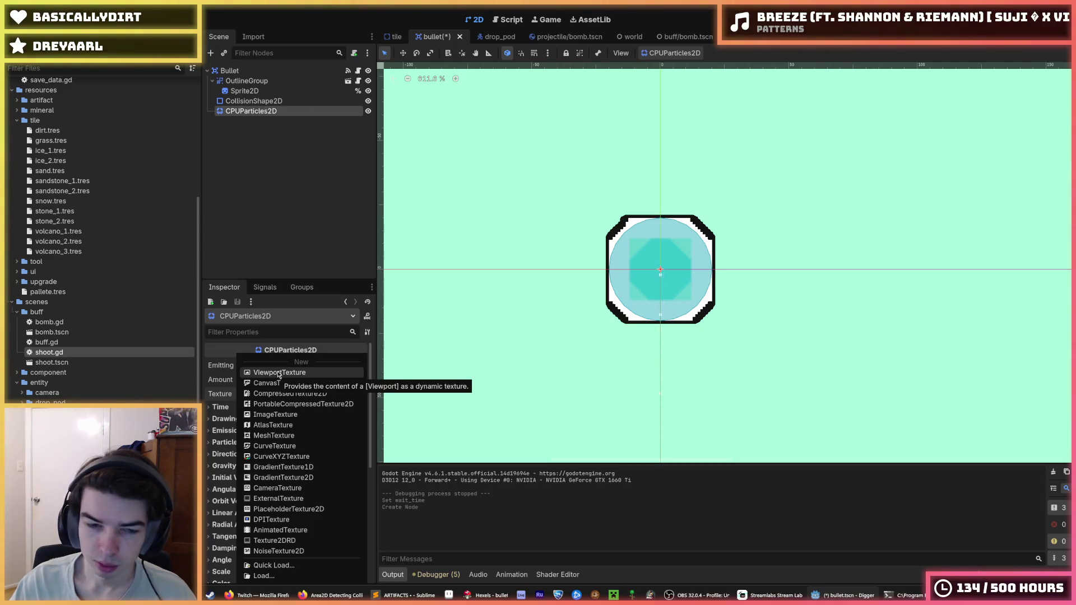
{"action": "left_click", "coordinate": [224, 370]}
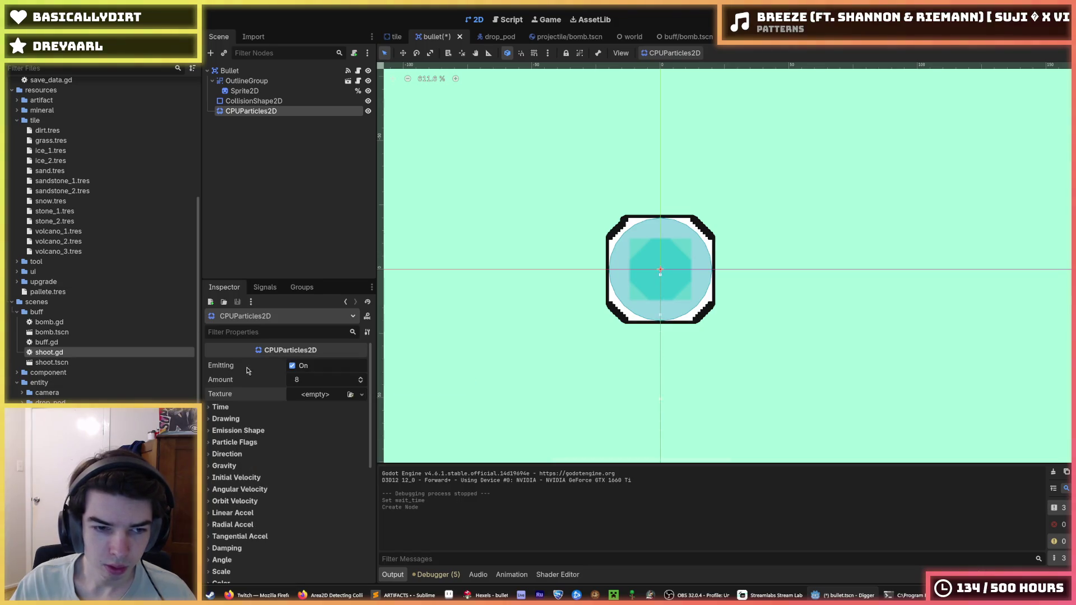
{"action": "left_click", "coordinate": [303, 396]}
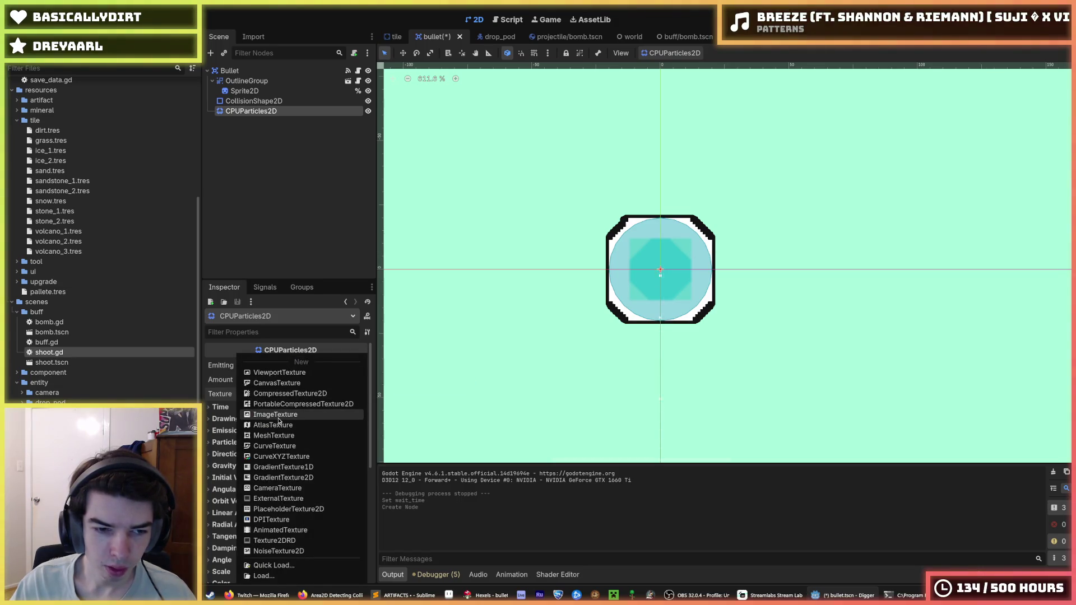
{"action": "left_click", "coordinate": [223, 384]}
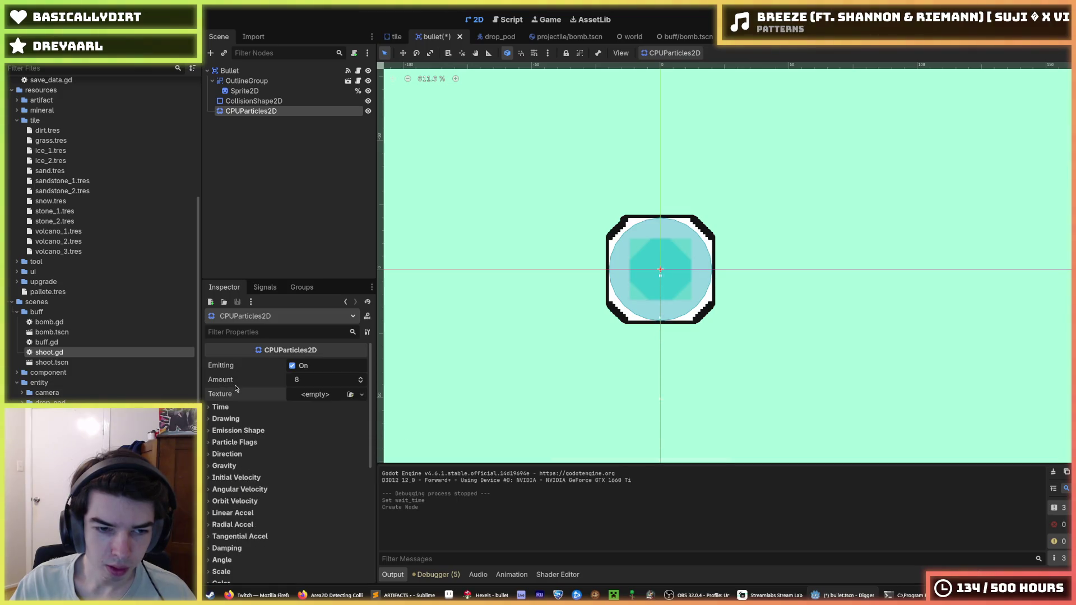
{"action": "scroll", "coordinate": [123, 365], "scroll_direction": "up", "scroll_amount": 5}
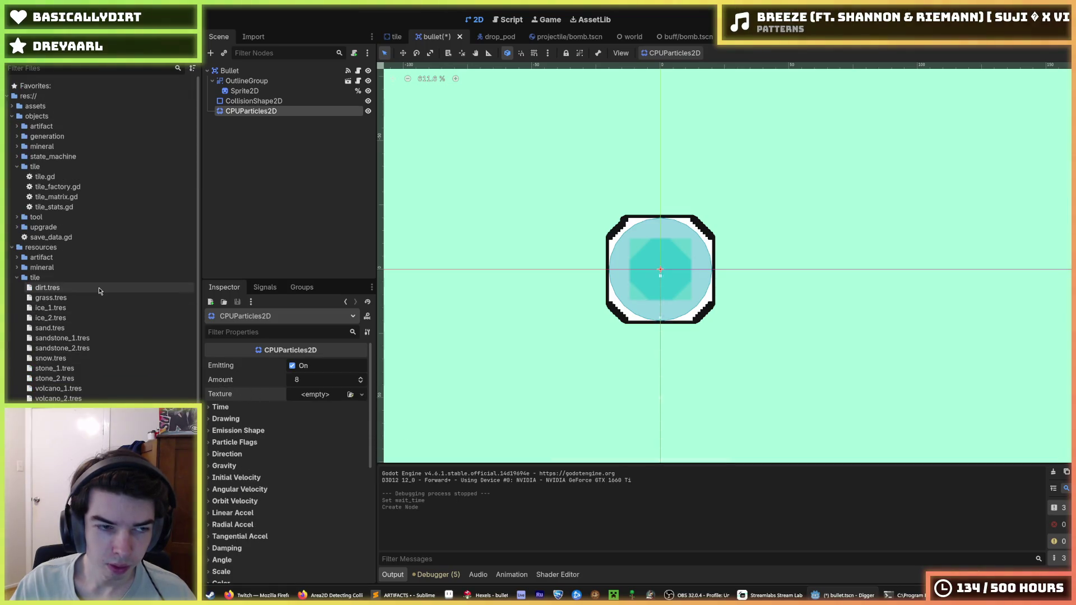
{"action": "key", "text": "alt+Tab"}
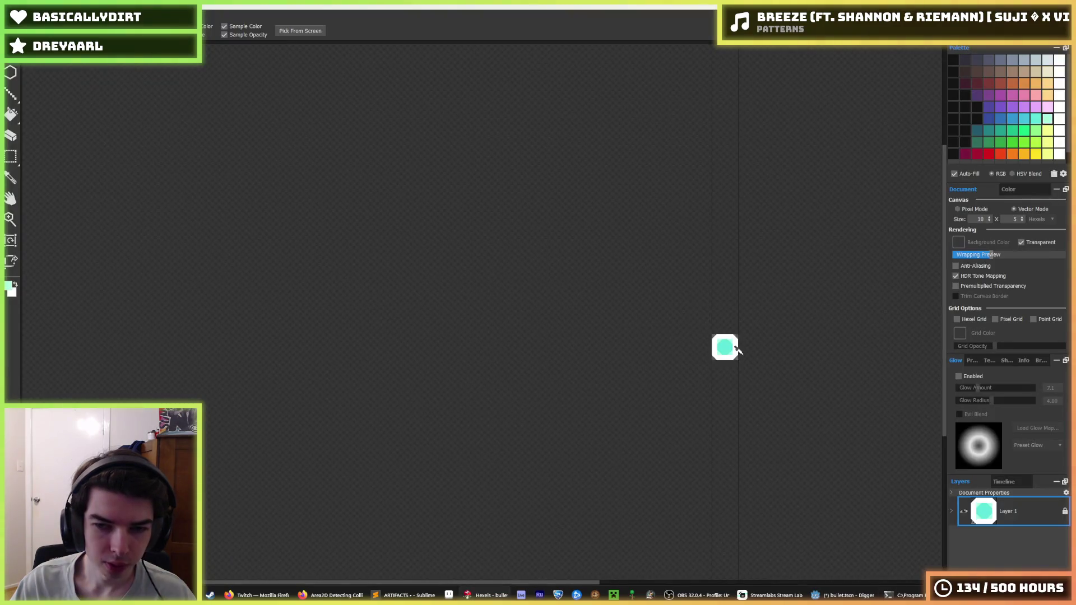
{"action": "key", "text": "alt+Tab"}
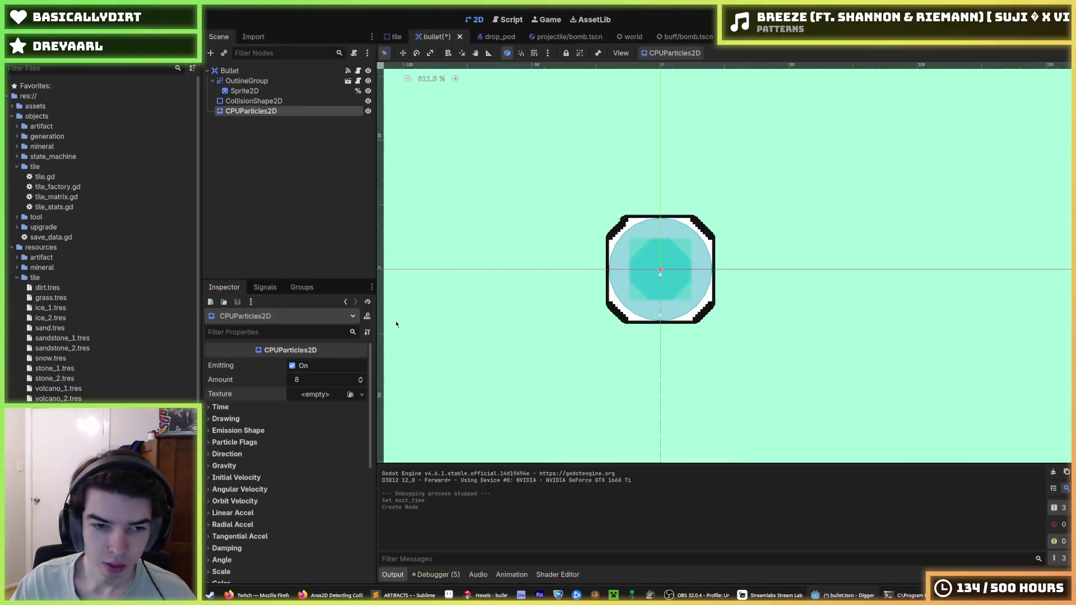
Assign square.png from assets/image/particle as the particle texture.
{"action": "left_click", "coordinate": [12, 106]}
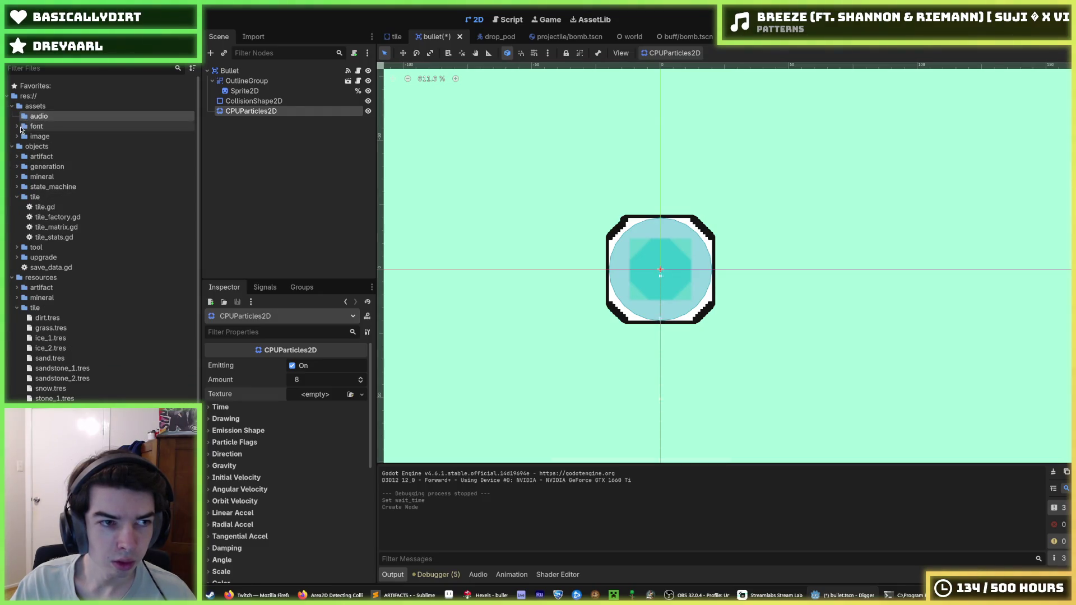
{"action": "left_click", "coordinate": [17, 136]}
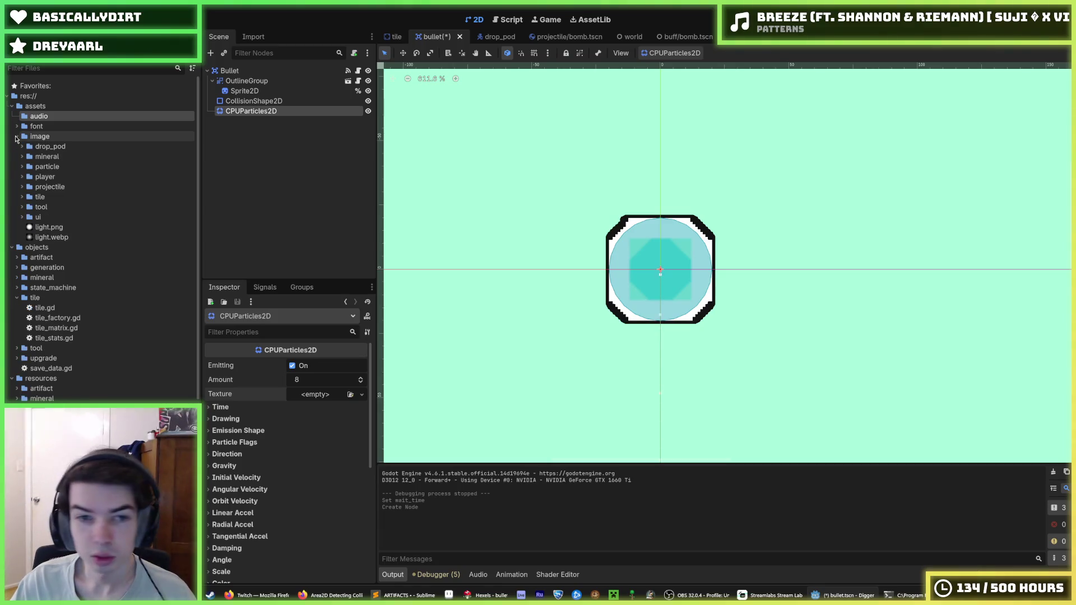
{"action": "left_click", "coordinate": [22, 166]}
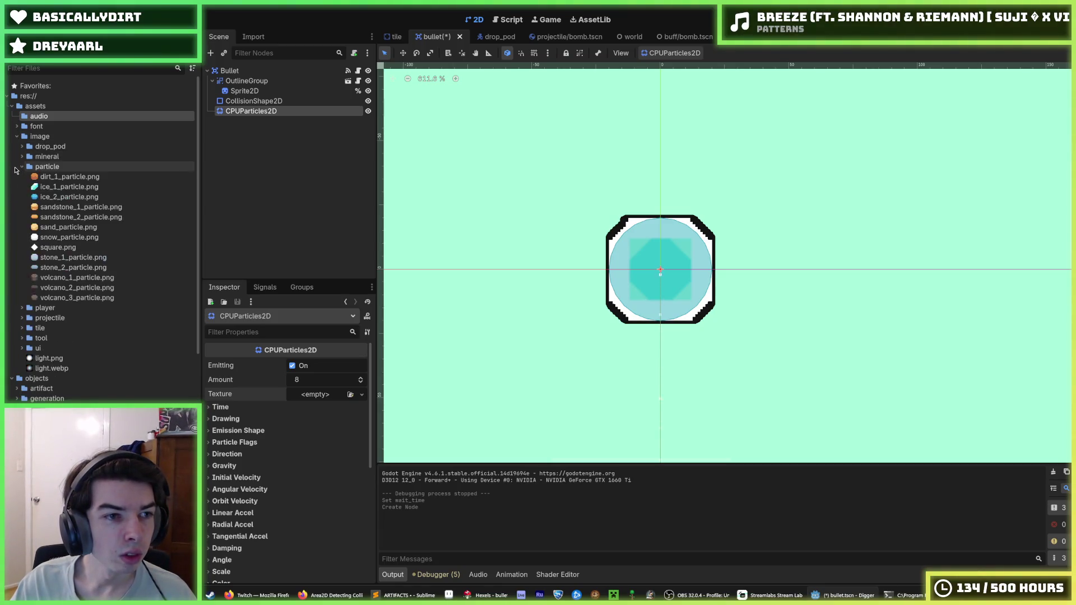
{"action": "mouse_move", "coordinate": [81, 249]}
{"action": "left_mouse_down"}
{"action": "mouse_move", "coordinate": [330, 394]}
{"action": "mouse_move", "coordinate": [319, 395]}
{"action": "left_mouse_up"}
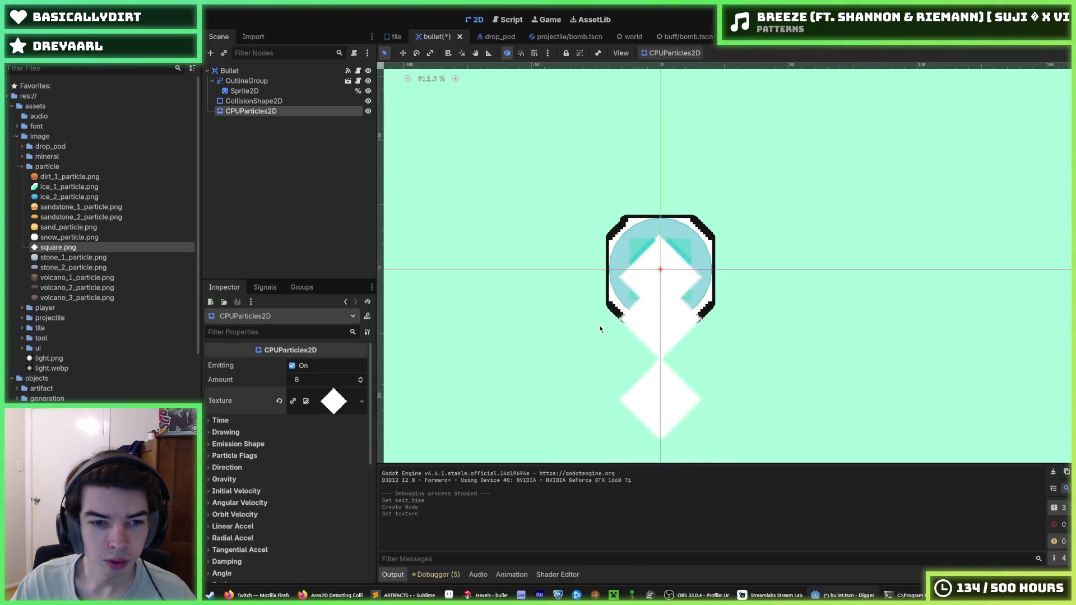
Shorten the particle Lifetime in the Time settings.
{"action": "left_click", "coordinate": [268, 424]}
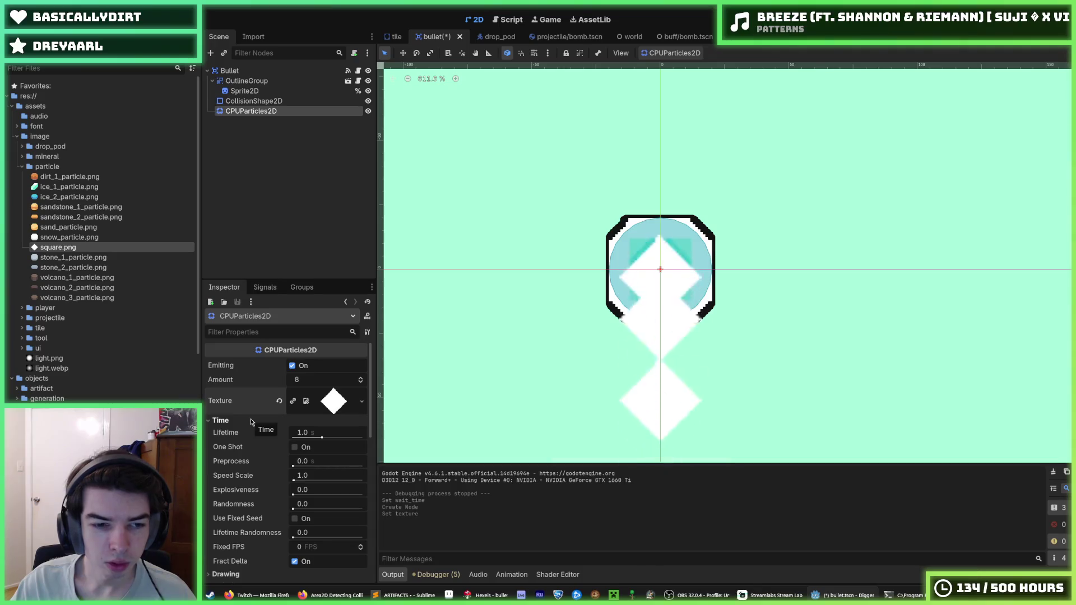
{"action": "left_click_drag", "start_coordinate": [313, 437], "coordinate": [318, 437]}
{"action": "scroll", "coordinate": [293, 461], "scroll_direction": "down", "scroll_amount": 4}
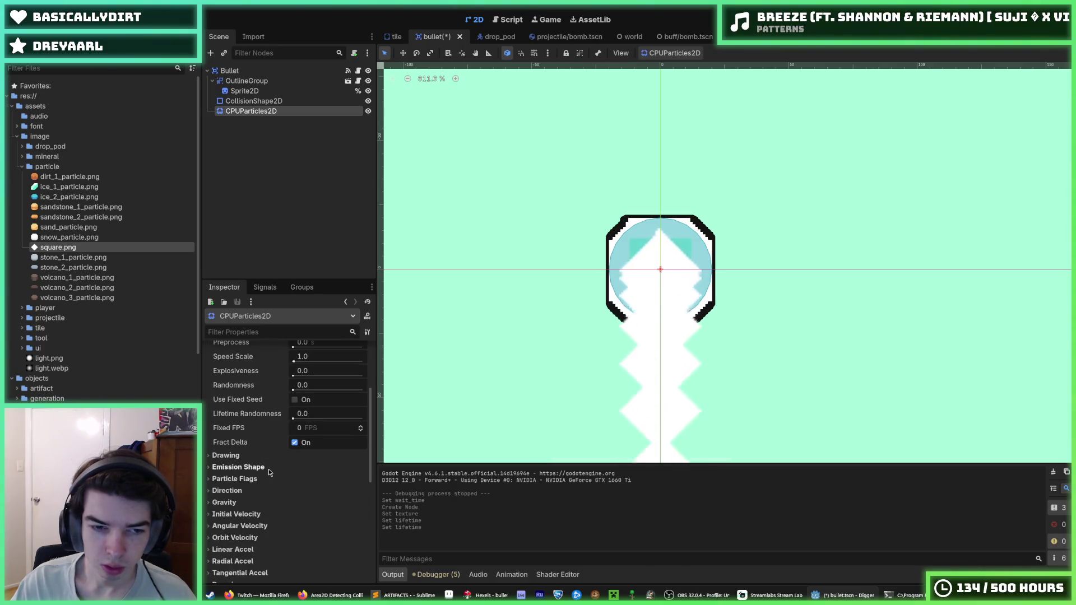
Review the Drawing settings and signals list, then expand the Transform settings.
{"action": "left_click", "coordinate": [268, 465]}
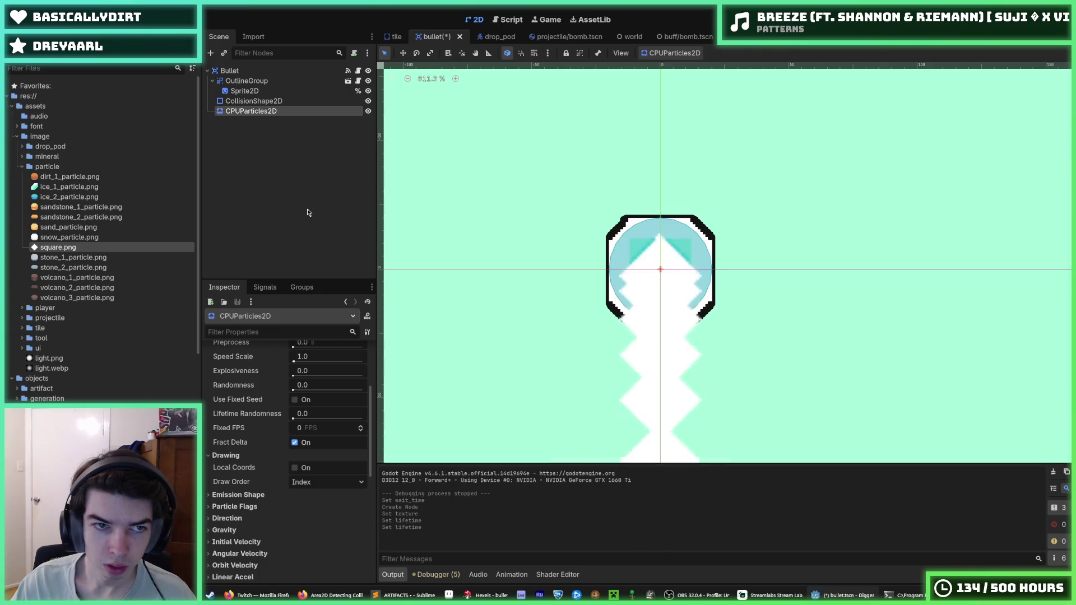
{"action": "left_click", "coordinate": [265, 287]}
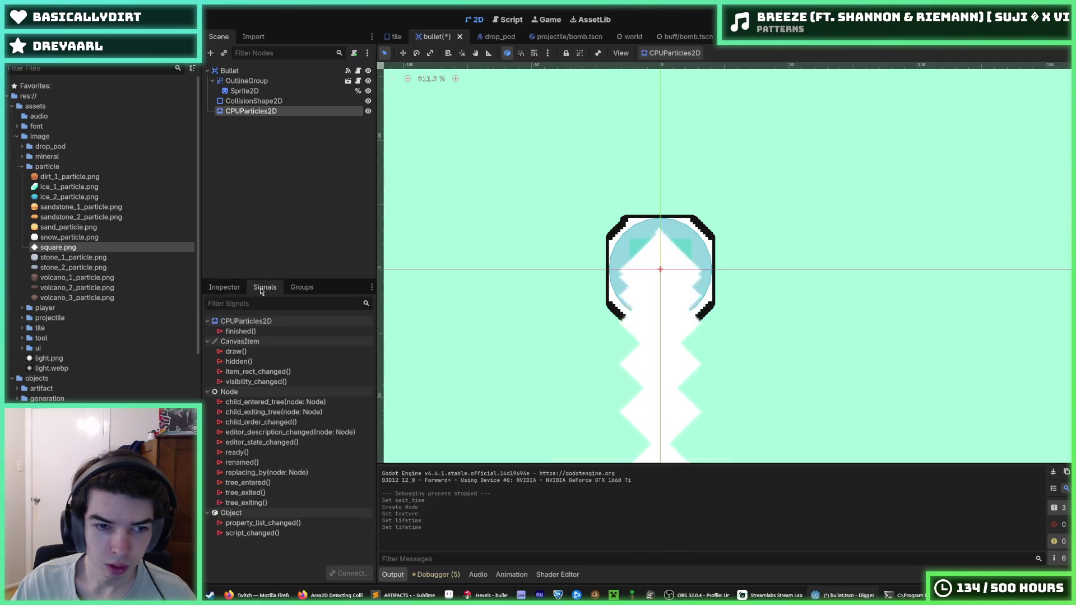
{"action": "left_click", "coordinate": [226, 287]}
{"action": "scroll", "coordinate": [295, 432], "scroll_direction": "up", "scroll_amount": 4}
{"action": "scroll", "coordinate": [296, 435], "scroll_direction": "down", "scroll_amount": 5}
{"action": "scroll", "coordinate": [291, 432], "scroll_direction": "up", "scroll_amount": 3}
{"action": "scroll", "coordinate": [267, 426], "scroll_direction": "down", "scroll_amount": 3}
{"action": "scroll", "coordinate": [271, 443], "scroll_direction": "up", "scroll_amount": 5}
{"action": "scroll", "coordinate": [272, 443], "scroll_direction": "down", "scroll_amount": 5}
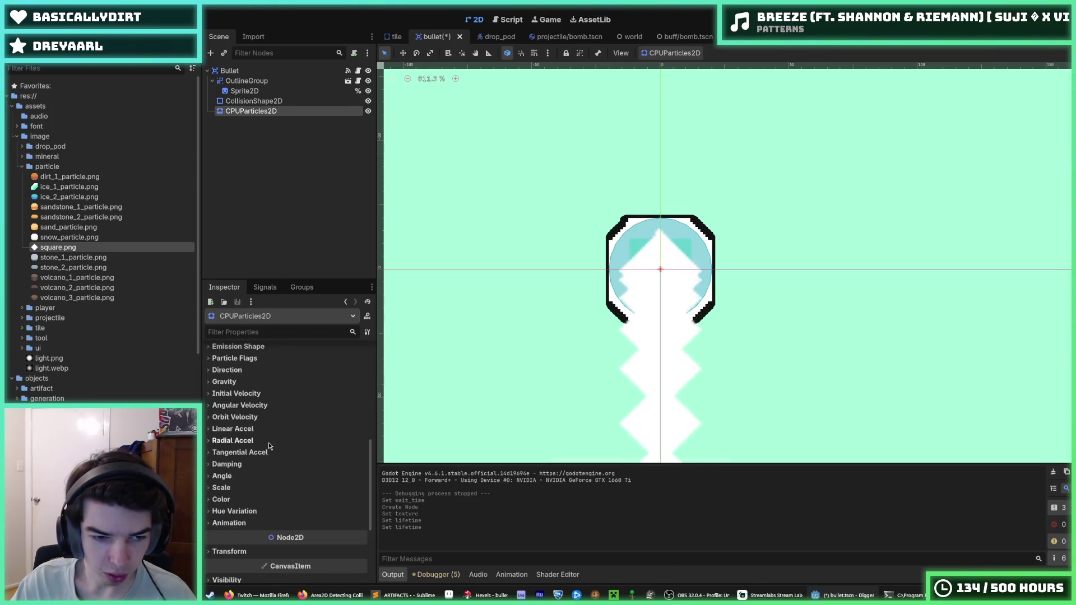
{"action": "scroll", "coordinate": [244, 509], "scroll_direction": "down", "scroll_amount": 4}
{"action": "left_click", "coordinate": [245, 462]}
Offset the emitter to Position x 60.86 px and reparent it under OutlineGroup.
{"action": "left_click_drag", "start_coordinate": [312, 474], "coordinate": [357, 474]}
{"action": "left_click_drag", "start_coordinate": [569, 347], "coordinate": [399, 334]}
{"action": "left_click_drag", "start_coordinate": [251, 111], "coordinate": [262, 87]}
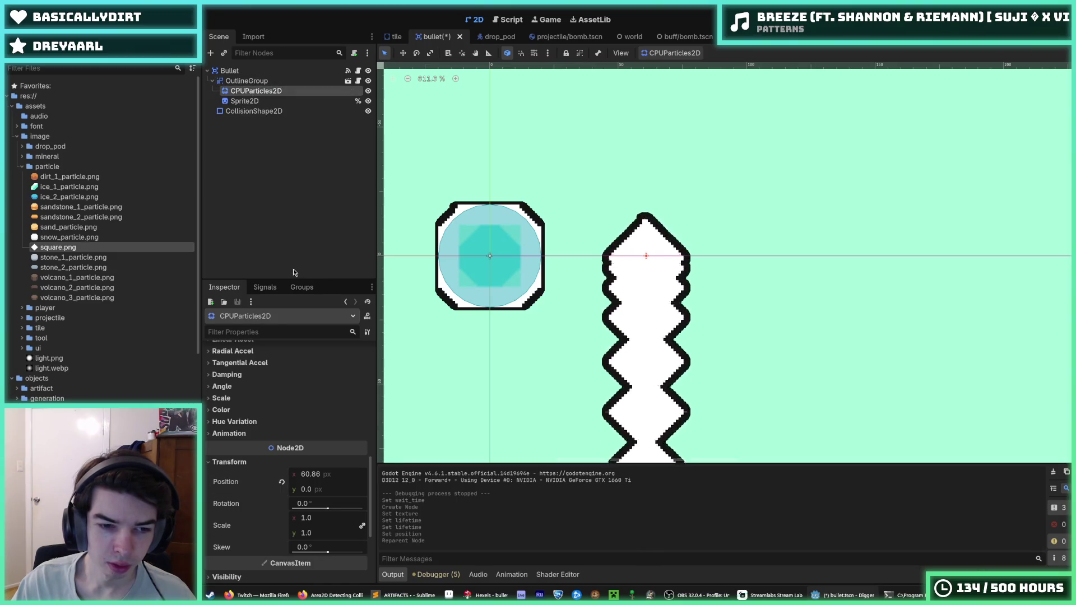
Try Local Coords on, then leave it switched off.
{"action": "scroll", "coordinate": [233, 435], "scroll_direction": "up", "scroll_amount": 4}
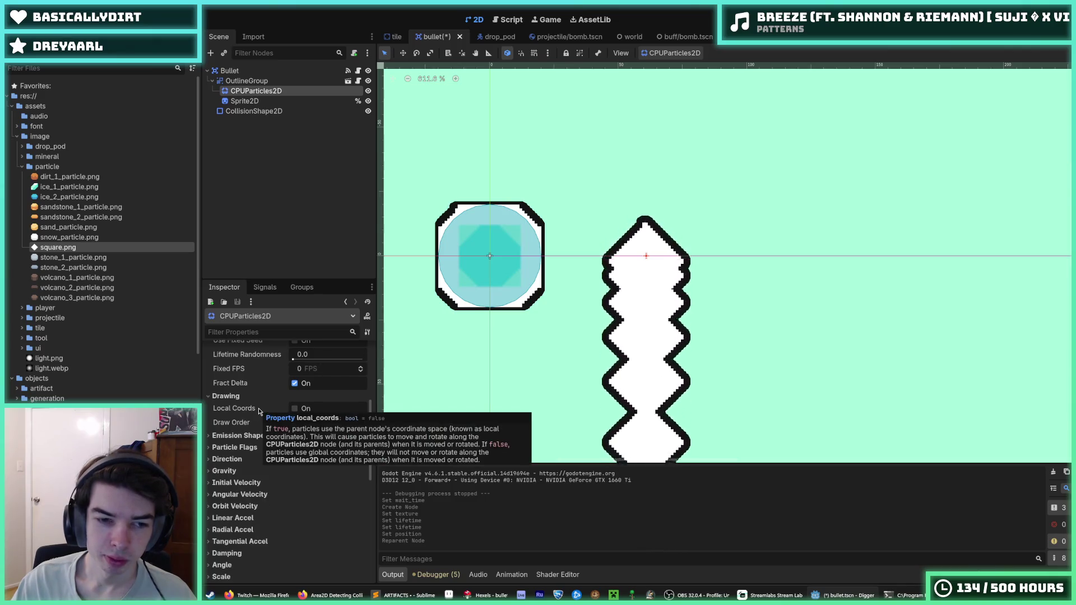
{"action": "left_click", "coordinate": [294, 409]}
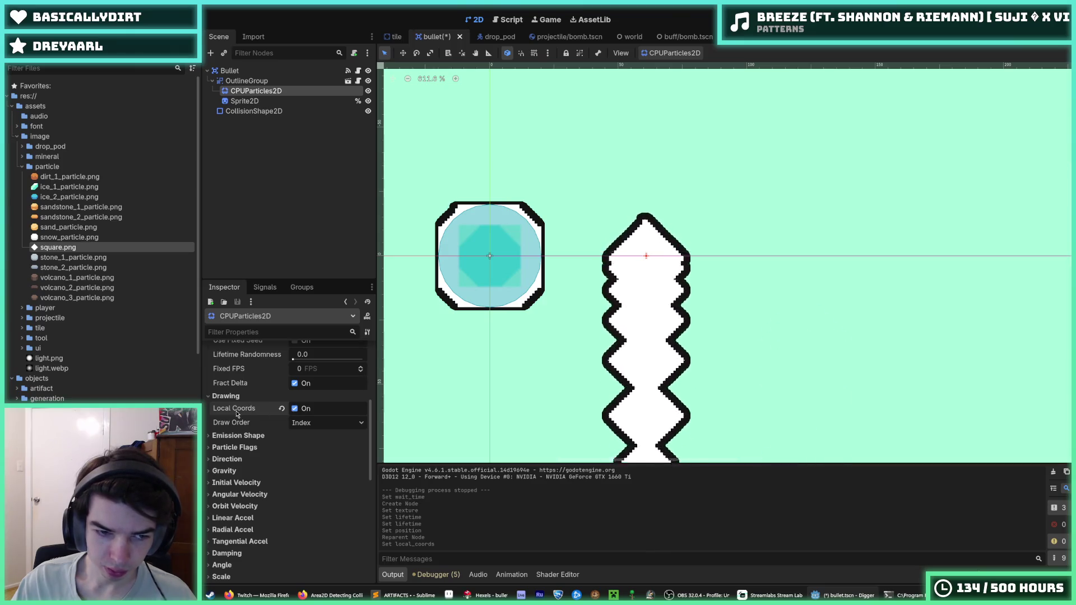
{"action": "mouse_move", "coordinate": [236, 414]}
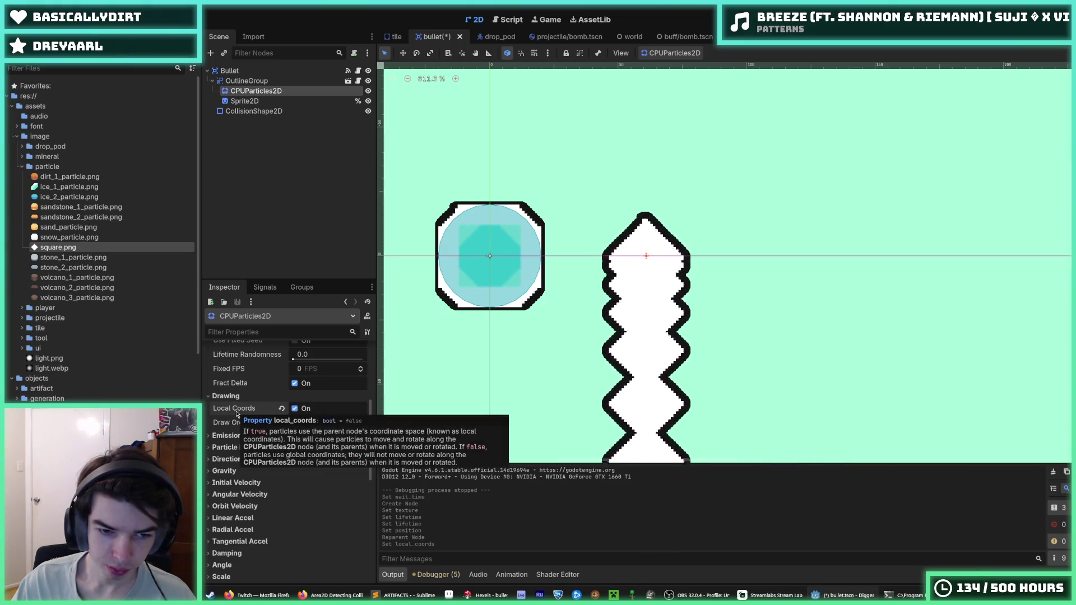
{"action": "left_click", "coordinate": [295, 409]}
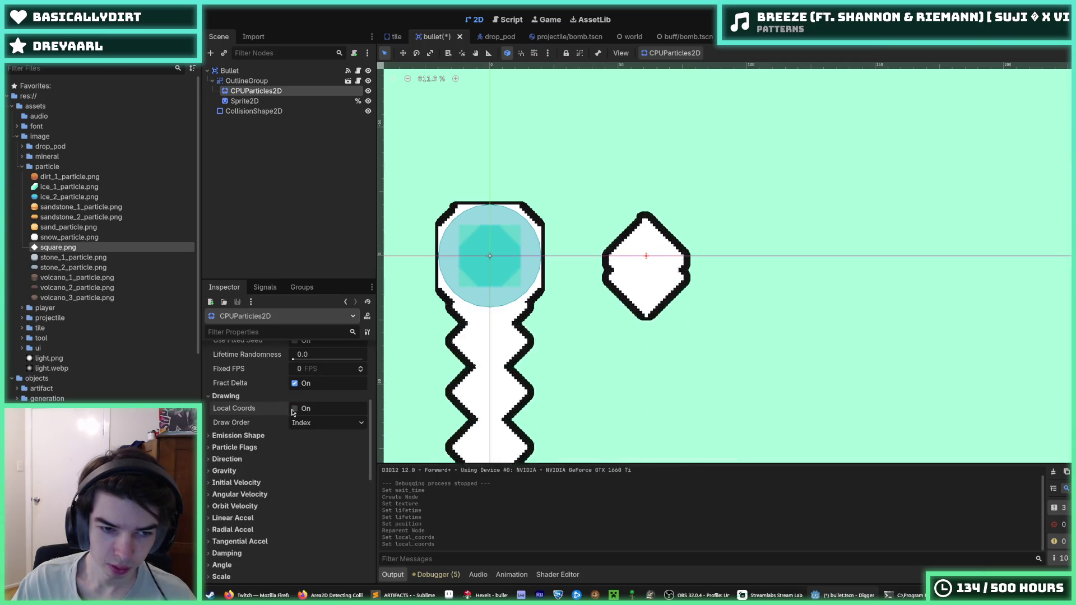
{"action": "mouse_move", "coordinate": [235, 432]}
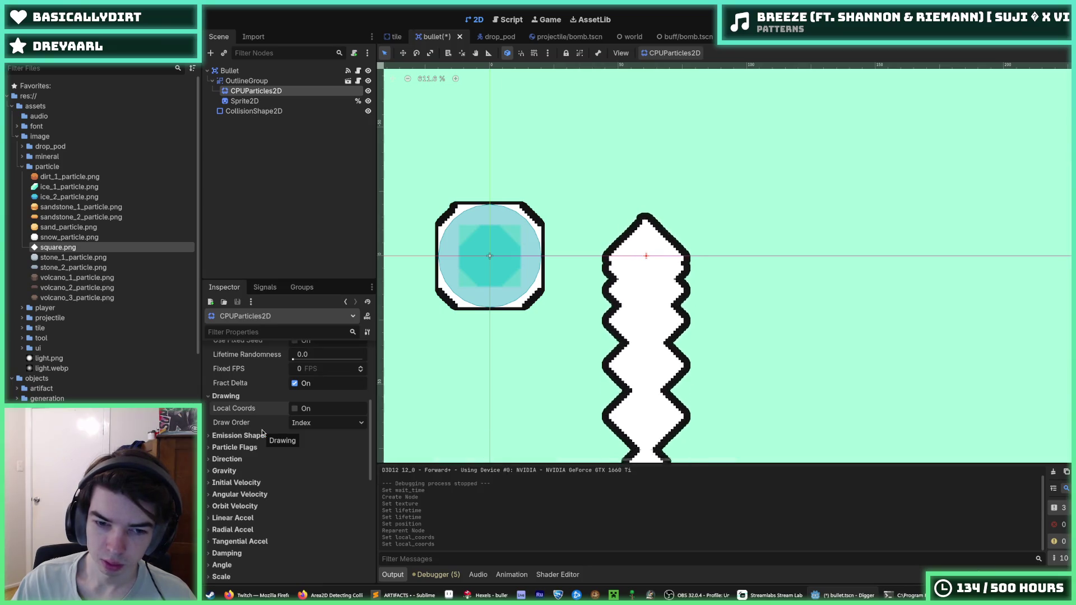
{"action": "scroll", "coordinate": [250, 427], "scroll_direction": "up", "scroll_amount": 4}
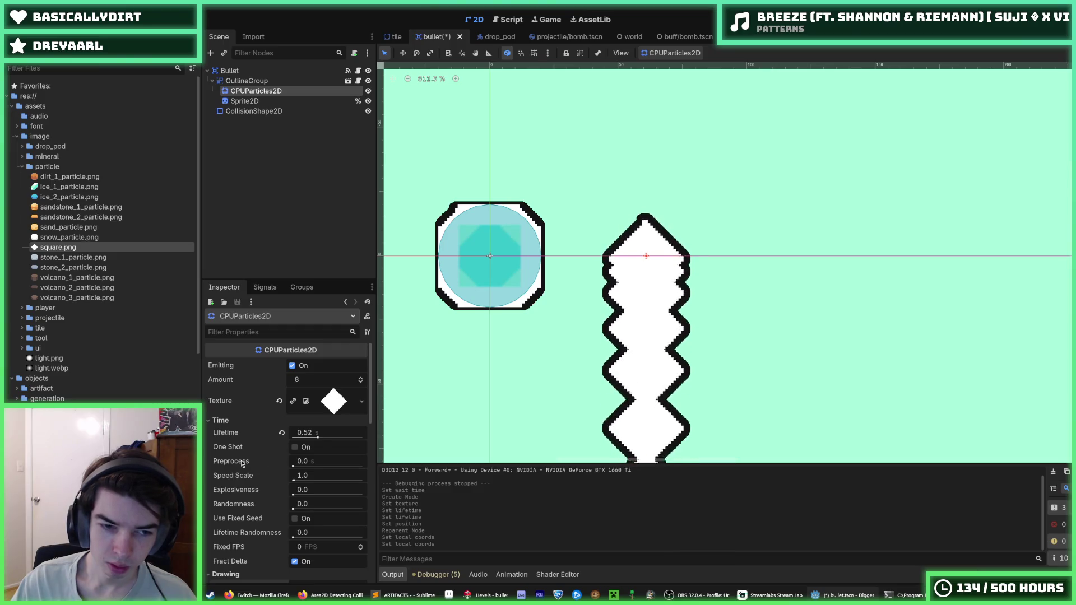
Raise the particle amount and try a Sphere emission shape before reverting to Point.
{"action": "left_click_drag", "start_coordinate": [325, 379], "coordinate": [347, 380]}
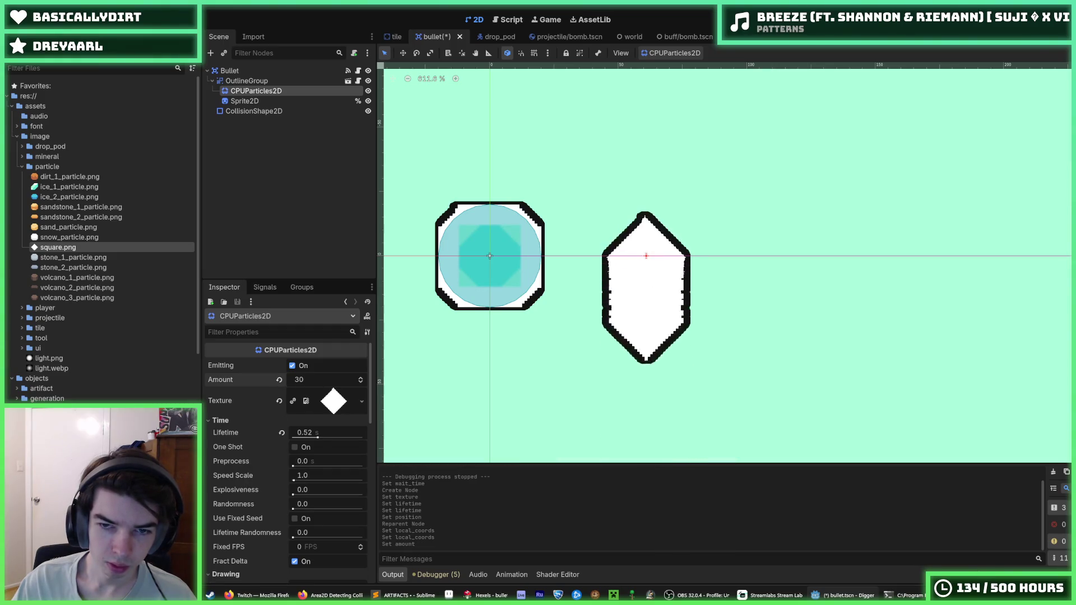
{"action": "scroll", "coordinate": [244, 430], "scroll_direction": "down", "scroll_amount": 10}
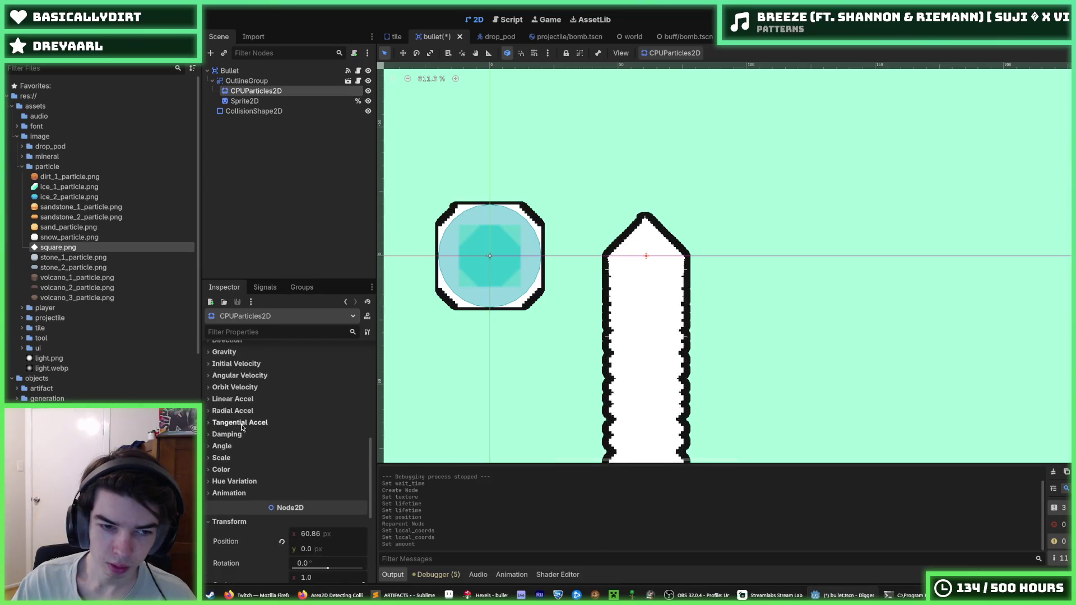
{"action": "scroll", "coordinate": [245, 430], "scroll_direction": "up", "scroll_amount": 2}
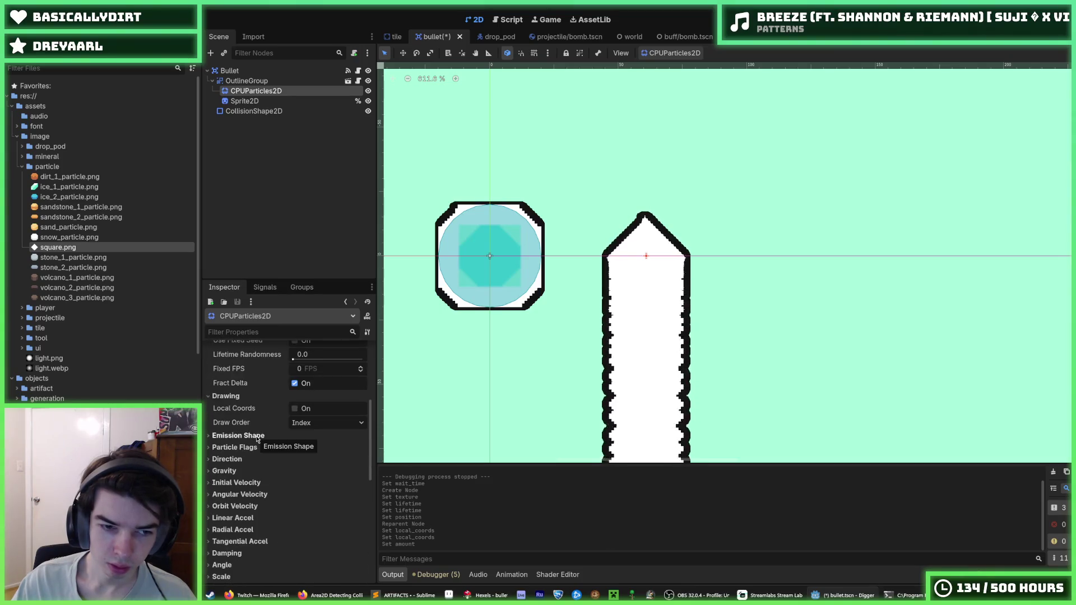
{"action": "left_click", "coordinate": [257, 440]}
{"action": "left_click", "coordinate": [314, 448]}
{"action": "left_click", "coordinate": [318, 476]}
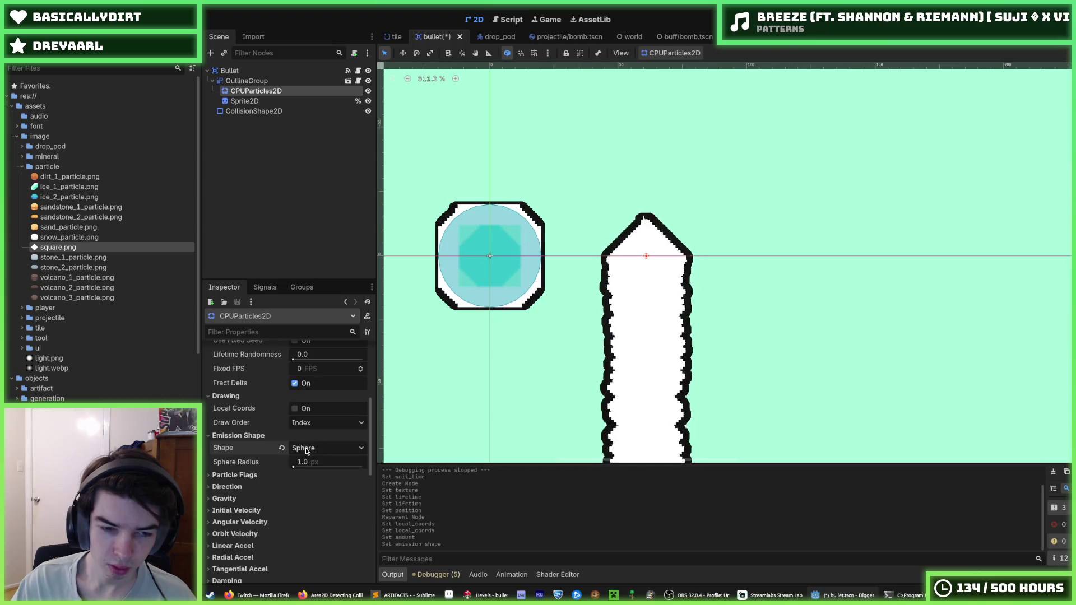
{"action": "left_click", "coordinate": [307, 451]}
{"action": "left_click", "coordinate": [312, 464]}
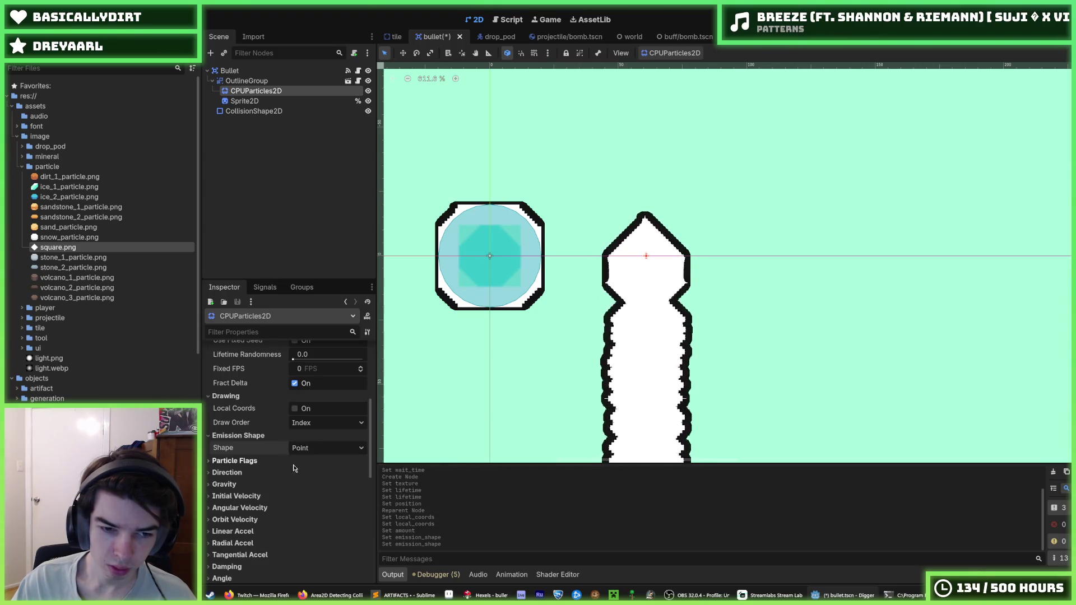
Try a 180° spread, restore it to 45°, and set Direction x to 0.
{"action": "scroll", "coordinate": [264, 471], "scroll_direction": "down", "scroll_amount": 5}
{"action": "scroll", "coordinate": [261, 472], "scroll_direction": "up", "scroll_amount": 15}
{"action": "scroll", "coordinate": [260, 472], "scroll_direction": "down", "scroll_amount": 5}
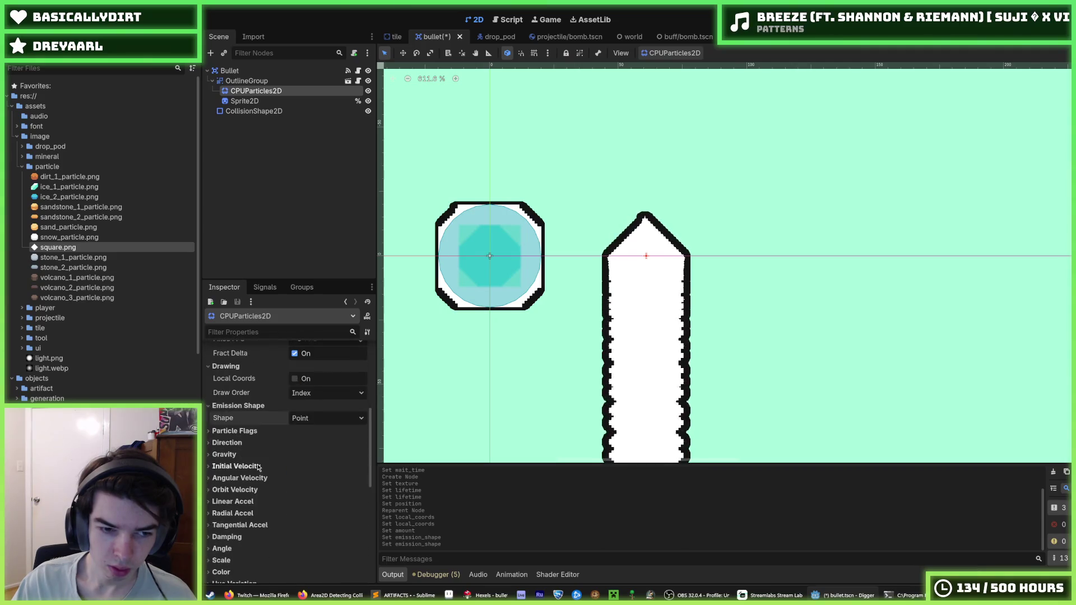
{"action": "left_click", "coordinate": [254, 444]}
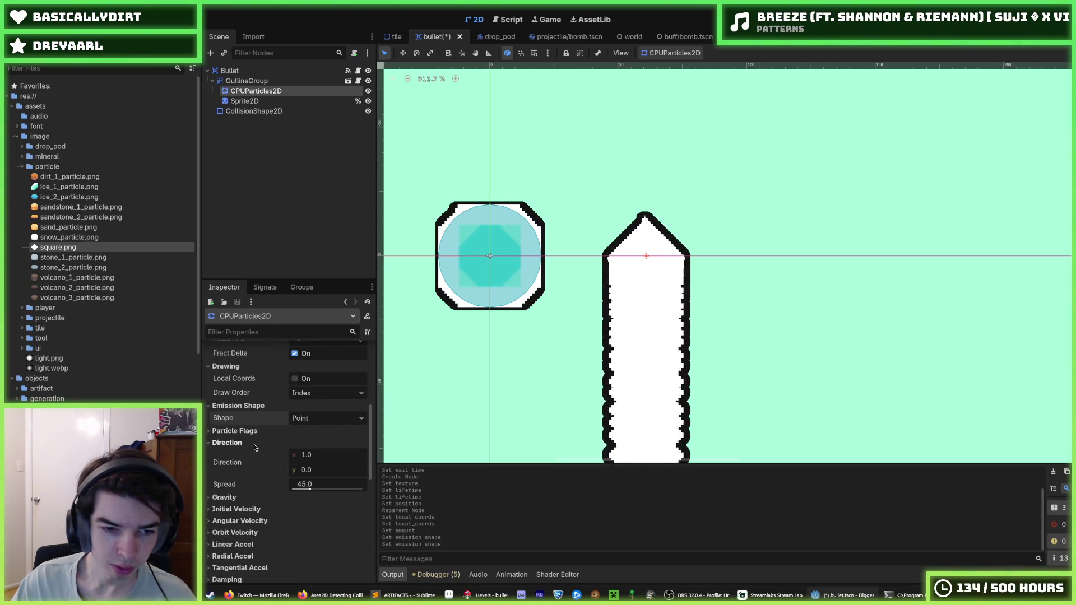
{"action": "left_click_drag", "start_coordinate": [310, 488], "coordinate": [406, 496]}
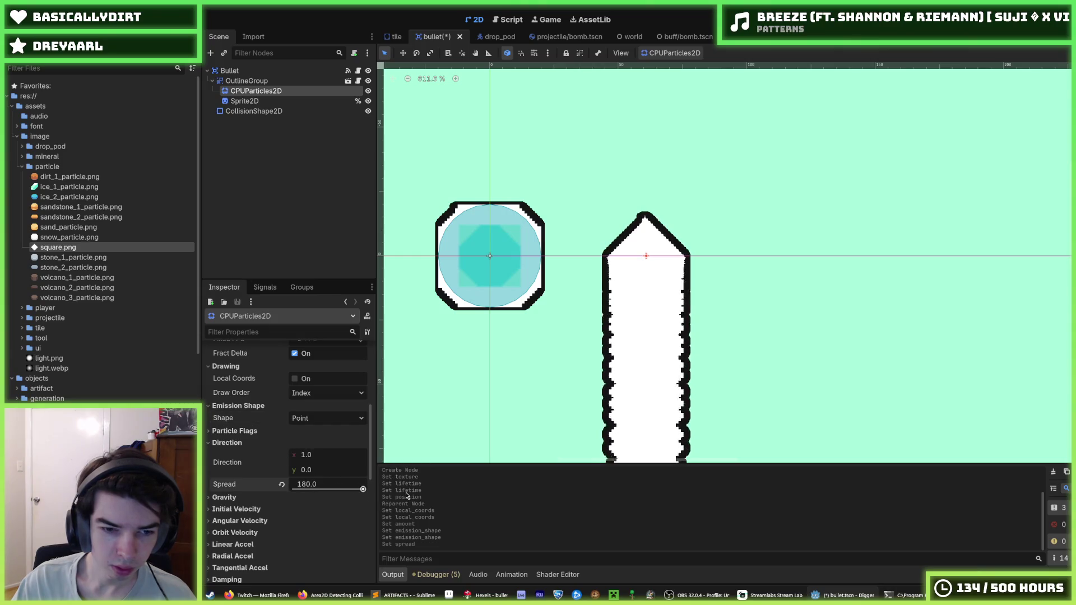
{"action": "left_click", "coordinate": [283, 484]}
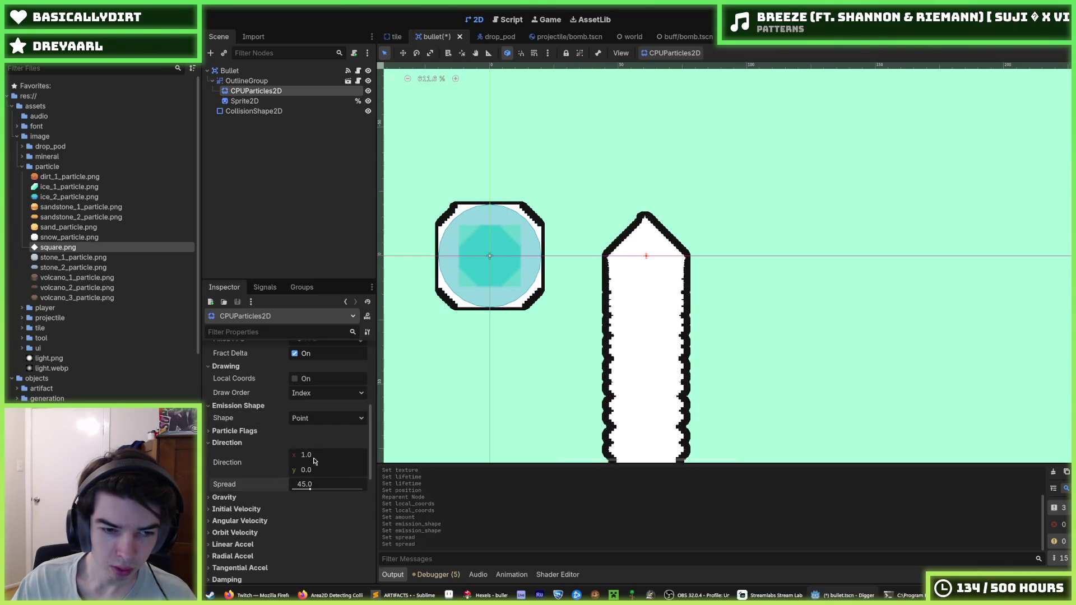
{"action": "left_click", "coordinate": [308, 455]}
{"action": "type", "text": "0"}
{"action": "key", "text": "Return"}
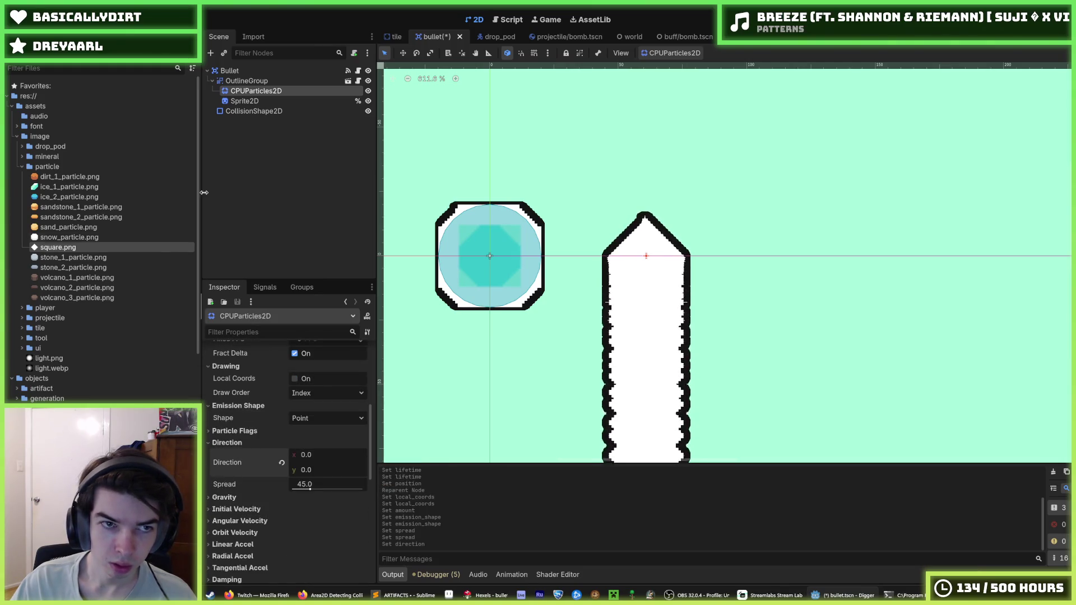
Add a GPUParticles2D child node under OutlineGroup.
{"action": "right_click", "coordinate": [258, 82]}
{"action": "left_click", "coordinate": [282, 103]}
{"action": "type", "text": "gpu"}
{"action": "key", "text": "Return"}
Delete the old CPUParticles2D, move GPUParticles2D above Sprite2D, and give it square.png as texture.
{"action": "left_click", "coordinate": [257, 91]}
{"action": "key", "text": "Delete"}
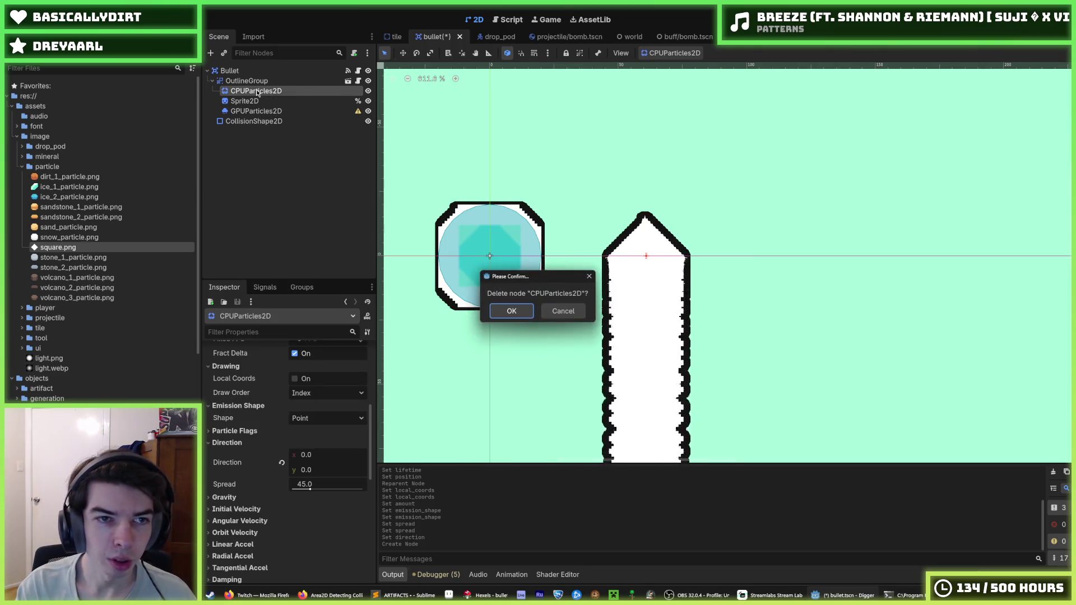
{"action": "key", "text": "Return"}
{"action": "left_click_drag", "start_coordinate": [256, 101], "coordinate": [256, 88]}
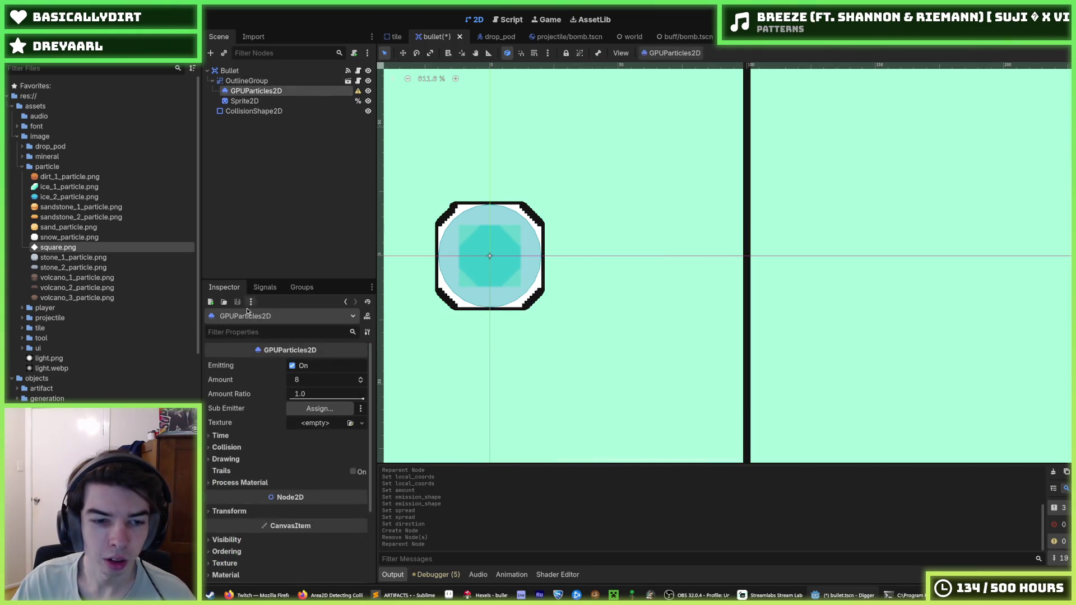
{"action": "scroll", "coordinate": [437, 356], "scroll_direction": "down", "scroll_amount": 4}
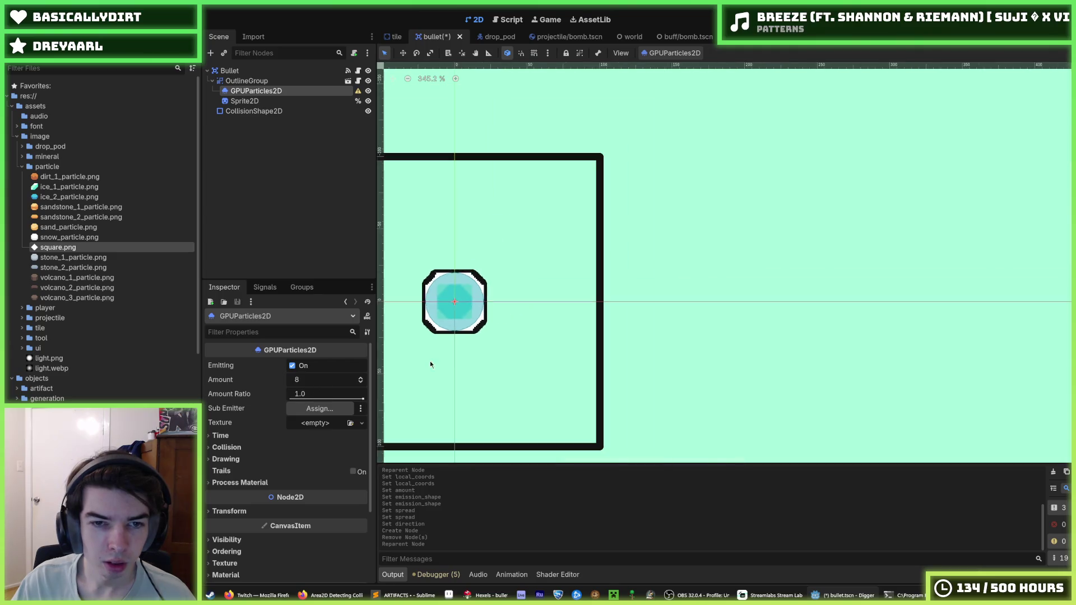
{"action": "mouse_move", "coordinate": [79, 251]}
{"action": "left_mouse_down"}
{"action": "mouse_move", "coordinate": [197, 300]}
{"action": "mouse_move", "coordinate": [315, 417]}
{"action": "left_mouse_up"}
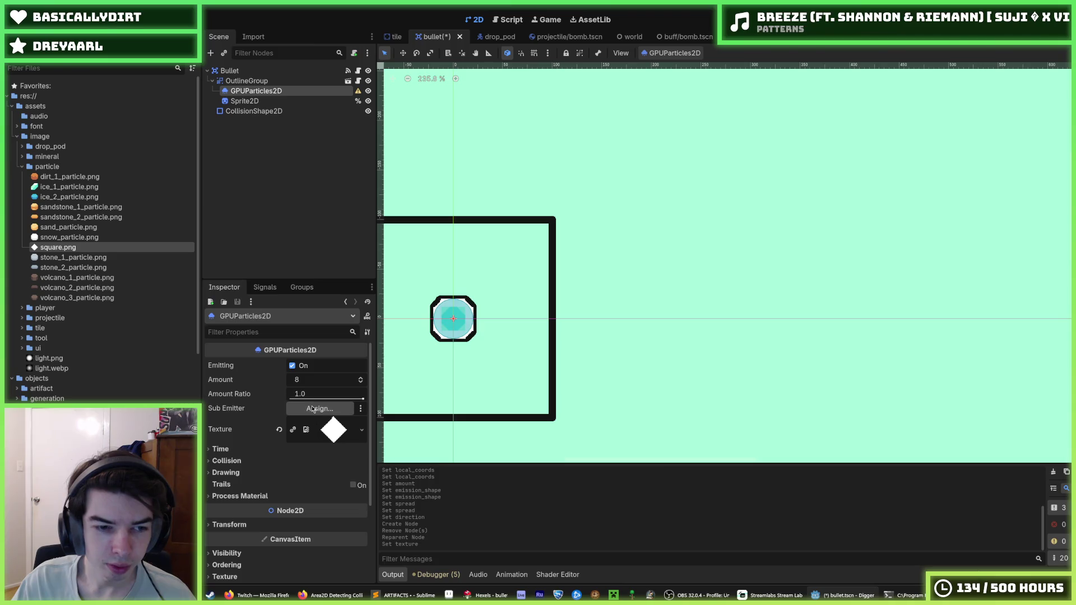
Set the particle Amount to 60.
{"action": "left_click", "coordinate": [319, 380]}
{"action": "type", "text": "60"}
{"action": "key", "text": "Return"}
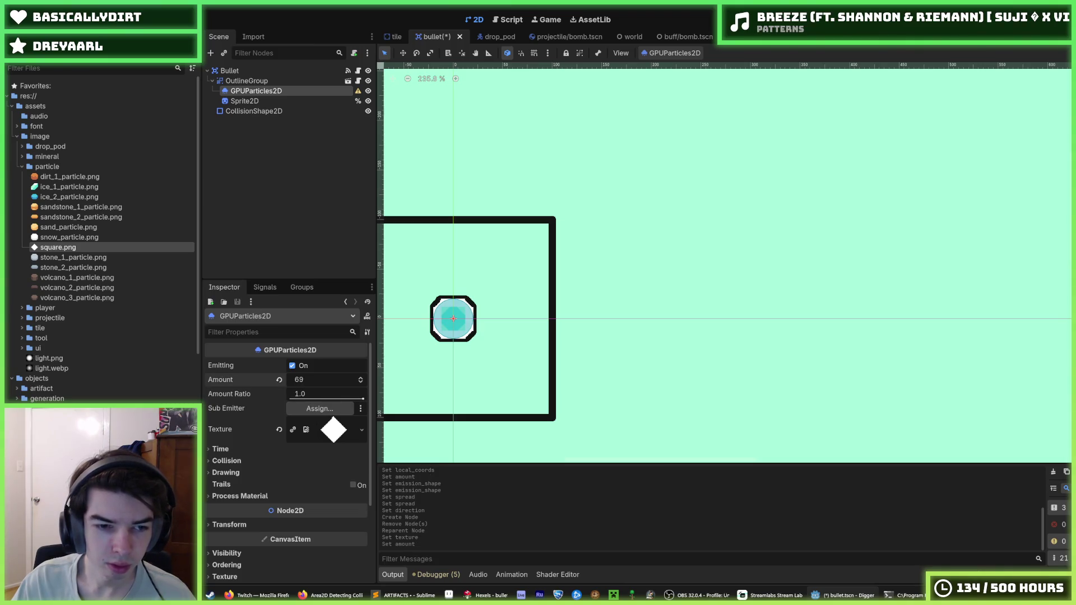
Look through the Time, Collision and Drawing sections of the Inspector.
{"action": "left_click", "coordinate": [221, 449]}
{"action": "scroll", "coordinate": [255, 448], "scroll_direction": "down", "scroll_amount": 3}
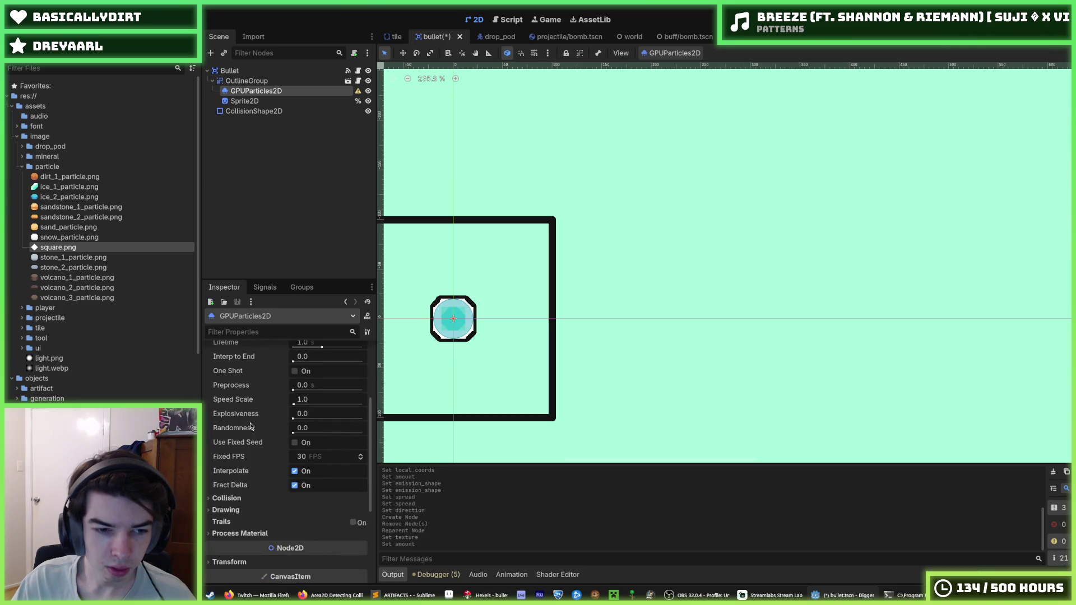
{"action": "scroll", "coordinate": [296, 405], "scroll_direction": "up", "scroll_amount": 1}
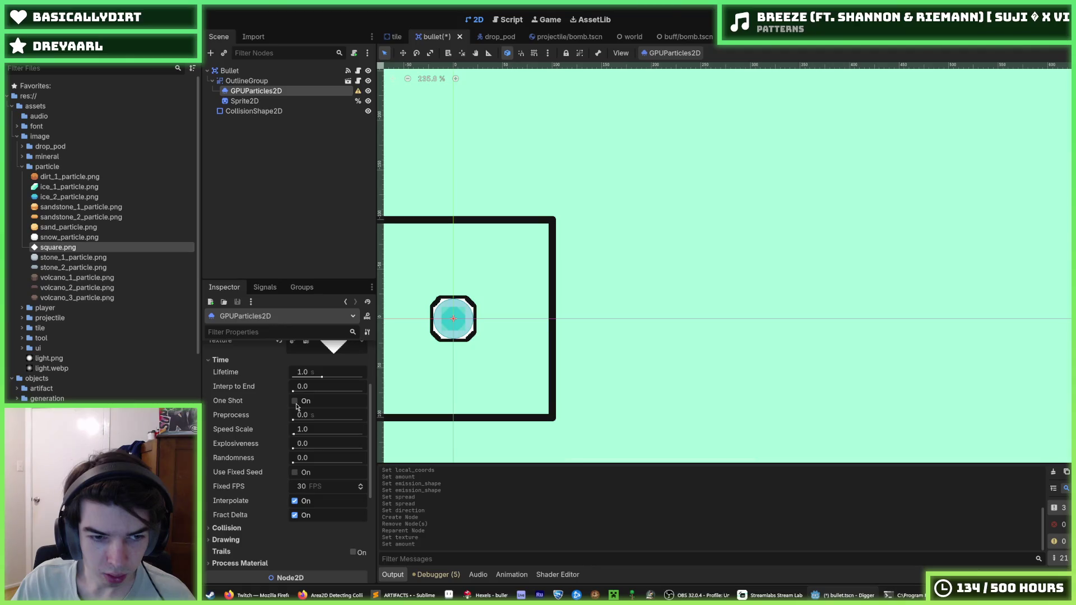
{"action": "left_click", "coordinate": [224, 360]}
{"action": "left_click", "coordinate": [230, 372]}
{"action": "left_click", "coordinate": [230, 372]}
{"action": "left_click", "coordinate": [240, 384]}
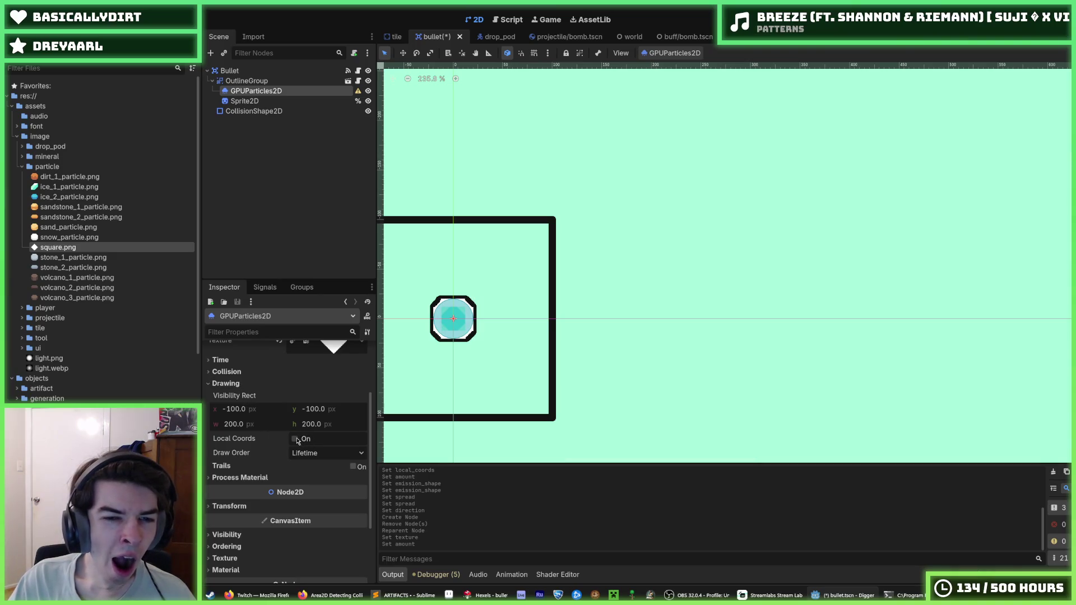
{"action": "scroll", "coordinate": [227, 370], "scroll_direction": "up", "scroll_amount": 3}
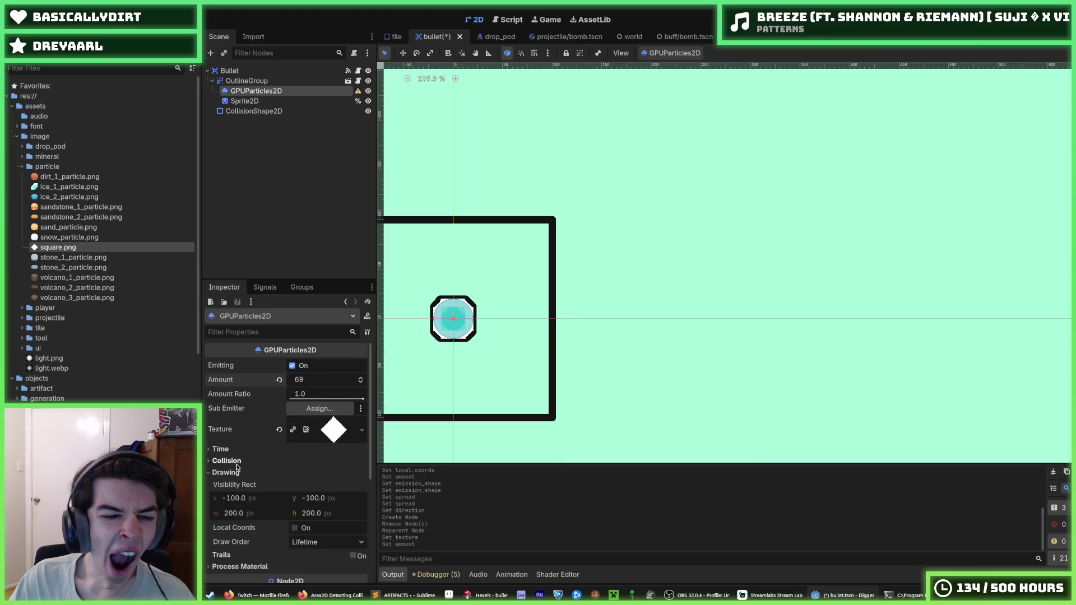
{"action": "scroll", "coordinate": [233, 462], "scroll_direction": "down", "scroll_amount": 3}
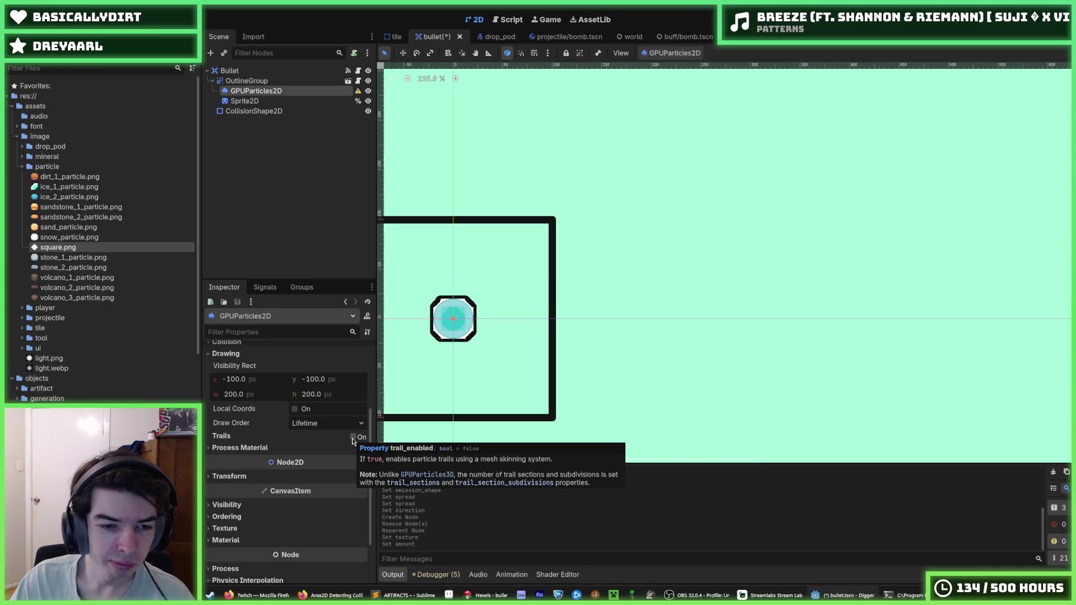
Move the emitter to Transform Position x 139.3 px, right of the bullet.
{"action": "left_click", "coordinate": [238, 448]}
{"action": "left_click", "coordinate": [238, 449]}
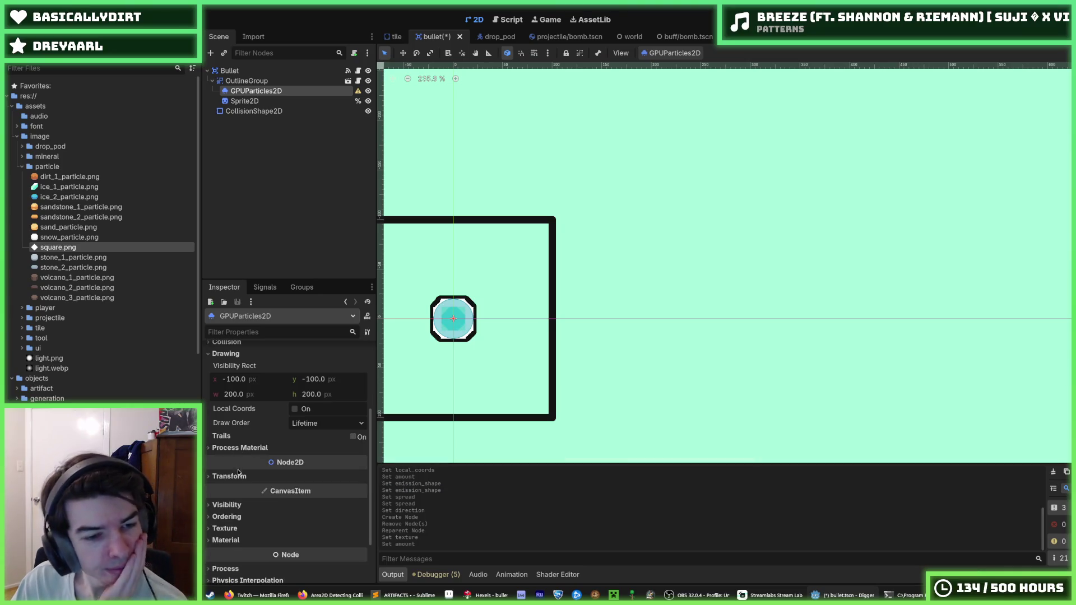
{"action": "left_click", "coordinate": [238, 477]}
{"action": "left_click_drag", "start_coordinate": [305, 488], "coordinate": [382, 488]}
{"action": "scroll", "coordinate": [241, 479], "scroll_direction": "down", "scroll_amount": 4}
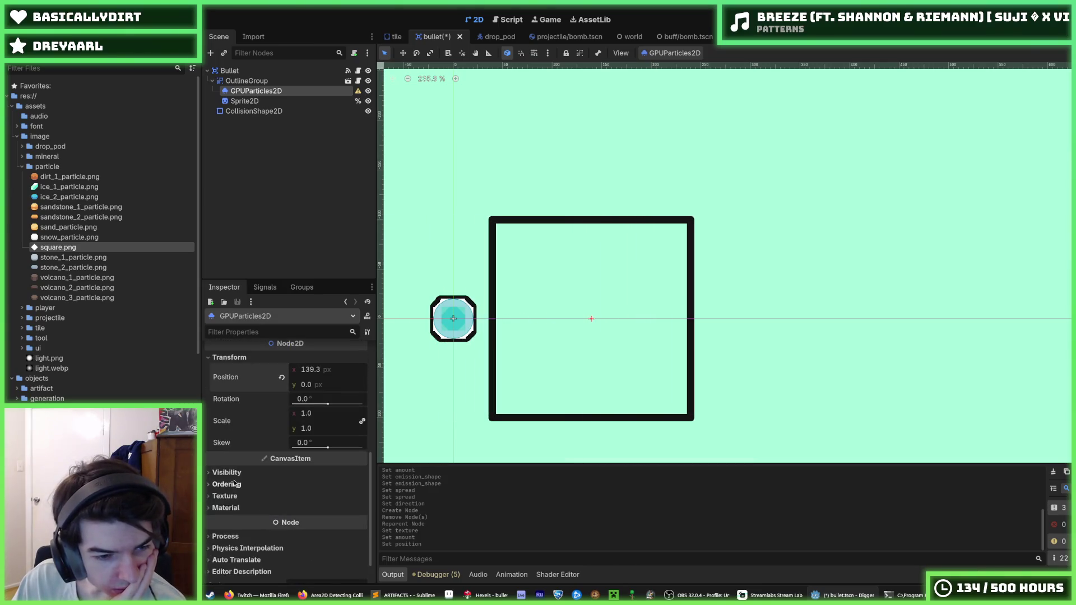
{"action": "scroll", "coordinate": [245, 471], "scroll_direction": "up", "scroll_amount": 5}
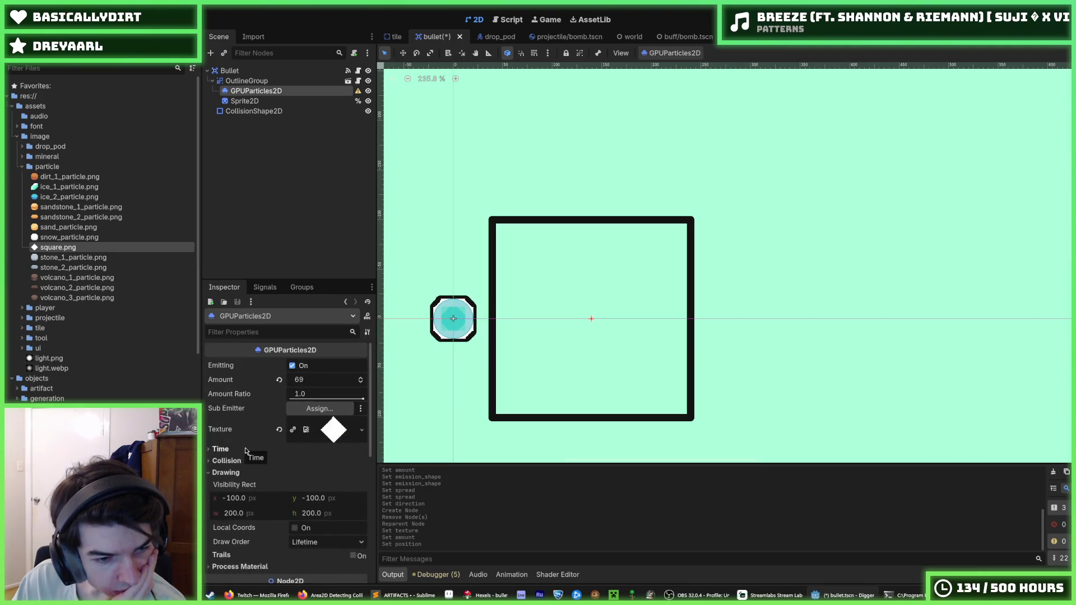
Give the particles a new ParticleProcessMaterial.
{"action": "scroll", "coordinate": [245, 451], "scroll_direction": "down", "scroll_amount": 3}
{"action": "left_click", "coordinate": [307, 435]}
{"action": "left_click", "coordinate": [317, 456]}
Expand the material's Spawn section down to its Velocity settings.
{"action": "left_click", "coordinate": [255, 462]}
{"action": "left_click", "coordinate": [256, 460]}
{"action": "left_click", "coordinate": [257, 471]}
{"action": "left_click", "coordinate": [257, 482]}
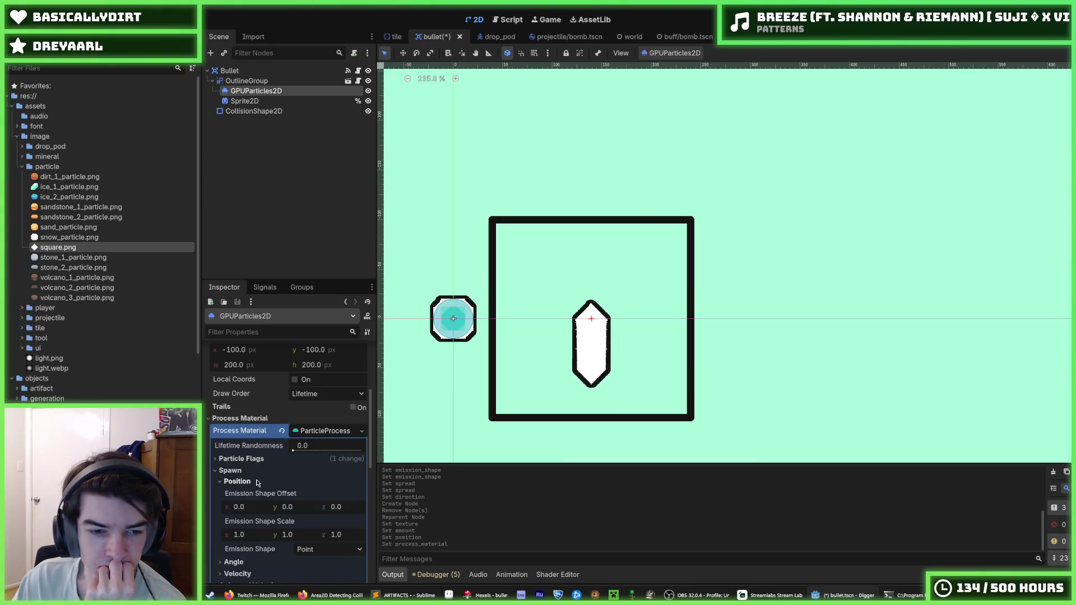
{"action": "left_click", "coordinate": [256, 483]}
{"action": "left_click", "coordinate": [254, 483]}
{"action": "left_click", "coordinate": [254, 484]}
{"action": "left_click", "coordinate": [253, 485]}
{"action": "left_click", "coordinate": [252, 484]}
{"action": "left_click", "coordinate": [252, 505]}
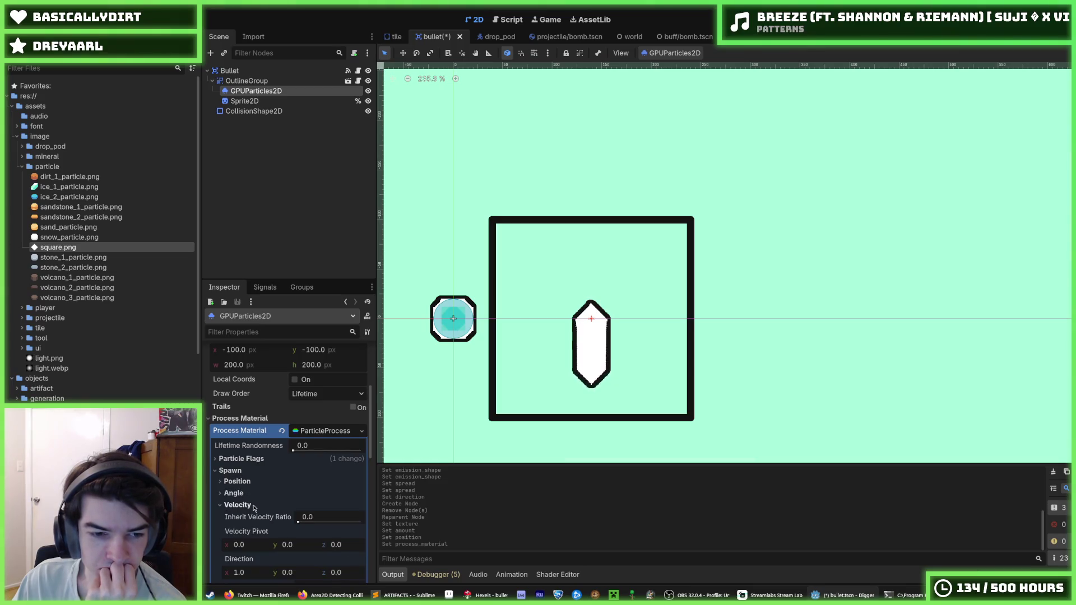
{"action": "scroll", "coordinate": [252, 504], "scroll_direction": "down", "scroll_amount": 3}
Set Direction x to 0, Spread to 180 and Initial Velocity to 197.49–253.92.
{"action": "left_click_drag", "start_coordinate": [251, 487], "coordinate": [245, 493]}
{"action": "left_click_drag", "start_coordinate": [314, 501], "coordinate": [429, 502]}
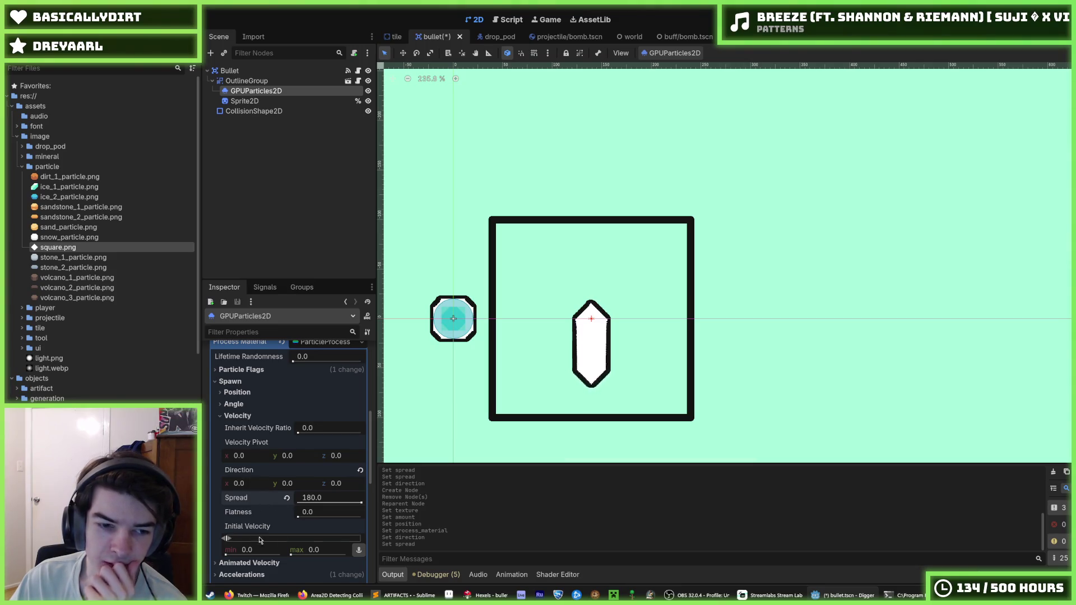
{"action": "left_click_drag", "start_coordinate": [229, 540], "coordinate": [227, 552]}
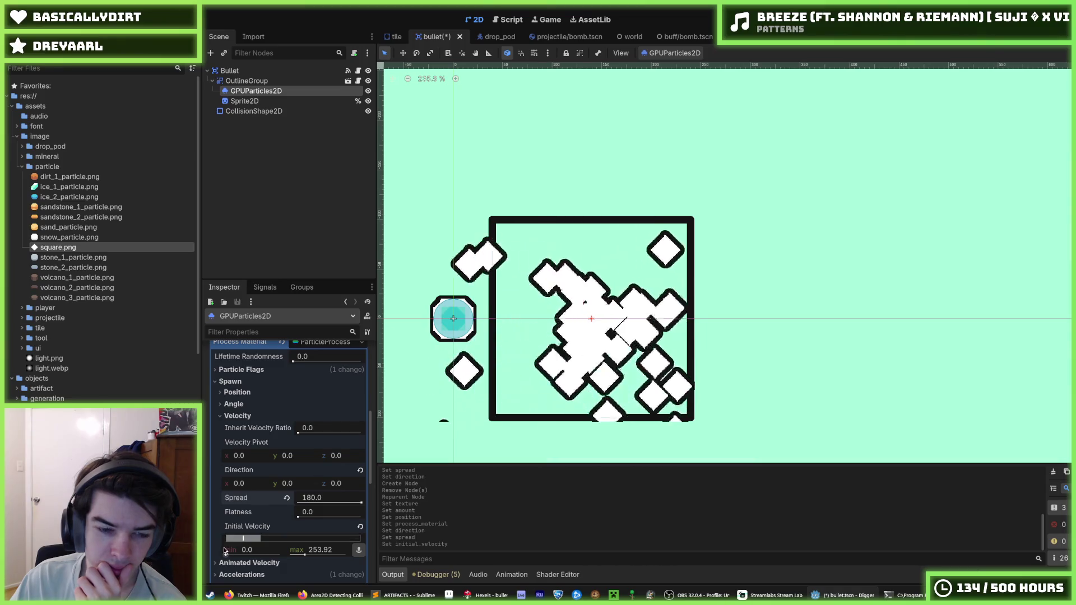
{"action": "left_click_drag", "start_coordinate": [227, 539], "coordinate": [255, 542]}
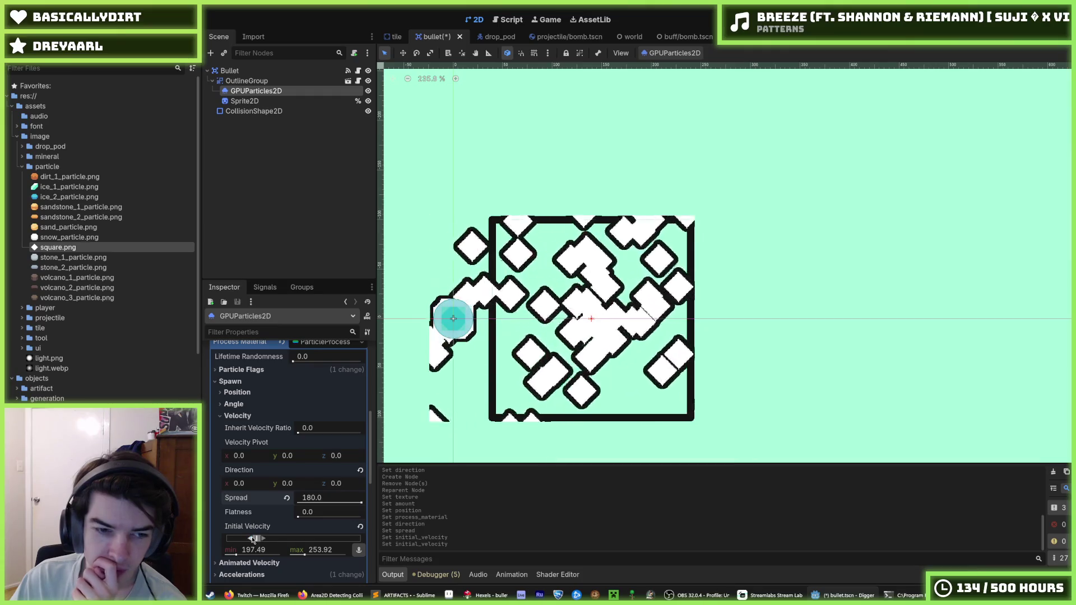
{"action": "scroll", "coordinate": [283, 522], "scroll_direction": "down", "scroll_amount": 3}
{"action": "scroll", "coordinate": [251, 525], "scroll_direction": "down", "scroll_amount": 3}
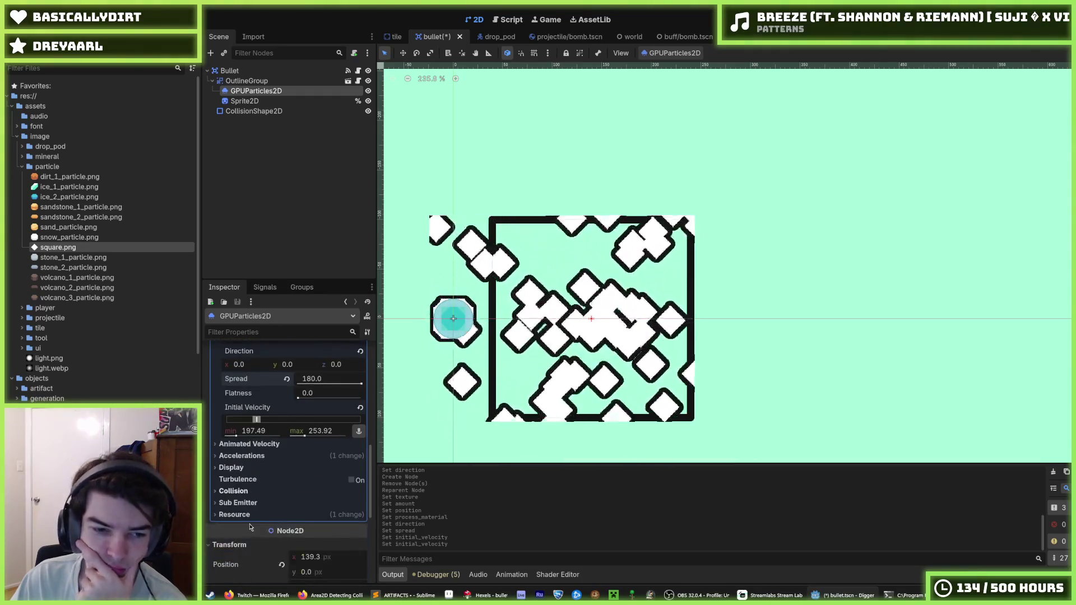
{"action": "left_click", "coordinate": [245, 492]}
Add a new CurveTexture as the Scale Curve under Display > Scale.
{"action": "left_click", "coordinate": [247, 490]}
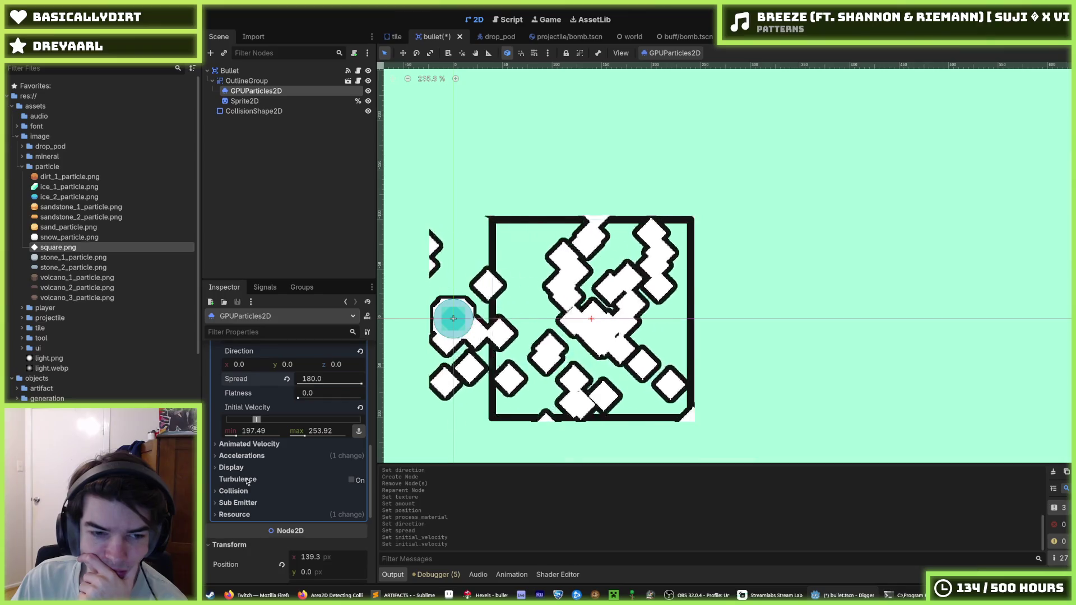
{"action": "left_click", "coordinate": [233, 471]}
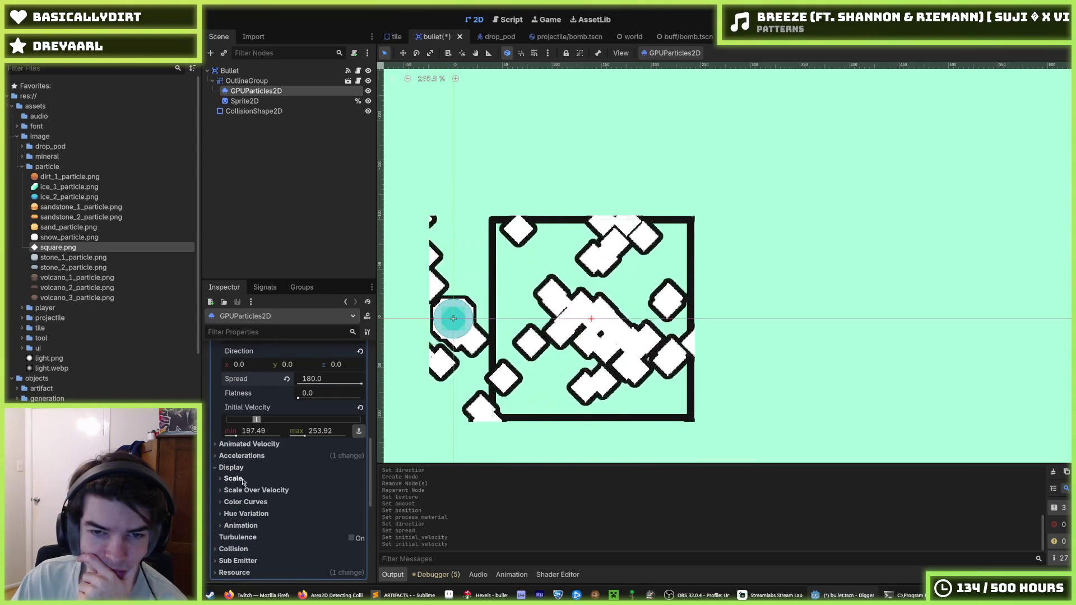
{"action": "left_click", "coordinate": [233, 478]}
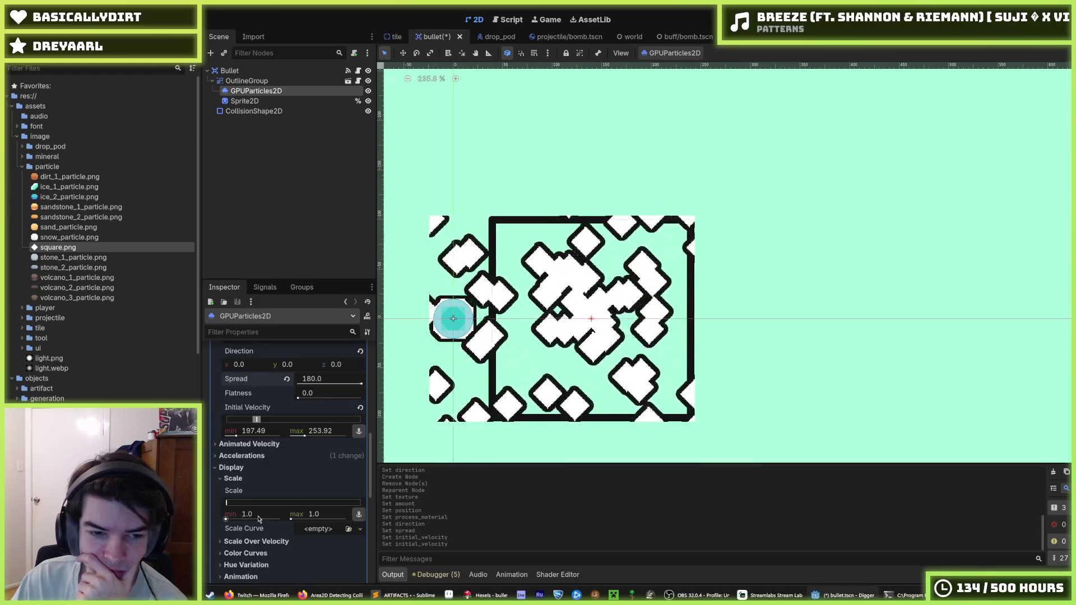
{"action": "left_click", "coordinate": [317, 529]}
{"action": "left_click", "coordinate": [315, 542]}
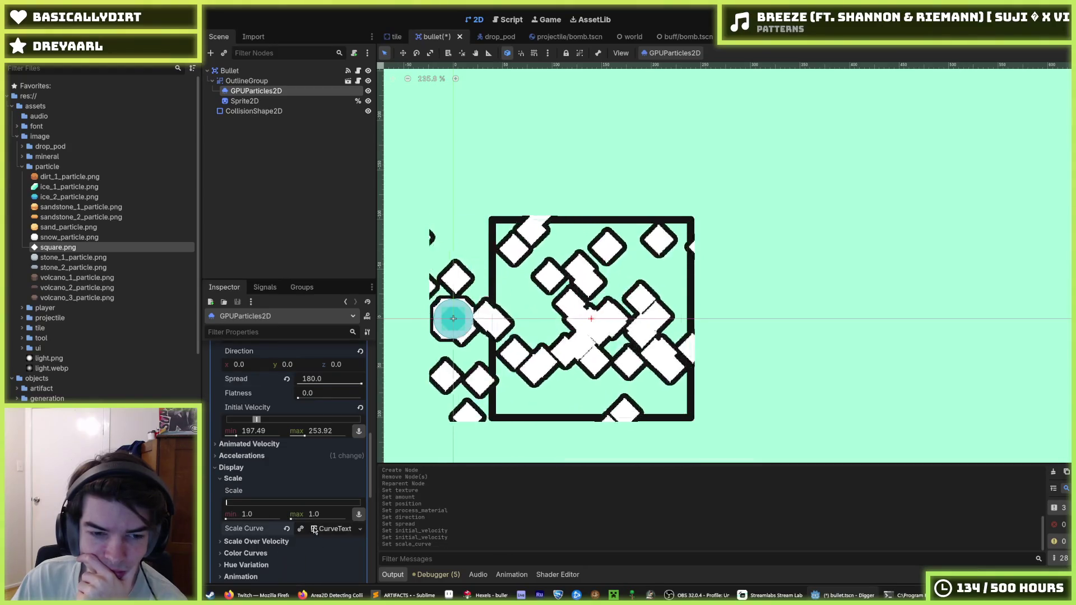
{"action": "left_click", "coordinate": [325, 531]}
{"action": "scroll", "coordinate": [323, 564], "scroll_direction": "down", "scroll_amount": 2}
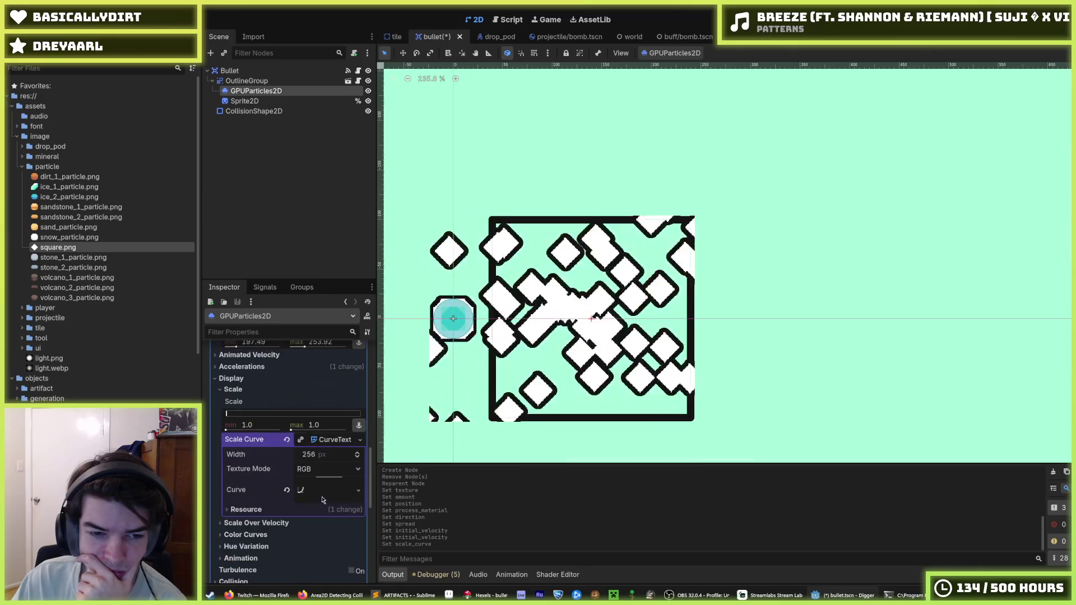
Drag the scale curve's end point down to 0 so particles shrink.
{"action": "left_click", "coordinate": [320, 490]}
{"action": "left_click_drag", "start_coordinate": [352, 534], "coordinate": [362, 591]}
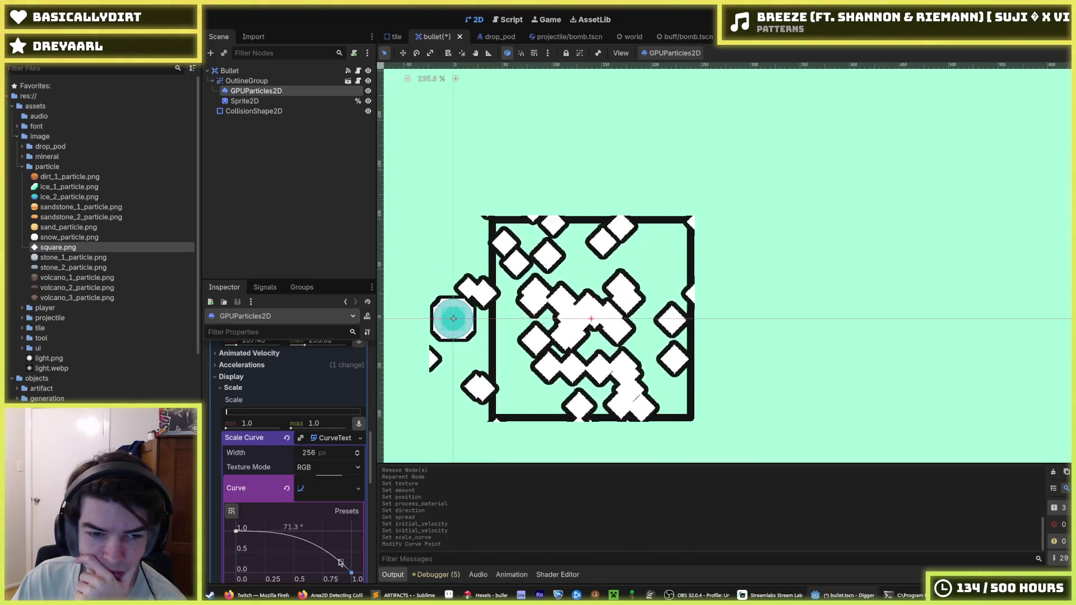
{"action": "left_click_drag", "start_coordinate": [339, 563], "coordinate": [338, 560]}
{"action": "scroll", "coordinate": [315, 524], "scroll_direction": "up", "scroll_amount": 2}
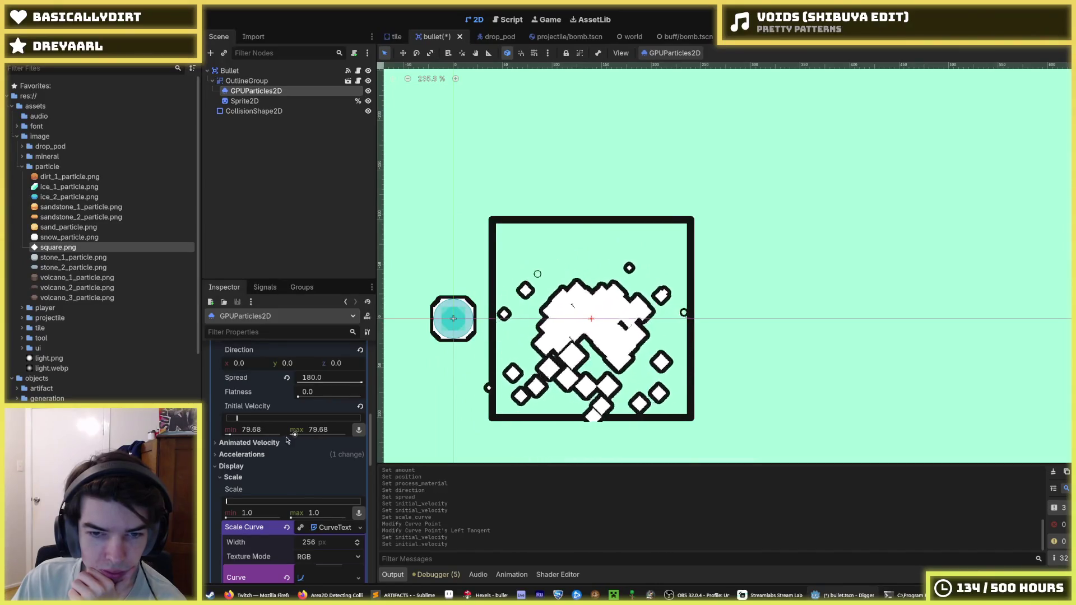
{"action": "scroll", "coordinate": [255, 480], "scroll_direction": "up", "scroll_amount": 5}
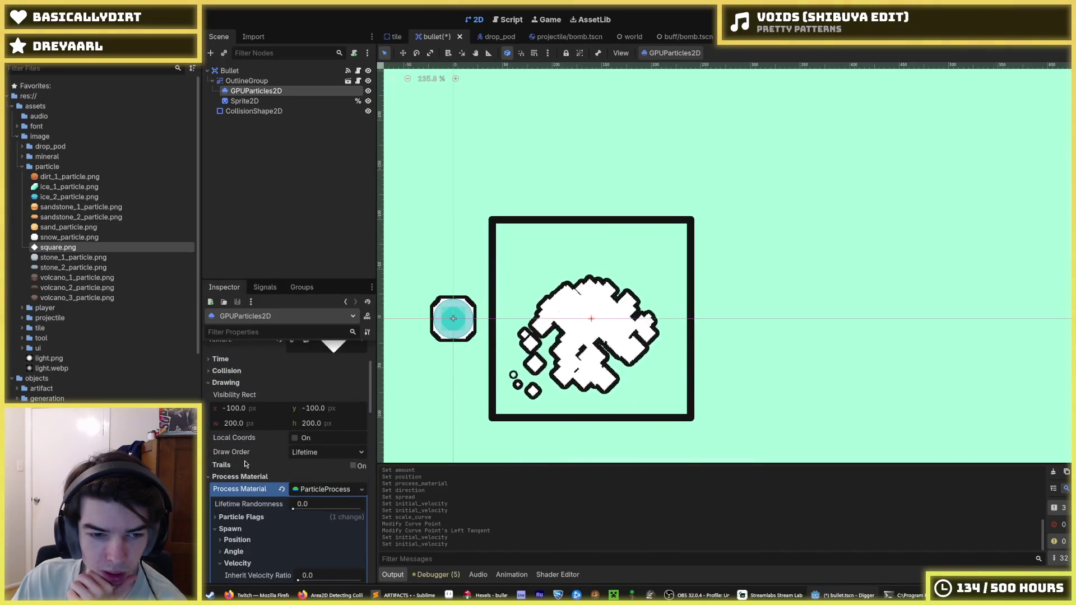
Set the process material gravity to 0 and place GPUParticles2D below Sprite2D.
{"action": "scroll", "coordinate": [245, 465], "scroll_direction": "down", "scroll_amount": 3}
{"action": "scroll", "coordinate": [227, 487], "scroll_direction": "down", "scroll_amount": 4}
{"action": "left_click", "coordinate": [237, 409]}
{"action": "left_click", "coordinate": [236, 407]}
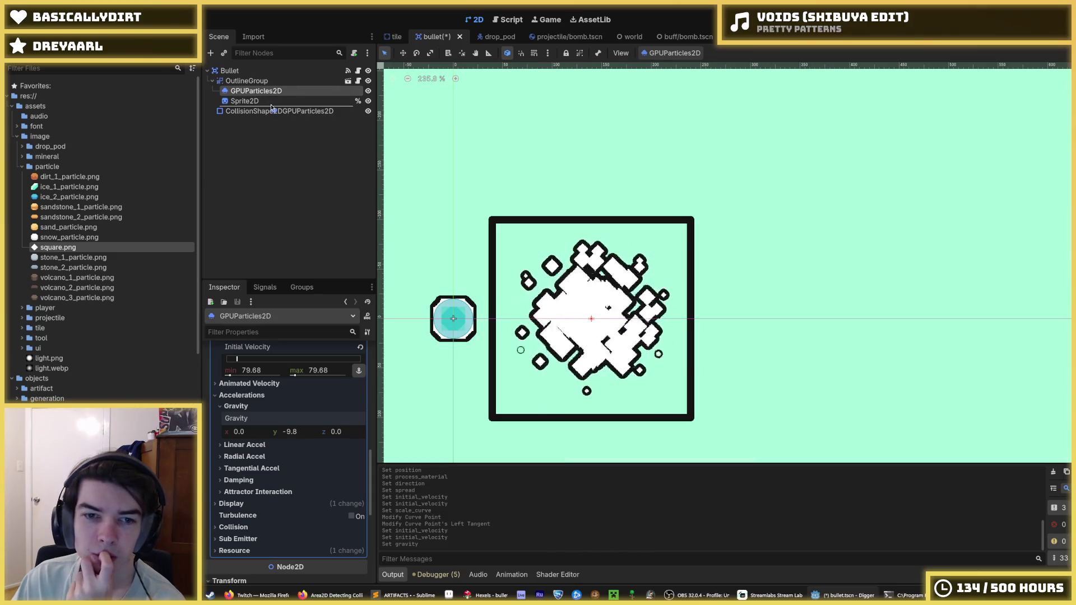
{"action": "left_click_drag", "start_coordinate": [272, 107], "coordinate": [272, 108]}
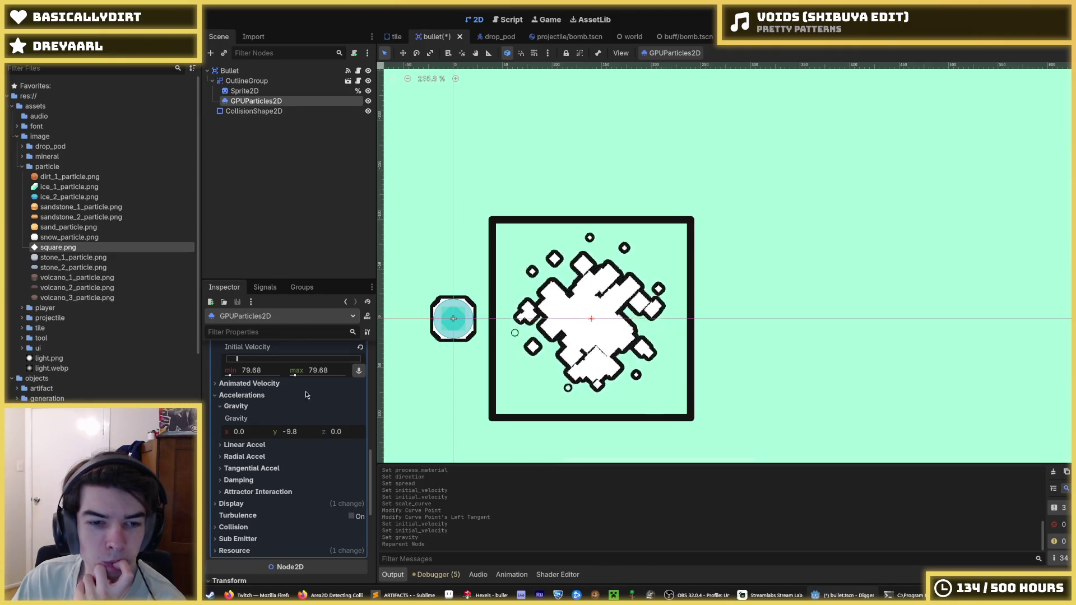
Review the particle Display settings and the bullet sprite's properties.
{"action": "left_click", "coordinate": [254, 504]}
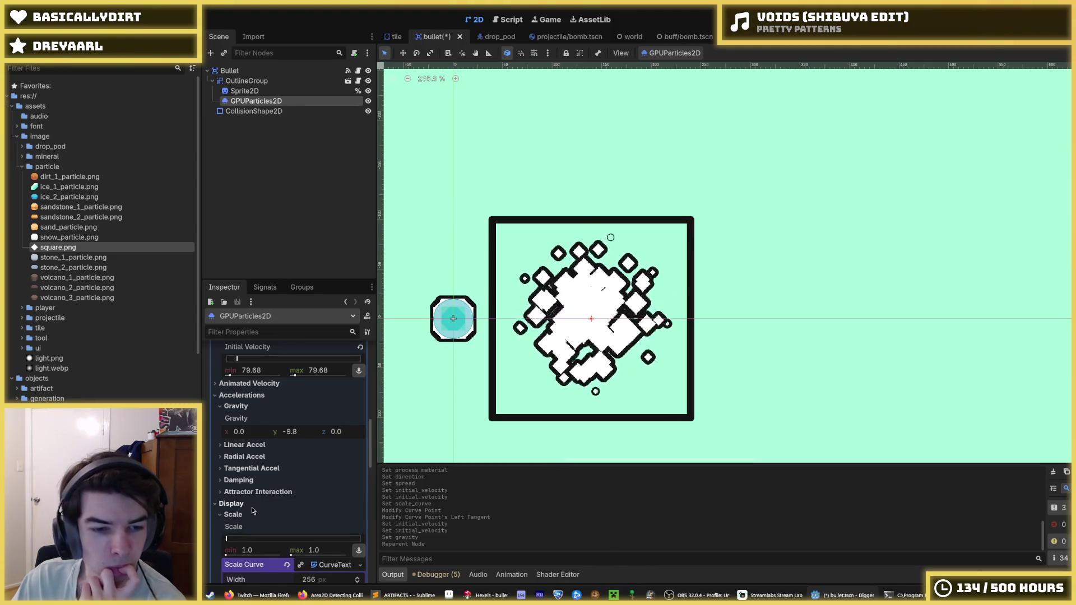
{"action": "scroll", "coordinate": [252, 510], "scroll_direction": "up", "scroll_amount": 3}
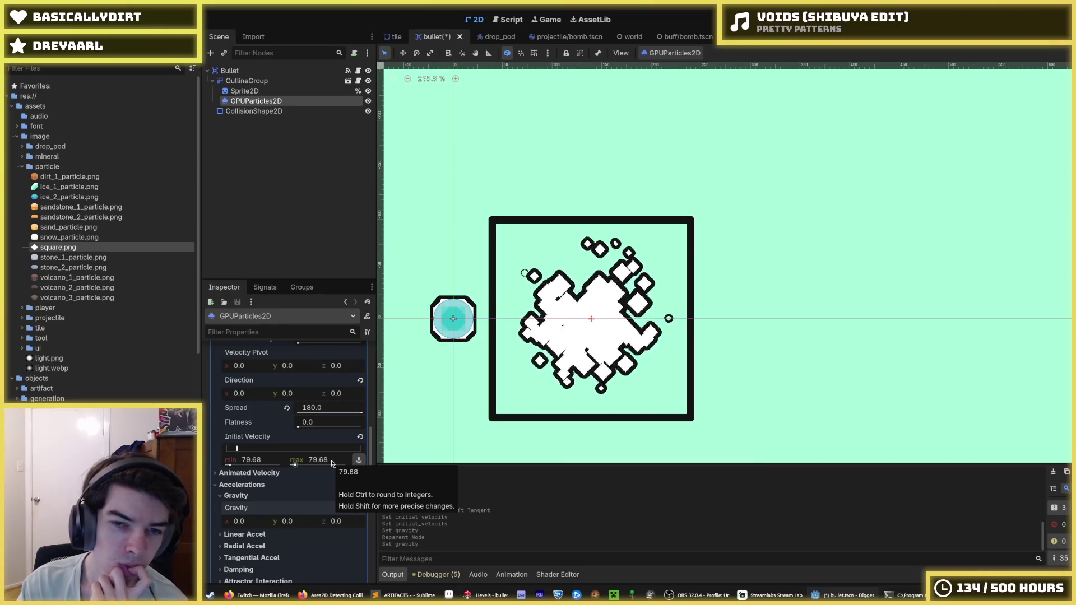
{"action": "left_click", "coordinate": [244, 90]}
{"action": "left_click", "coordinate": [254, 101]}
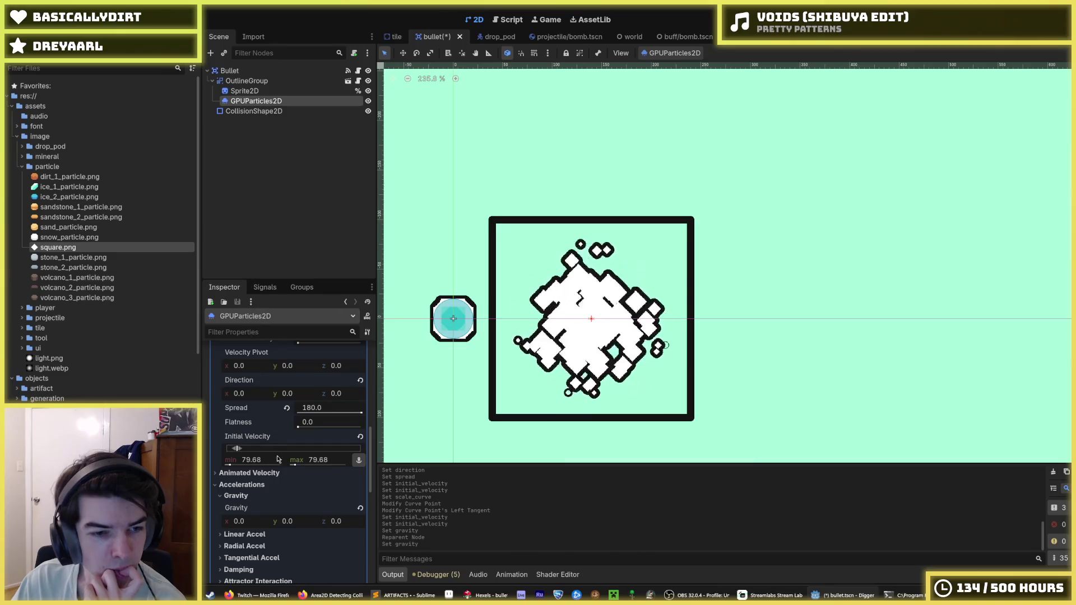
{"action": "scroll", "coordinate": [280, 475], "scroll_direction": "up", "scroll_amount": 3}
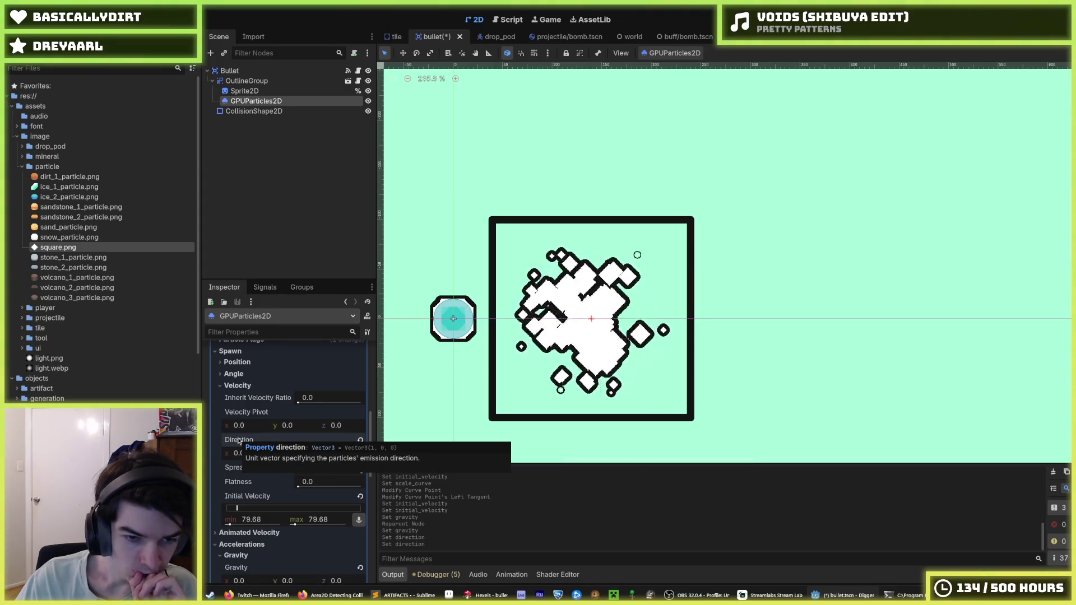
{"action": "scroll", "coordinate": [238, 441], "scroll_direction": "up", "scroll_amount": 1}
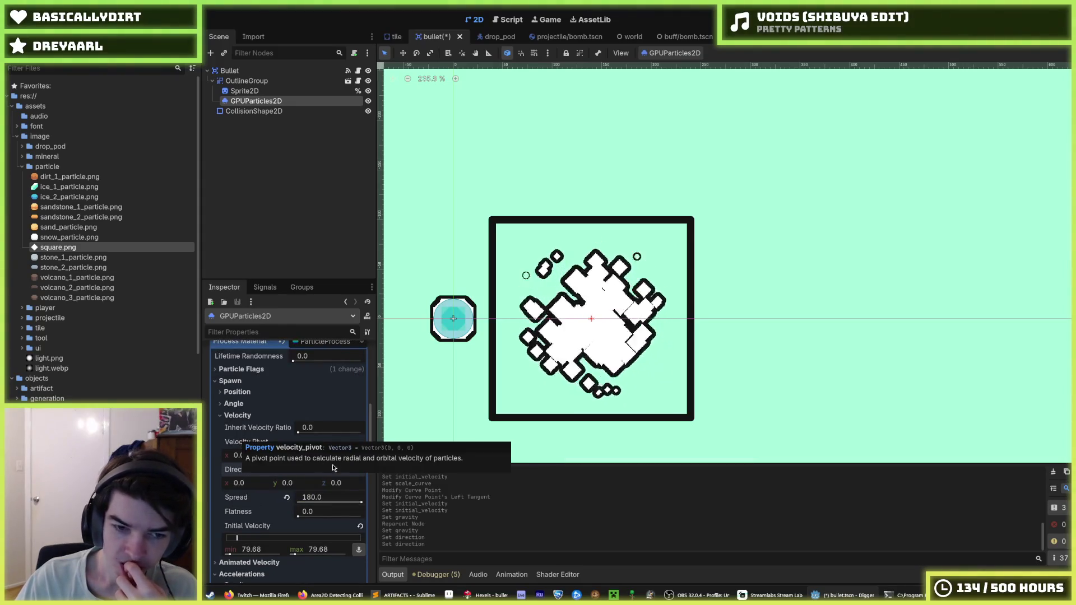
{"action": "scroll", "coordinate": [247, 465], "scroll_direction": "up", "scroll_amount": 2}
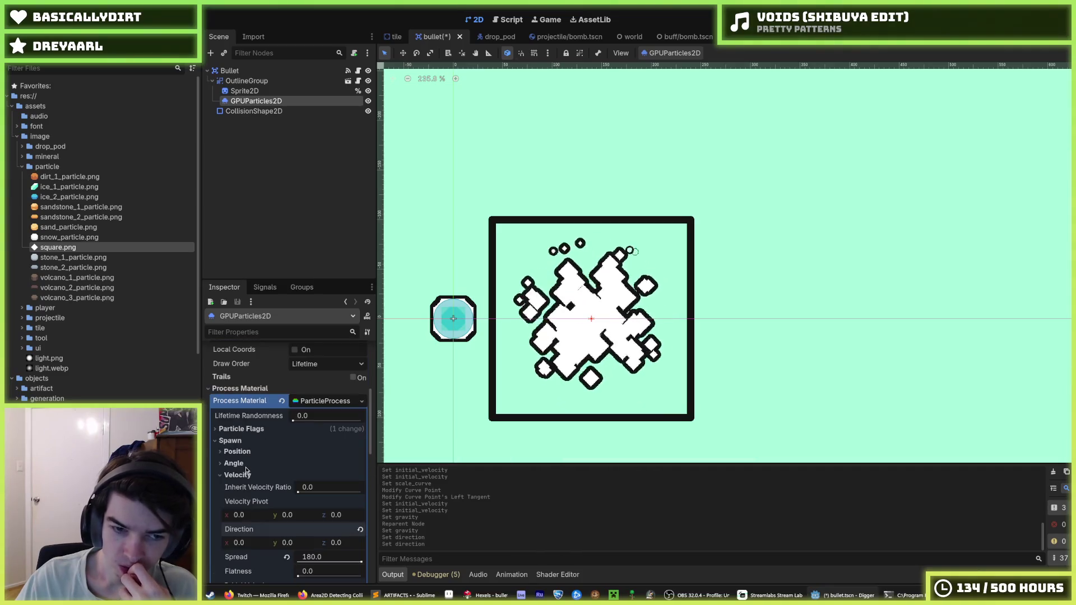
Reset the GPUParticles2D Transform Position to 0, 0.
{"action": "left_click", "coordinate": [250, 431]}
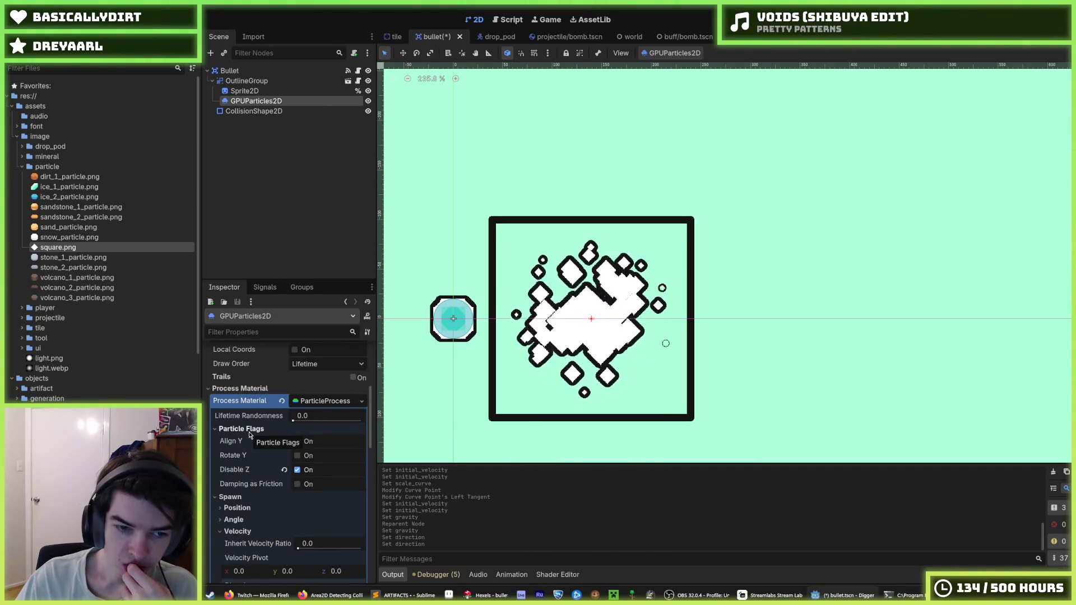
{"action": "scroll", "coordinate": [250, 435], "scroll_direction": "down", "scroll_amount": 10}
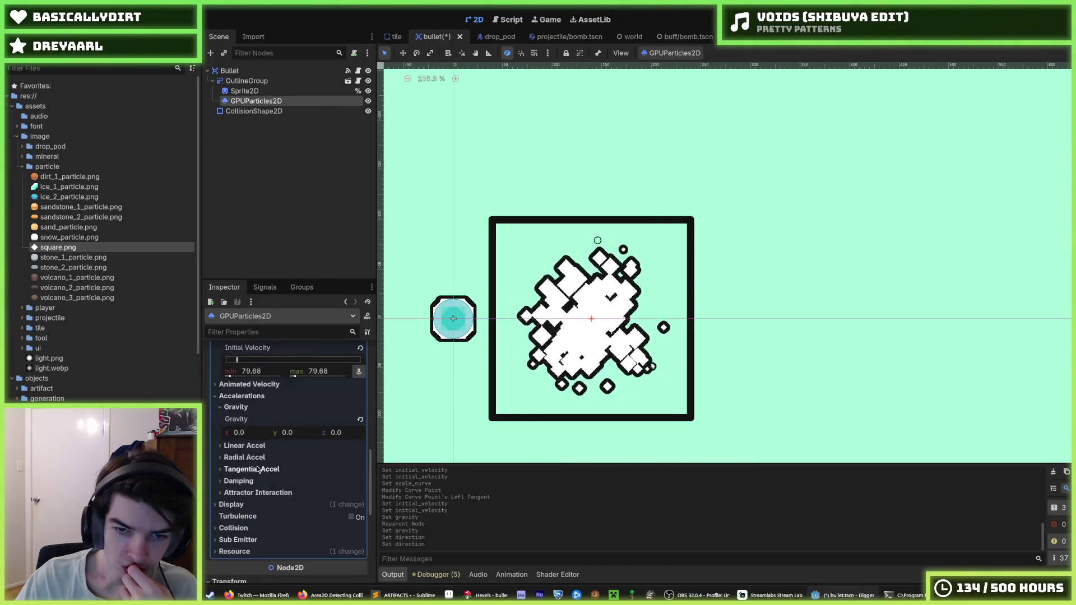
{"action": "left_click", "coordinate": [255, 506]}
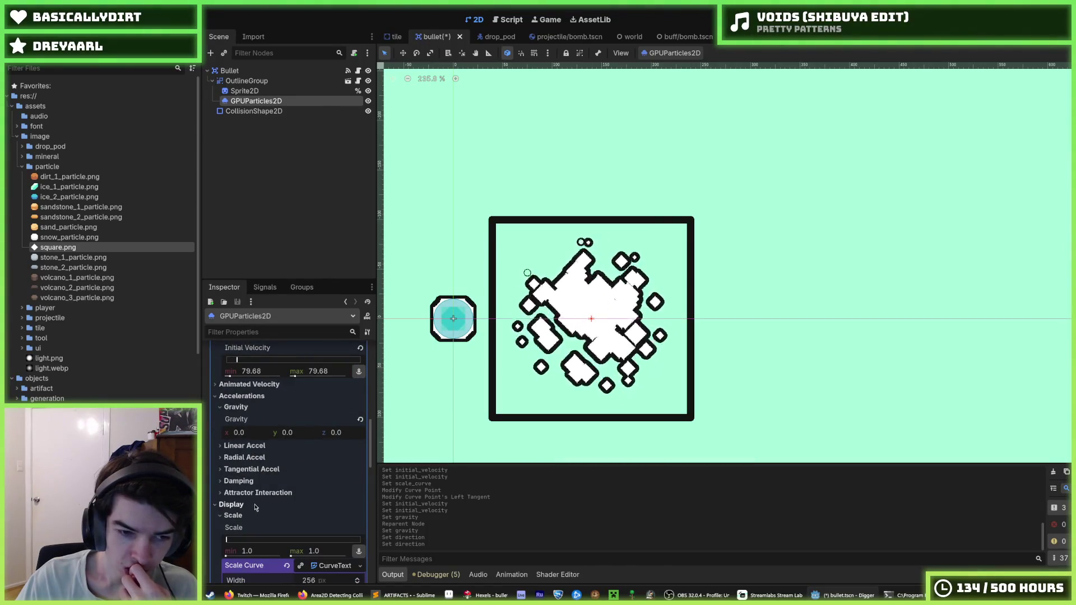
{"action": "left_click", "coordinate": [254, 505]}
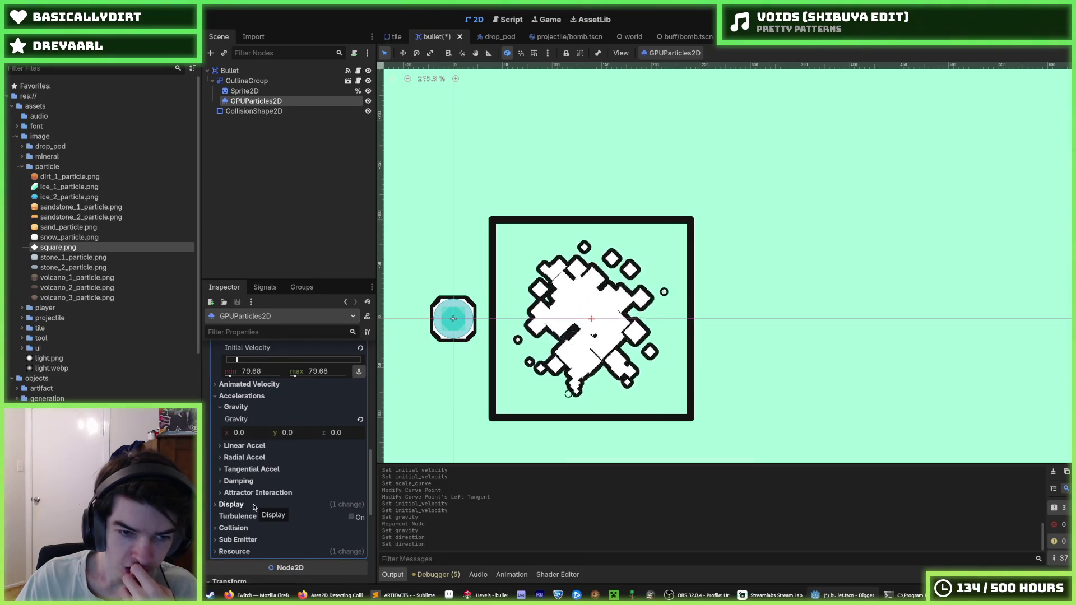
{"action": "scroll", "coordinate": [253, 507], "scroll_direction": "up", "scroll_amount": 8}
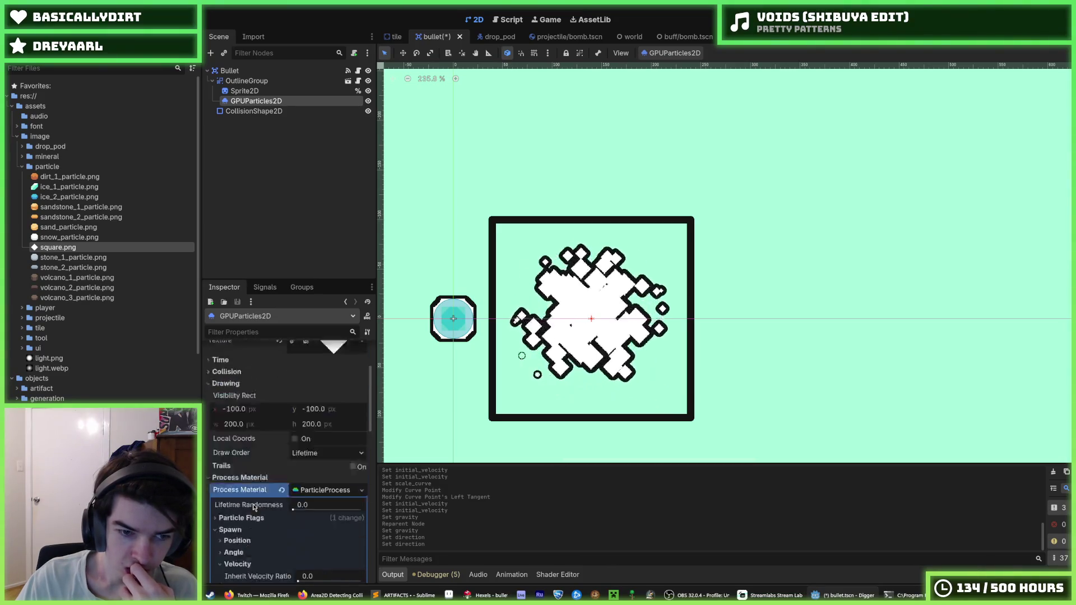
{"action": "scroll", "coordinate": [253, 507], "scroll_direction": "down", "scroll_amount": 10}
{"action": "left_click", "coordinate": [282, 425]}
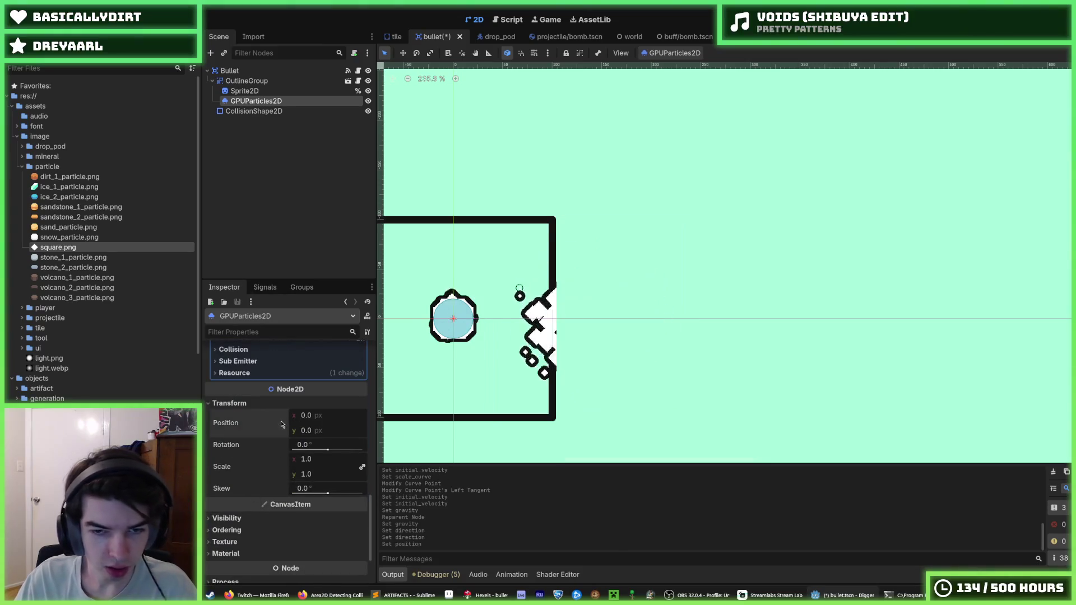
Move GPUParticles2D above Sprite2D in the Scene dock and save the bullet scene.
{"action": "double_click", "coordinate": [283, 103]}
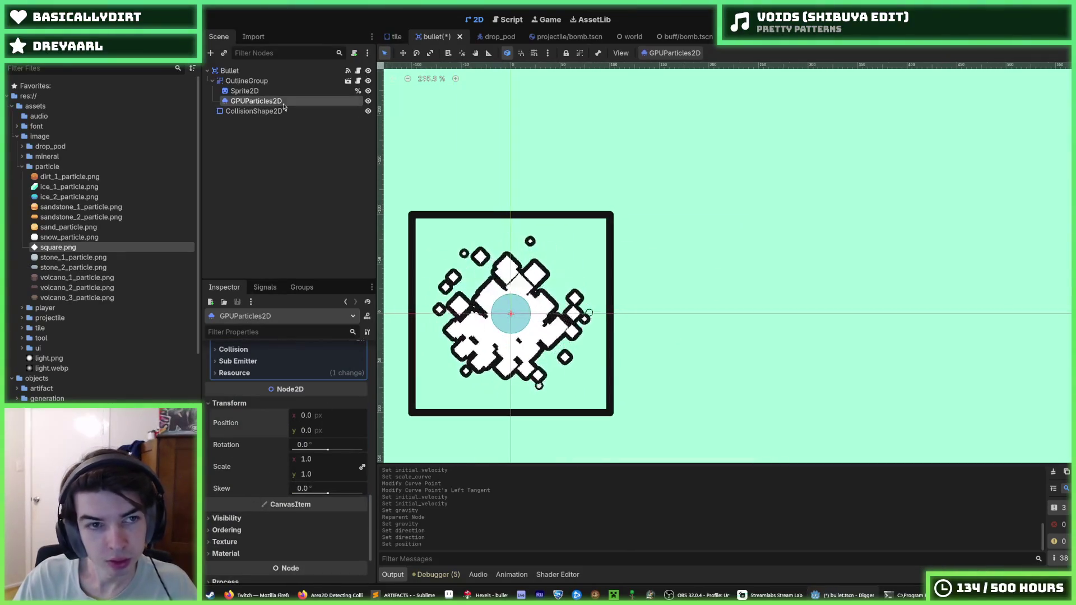
{"action": "left_click_drag", "start_coordinate": [248, 88], "coordinate": [249, 88]}
{"action": "left_click", "coordinate": [731, 298]}
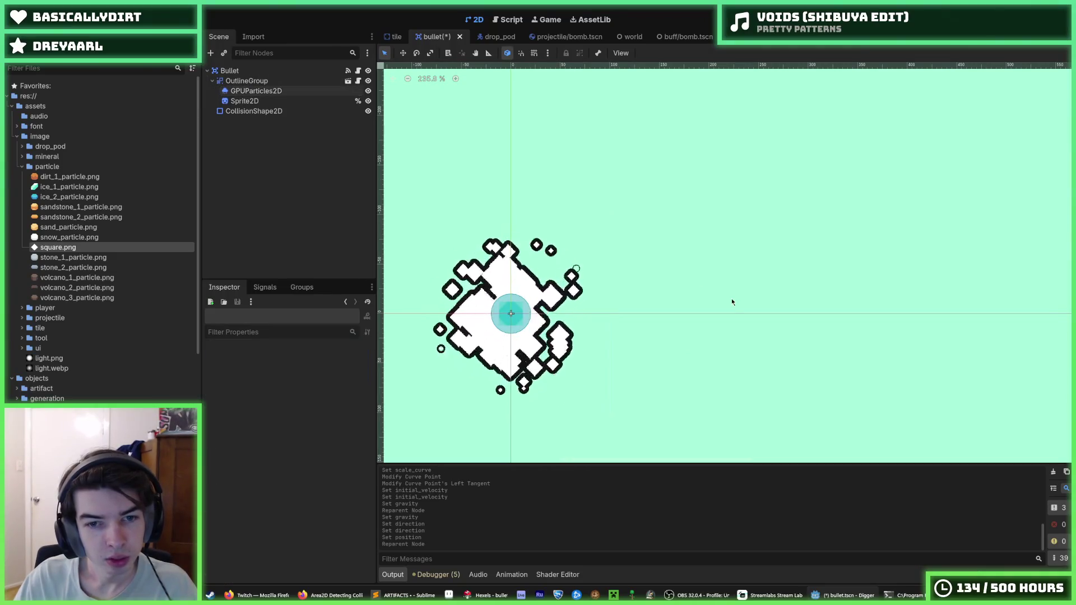
{"action": "scroll", "coordinate": [660, 317], "scroll_direction": "up", "scroll_amount": 4}
{"action": "key", "text": "ctrl+s"}
Raise the GPUParticles2D Amount from 69 to 78 and adjust its initial velocity.
{"action": "left_click", "coordinate": [276, 101]}
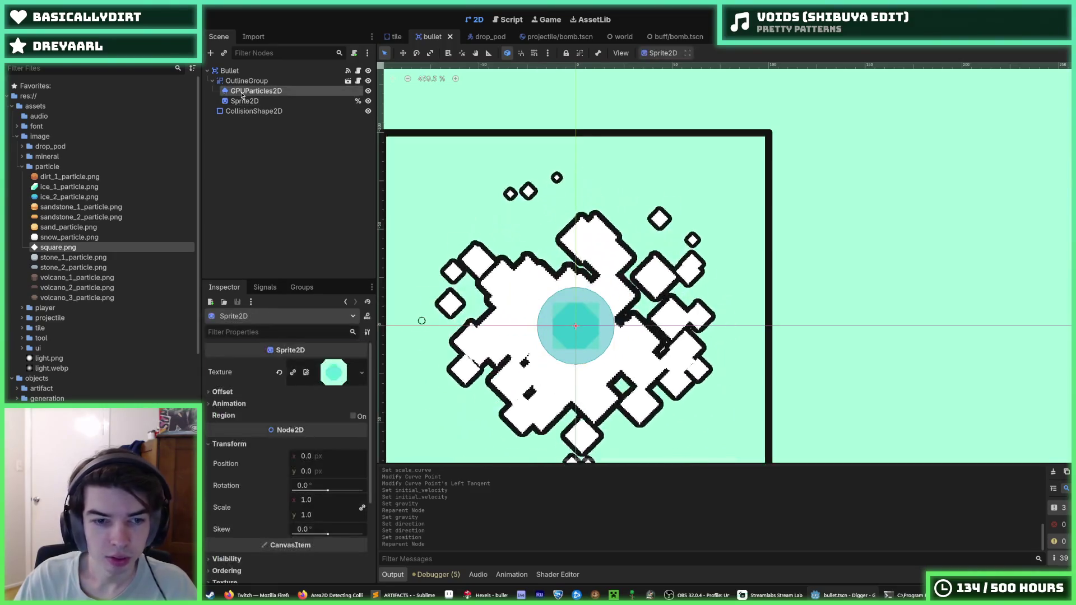
{"action": "left_click", "coordinate": [256, 91]}
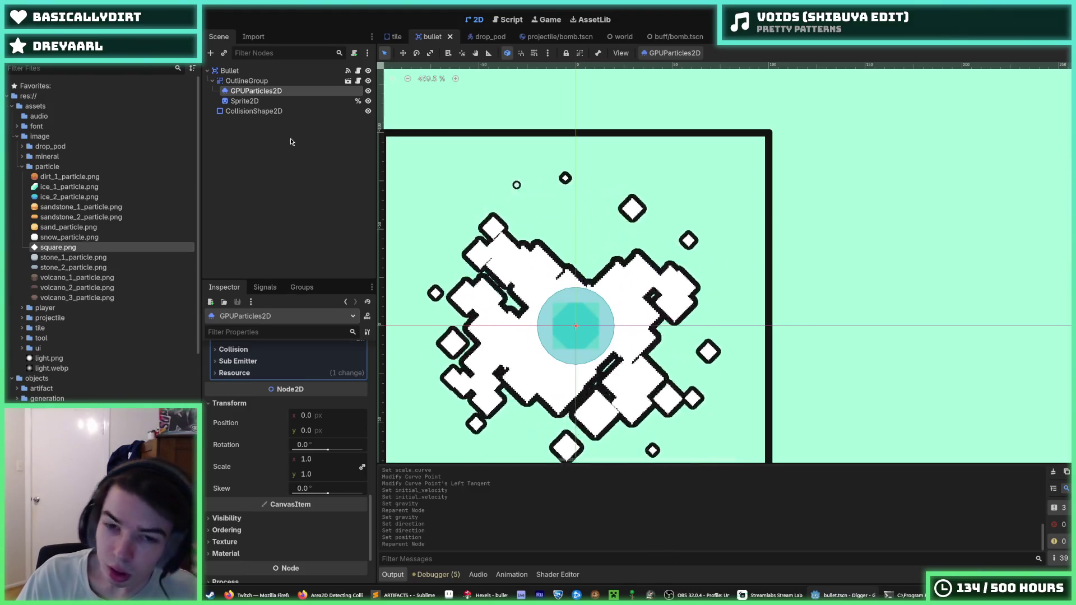
{"action": "scroll", "coordinate": [263, 396], "scroll_direction": "up", "scroll_amount": 15}
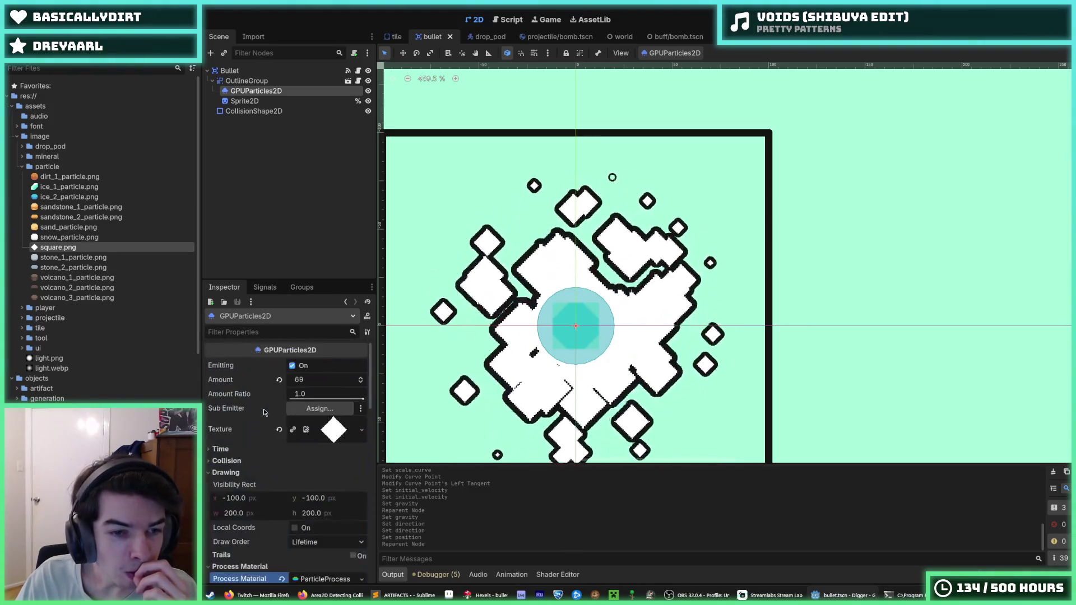
{"action": "left_click_drag", "start_coordinate": [305, 384], "coordinate": [330, 384]}
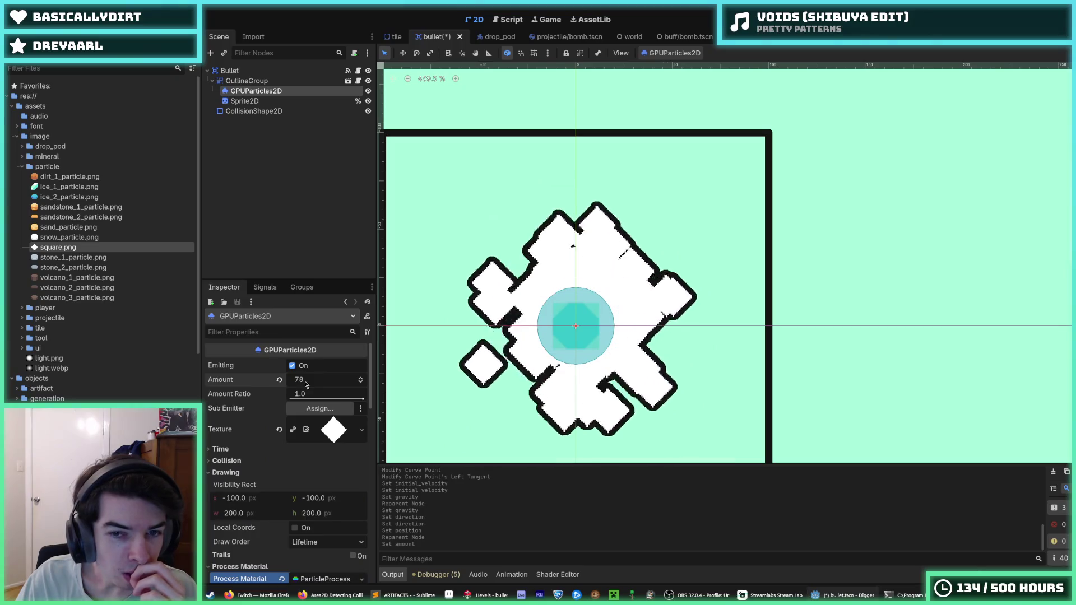
{"action": "scroll", "coordinate": [237, 459], "scroll_direction": "down", "scroll_amount": 7}
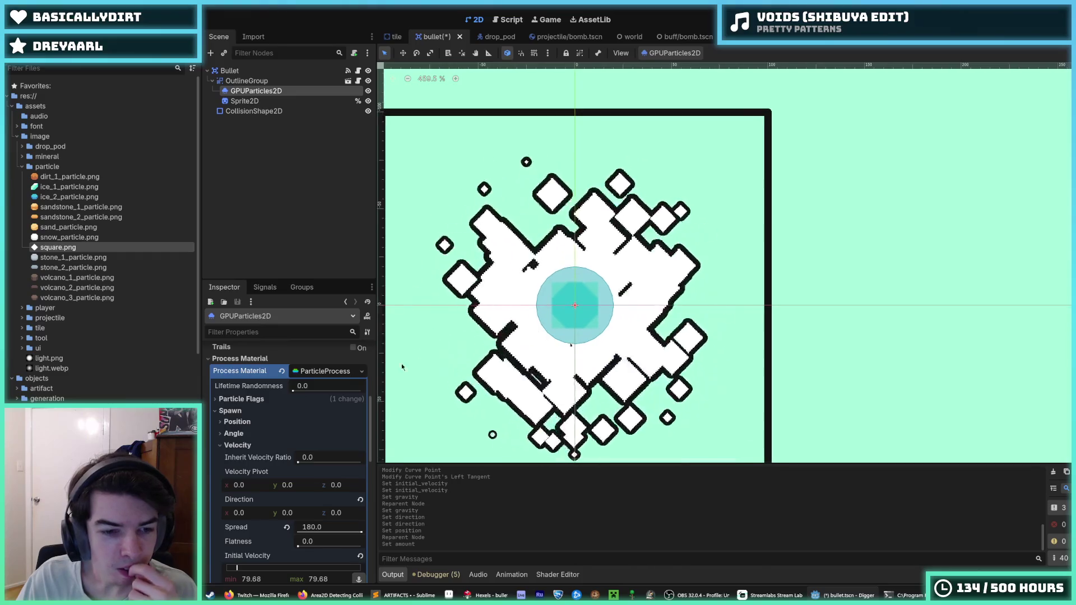
{"action": "scroll", "coordinate": [350, 537], "scroll_direction": "down", "scroll_amount": 5}
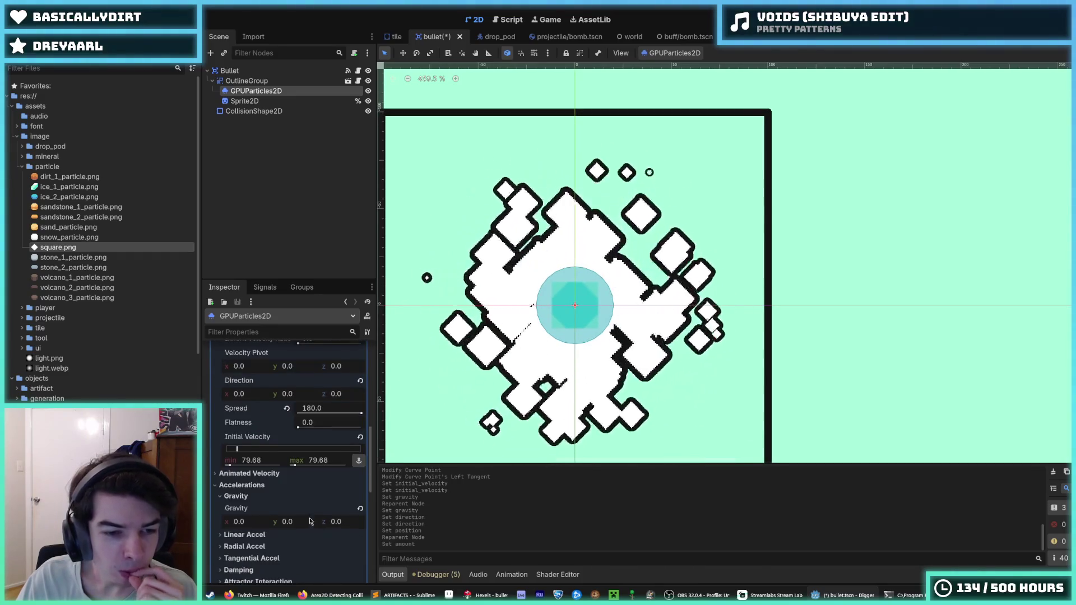
{"action": "left_click_drag", "start_coordinate": [294, 465], "coordinate": [291, 466]}
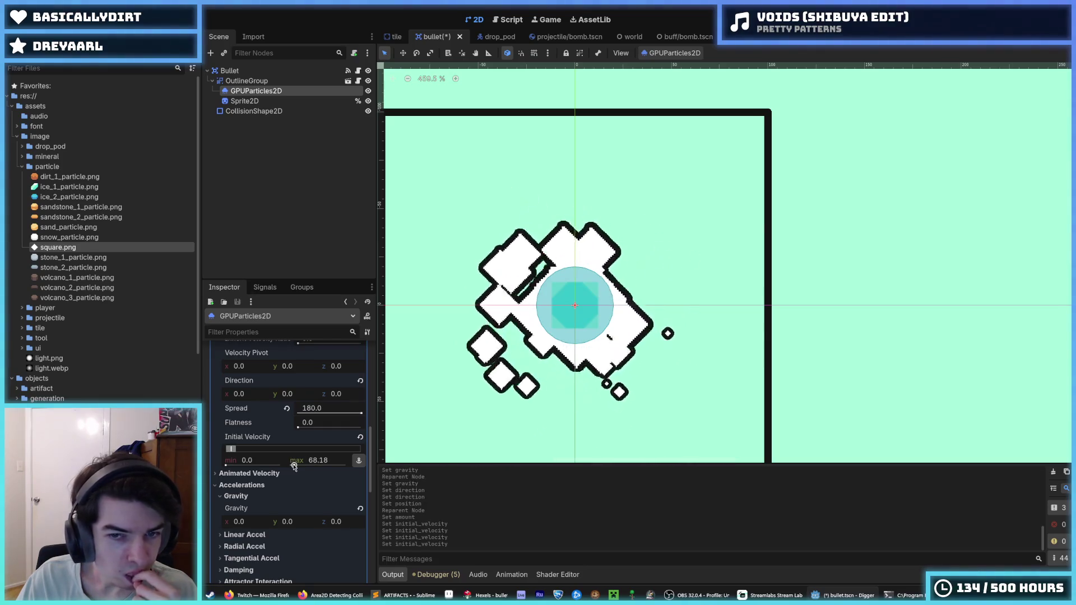
Set the particles' initial velocity min and max to 32.0 and save the scene.
{"action": "left_click_drag", "start_coordinate": [294, 466], "coordinate": [292, 466]}
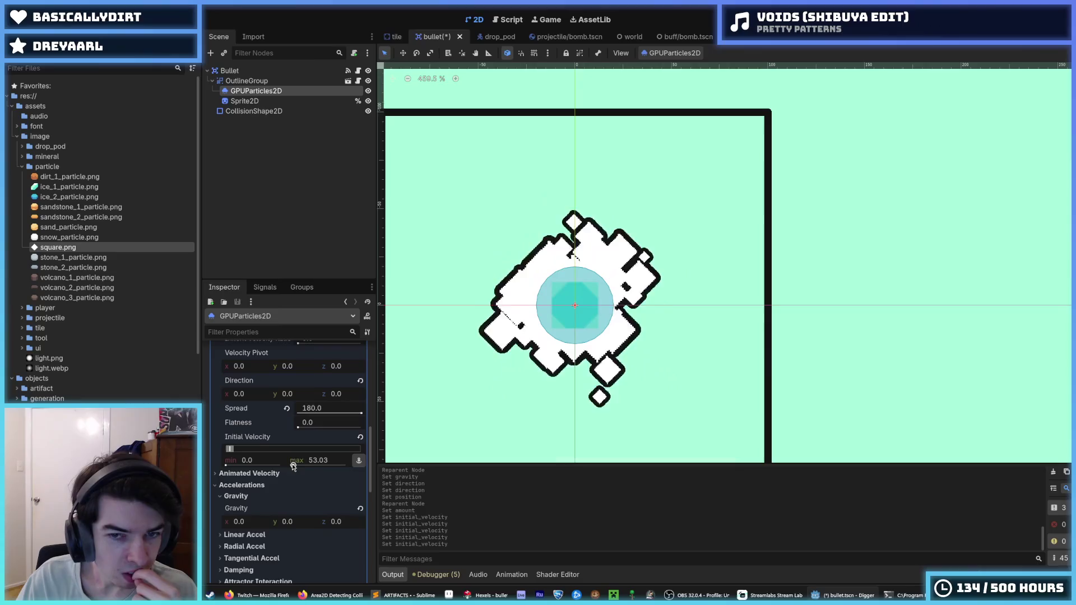
{"action": "left_click_drag", "start_coordinate": [227, 466], "coordinate": [226, 449]}
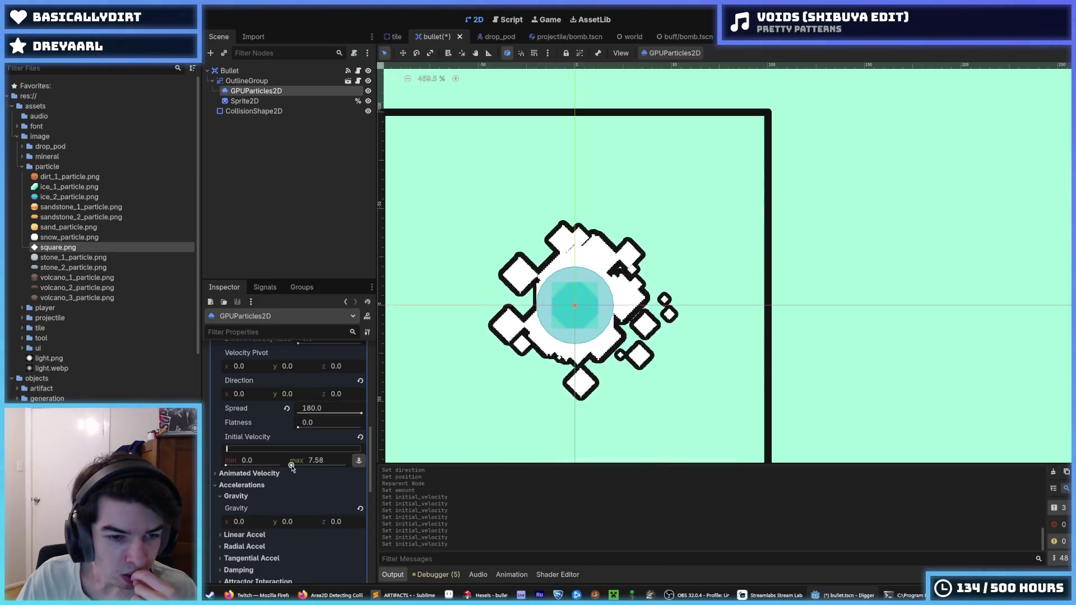
{"action": "type", "text": "2"}
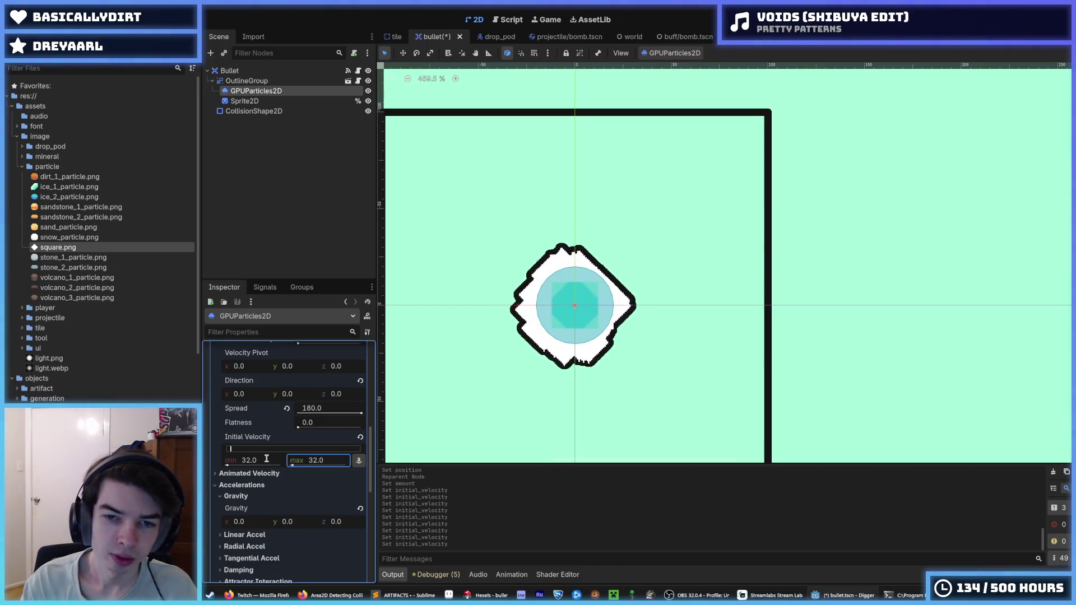
{"action": "key", "text": "Return"}
{"action": "scroll", "coordinate": [471, 363], "scroll_direction": "down", "scroll_amount": 3}
{"action": "scroll", "coordinate": [471, 364], "scroll_direction": "down", "scroll_amount": 1}
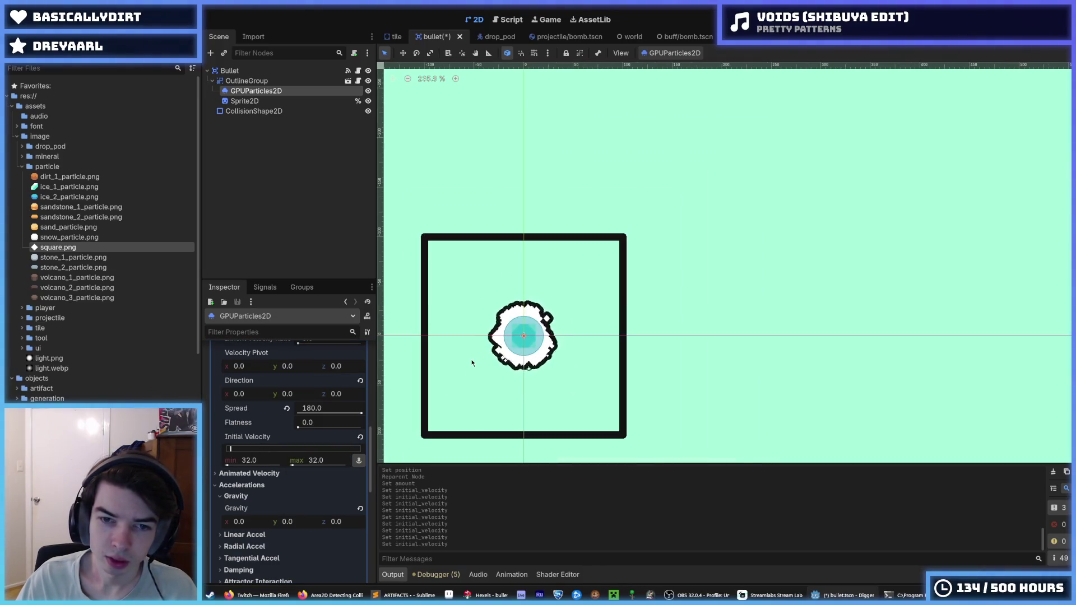
{"action": "scroll", "coordinate": [472, 362], "scroll_direction": "down", "scroll_amount": 4}
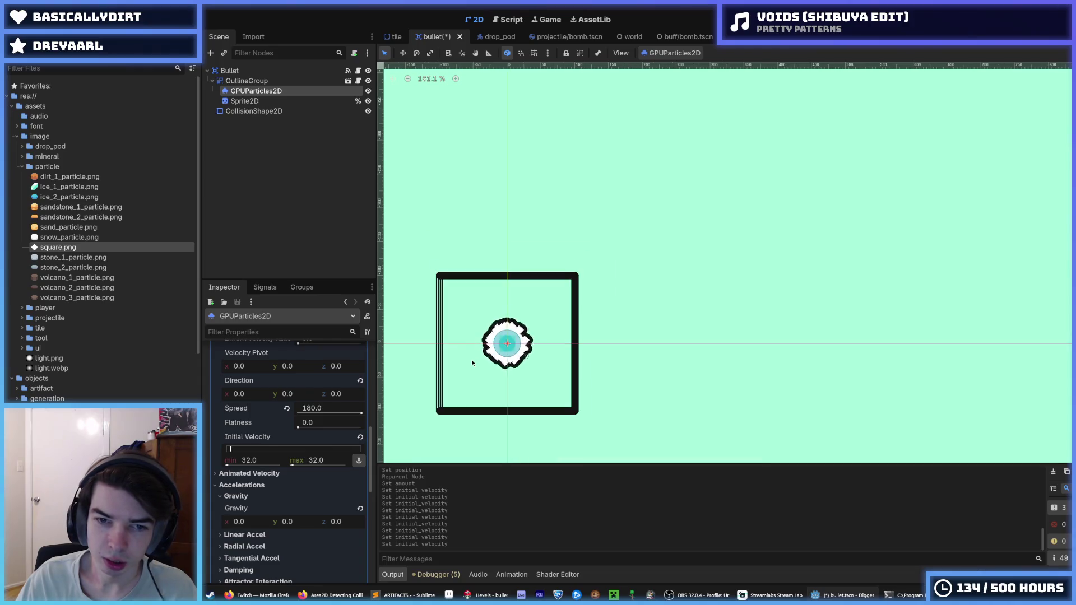
{"action": "left_click", "coordinate": [737, 334]}
{"action": "key", "text": "ctrl+s"}
Reselect the GPUParticles2D emitter and raise its Amount from 78 to 87.
{"action": "scroll", "coordinate": [566, 327], "scroll_direction": "up", "scroll_amount": 11}
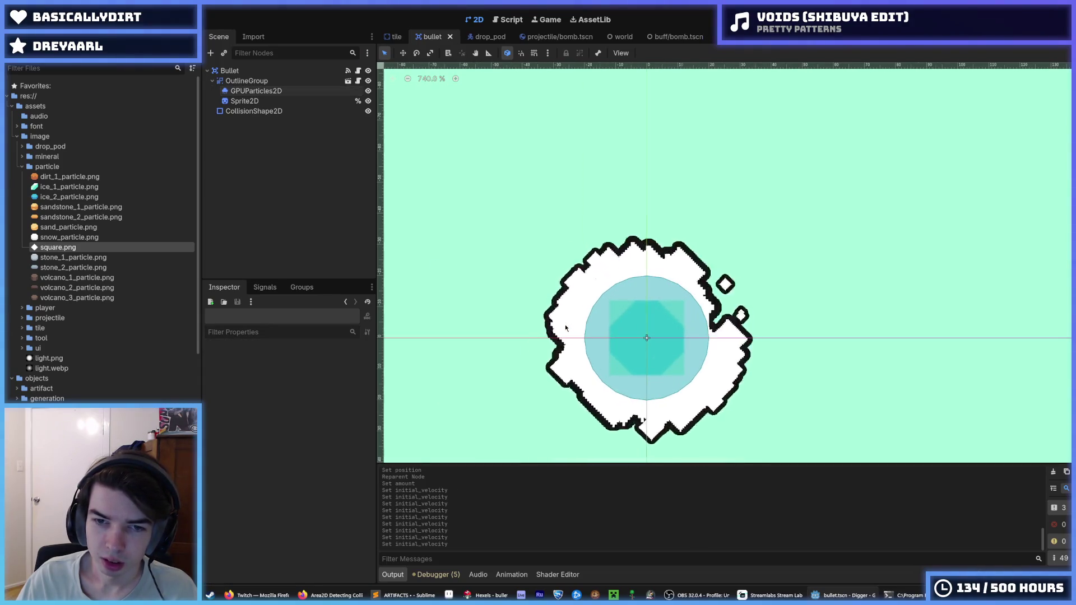
{"action": "scroll", "coordinate": [593, 341], "scroll_direction": "down", "scroll_amount": 3}
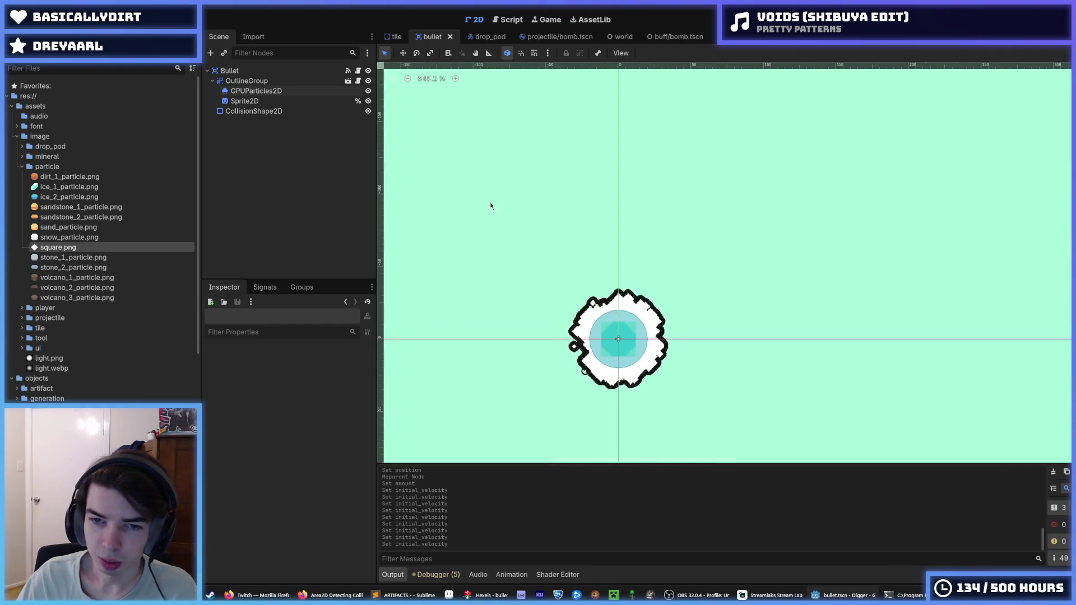
{"action": "left_click", "coordinate": [247, 80]}
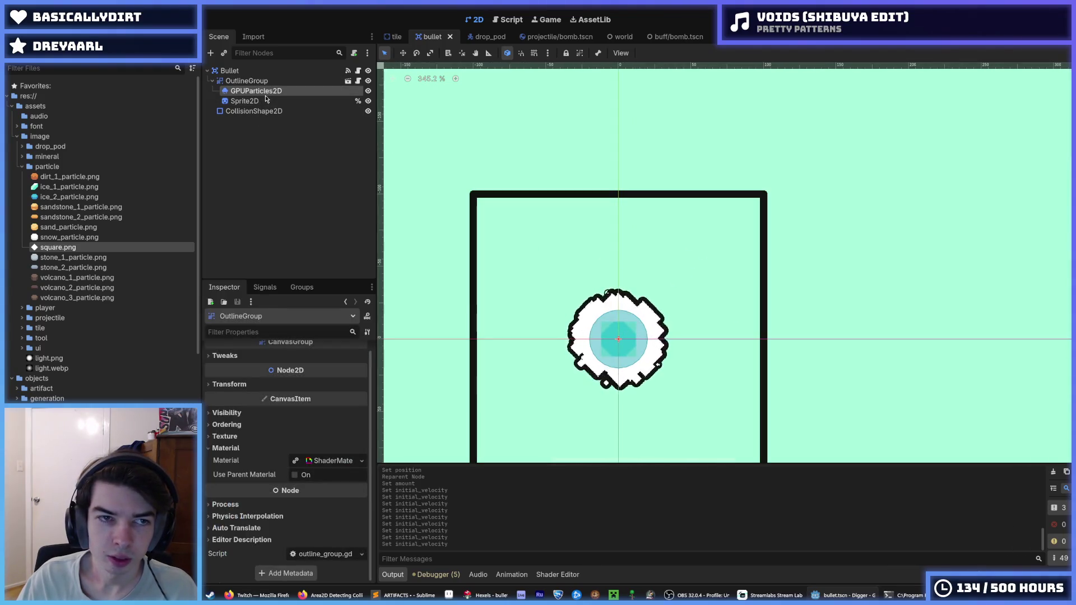
{"action": "left_click", "coordinate": [268, 71]}
{"action": "left_click", "coordinate": [253, 81]}
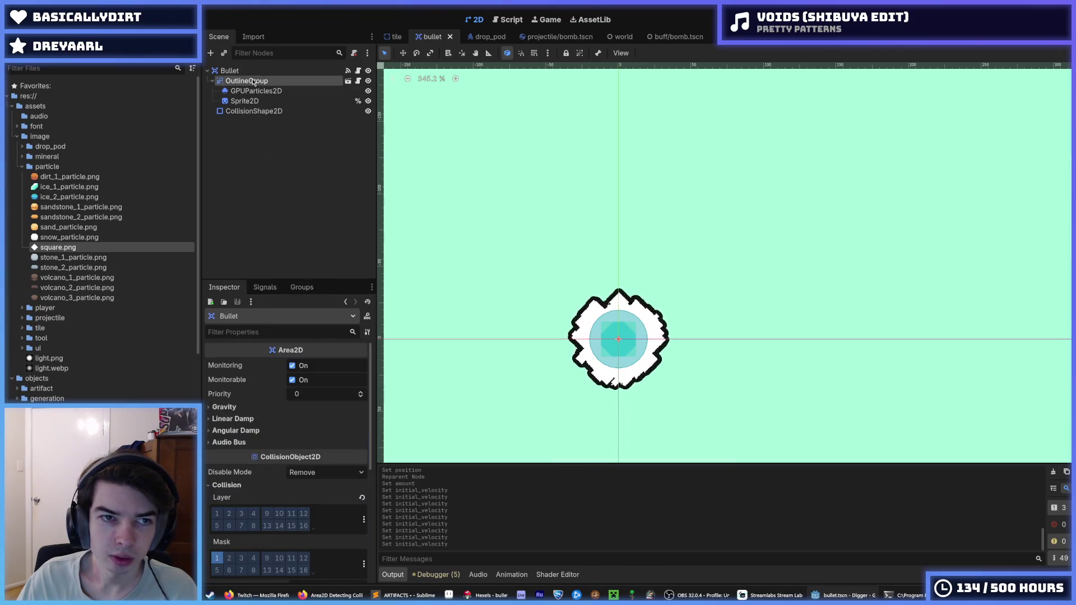
{"action": "left_click", "coordinate": [247, 71]}
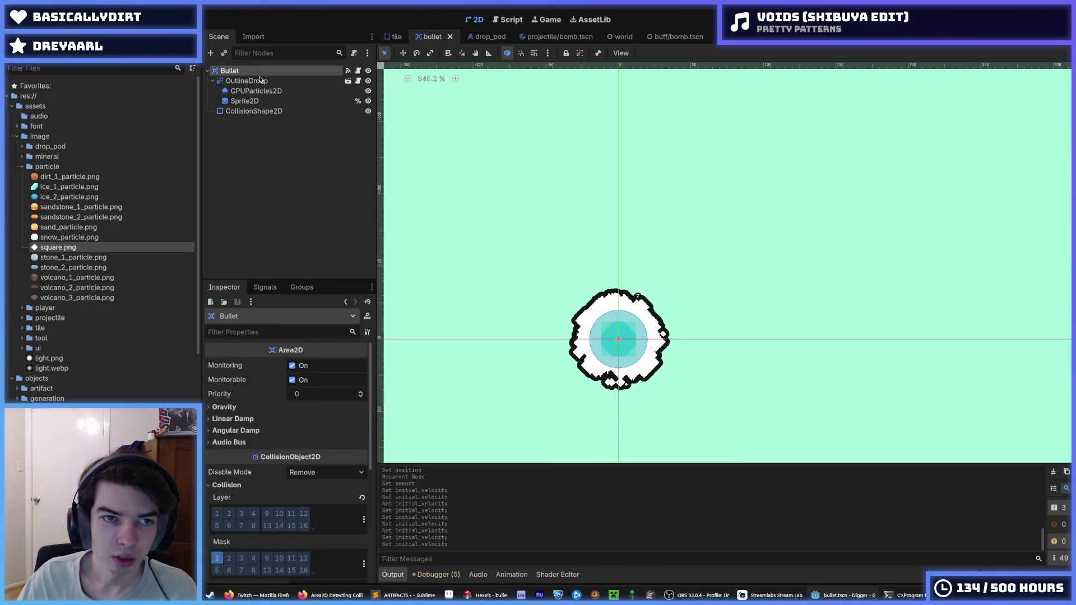
{"action": "left_click", "coordinate": [256, 91]}
{"action": "mouse_move", "coordinate": [305, 379]}
{"action": "left_mouse_down"}
{"action": "mouse_move", "coordinate": [322, 379]}
{"action": "mouse_move", "coordinate": [314, 362]}
{"action": "left_mouse_up"}
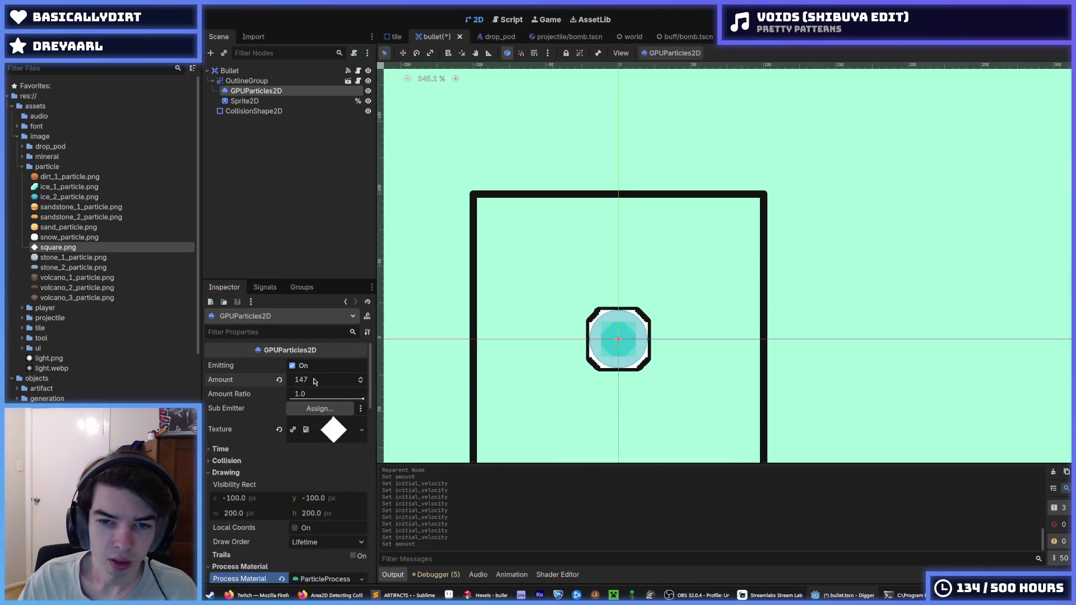
Save and play-test the bullet trail, then stop the game and scroll to the Drawing settings.
{"action": "key", "text": "F5"}
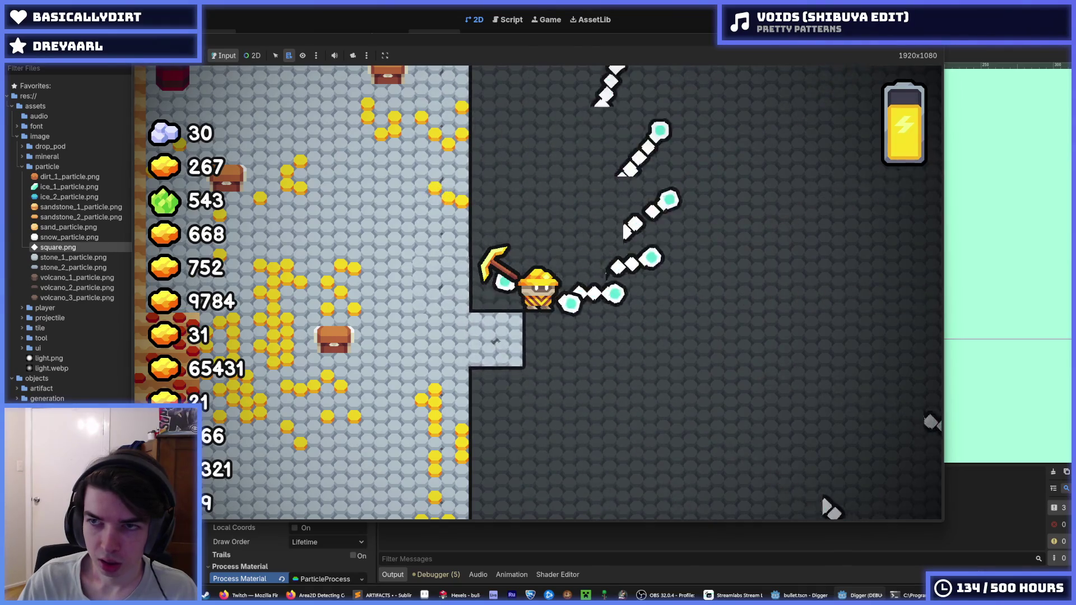
{"action": "key", "text": "F8"}
{"action": "scroll", "coordinate": [287, 453], "scroll_direction": "down", "scroll_amount": 5}
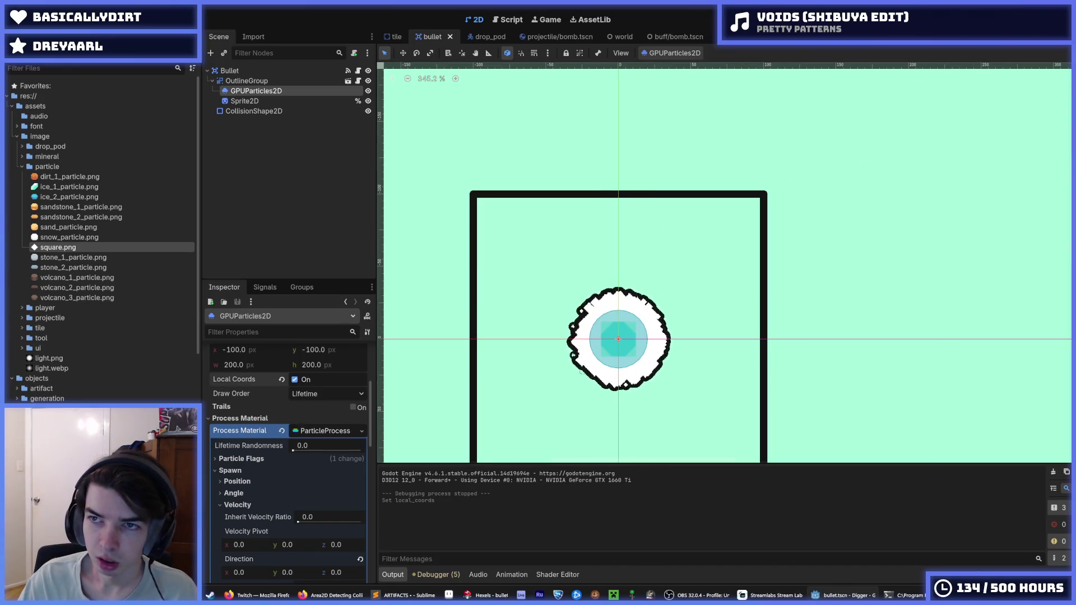
Play-test the trail again, stop the game, and scroll back up toward the Amount setting.
{"action": "key", "text": "F5"}
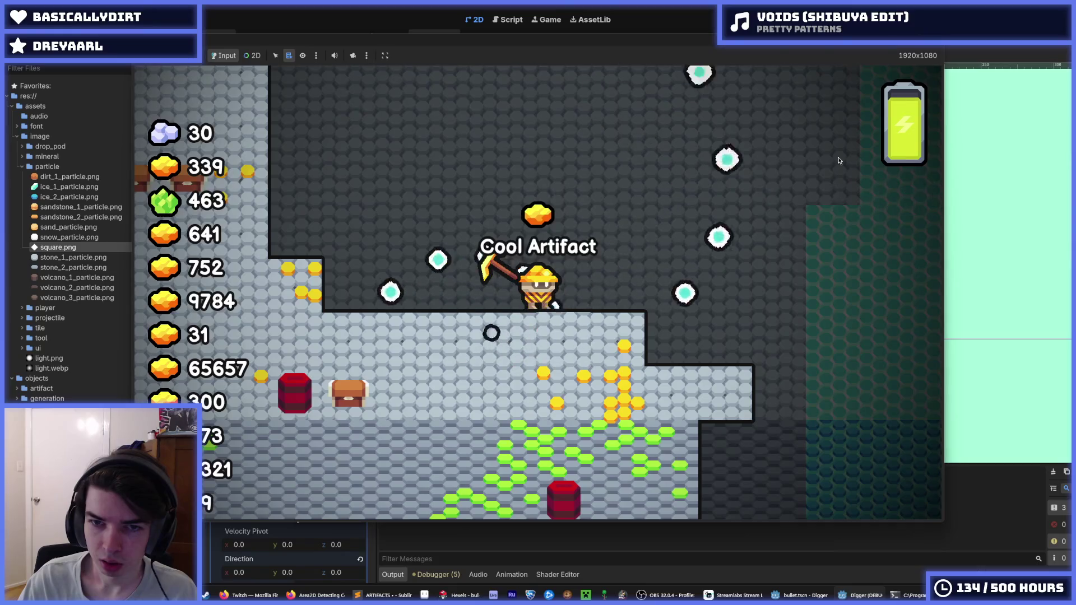
{"action": "key", "text": "F8"}
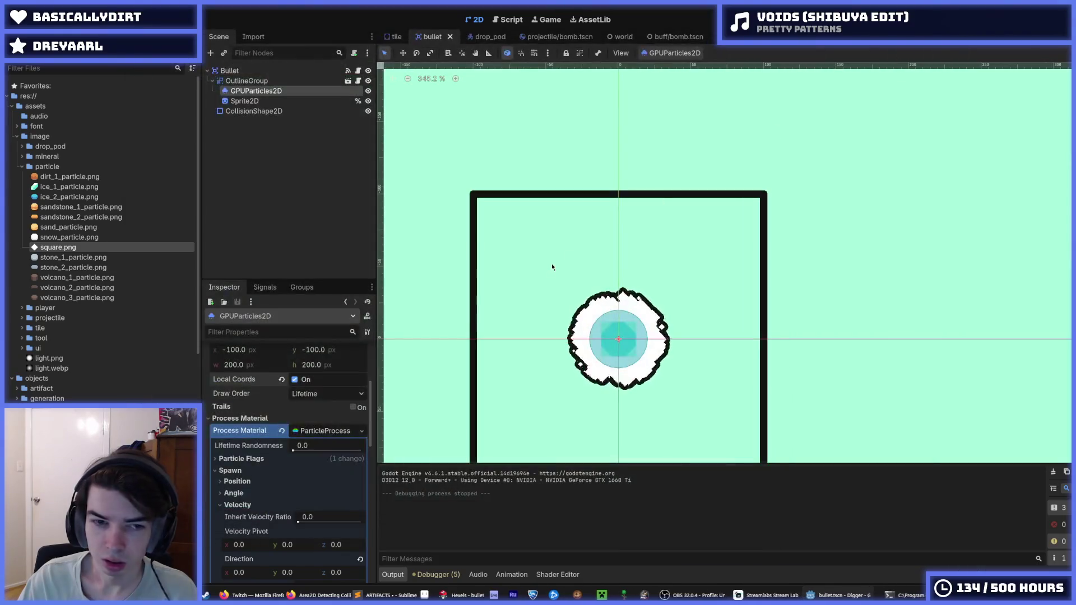
{"action": "scroll", "coordinate": [264, 419], "scroll_direction": "up", "scroll_amount": 3}
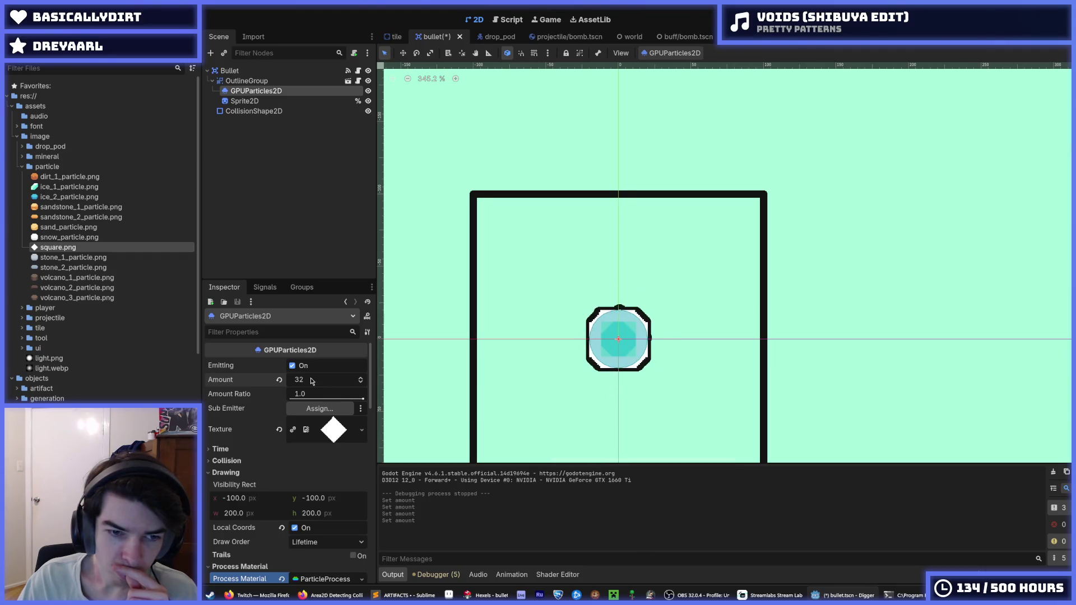
Save the bullet scene and test the particles in a game run, moving the miner with W.
{"action": "scroll", "coordinate": [311, 381], "scroll_direction": "down", "scroll_amount": 3}
{"action": "key", "text": "ctrl+s"}
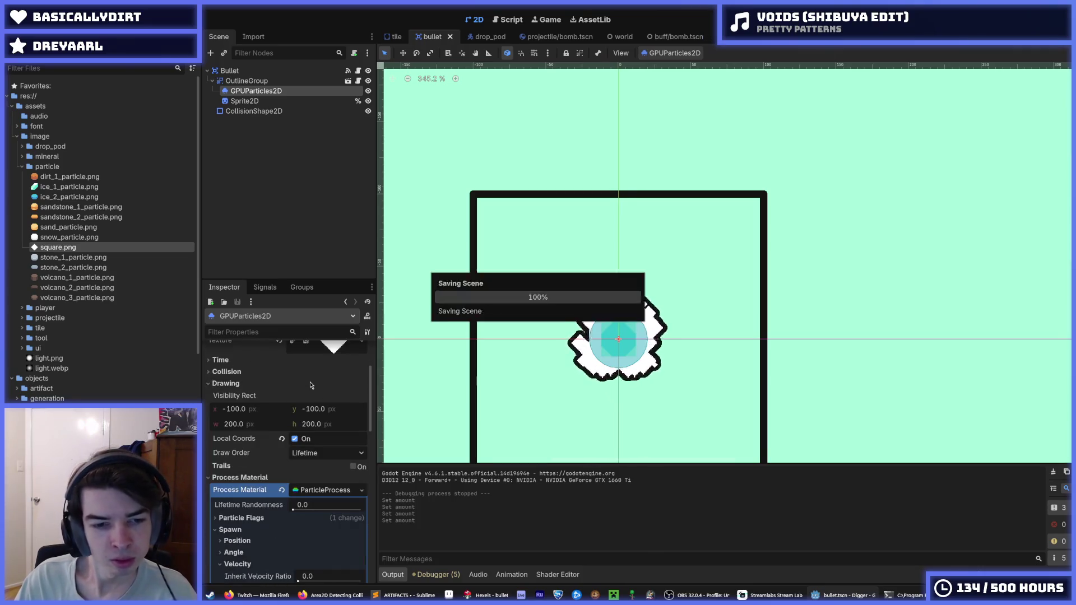
{"action": "scroll", "coordinate": [311, 386], "scroll_direction": "down", "scroll_amount": 5}
{"action": "key", "text": "ctrl+s"}
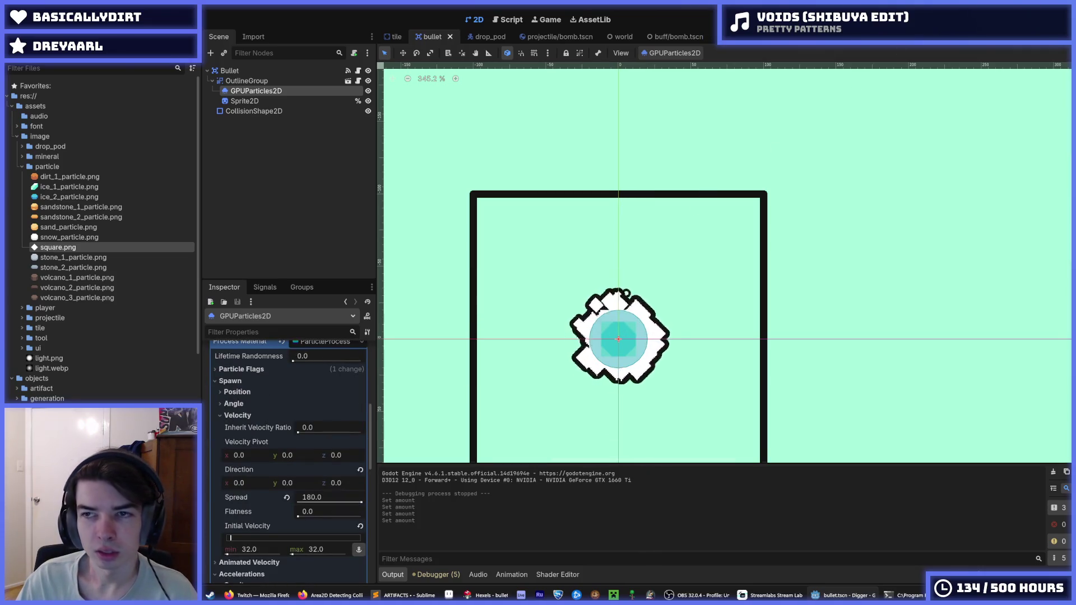
{"action": "key", "text": "F5"}
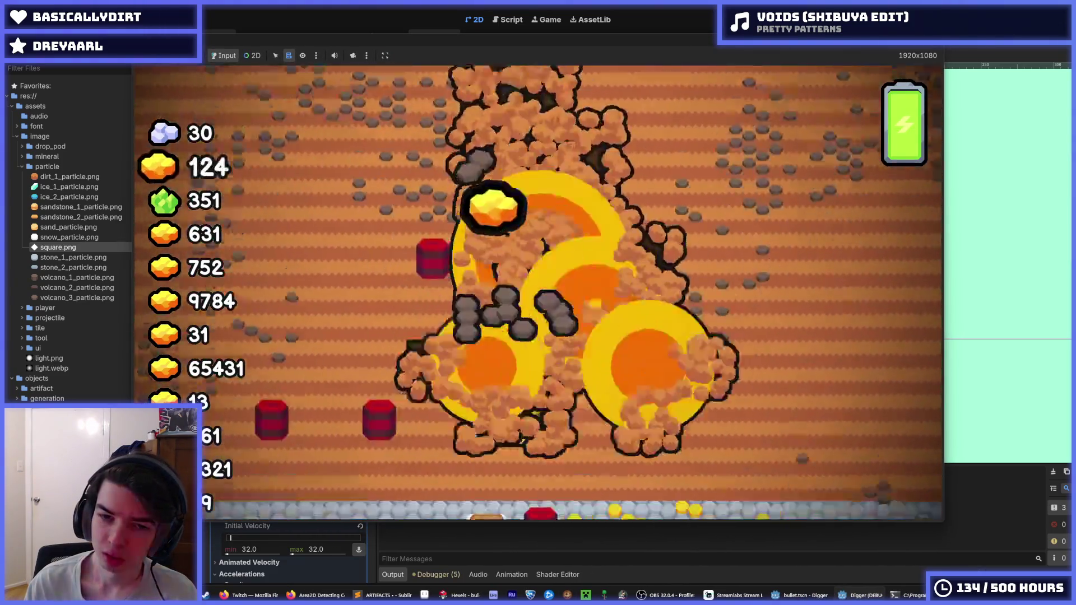
{"action": "key", "text": "w"}
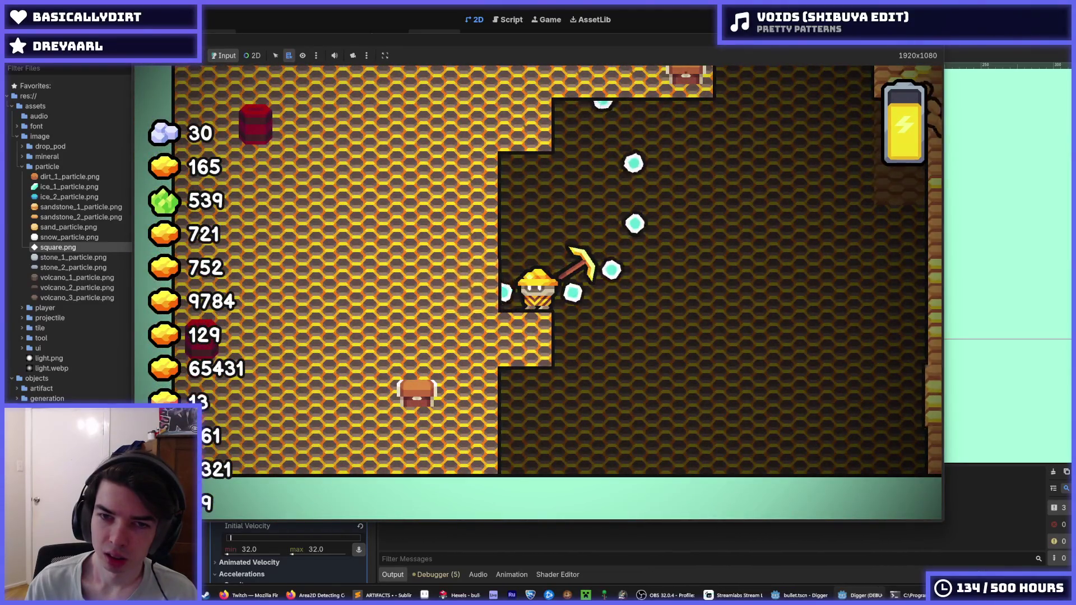
{"action": "key", "text": "F5"}
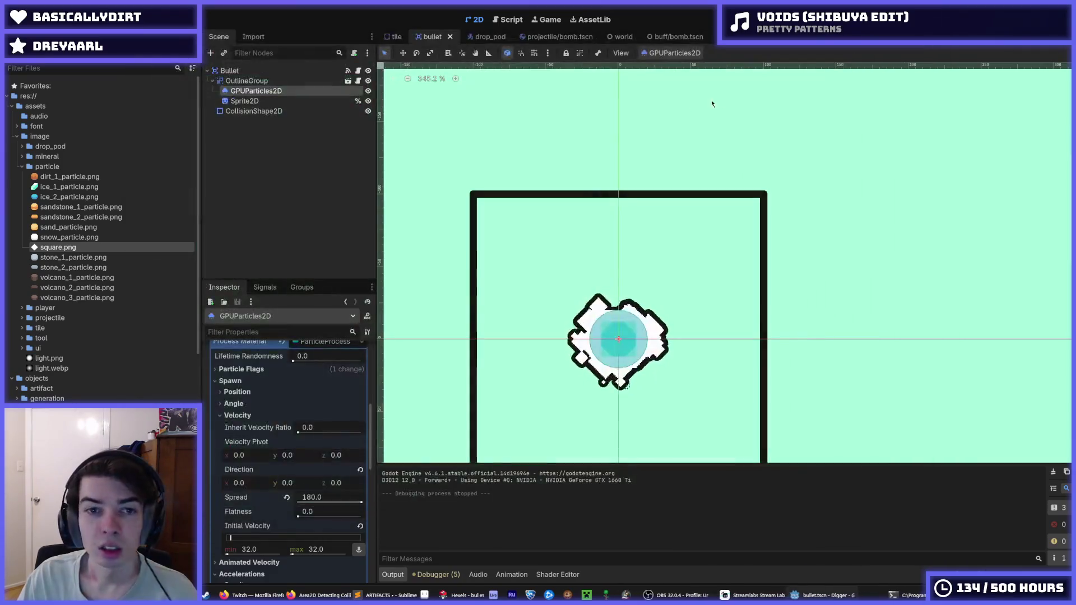
Set the Visibility Rect to -512, -512, 1024 × 1024, save, and open the drop_pod scene.
{"action": "scroll", "coordinate": [289, 439], "scroll_direction": "up", "scroll_amount": 4}
{"action": "scroll", "coordinate": [280, 449], "scroll_direction": "down", "scroll_amount": 5}
{"action": "scroll", "coordinate": [274, 455], "scroll_direction": "up", "scroll_amount": 3}
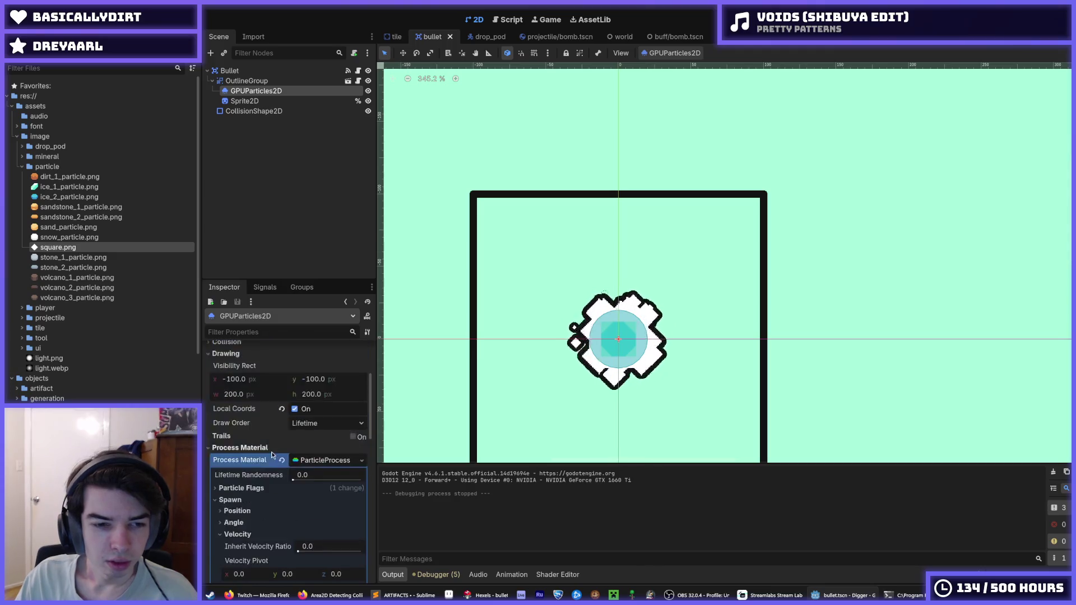
{"action": "scroll", "coordinate": [266, 459], "scroll_direction": "up", "scroll_amount": 3}
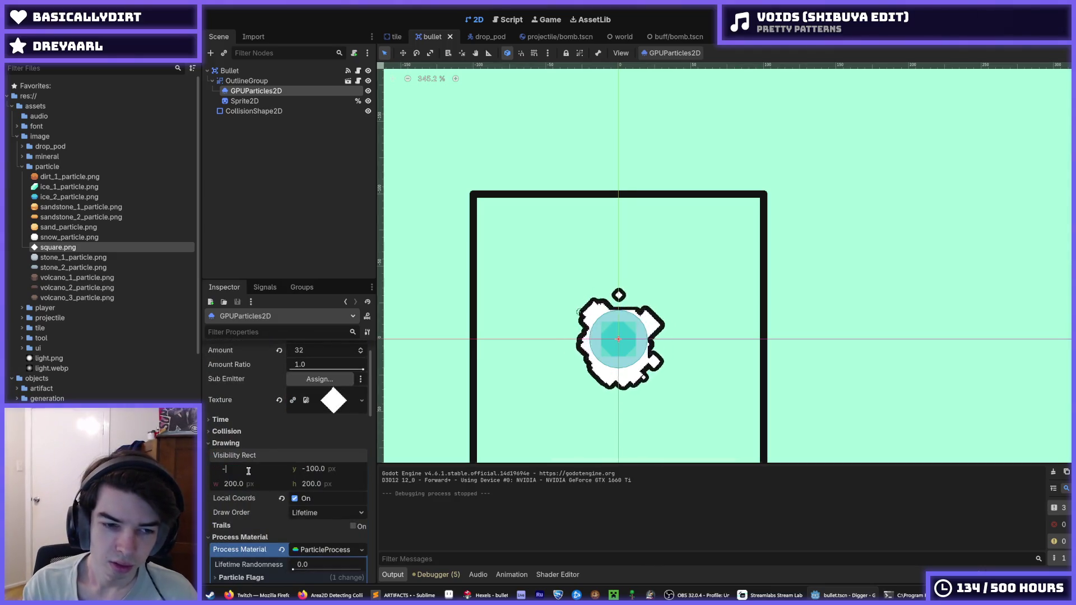
{"action": "type", "text": "400"}
{"action": "key", "text": "Tab"}
{"action": "type", "text": "-"}
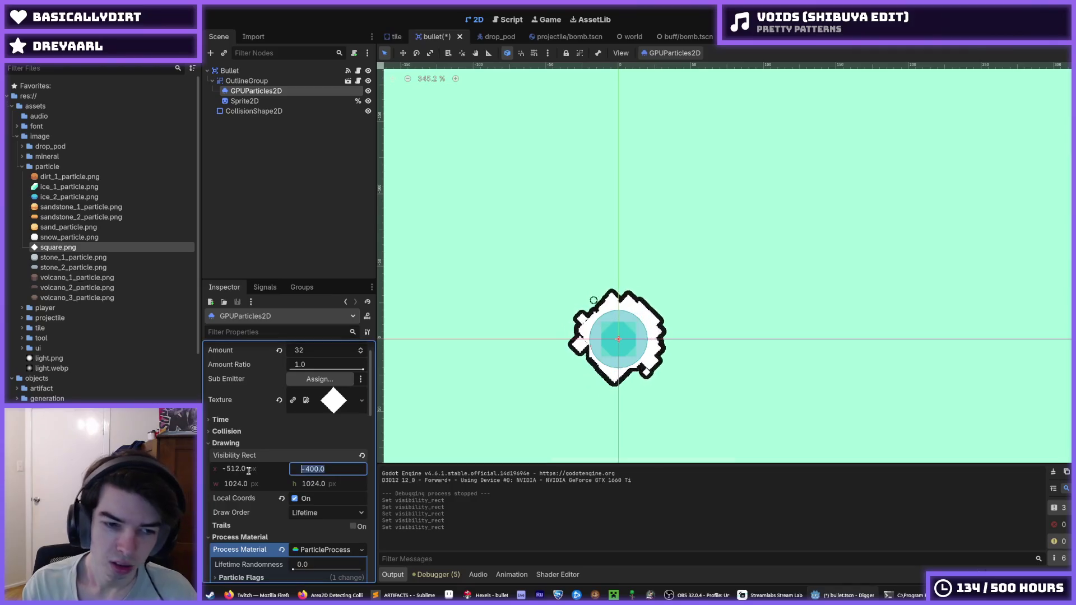
{"action": "key", "text": "ctrl+s"}
{"action": "left_click", "coordinate": [481, 37]}
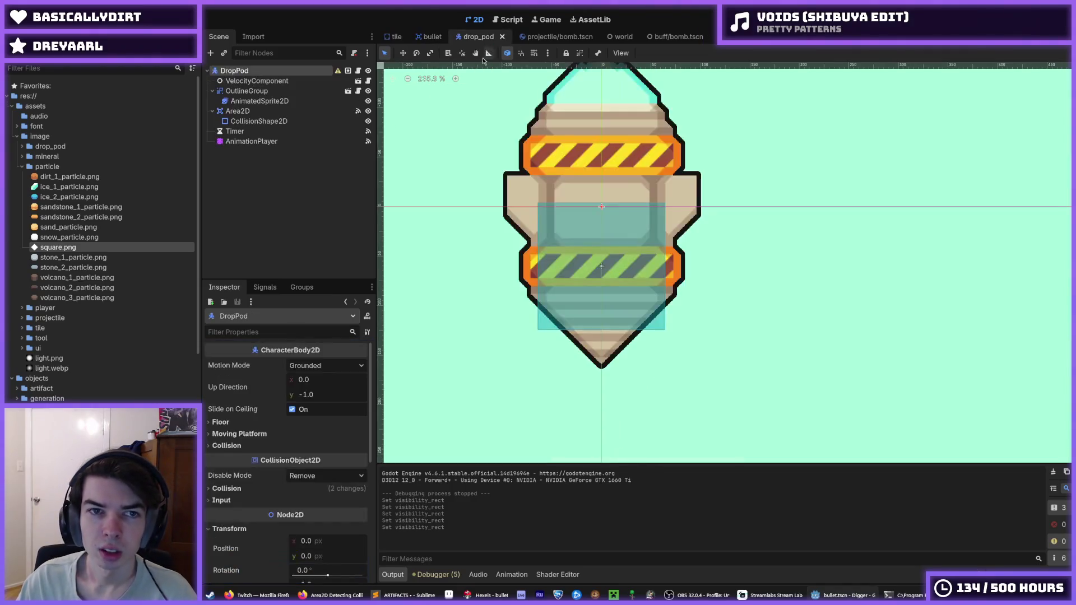
In drop_pod.gd, activate _DAMAGE_PER_VELOCITY = 0.02 and comment out the 0.1 line.
{"action": "left_click", "coordinate": [359, 70]}
{"action": "scroll", "coordinate": [585, 225], "scroll_direction": "up", "scroll_amount": 10}
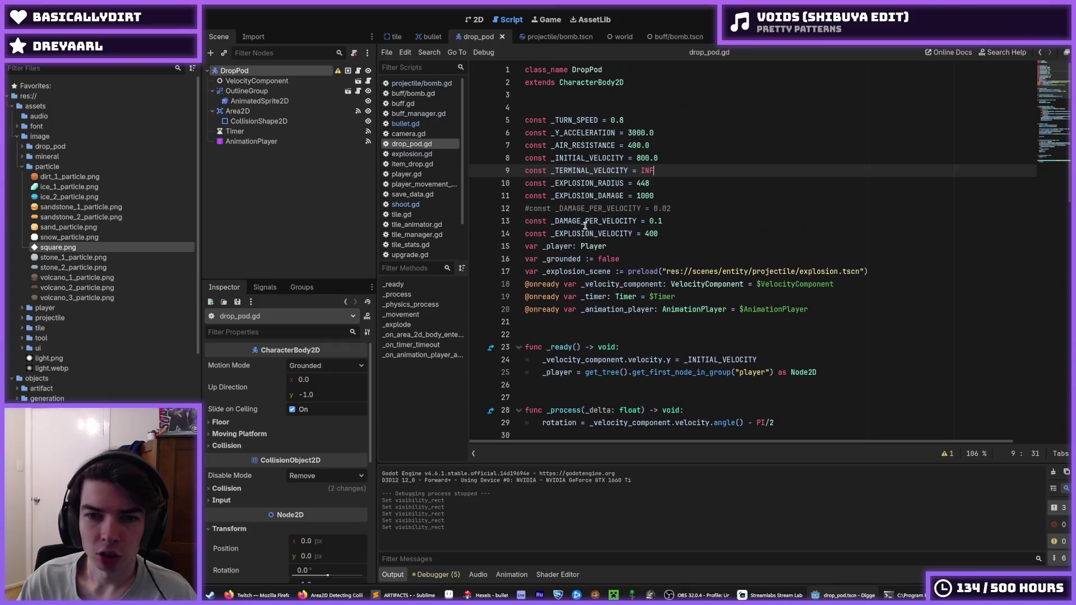
{"action": "left_click", "coordinate": [669, 219]}
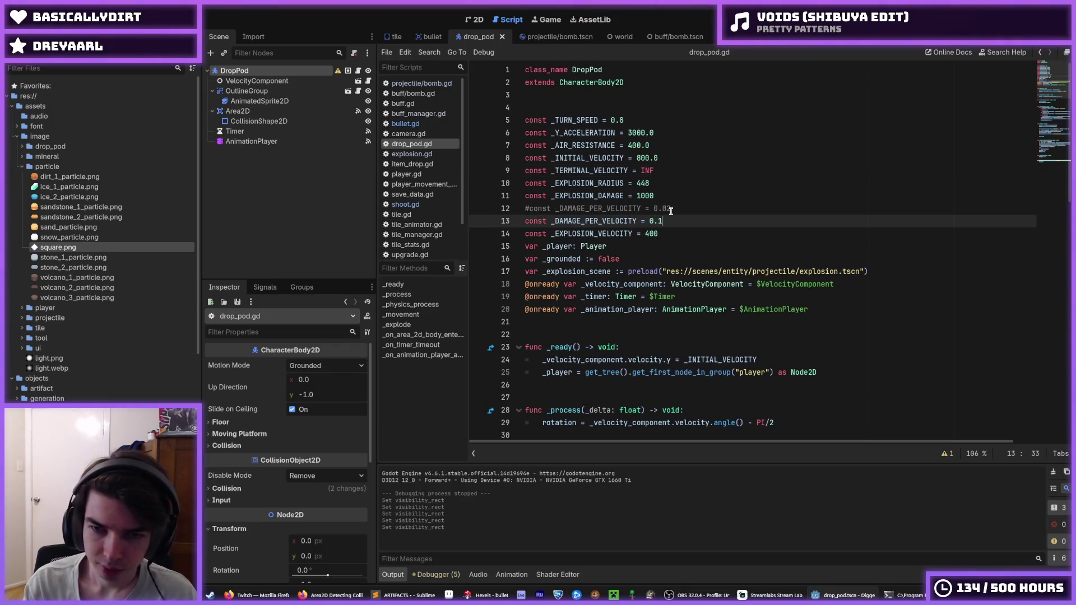
{"action": "key", "text": "Up"}
{"action": "key", "text": "Down"}
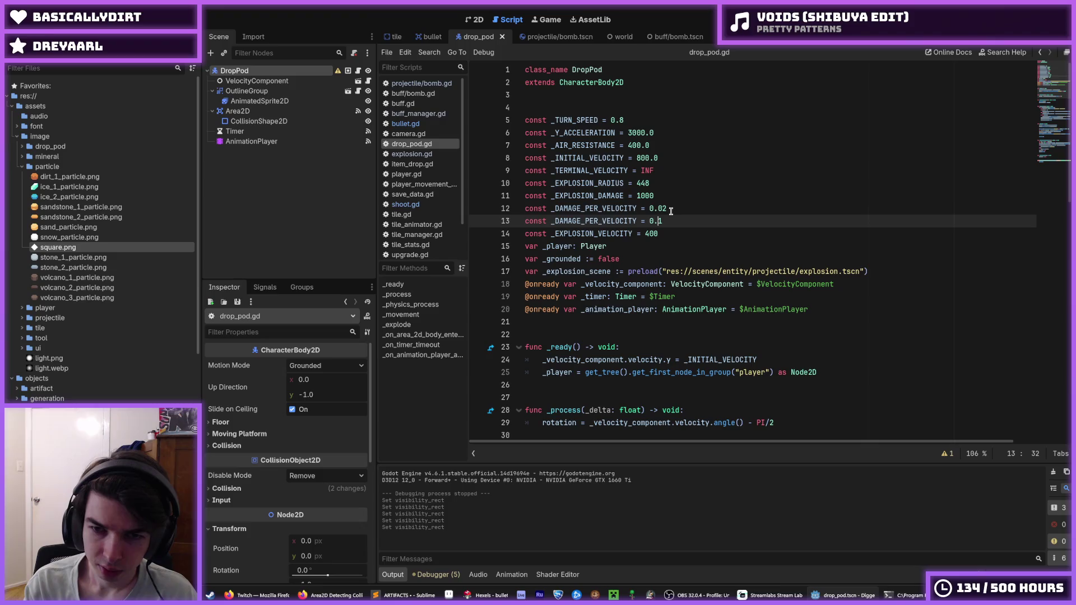
{"action": "key", "text": "Up"}
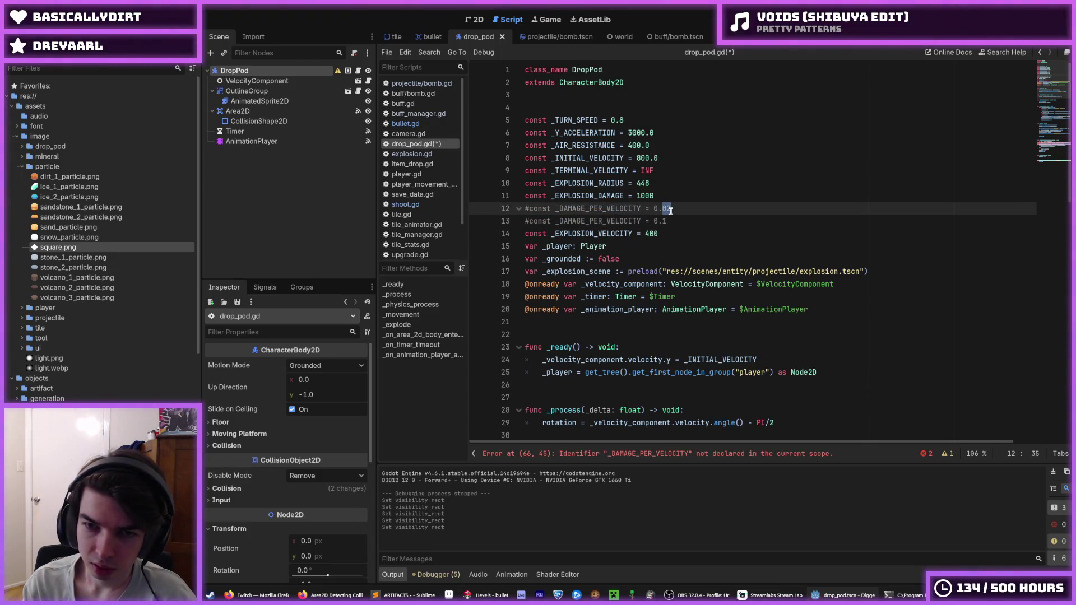
{"action": "key", "text": "Down"}
{"action": "key", "text": "Home"}
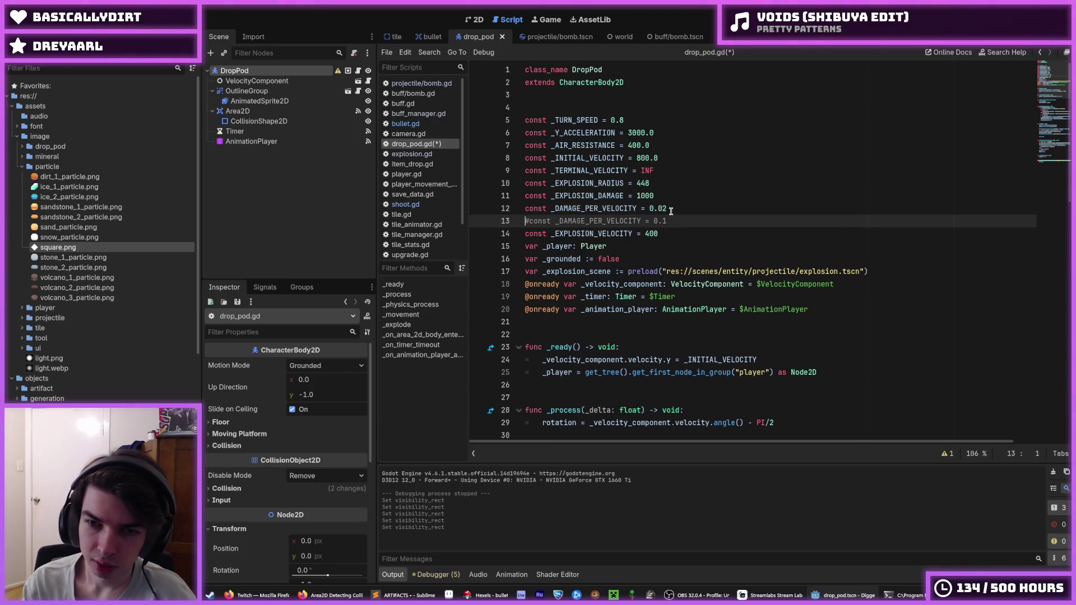
Switch to the tile scene and place the cursor on empty line 21 of tile.gd.
{"action": "left_click", "coordinate": [390, 38]}
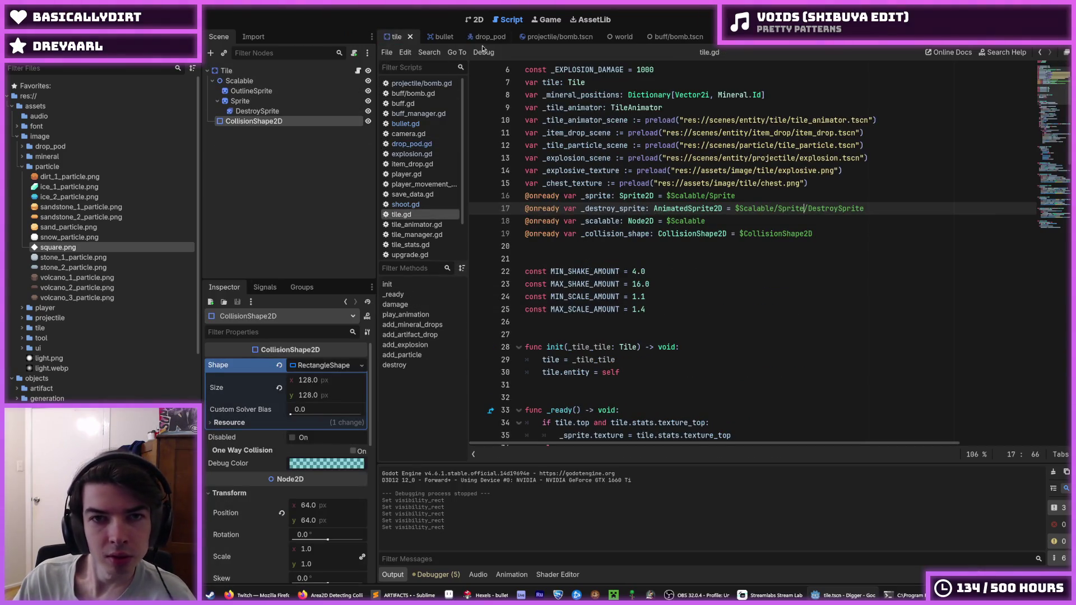
{"action": "left_click", "coordinate": [483, 37]}
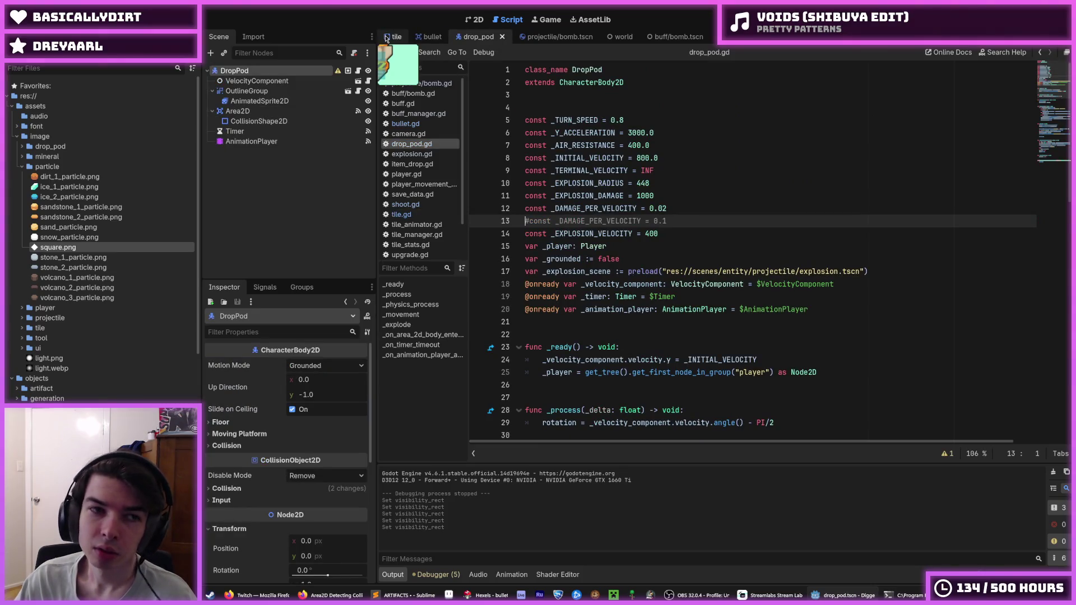
{"action": "mouse_move", "coordinate": [338, 76]}
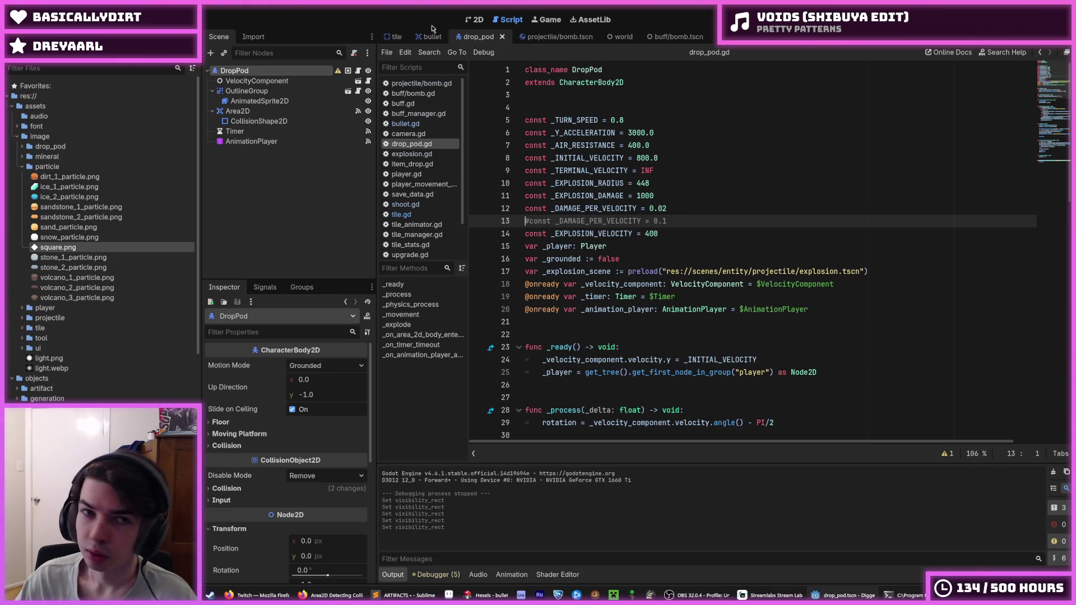
{"action": "left_click", "coordinate": [390, 35]}
{"action": "left_click", "coordinate": [701, 253]}
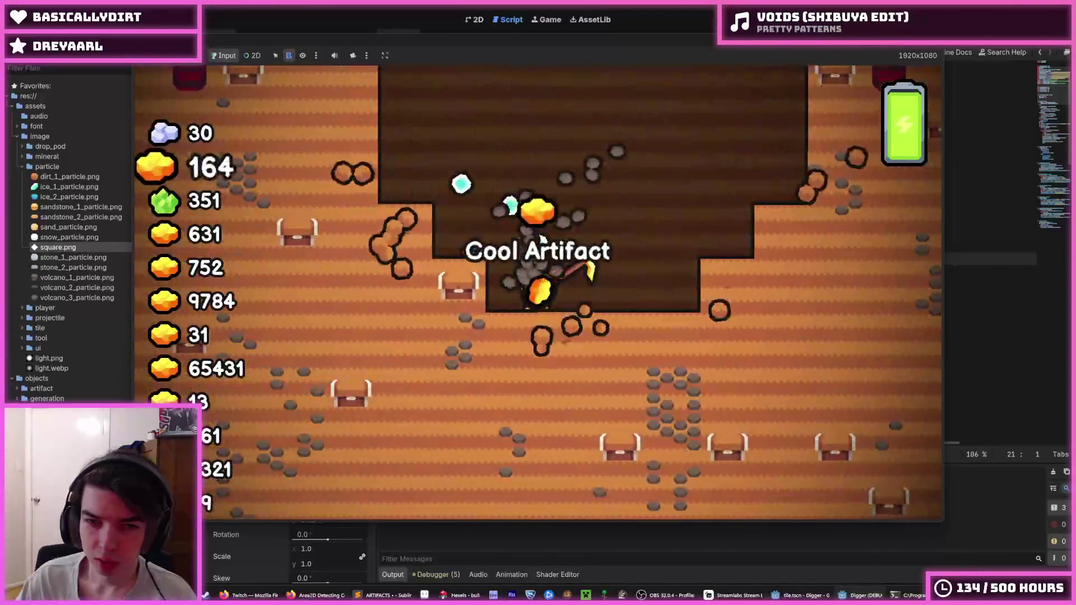
Move and dig with the miner in the test run, stop it, and show the bullet scene in 2D.
{"action": "key", "text": "a"}
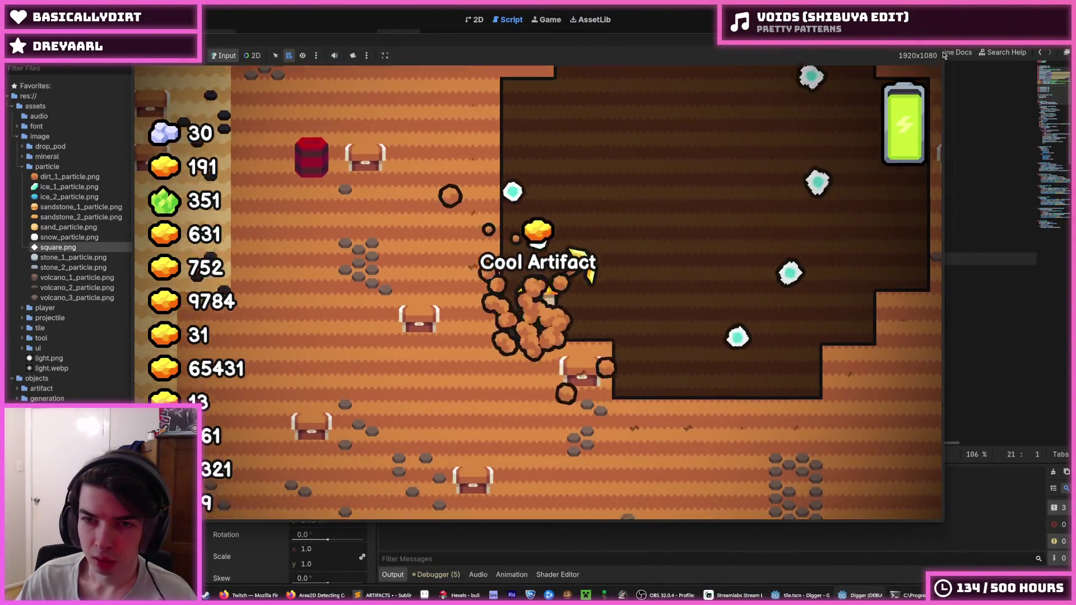
{"action": "key", "text": "s"}
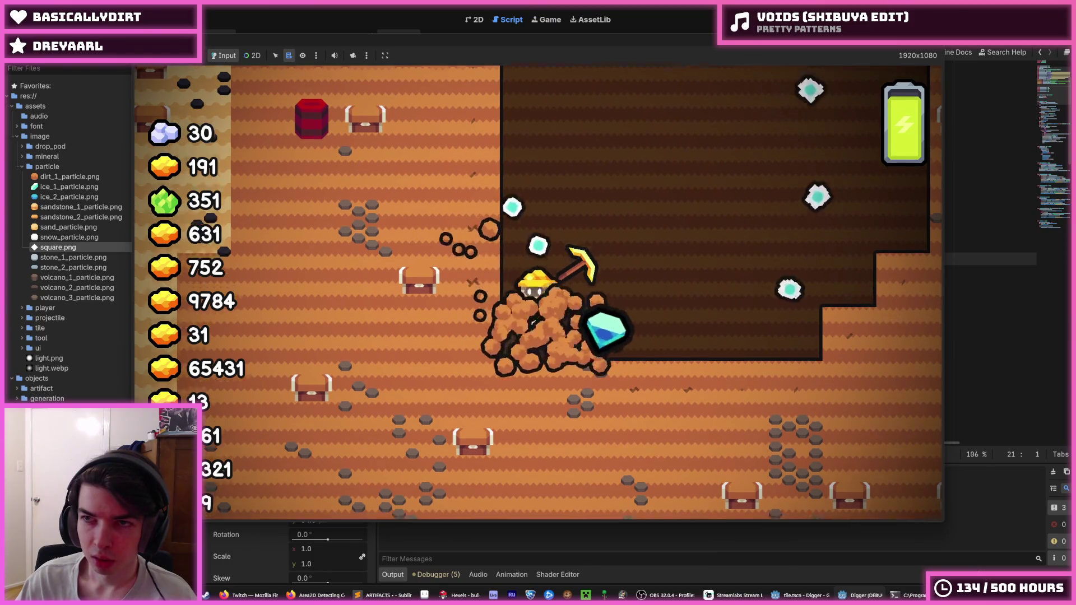
{"action": "key", "text": "F8"}
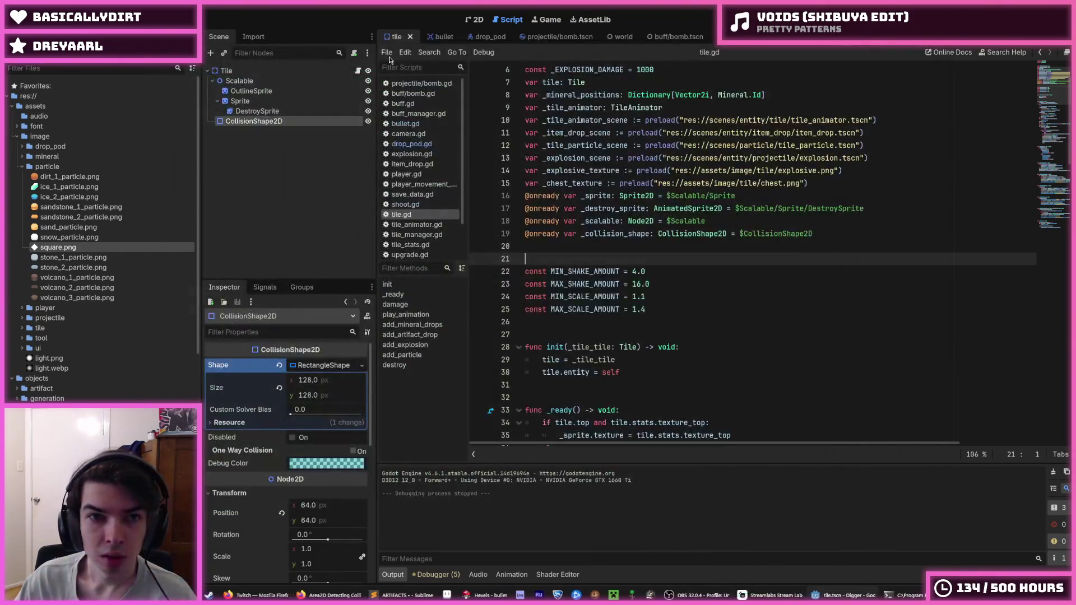
{"action": "left_click", "coordinate": [434, 37]}
{"action": "left_click", "coordinate": [467, 24]}
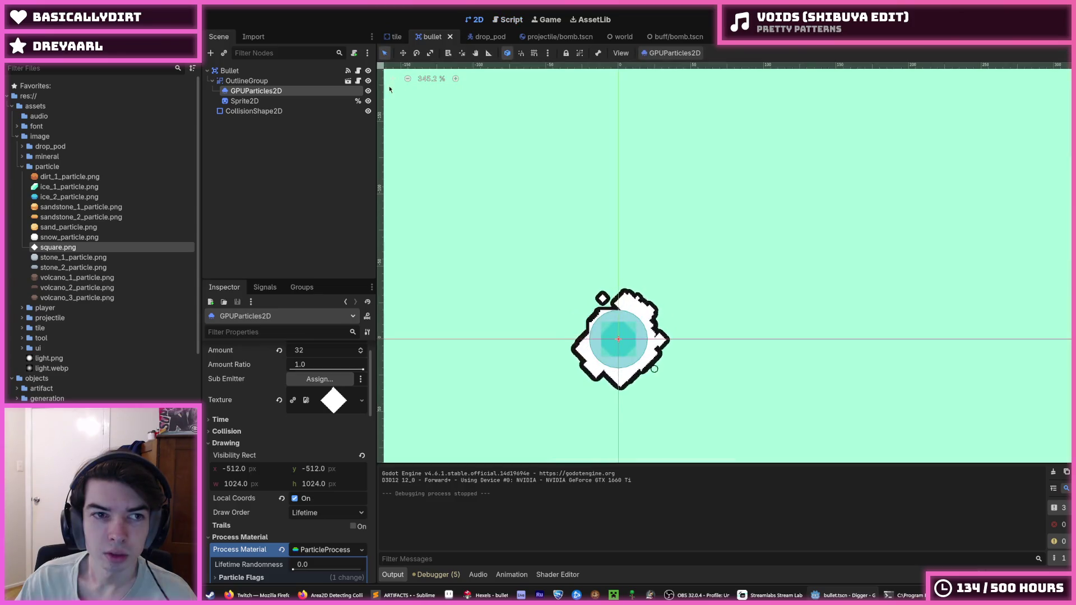
Lower the particles' preprocess time to about 1.94 s, save, and test-run the game.
{"action": "scroll", "coordinate": [314, 416], "scroll_direction": "up", "scroll_amount": 2}
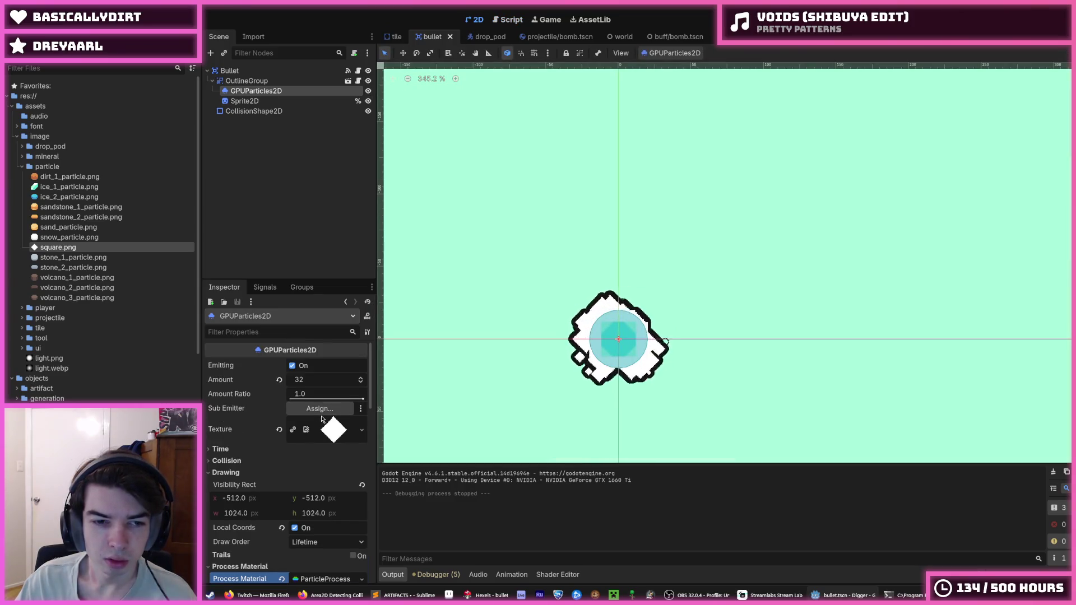
{"action": "left_click", "coordinate": [234, 452]}
{"action": "scroll", "coordinate": [234, 452], "scroll_direction": "down", "scroll_amount": 4}
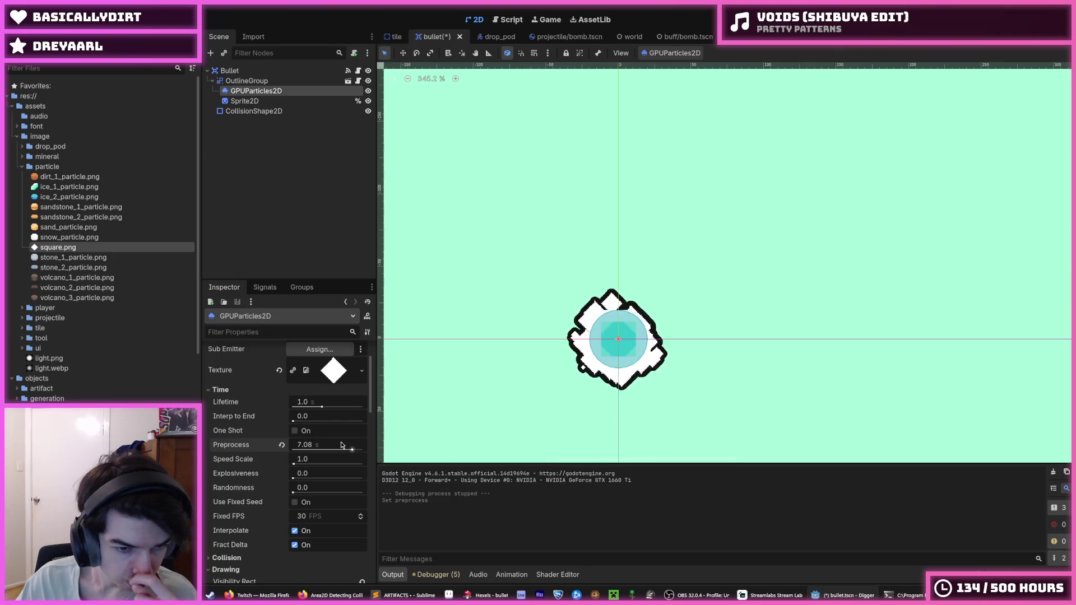
{"action": "left_click_drag", "start_coordinate": [323, 450], "coordinate": [315, 453]}
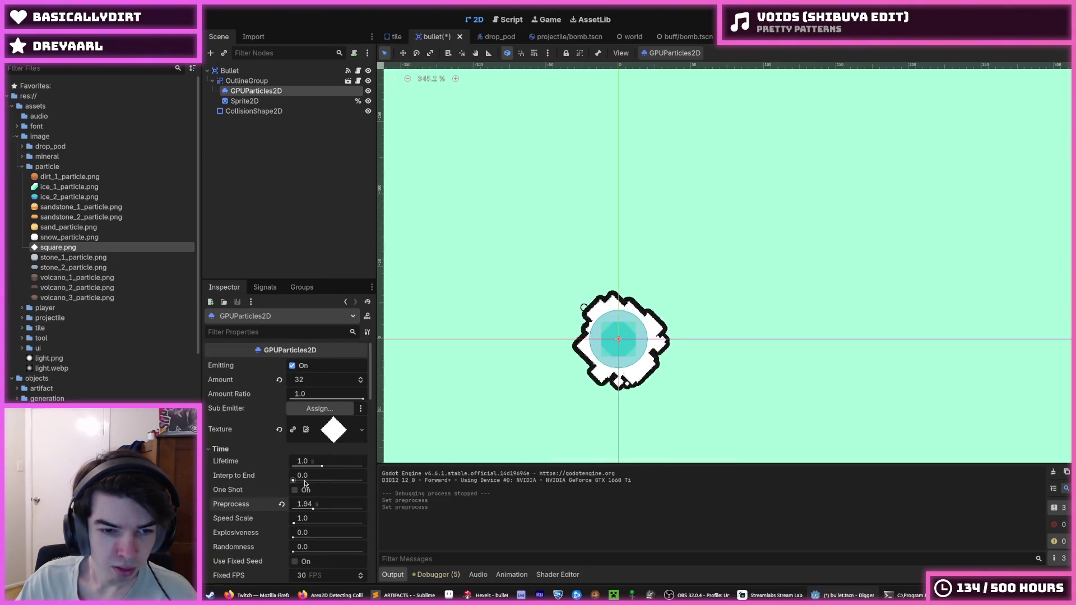
{"action": "key", "text": "ctrl+s"}
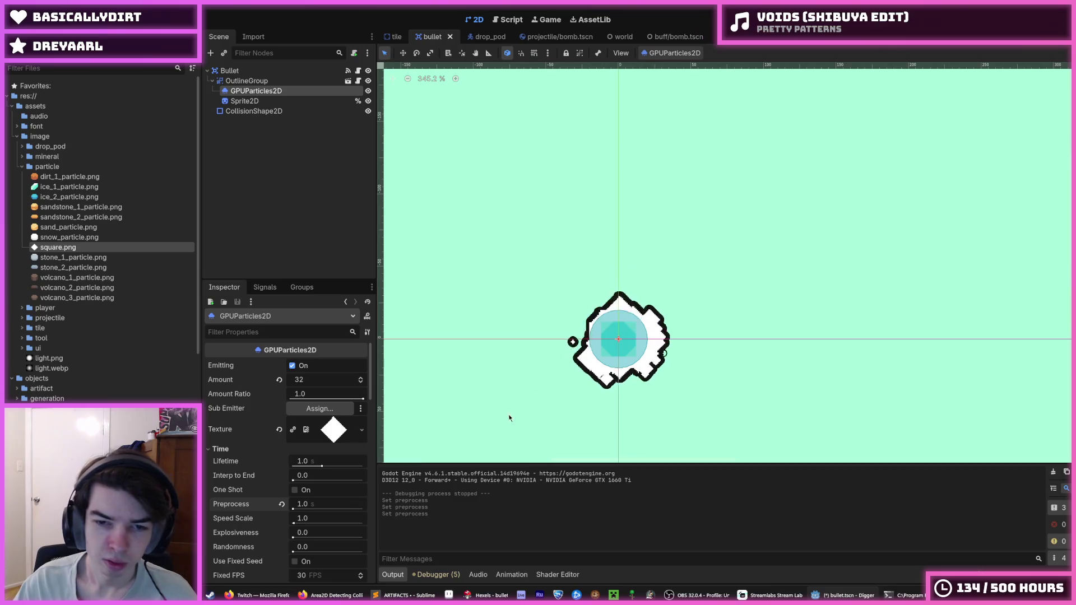
{"action": "key", "text": "F5"}
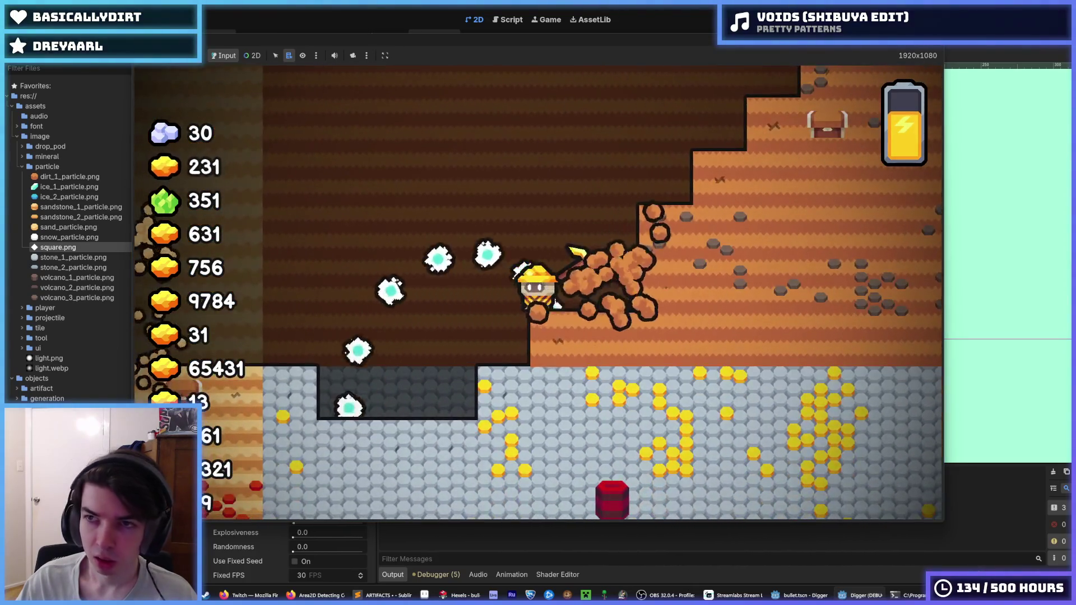
{"action": "left_click", "coordinate": [913, 51]}
Save, set particle Lifetime to 0.75 s and initial velocity to 64, then run the game.
{"action": "key", "text": "ctrl+s"}
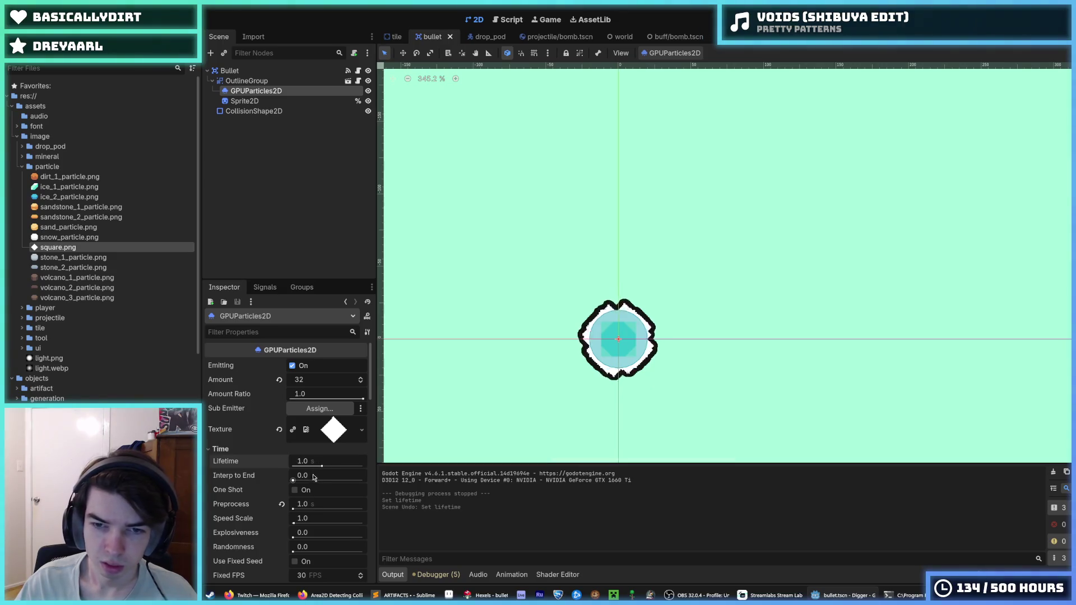
{"action": "scroll", "coordinate": [303, 488], "scroll_direction": "down", "scroll_amount": 10}
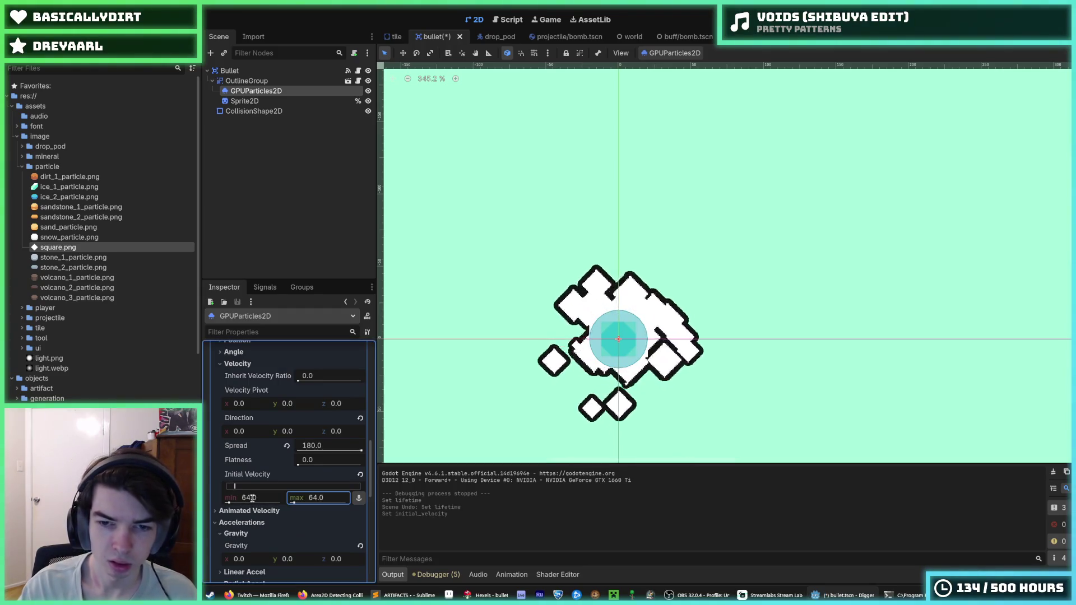
{"action": "scroll", "coordinate": [276, 438], "scroll_direction": "up", "scroll_amount": 10}
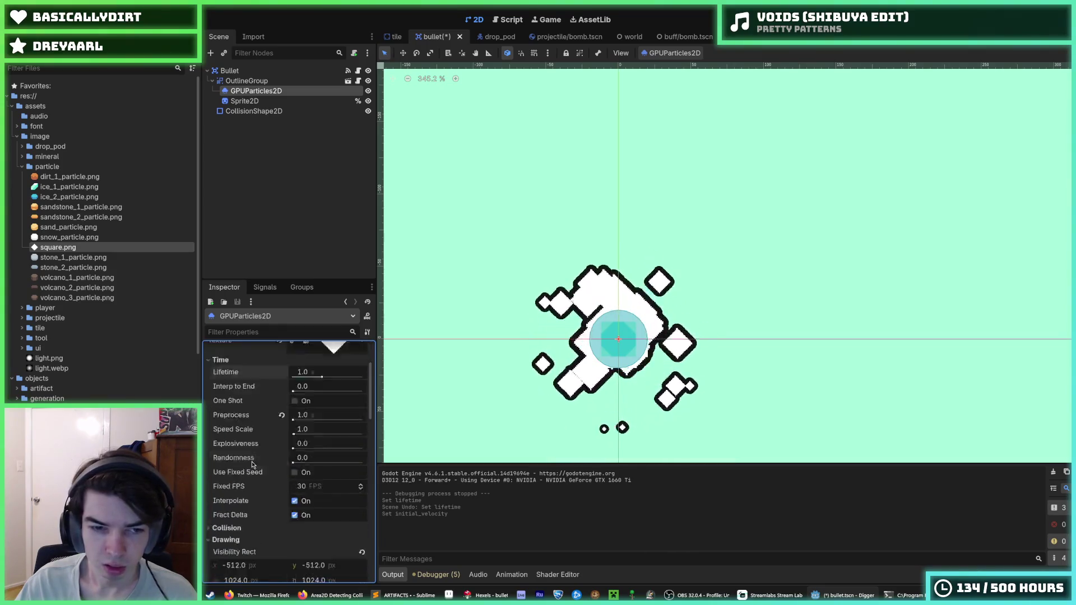
{"action": "scroll", "coordinate": [250, 474], "scroll_direction": "up", "scroll_amount": 5}
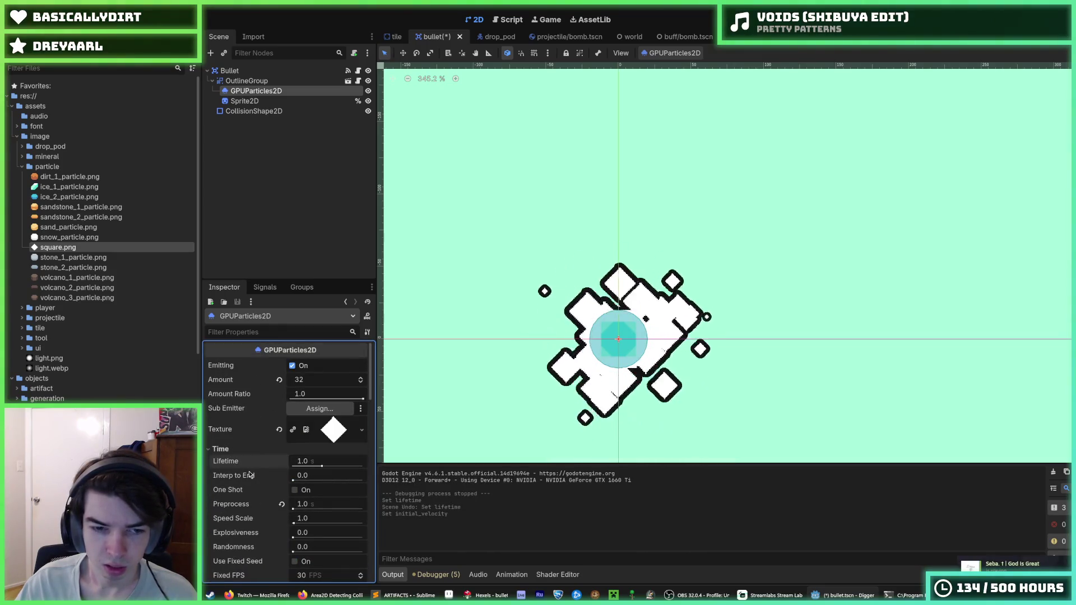
{"action": "left_click", "coordinate": [318, 462]}
{"action": "type", "text": "0.75"}
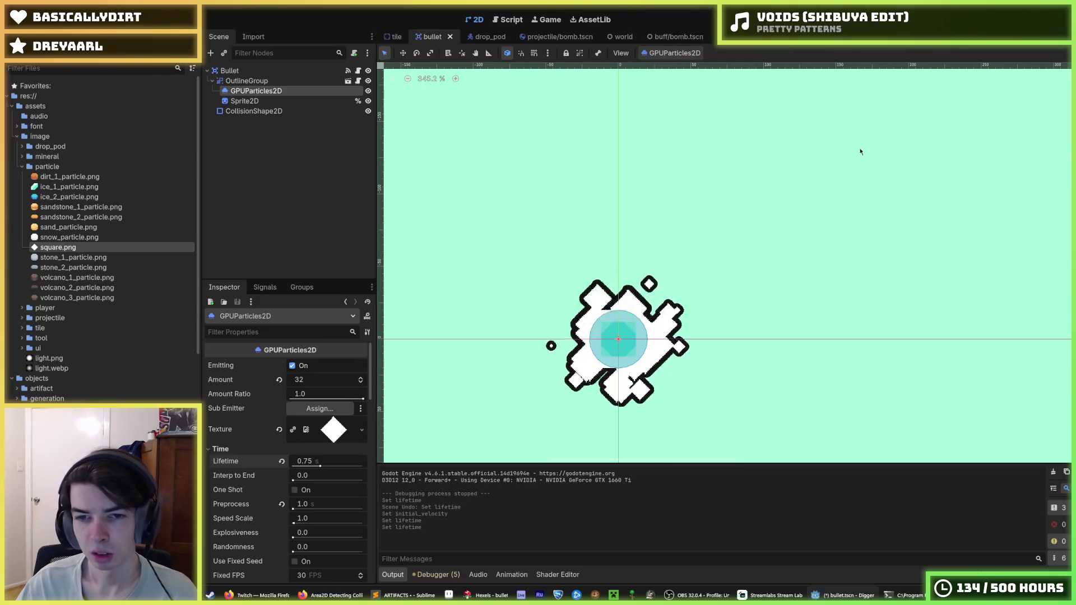
{"action": "key", "text": "F5"}
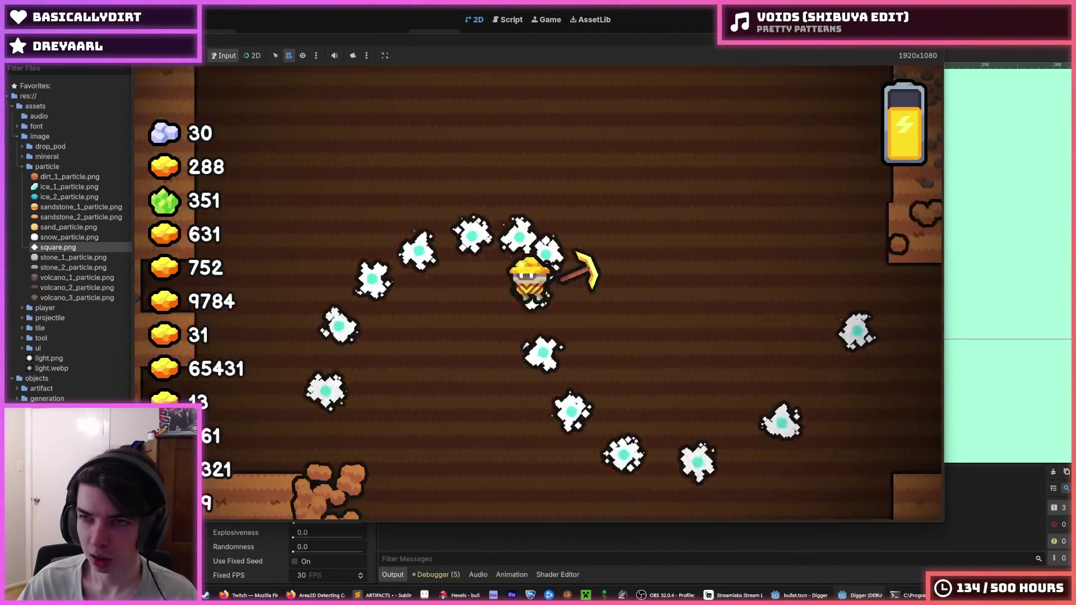
Stop the game, save the scene with Amount raised to 128, and end the next test run.
{"action": "key", "text": "F8"}
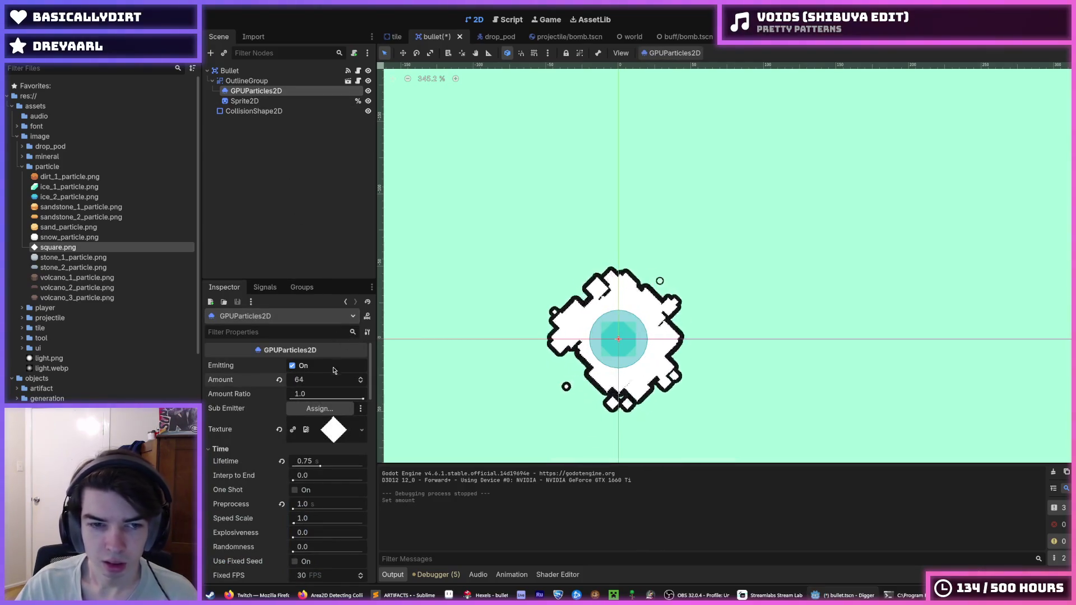
{"action": "key", "text": "ctrl+s"}
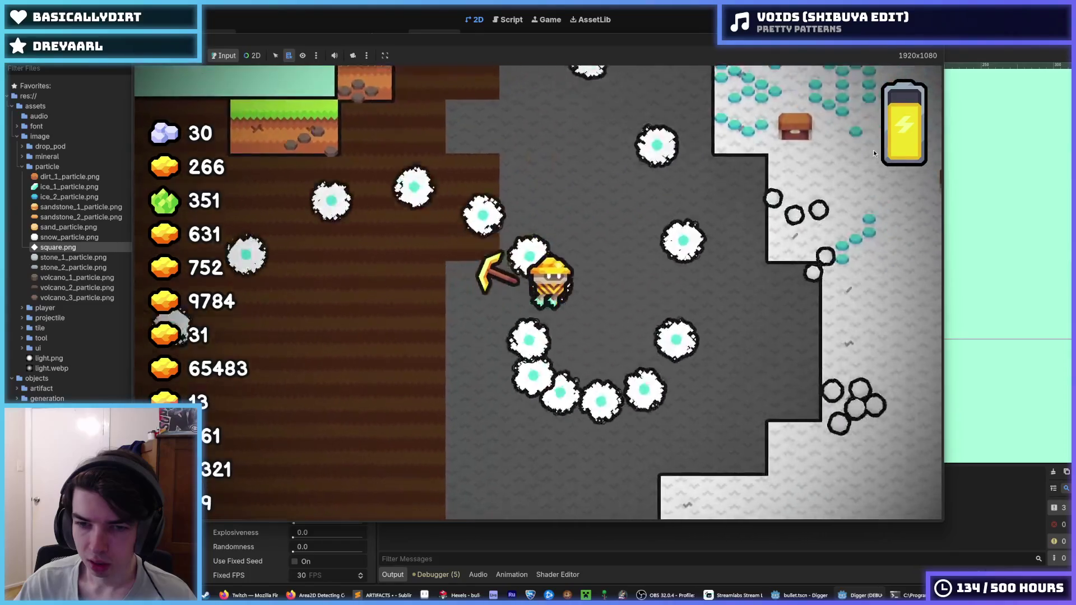
{"action": "key", "text": "F8"}
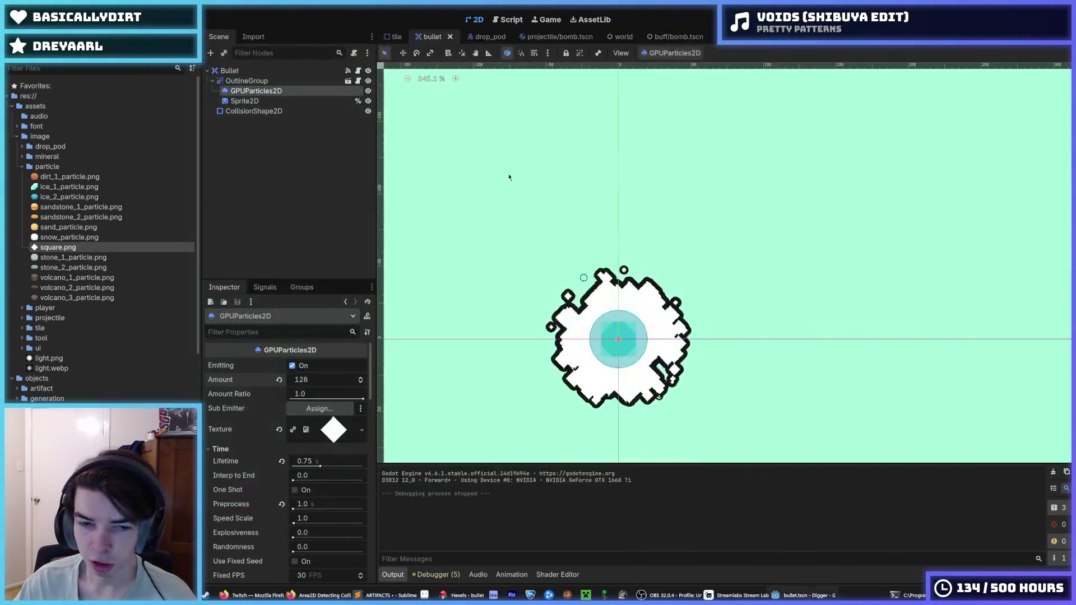
With Local Coords off, play-test the long bullet trails, digging up with W and down with S, then stop.
{"action": "scroll", "coordinate": [271, 457], "scroll_direction": "down", "scroll_amount": 5}
{"action": "scroll", "coordinate": [295, 501], "scroll_direction": "up", "scroll_amount": 2}
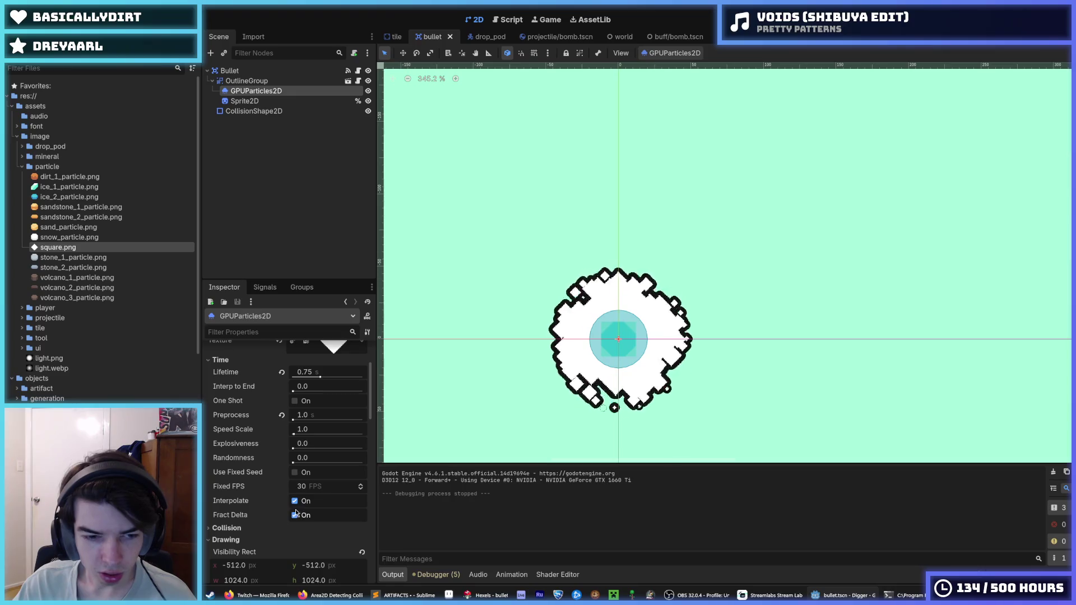
{"action": "scroll", "coordinate": [294, 488], "scroll_direction": "down", "scroll_amount": 15}
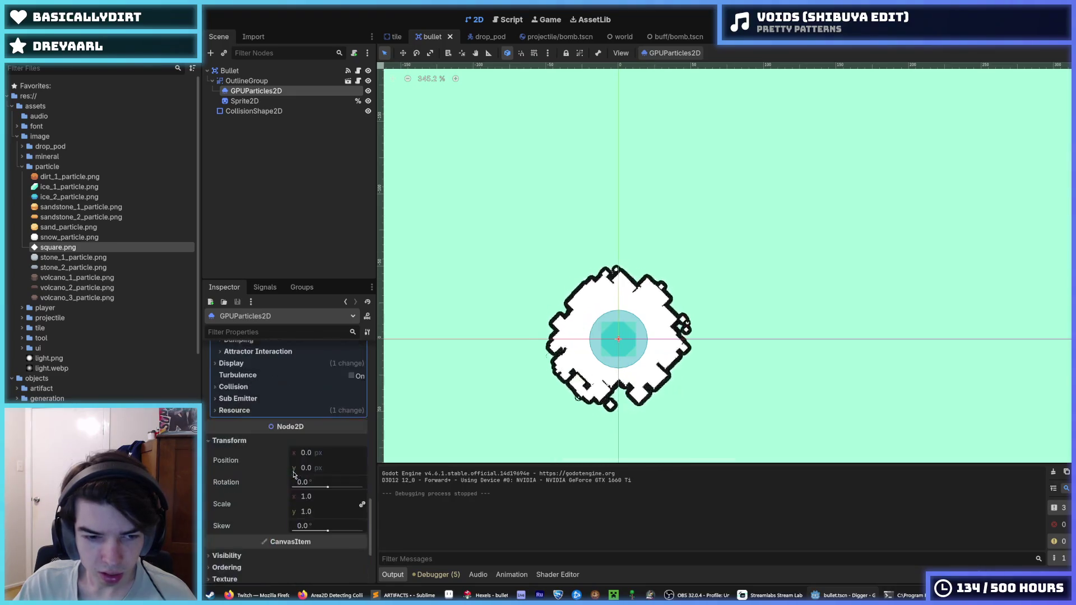
{"action": "scroll", "coordinate": [290, 481], "scroll_direction": "up", "scroll_amount": 10}
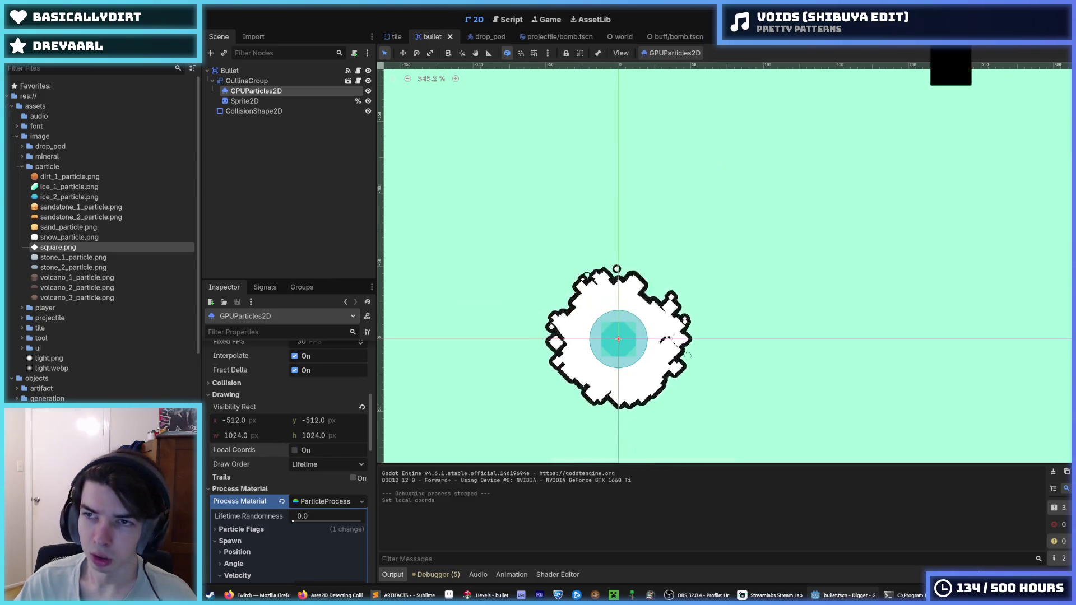
{"action": "key", "text": "F5"}
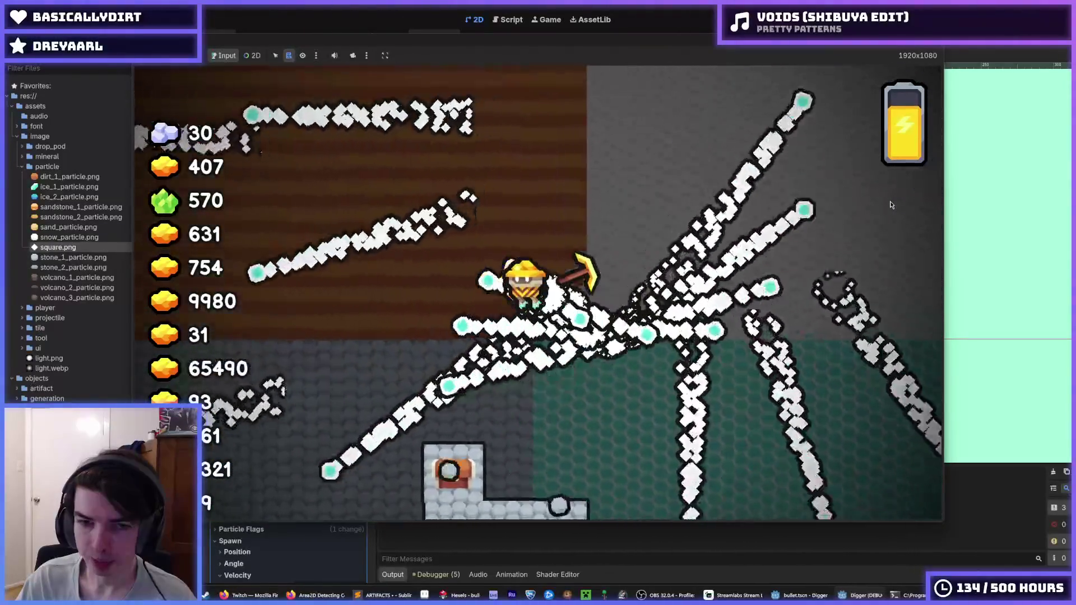
{"action": "key", "text": "w"}
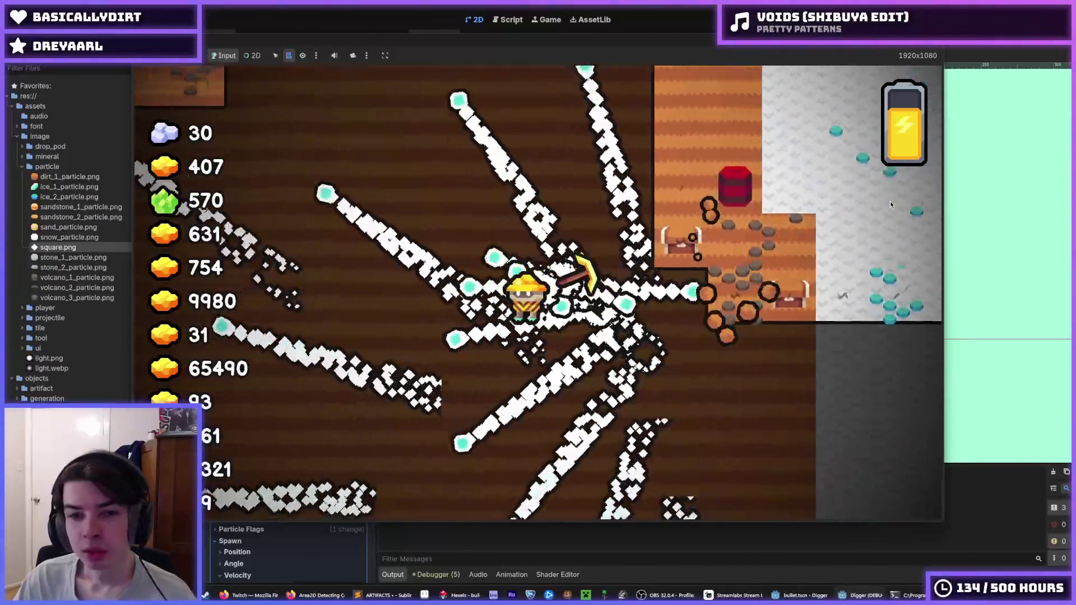
{"action": "key", "text": "w"}
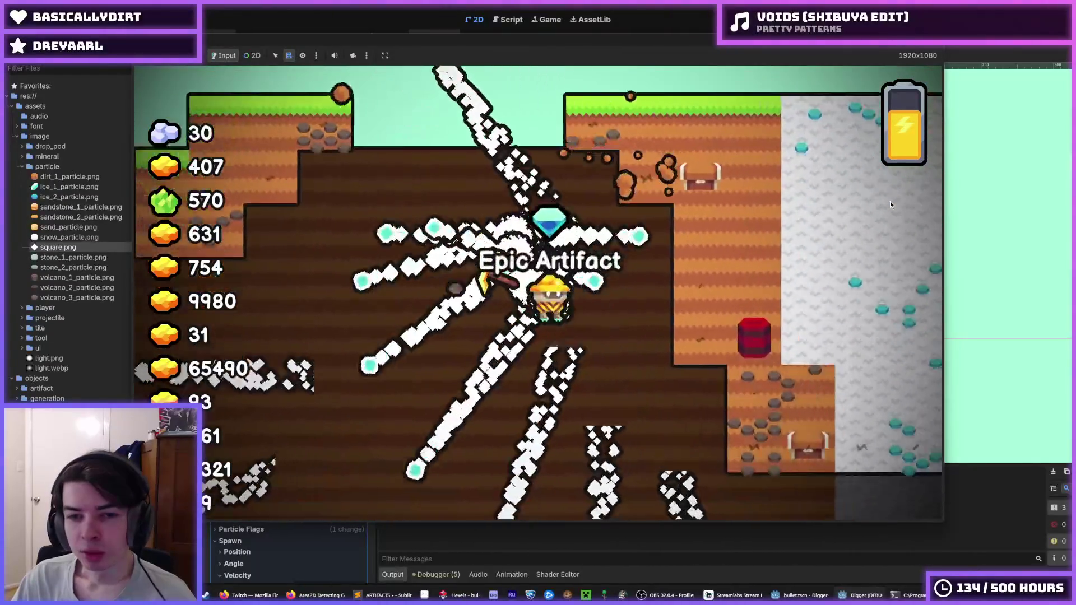
{"action": "key", "text": "w"}
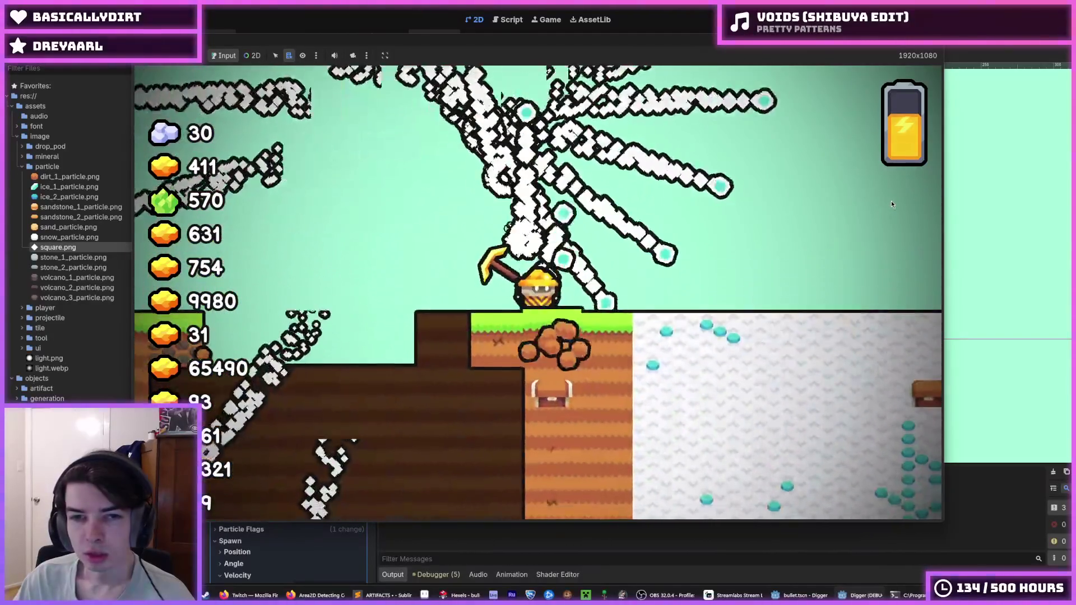
{"action": "key", "text": "s"}
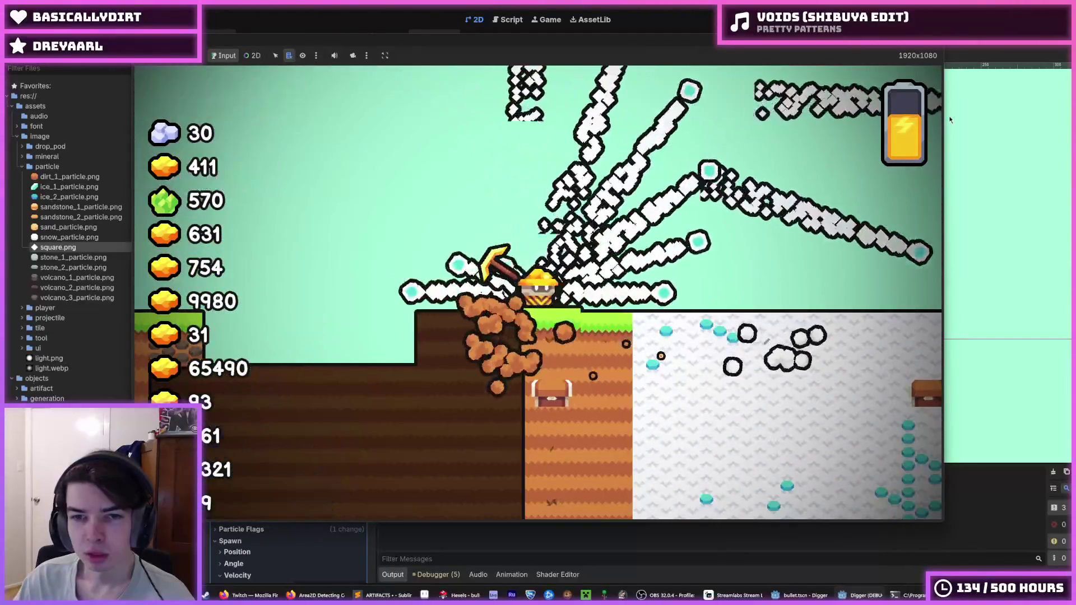
{"action": "key", "text": "F8"}
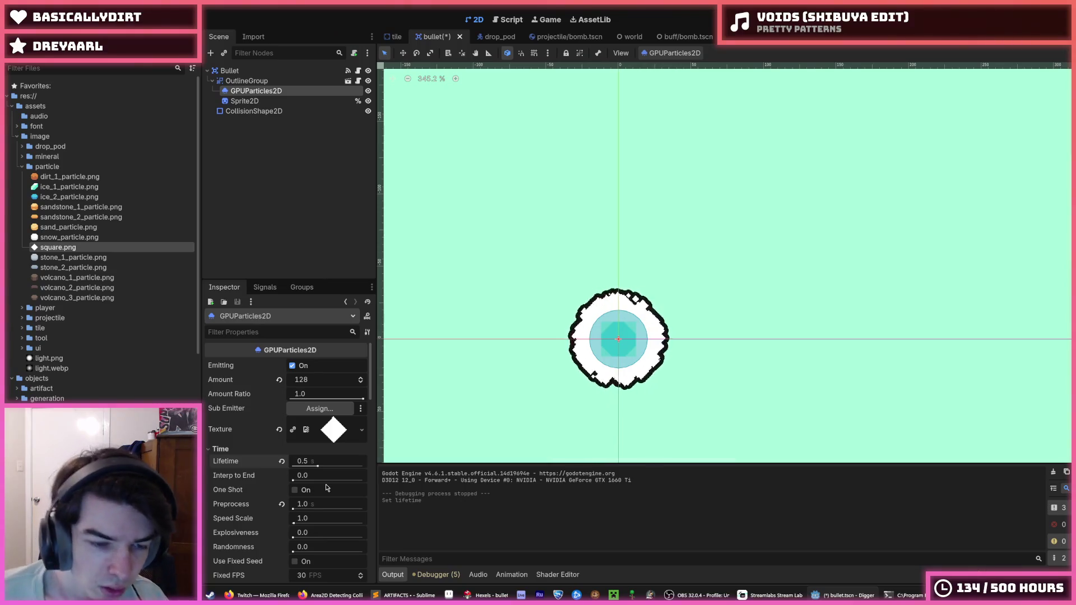
Set the bullet particles' lifetime to 0.5 s and initial velocity to 128.
{"action": "scroll", "coordinate": [327, 489], "scroll_direction": "down", "scroll_amount": 10}
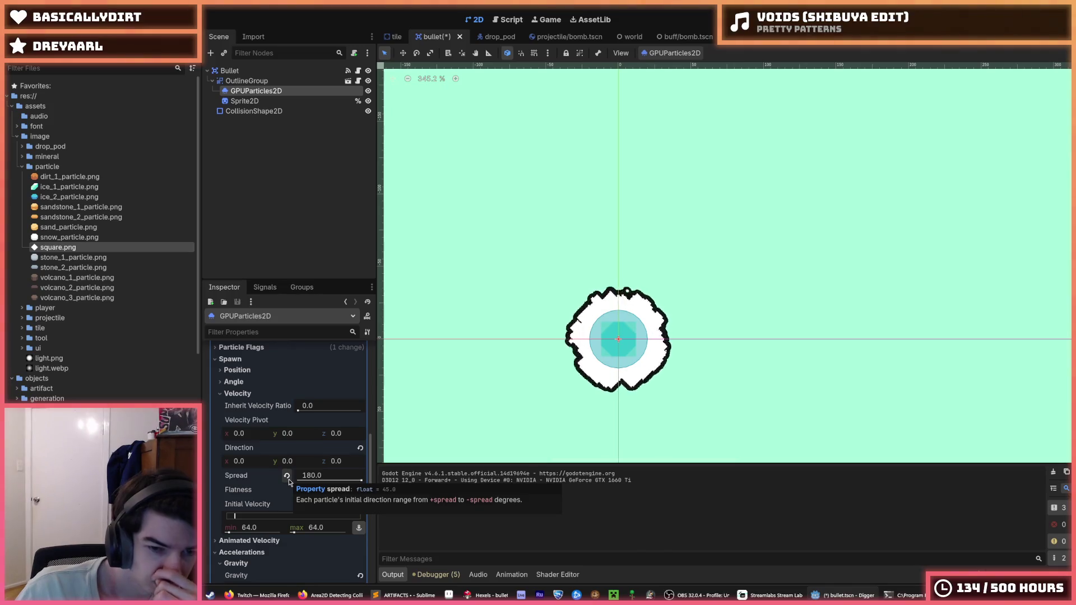
{"action": "scroll", "coordinate": [289, 482], "scroll_direction": "down", "scroll_amount": 5}
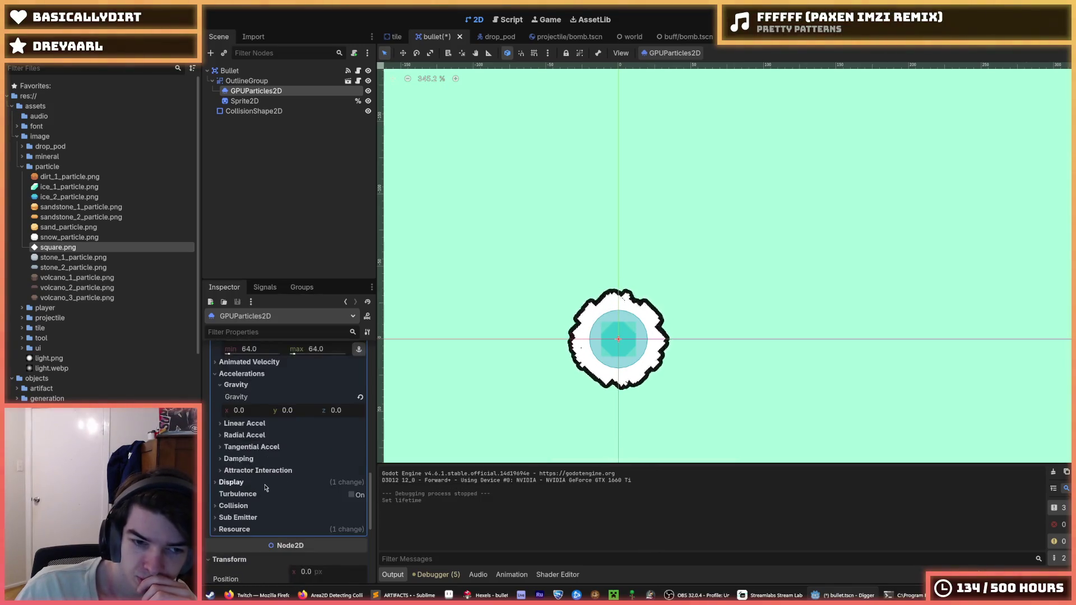
{"action": "scroll", "coordinate": [288, 486], "scroll_direction": "up", "scroll_amount": 4}
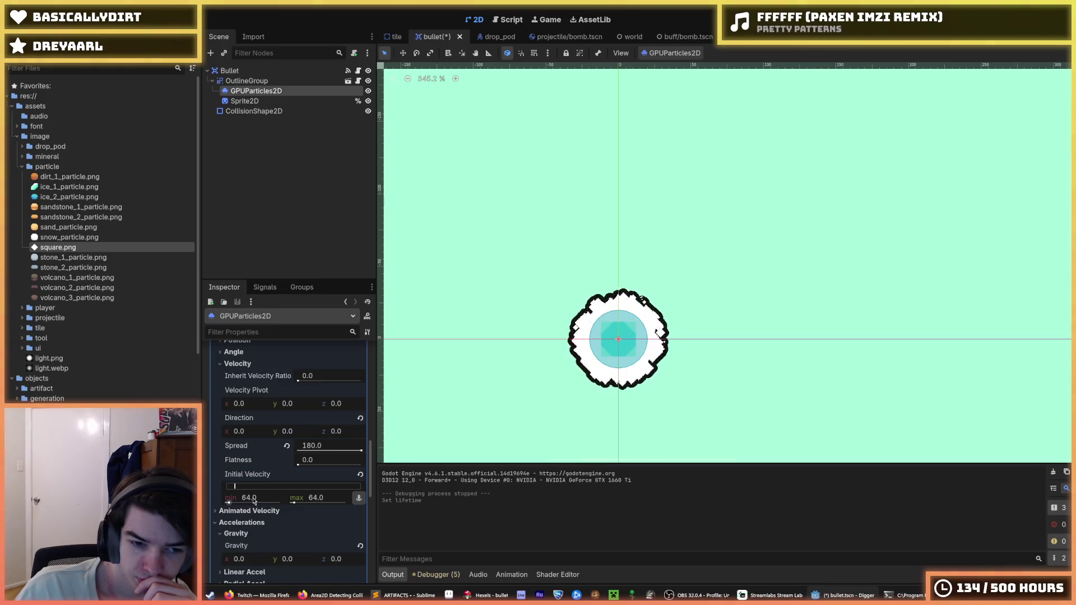
{"action": "type", "text": "150"}
{"action": "key", "text": "Return"}
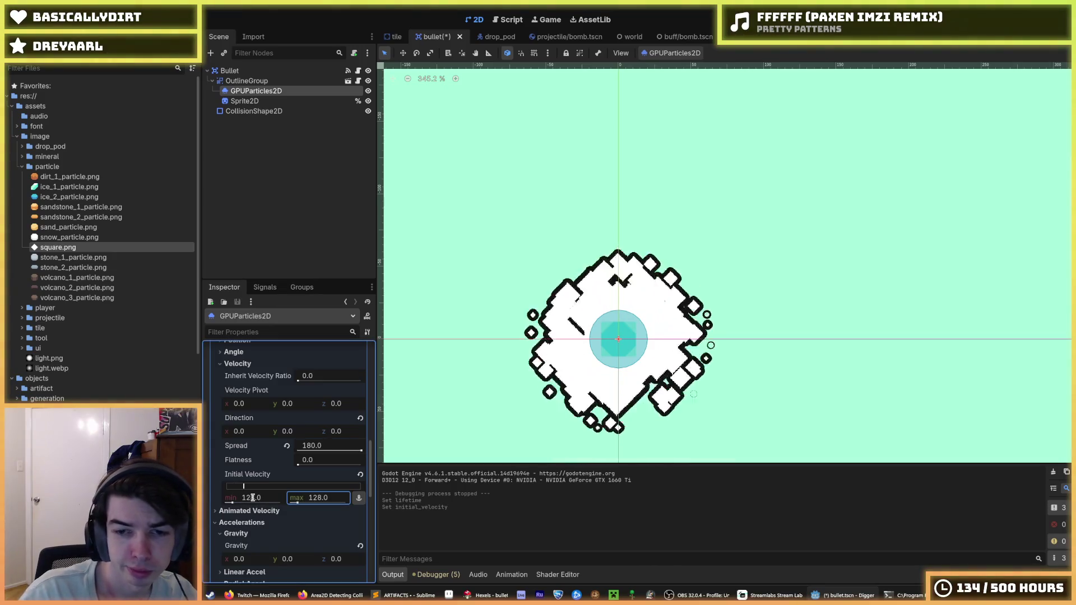
{"action": "key", "text": "ctrl+s"}
Under Display > Scale, reshape the scale curve tangents into a rounded decay from 1 to 0.
{"action": "scroll", "coordinate": [279, 452], "scroll_direction": "up", "scroll_amount": 3}
{"action": "scroll", "coordinate": [283, 438], "scroll_direction": "up", "scroll_amount": 3}
{"action": "scroll", "coordinate": [279, 453], "scroll_direction": "down", "scroll_amount": 10}
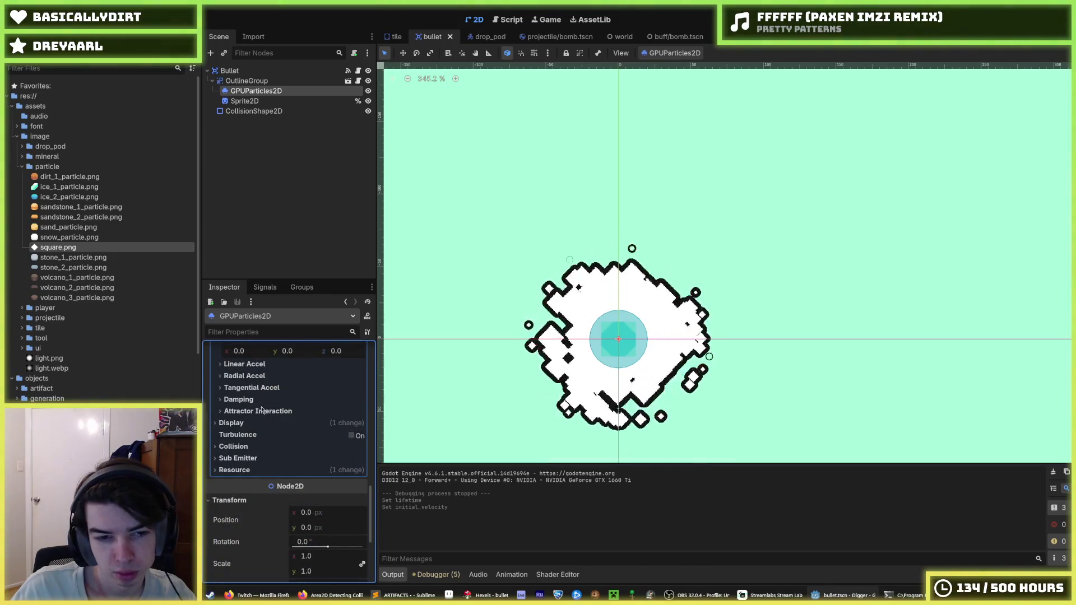
{"action": "left_click", "coordinate": [231, 423]}
{"action": "scroll", "coordinate": [314, 517], "scroll_direction": "down", "scroll_amount": 3}
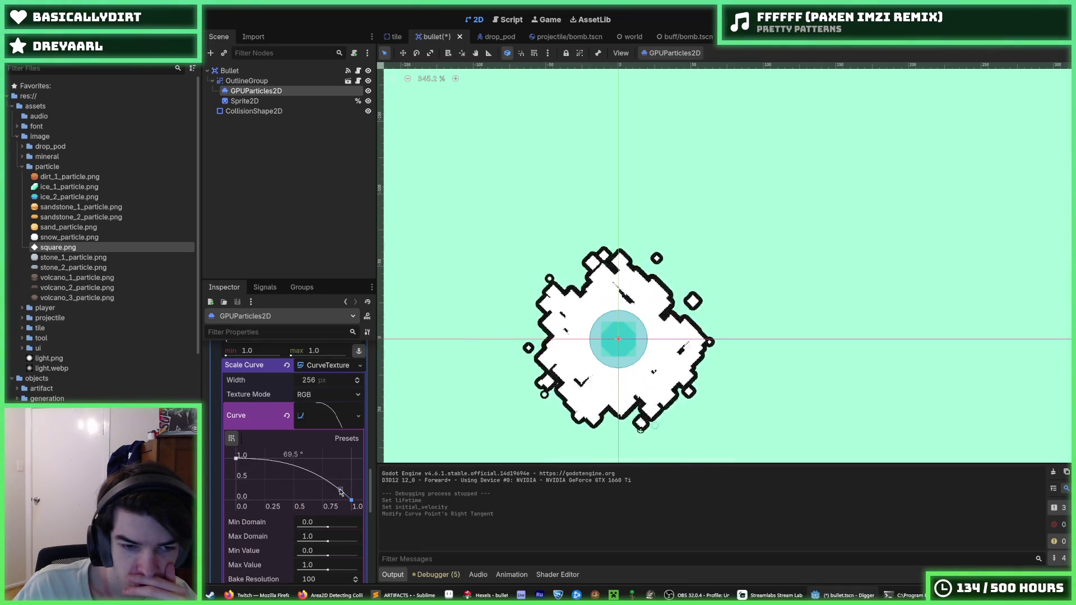
{"action": "left_click_drag", "start_coordinate": [341, 492], "coordinate": [340, 493]}
{"action": "scroll", "coordinate": [281, 477], "scroll_direction": "down", "scroll_amount": 3}
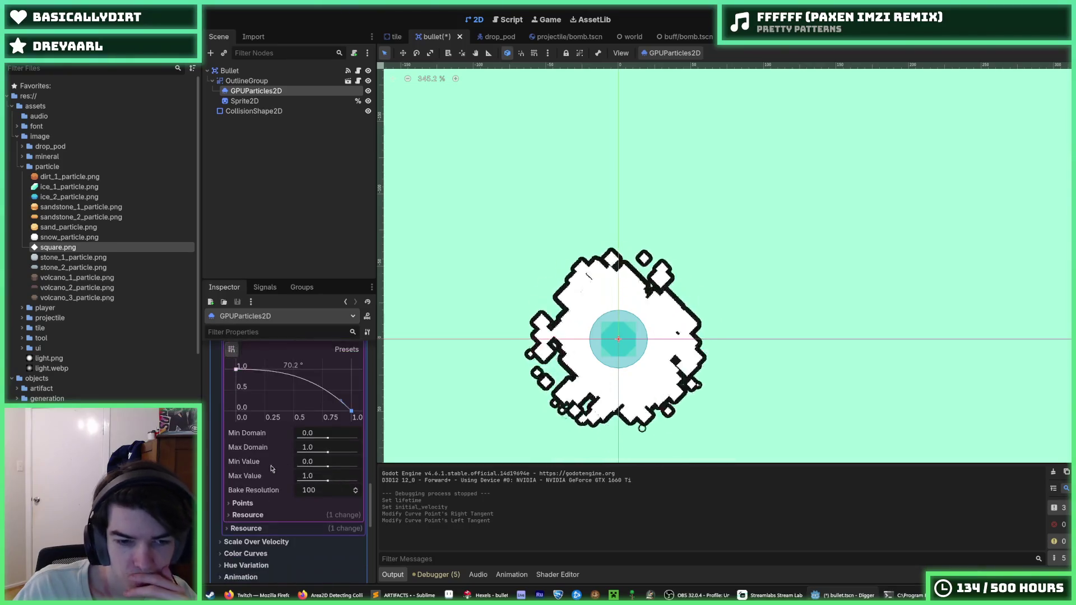
{"action": "scroll", "coordinate": [268, 464], "scroll_direction": "up", "scroll_amount": 5}
{"action": "scroll", "coordinate": [320, 474], "scroll_direction": "up", "scroll_amount": 3}
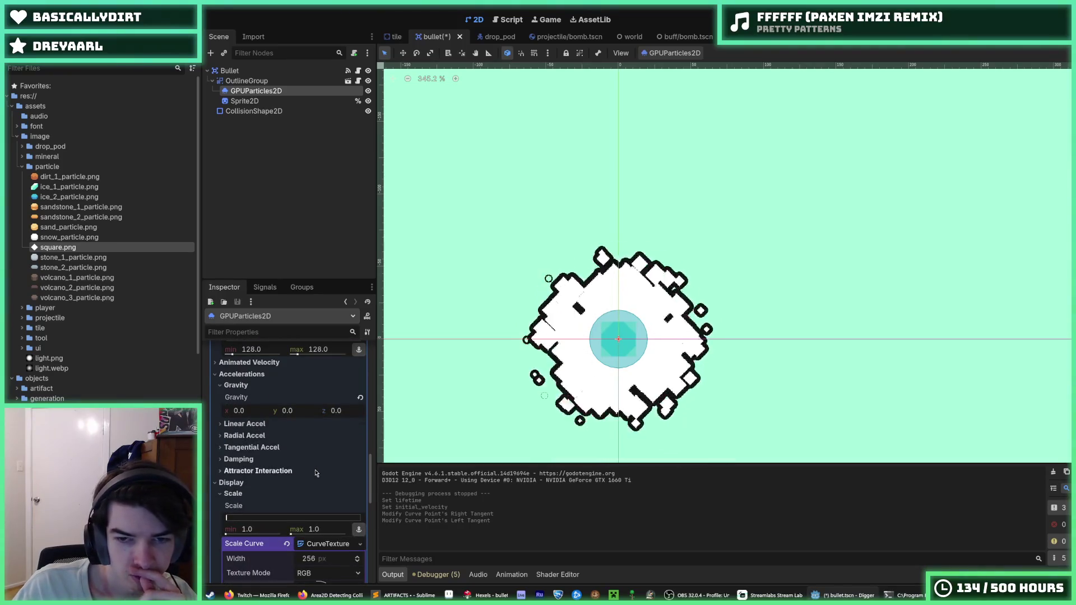
{"action": "left_click", "coordinate": [253, 482]}
{"action": "scroll", "coordinate": [253, 483], "scroll_direction": "up", "scroll_amount": 2}
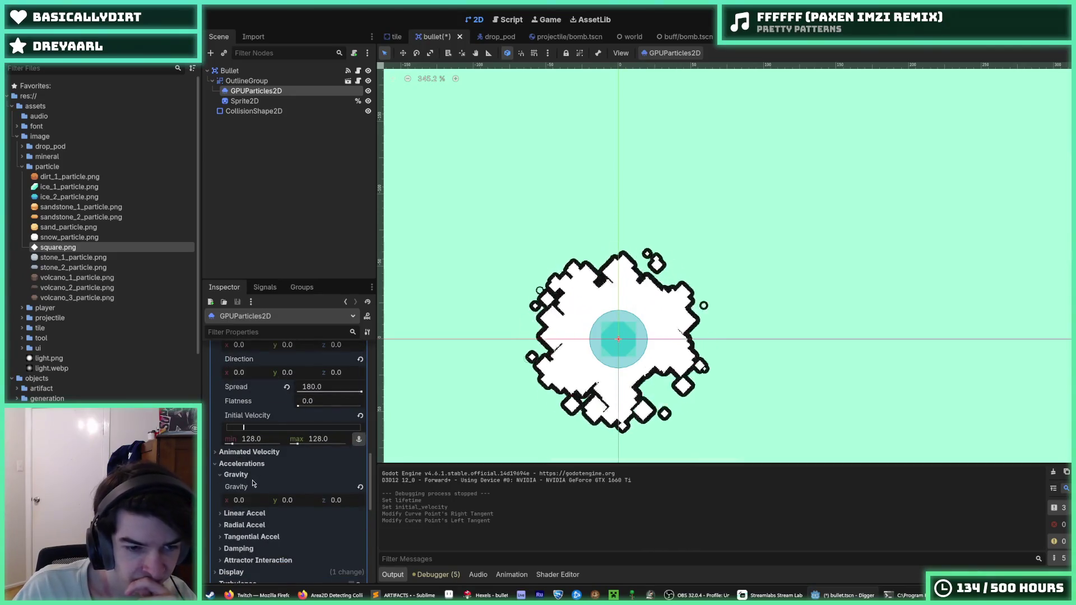
{"action": "scroll", "coordinate": [250, 554], "scroll_direction": "up", "scroll_amount": 10}
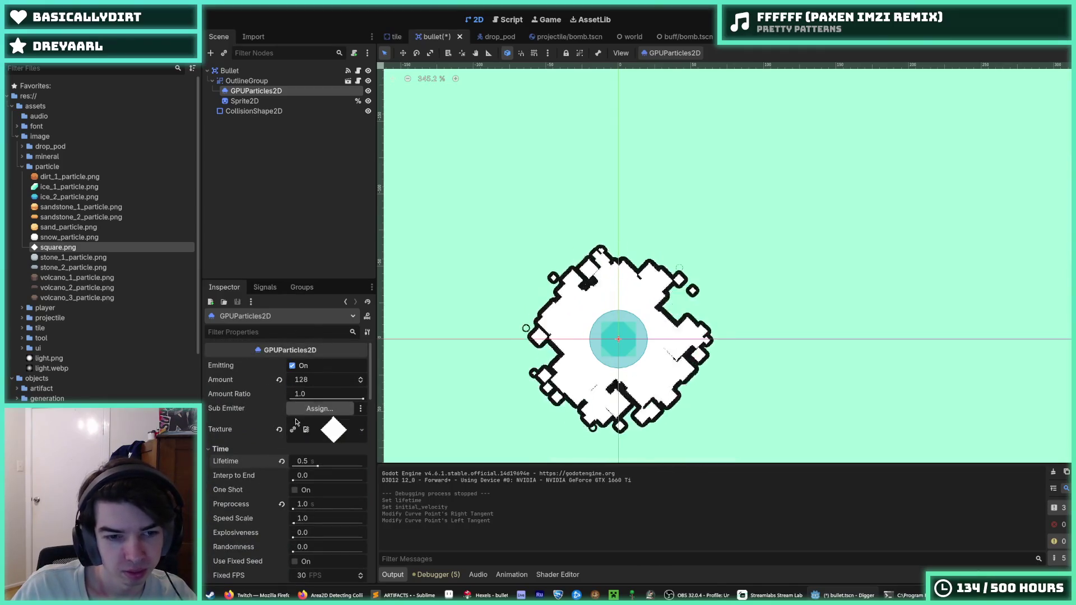
Set the visibility rect to position -1024, -1024 with size 2048 × 2048.
{"action": "scroll", "coordinate": [279, 468], "scroll_direction": "down", "scroll_amount": 5}
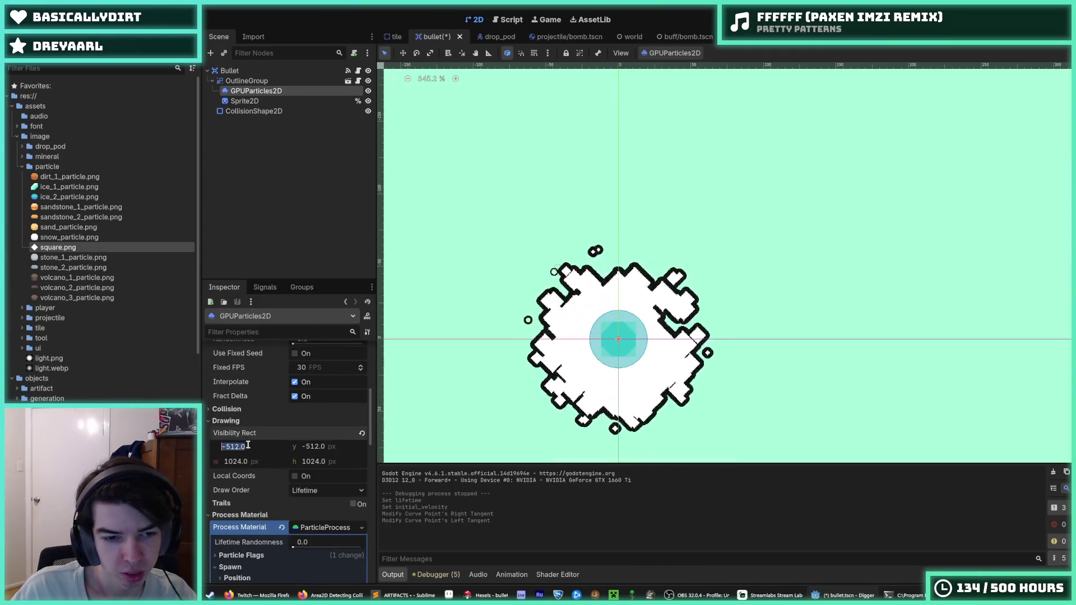
{"action": "type", "text": "1024"}
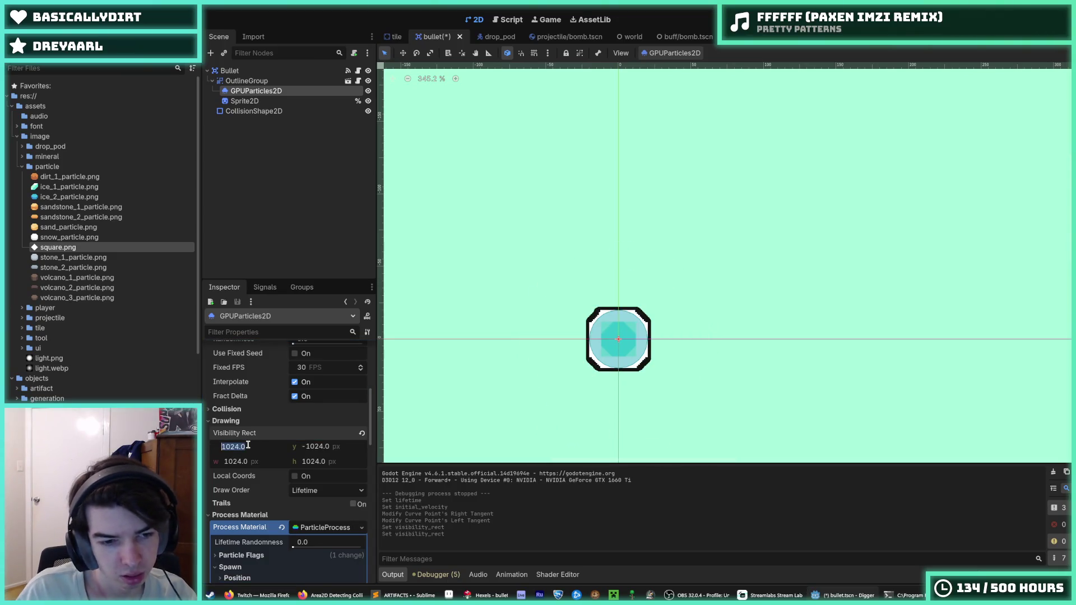
{"action": "key", "text": "Tab"}
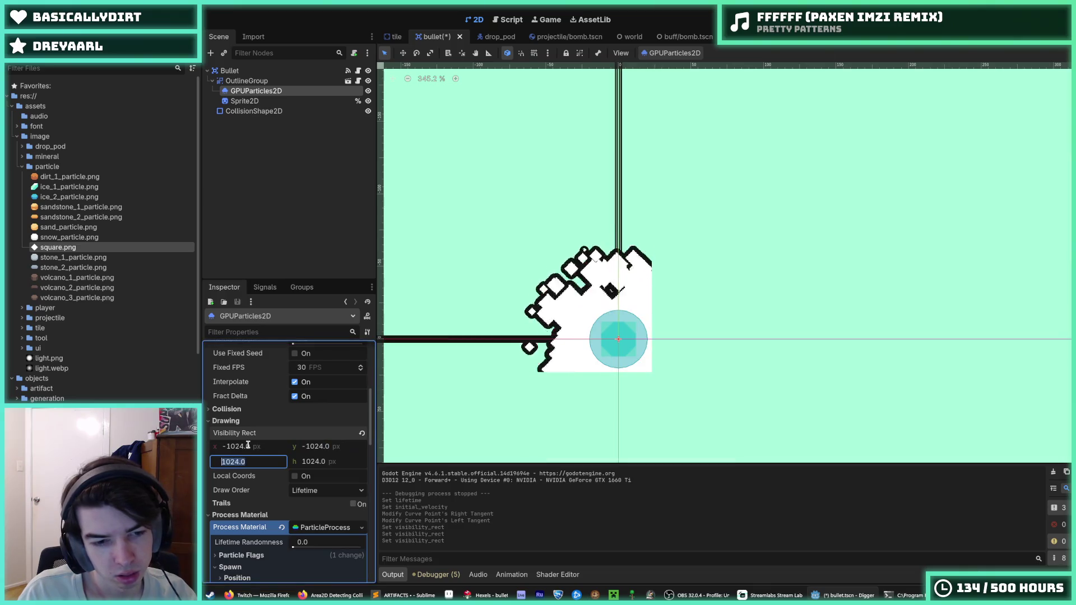
{"action": "type", "text": "2048"}
{"action": "key", "text": "Tab"}
{"action": "type", "text": "2048"}
{"action": "key", "text": "Return"}
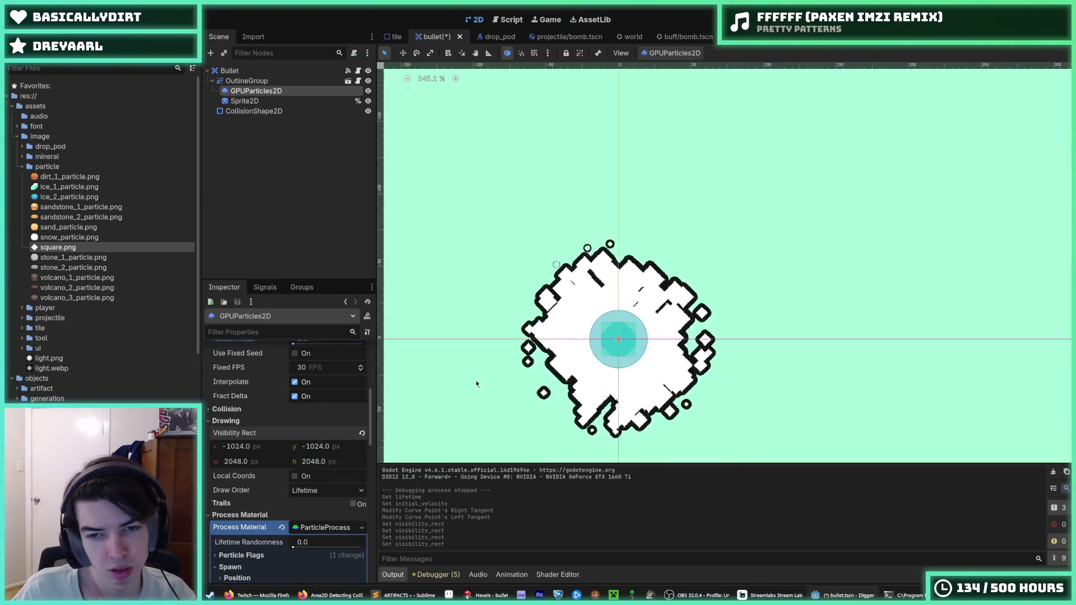
{"action": "scroll", "coordinate": [448, 396], "scroll_direction": "down", "scroll_amount": 6}
{"action": "scroll", "coordinate": [539, 296], "scroll_direction": "up", "scroll_amount": 5}
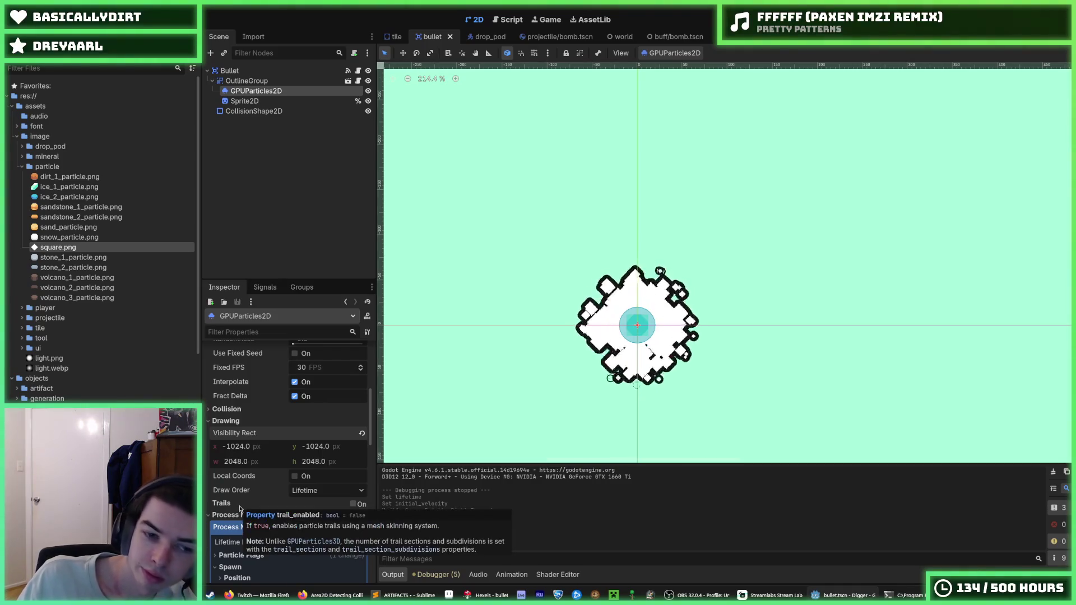
Set Preprocess to 0 s, then run and stop the game twice to check the trails.
{"action": "scroll", "coordinate": [245, 516], "scroll_direction": "down", "scroll_amount": 5}
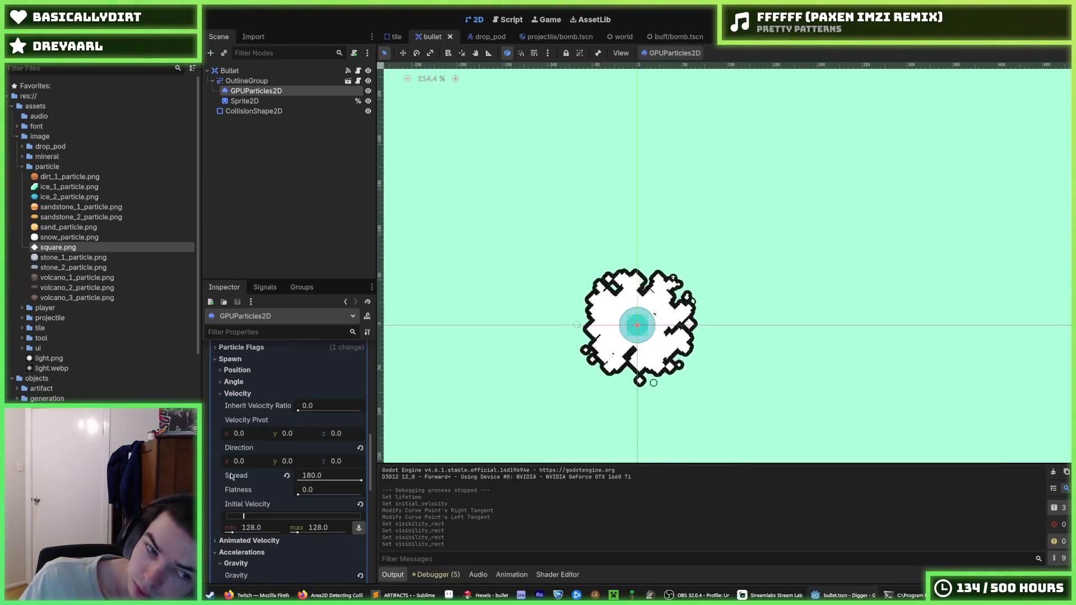
{"action": "scroll", "coordinate": [224, 475], "scroll_direction": "down", "scroll_amount": 8}
{"action": "scroll", "coordinate": [255, 443], "scroll_direction": "up", "scroll_amount": 5}
{"action": "scroll", "coordinate": [255, 443], "scroll_direction": "up", "scroll_amount": 15}
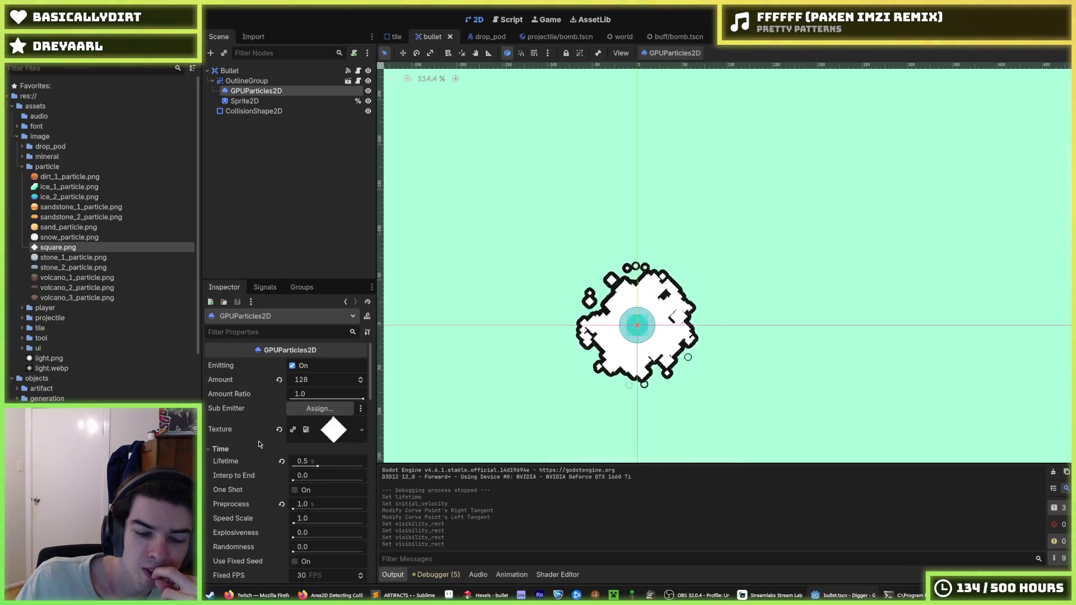
{"action": "scroll", "coordinate": [319, 463], "scroll_direction": "down", "scroll_amount": 12}
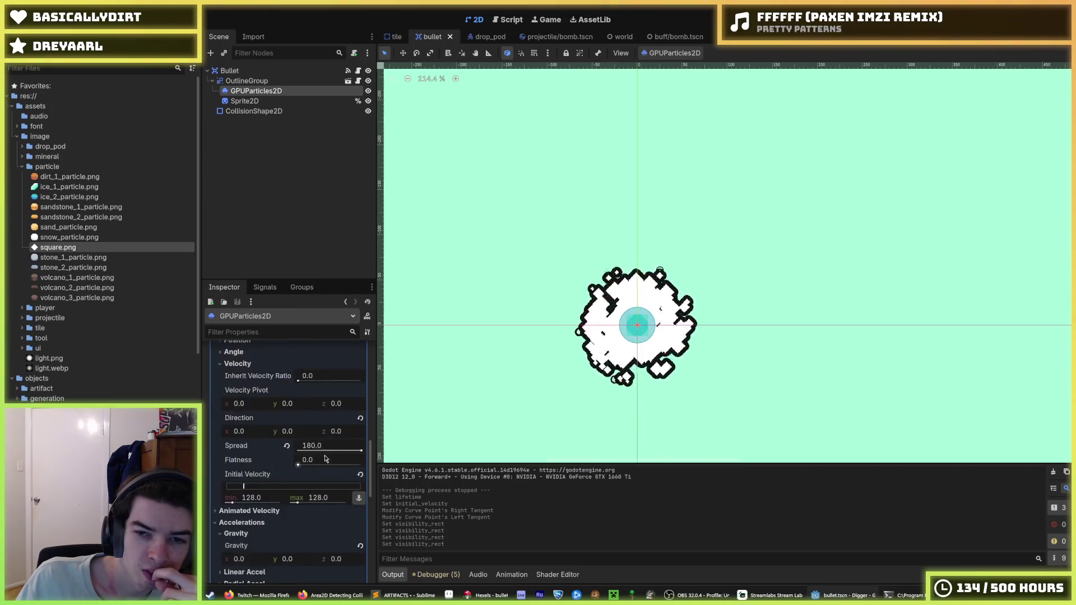
{"action": "key", "text": "F5"}
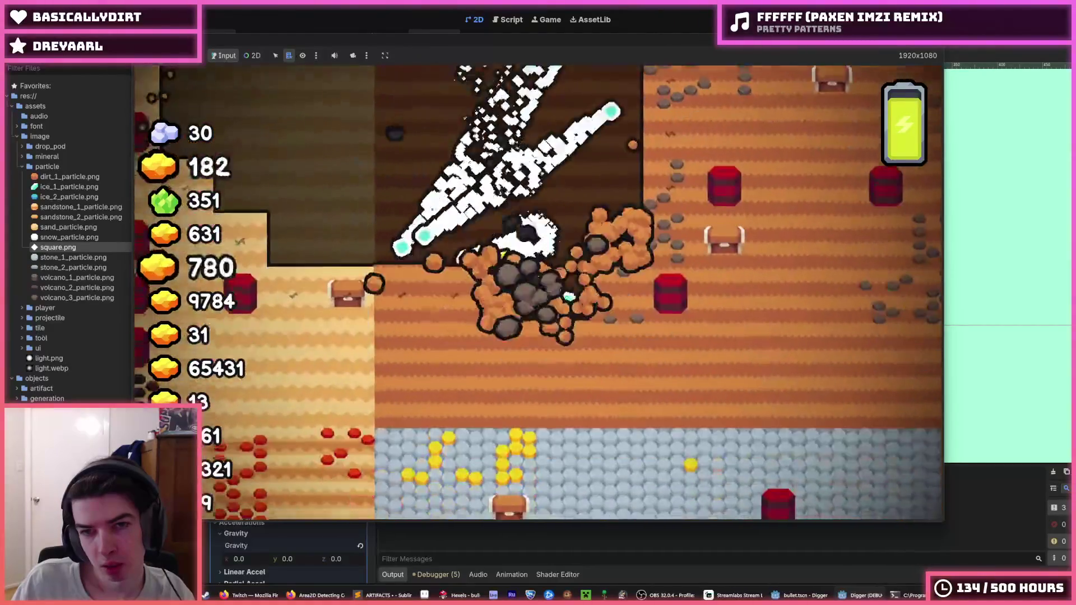
{"action": "key", "text": "F8"}
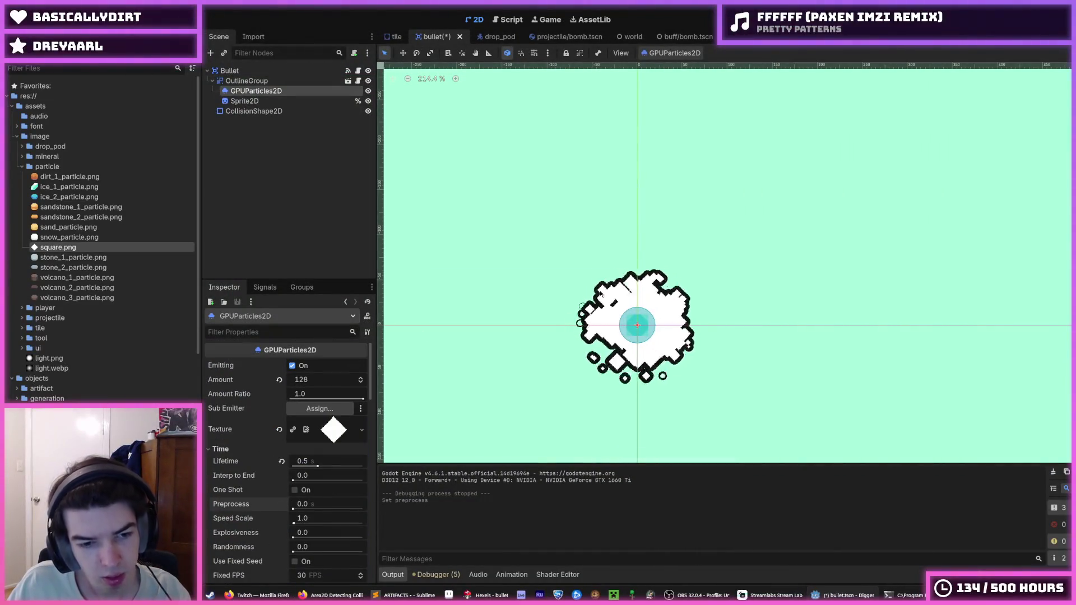
{"action": "key", "text": "F5"}
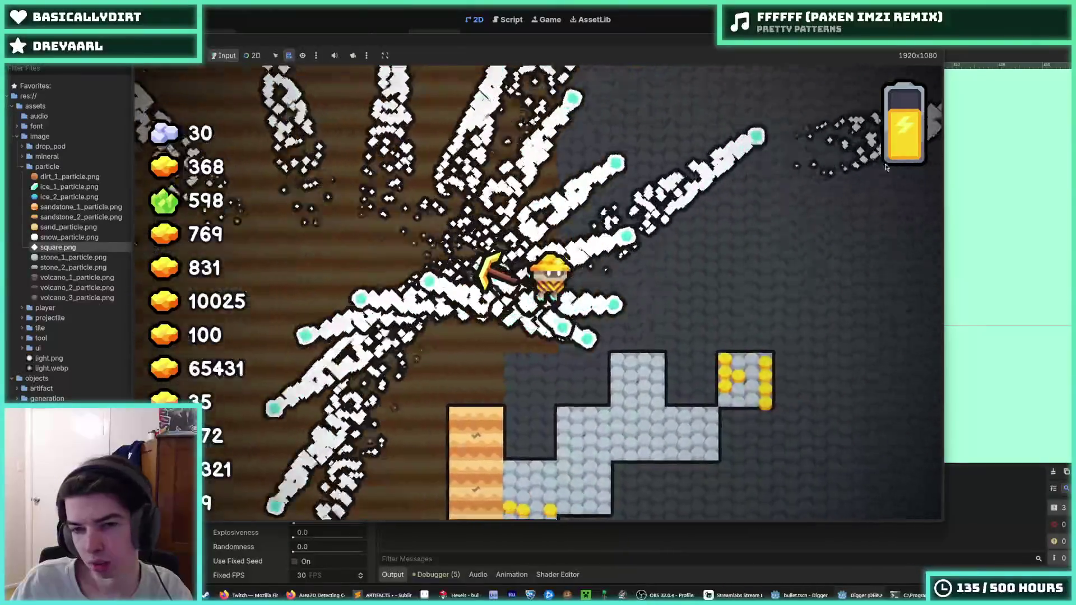
{"action": "key", "text": "F8"}
{"action": "left_click", "coordinate": [310, 380]}
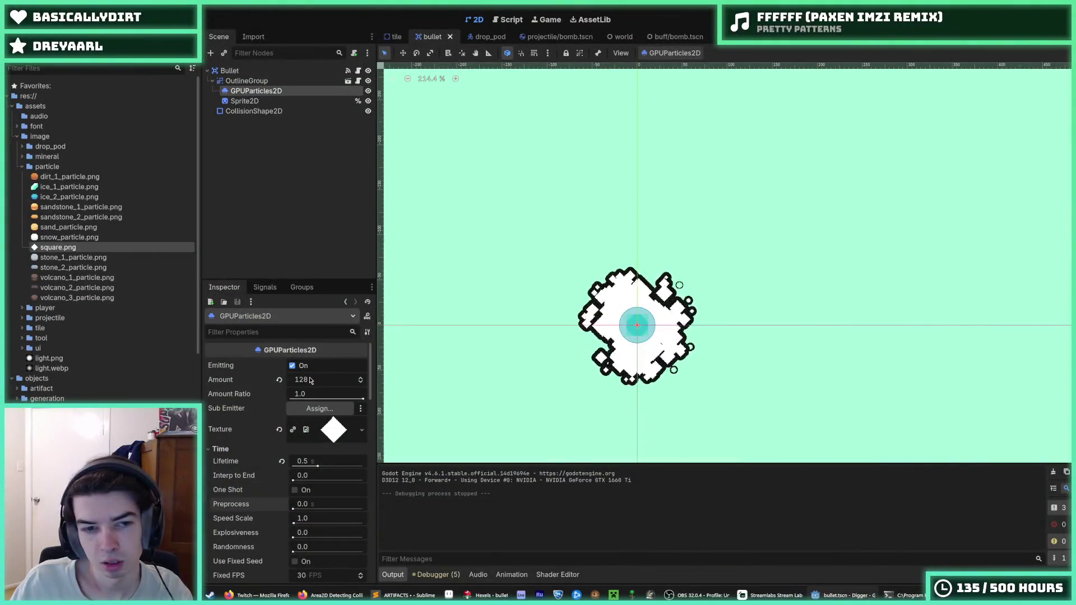
Set Amount to 10 and initial velocity to 0–0, test-running the game after each change.
{"action": "key", "text": "F5"}
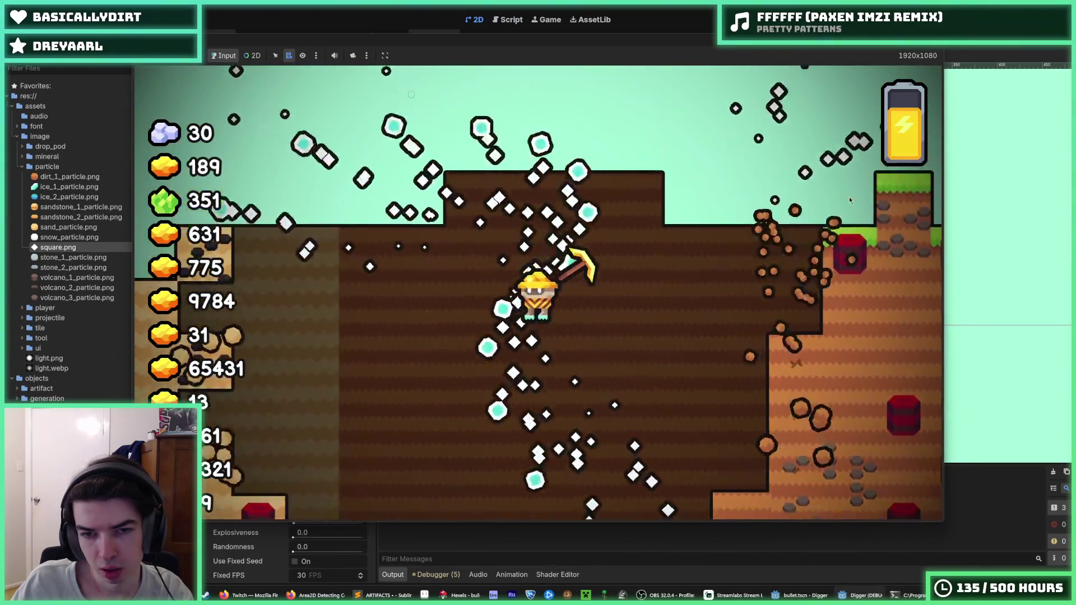
{"action": "key", "text": "F8"}
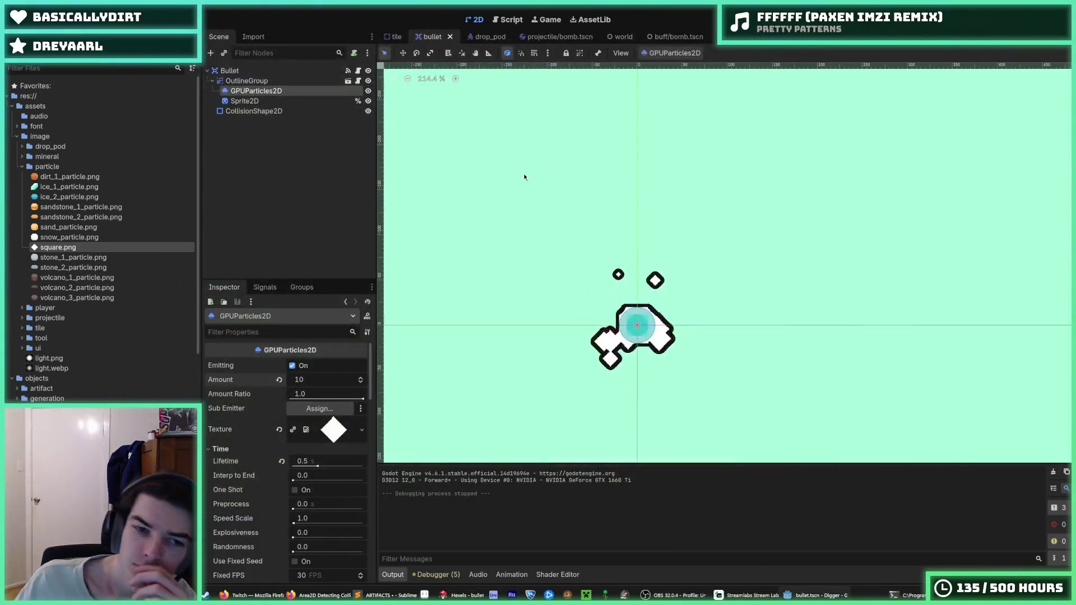
{"action": "scroll", "coordinate": [280, 475], "scroll_direction": "down", "scroll_amount": 5}
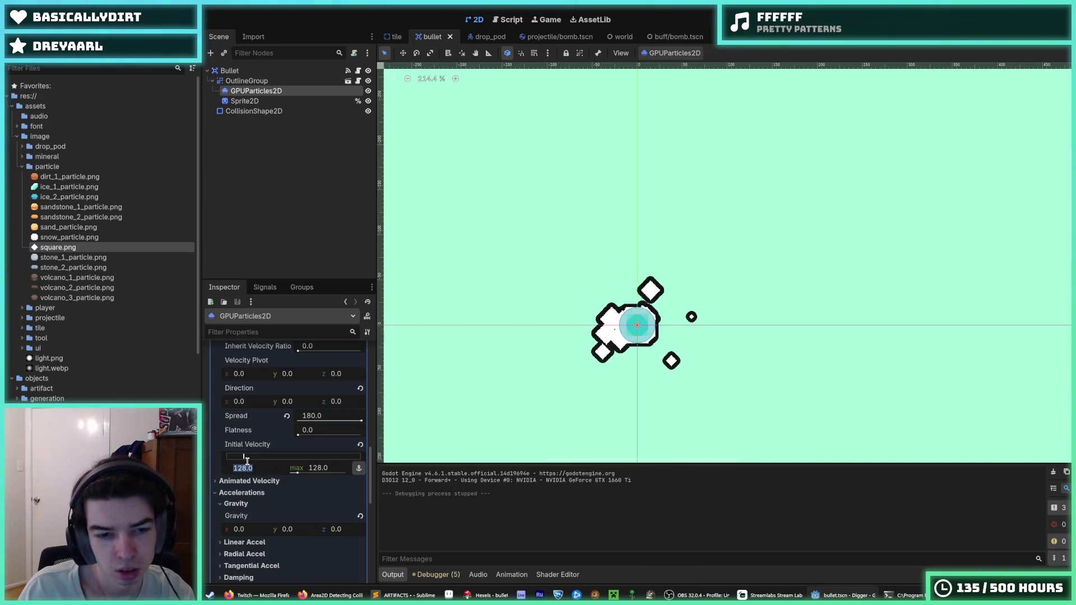
{"action": "type", "text": "0"}
{"action": "key", "text": "Tab"}
{"action": "type", "text": "0"}
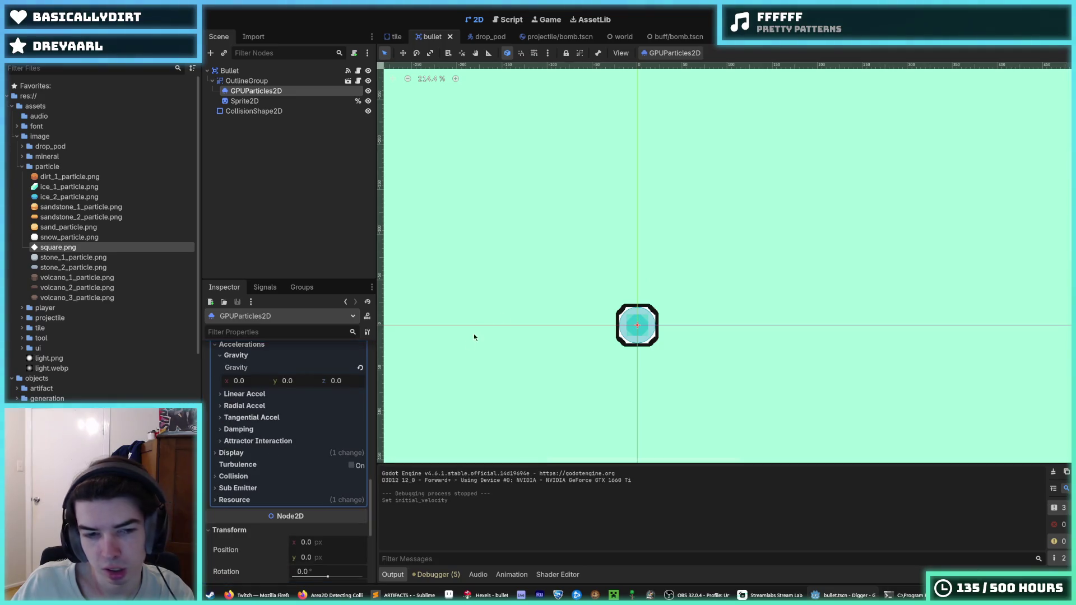
{"action": "key", "text": "F5"}
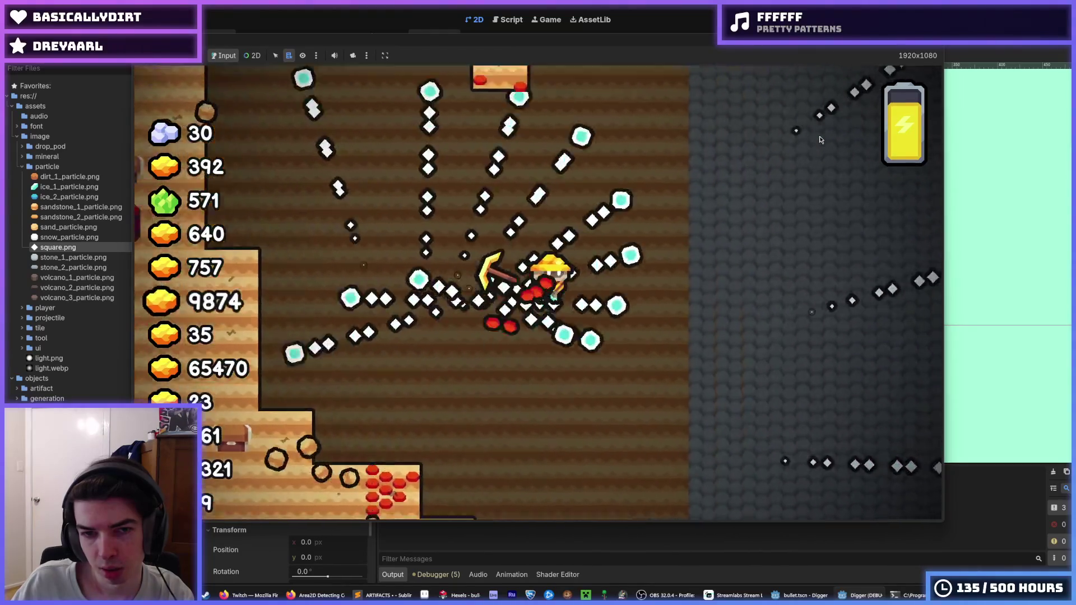
{"action": "key", "text": "F8"}
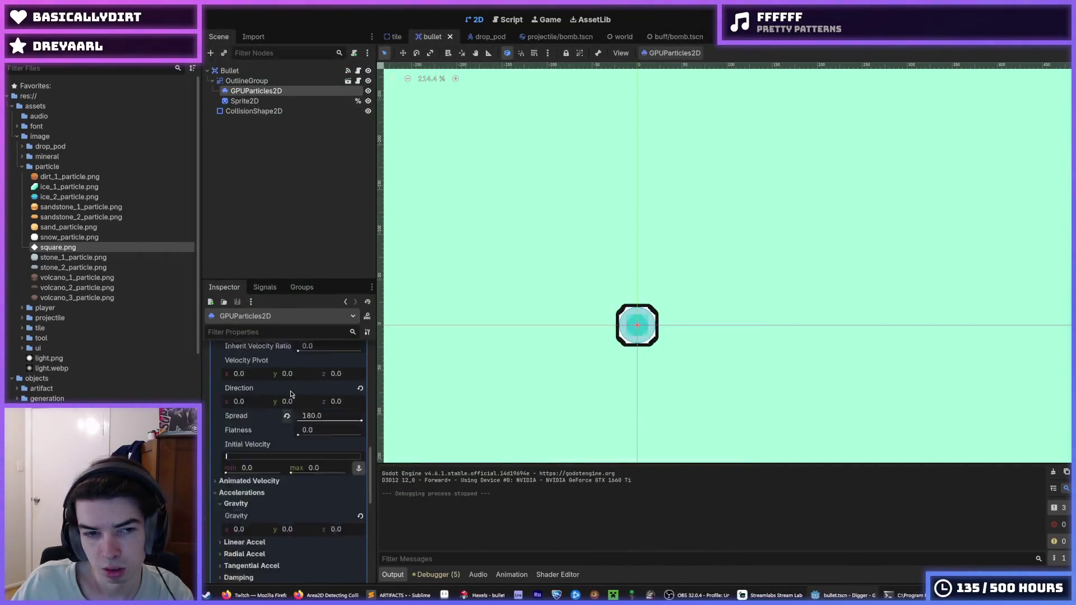
Raise the particles' Amount to 46 with the slider.
{"action": "scroll", "coordinate": [314, 373], "scroll_direction": "up", "scroll_amount": 5}
{"action": "scroll", "coordinate": [297, 404], "scroll_direction": "down", "scroll_amount": 5}
{"action": "scroll", "coordinate": [278, 440], "scroll_direction": "up", "scroll_amount": 5}
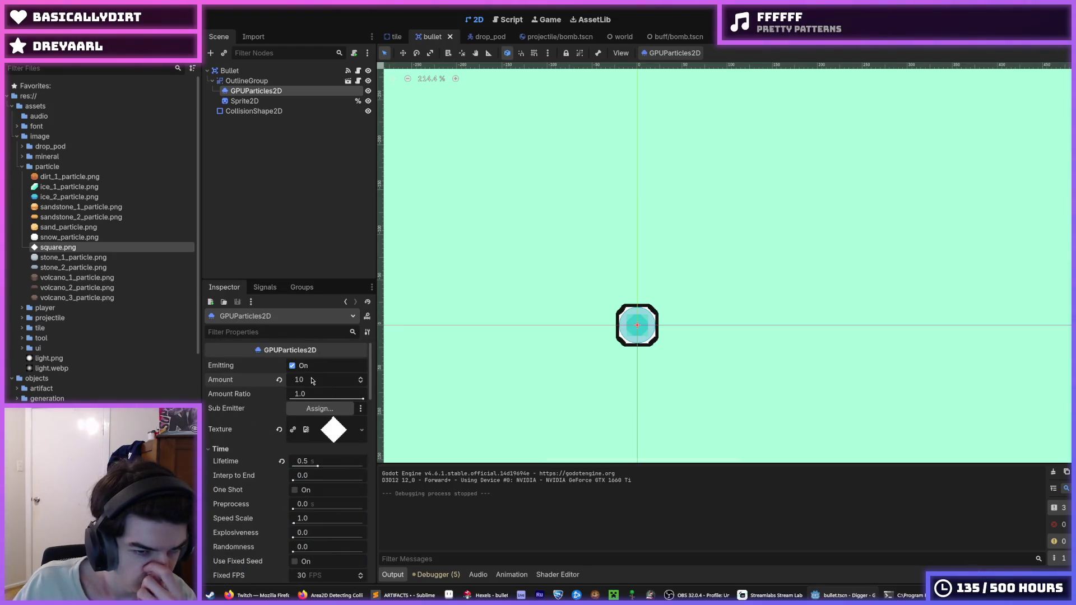
{"action": "left_click_drag", "start_coordinate": [328, 379], "coordinate": [332, 379]}
{"action": "scroll", "coordinate": [279, 432], "scroll_direction": "down", "scroll_amount": 5}
{"action": "scroll", "coordinate": [278, 432], "scroll_direction": "up", "scroll_amount": 5}
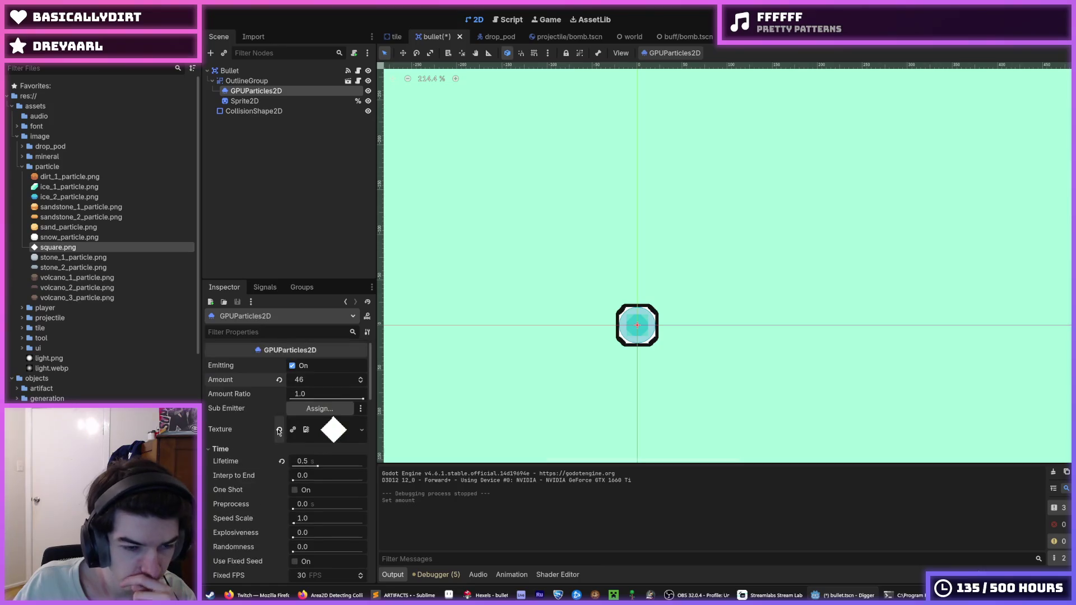
{"action": "scroll", "coordinate": [254, 424], "scroll_direction": "down", "scroll_amount": 2}
{"action": "scroll", "coordinate": [254, 424], "scroll_direction": "up", "scroll_amount": 2}
Preview the particle texture, collapse Animated Velocity, and bring up the bullet sprite in Hexels.
{"action": "left_click", "coordinate": [331, 431]}
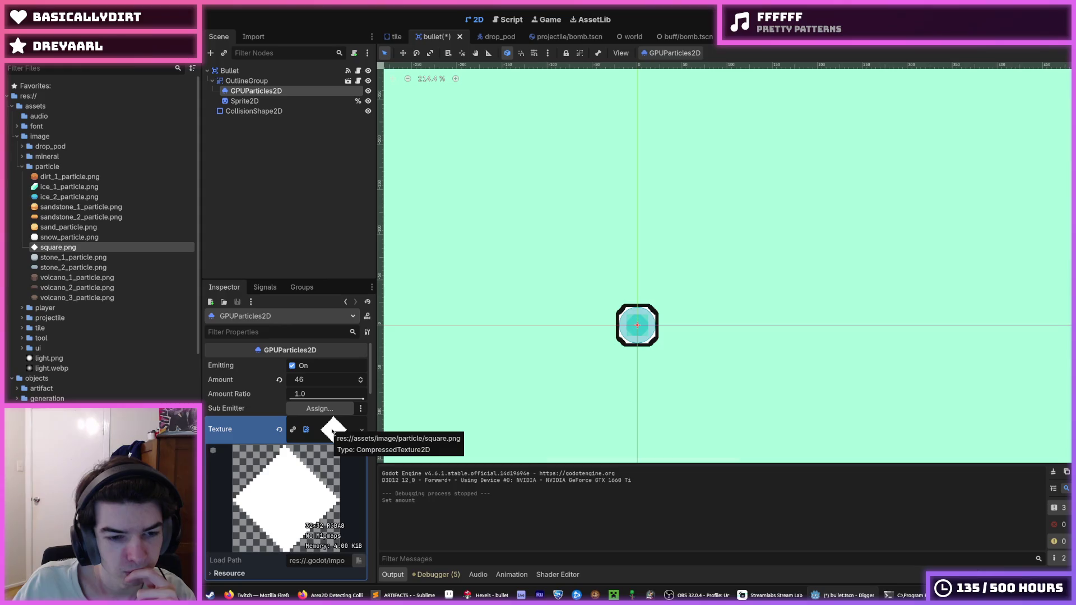
{"action": "left_click", "coordinate": [332, 430]}
{"action": "scroll", "coordinate": [314, 454], "scroll_direction": "down", "scroll_amount": 10}
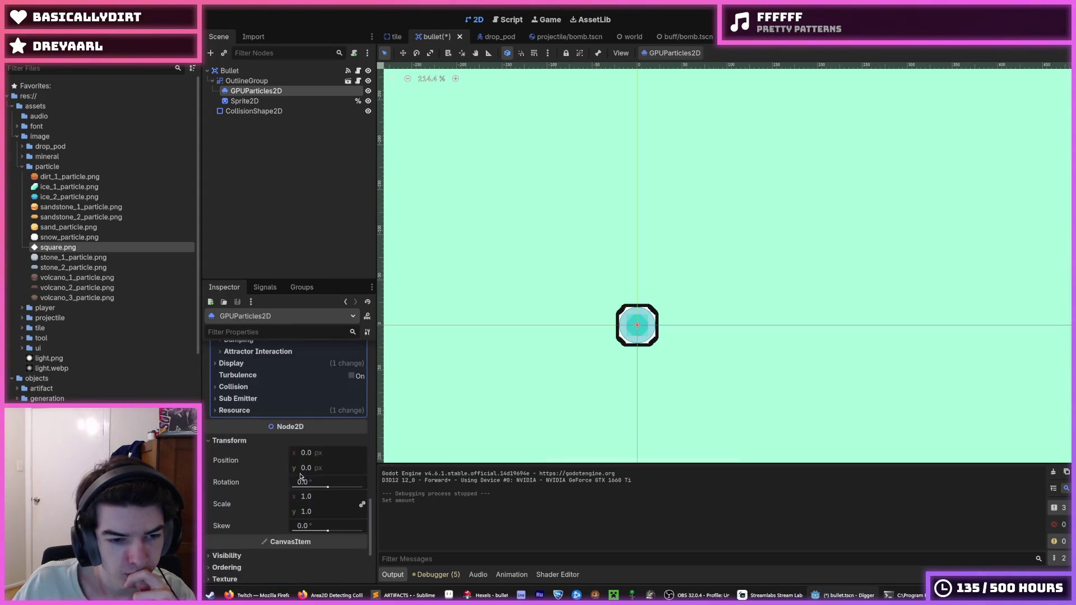
{"action": "scroll", "coordinate": [277, 459], "scroll_direction": "up", "scroll_amount": 10}
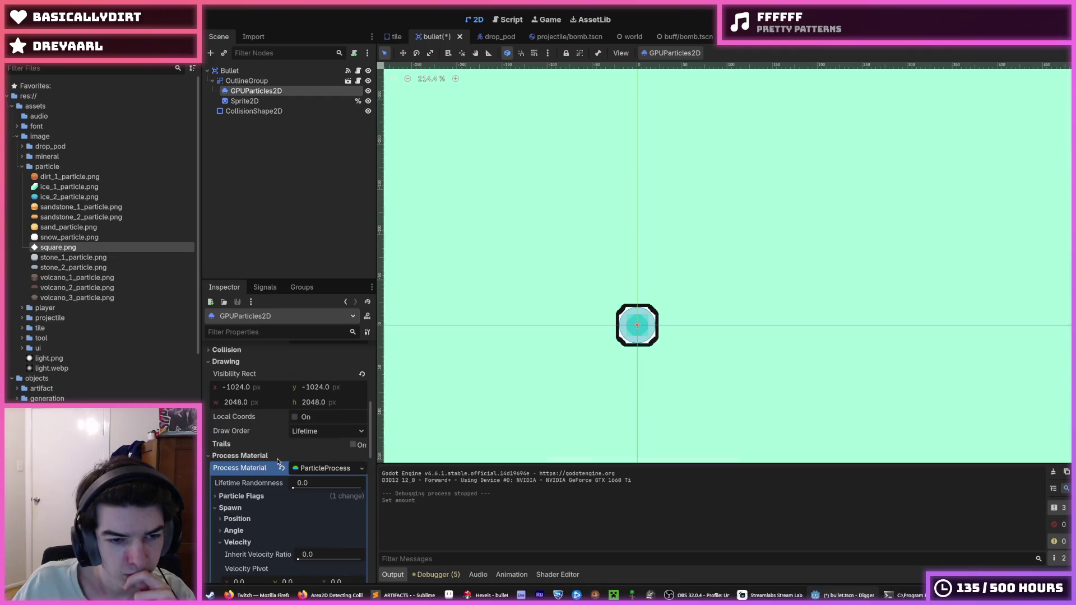
{"action": "scroll", "coordinate": [277, 459], "scroll_direction": "down", "scroll_amount": 3}
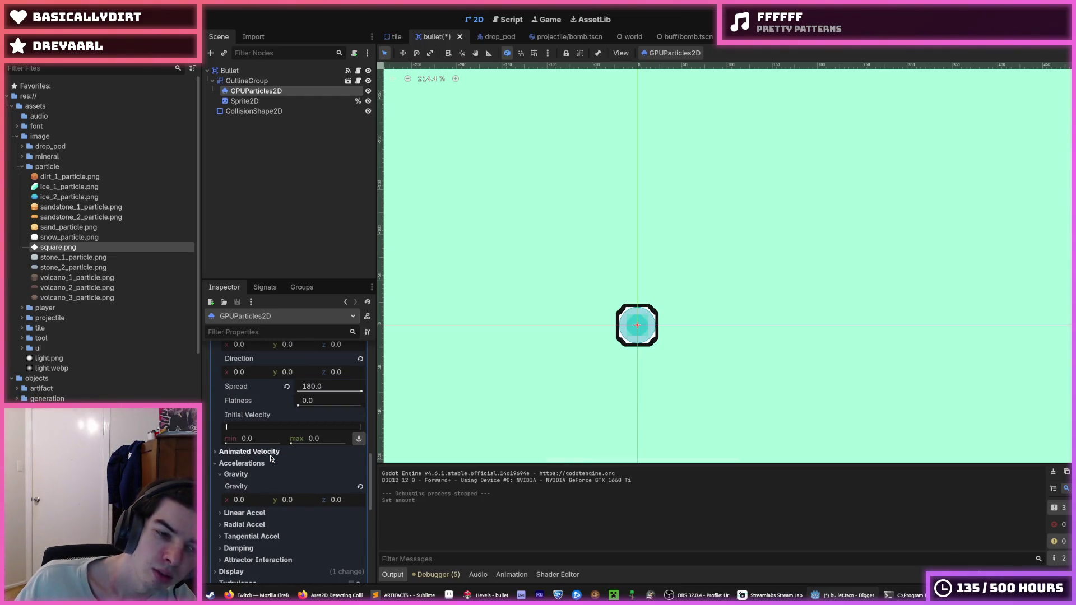
{"action": "left_click", "coordinate": [269, 454]}
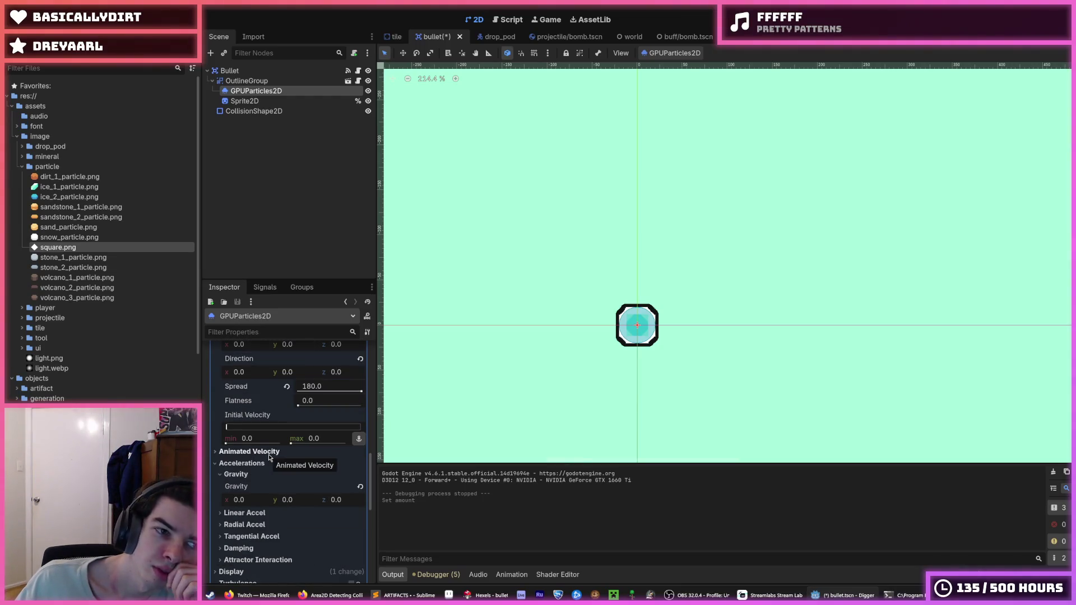
{"action": "left_click", "coordinate": [474, 597]}
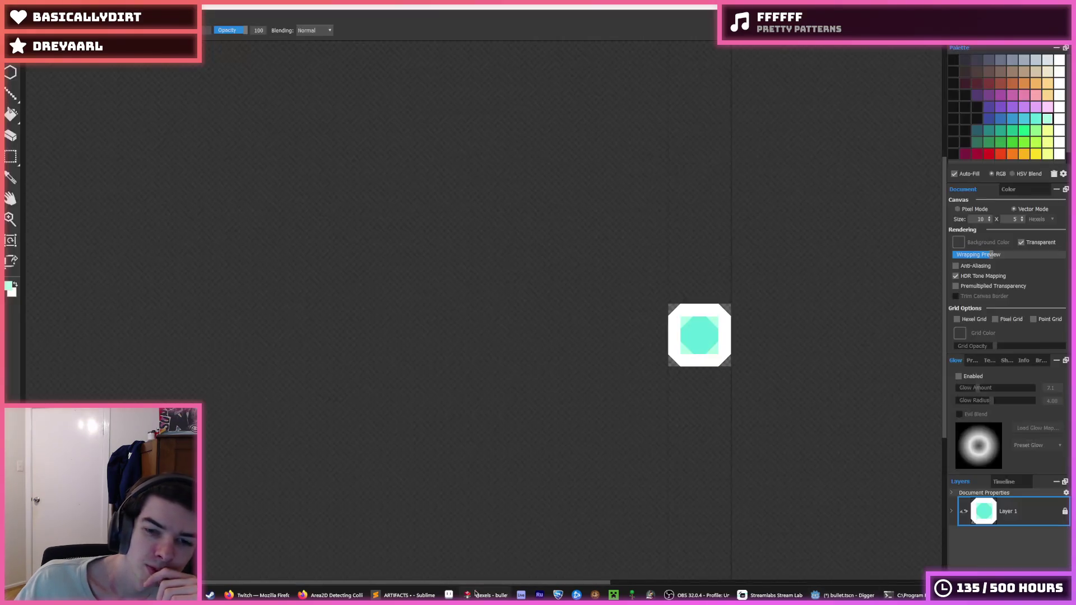
Fill the bullet sprite's cyan centre with white.
{"action": "scroll", "coordinate": [687, 331], "scroll_direction": "up", "scroll_amount": 3}
{"action": "key", "text": "f"}
{"action": "key", "text": "x"}
{"action": "left_click", "coordinate": [619, 303]}
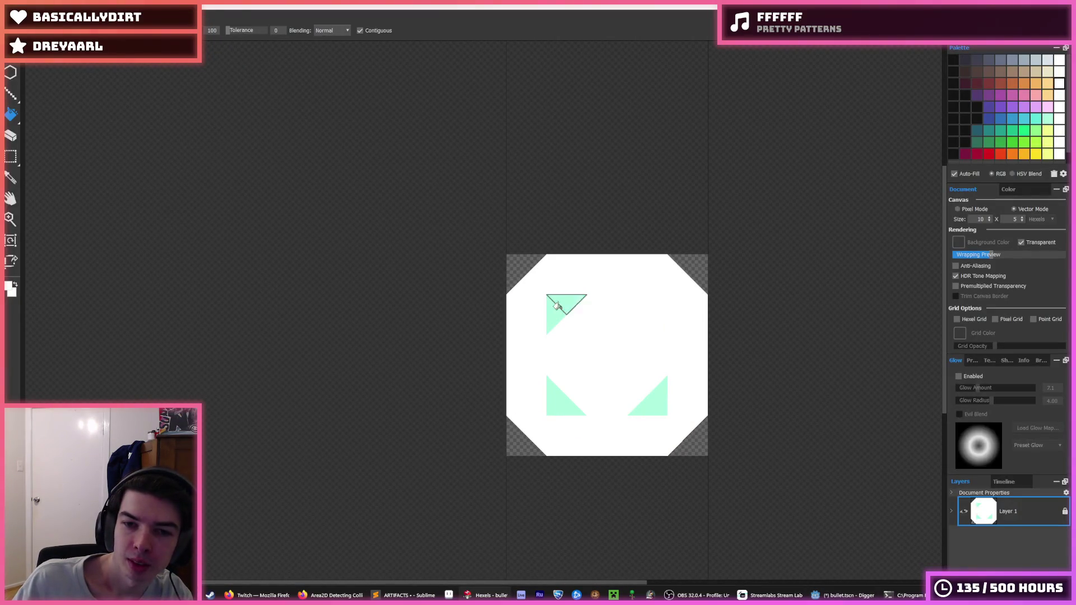
Export the sprite as bullet.png into assets/image/particle and go back to Godot.
{"action": "key", "text": "ctrl+e"}
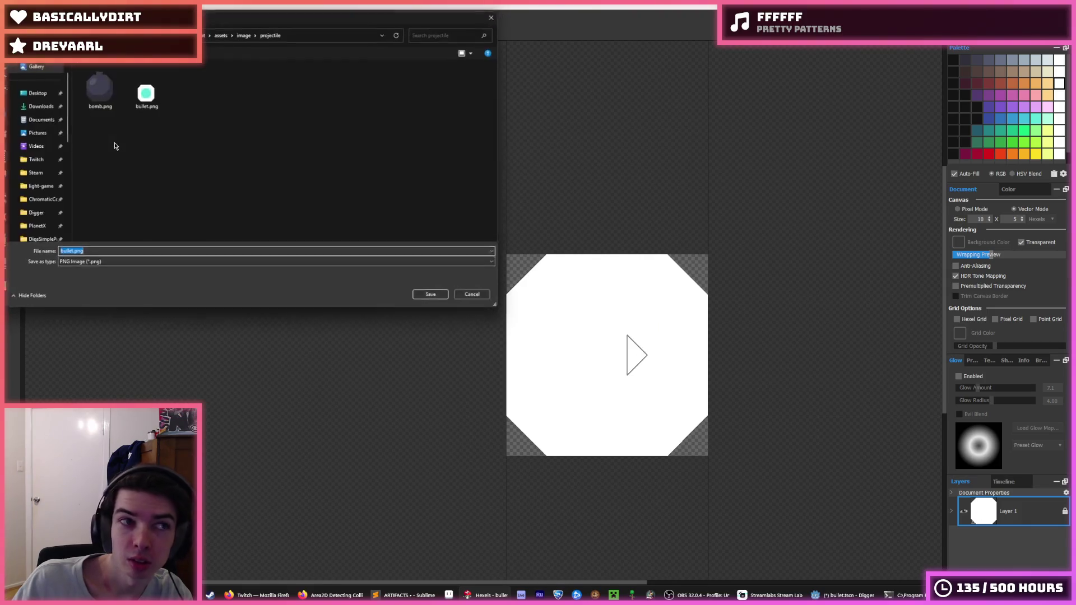
{"action": "left_click", "coordinate": [244, 35]}
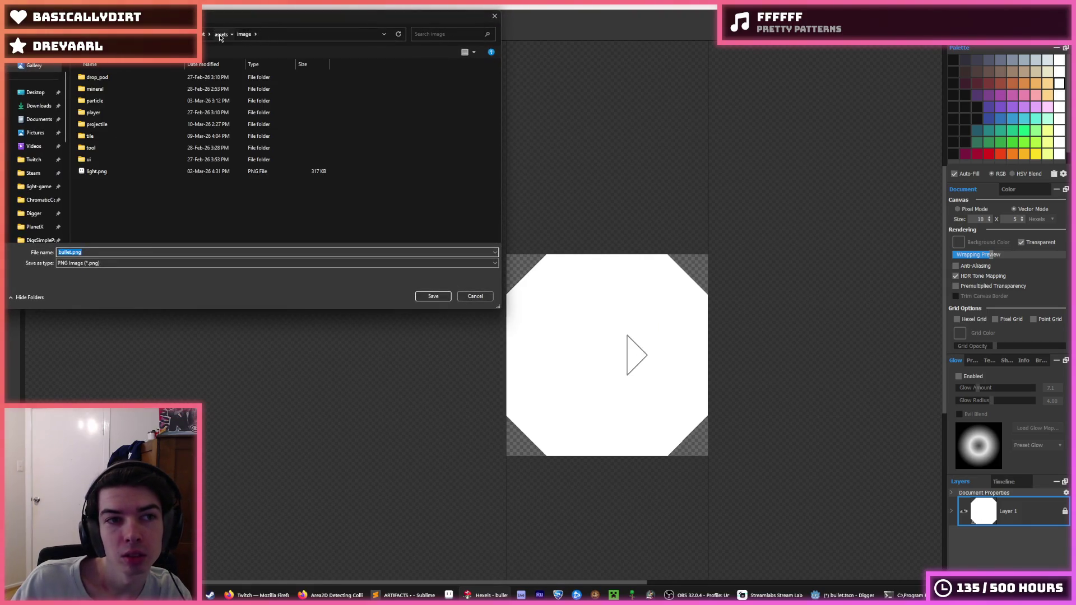
{"action": "left_click", "coordinate": [220, 35]}
{"action": "double_click", "coordinate": [95, 101]}
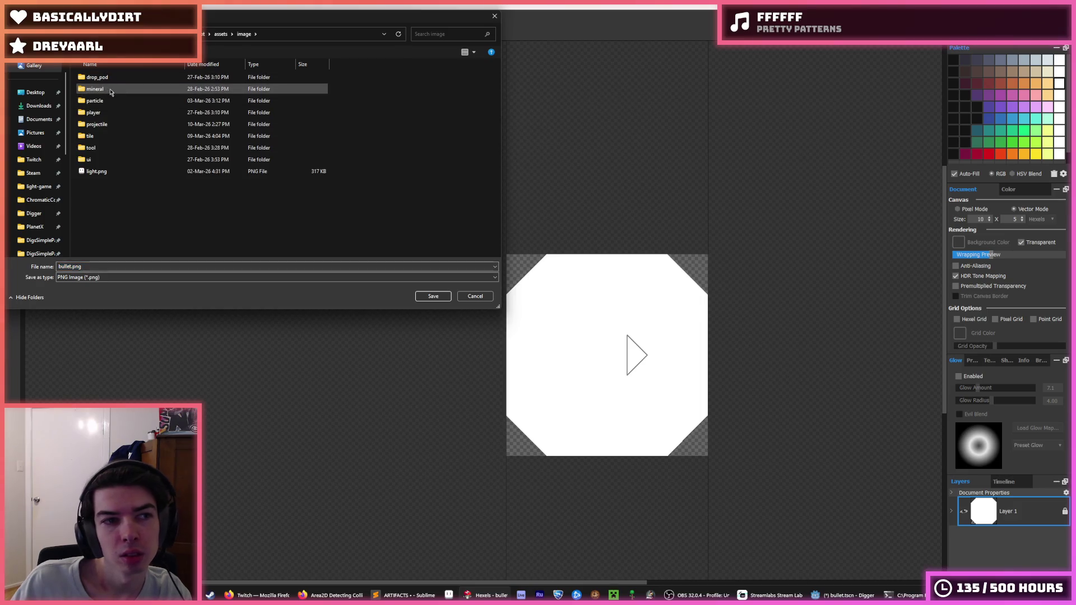
{"action": "double_click", "coordinate": [107, 100]}
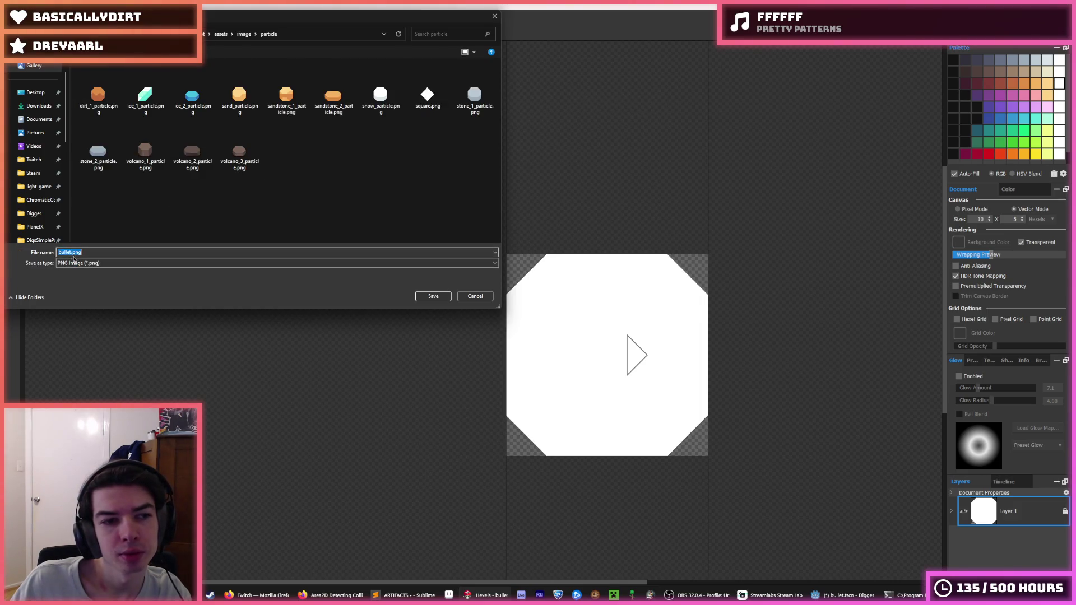
{"action": "left_click", "coordinate": [427, 297]}
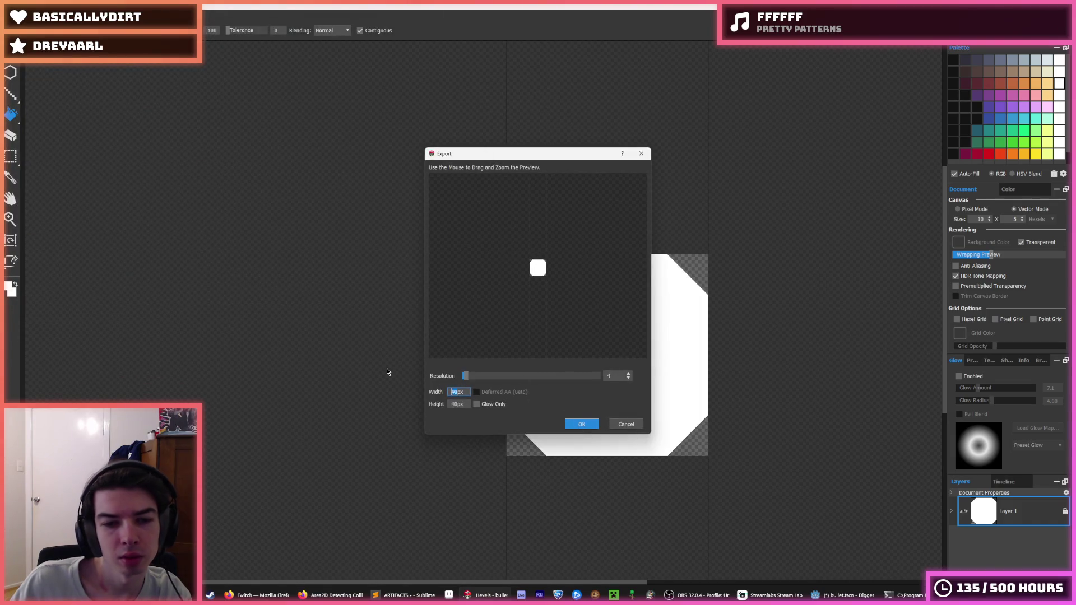
{"action": "key", "text": "Return"}
{"action": "left_click", "coordinate": [841, 595]}
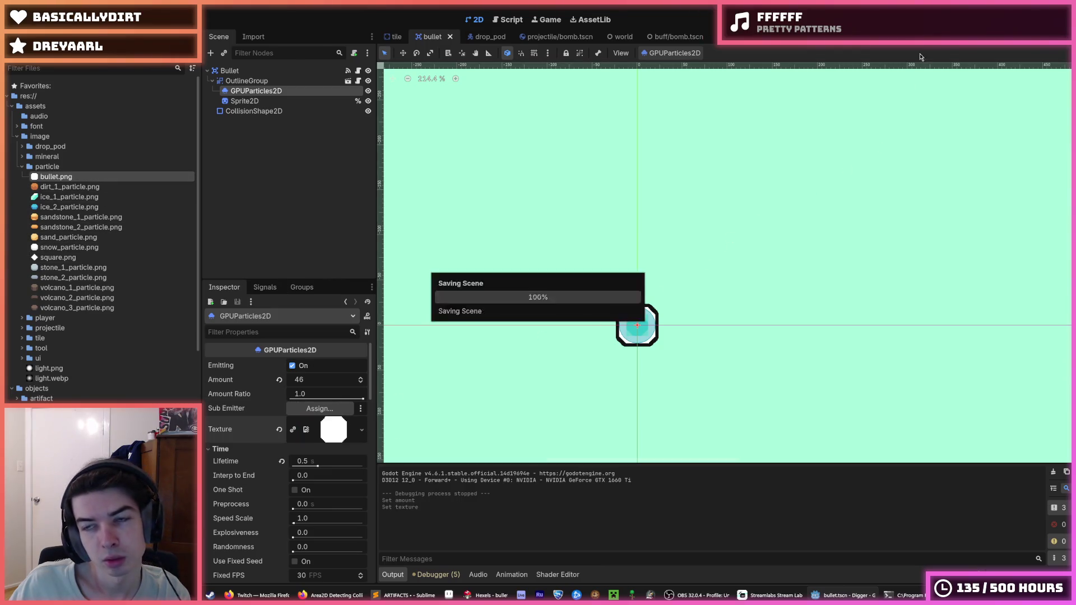
Test-run the game twice to watch the new texture with 0.1 s lifetime and amount 193.
{"action": "left_click", "coordinate": [935, 21]}
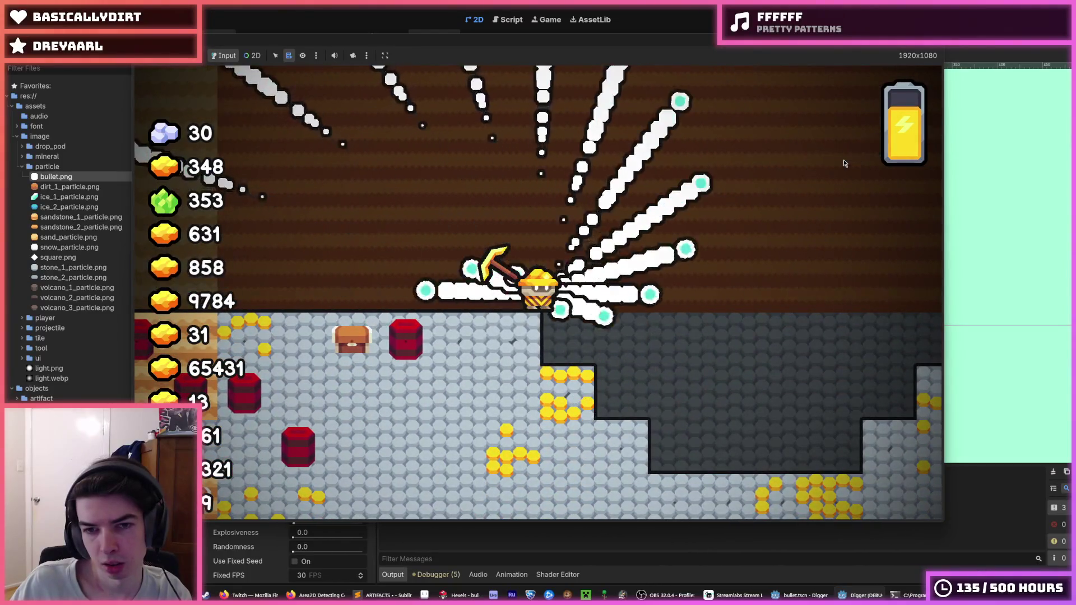
{"action": "key", "text": "F8"}
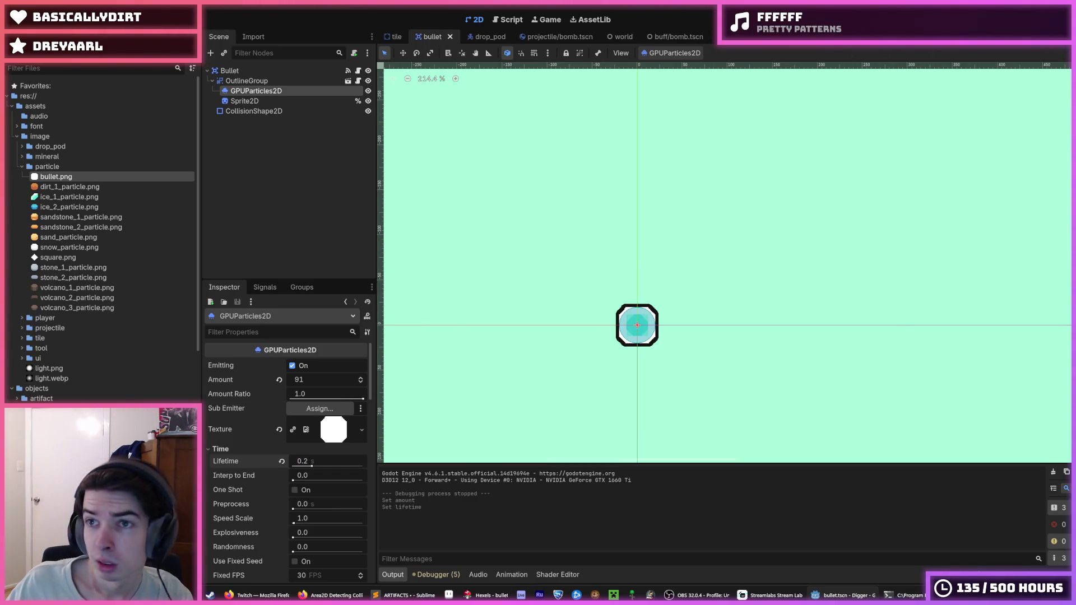
{"action": "key", "text": "F5"}
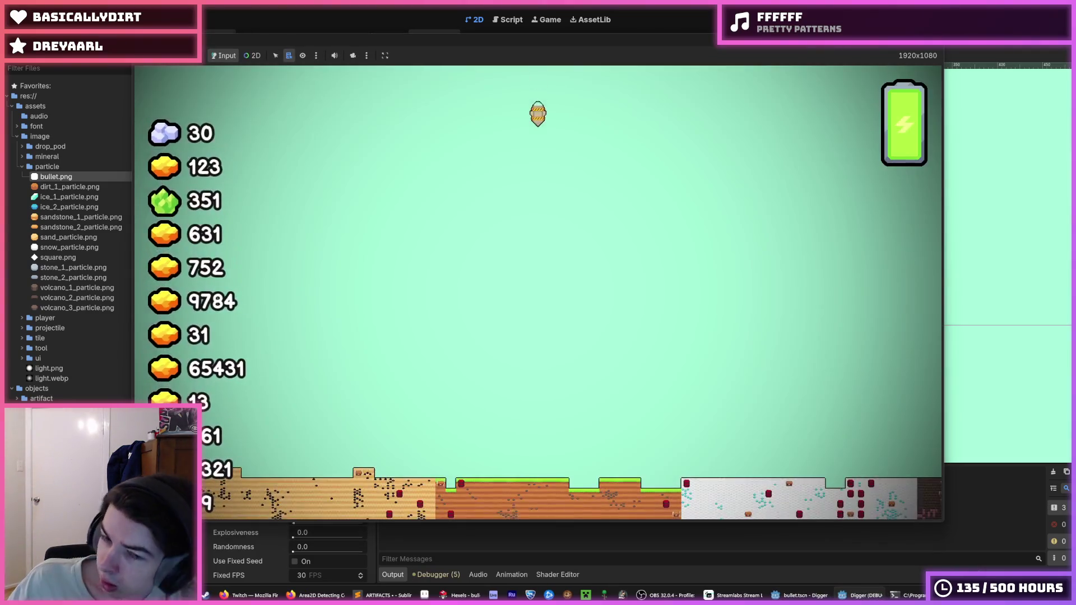
{"action": "mouse_move", "coordinate": [909, 46]}
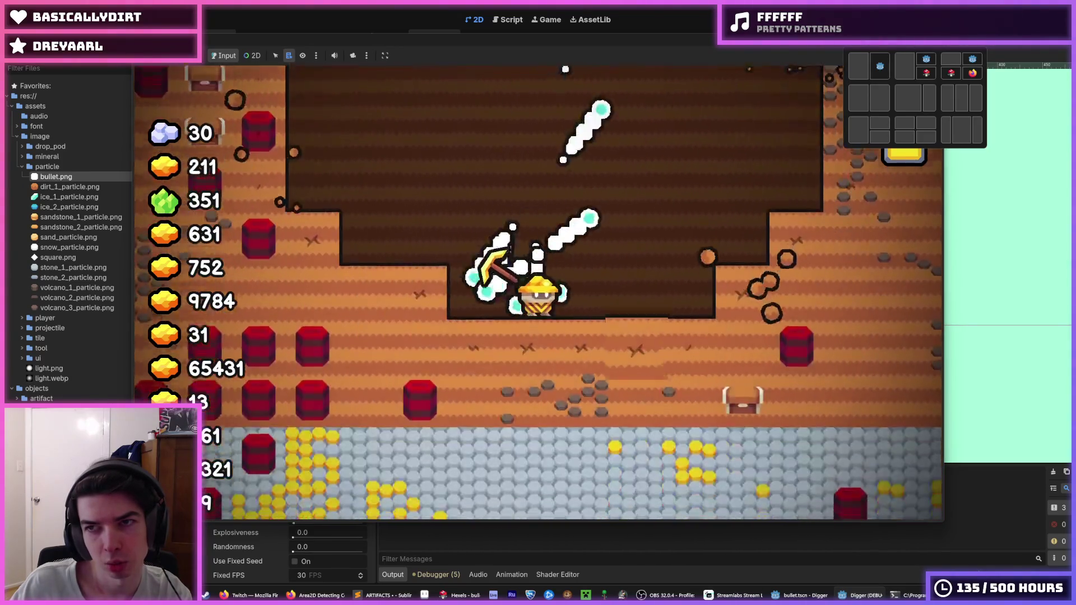
{"action": "key", "text": "alt+F4"}
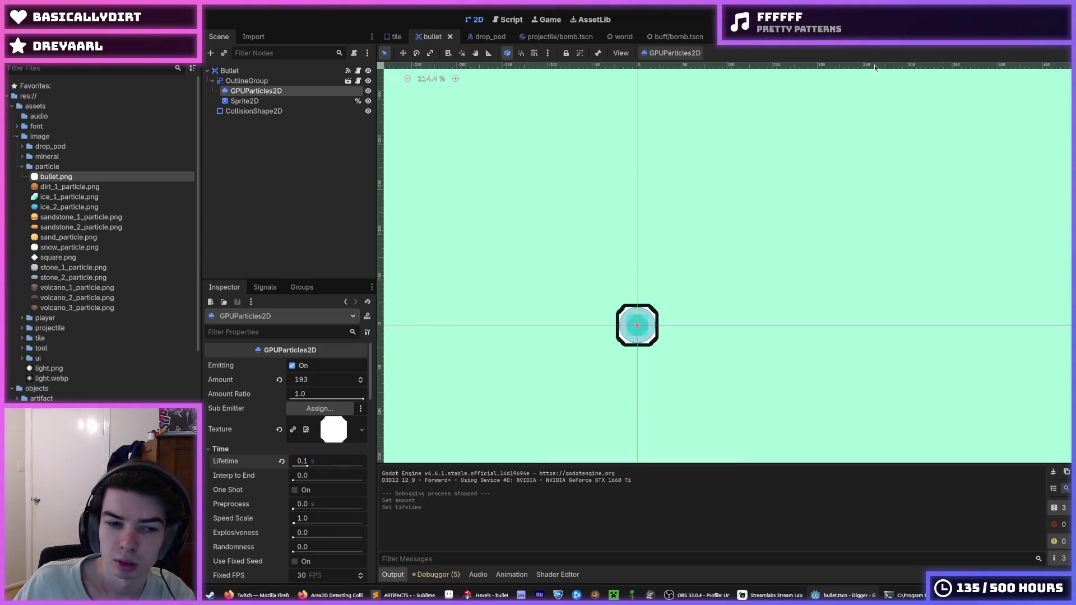
Change Fixed FPS from 30 to 60, test-running the bullet trail before and after.
{"action": "key", "text": "F5"}
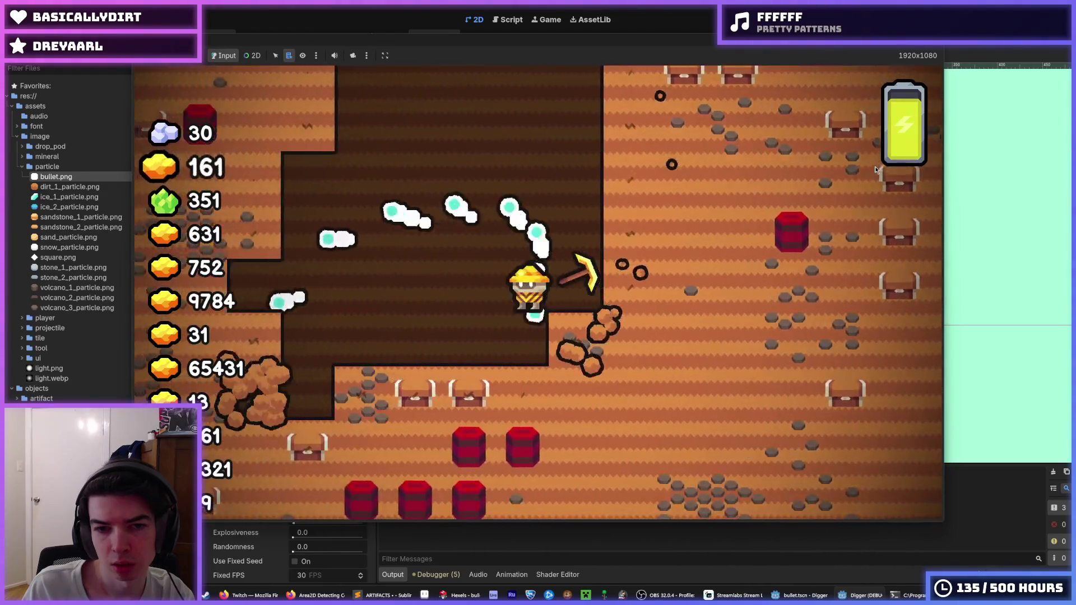
{"action": "key", "text": "Escape"}
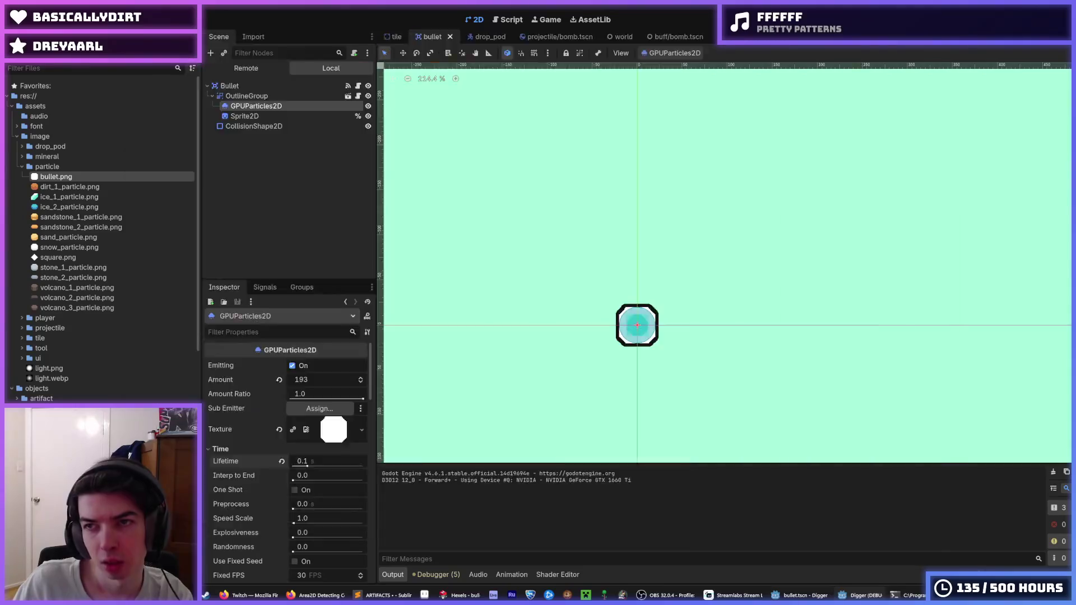
{"action": "scroll", "coordinate": [315, 542], "scroll_direction": "down", "scroll_amount": 2}
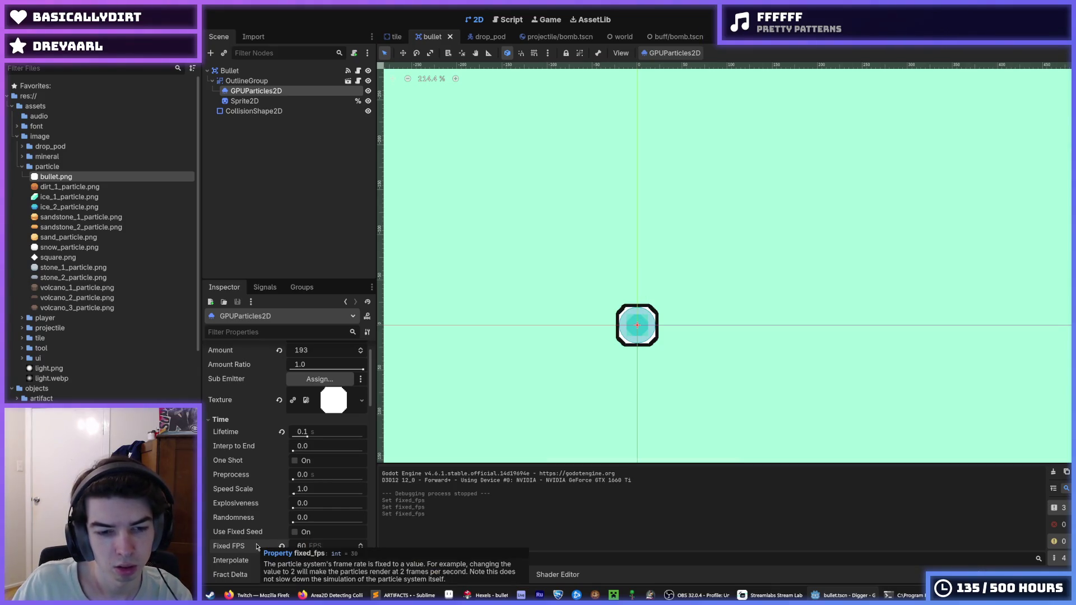
{"action": "key", "text": "F5"}
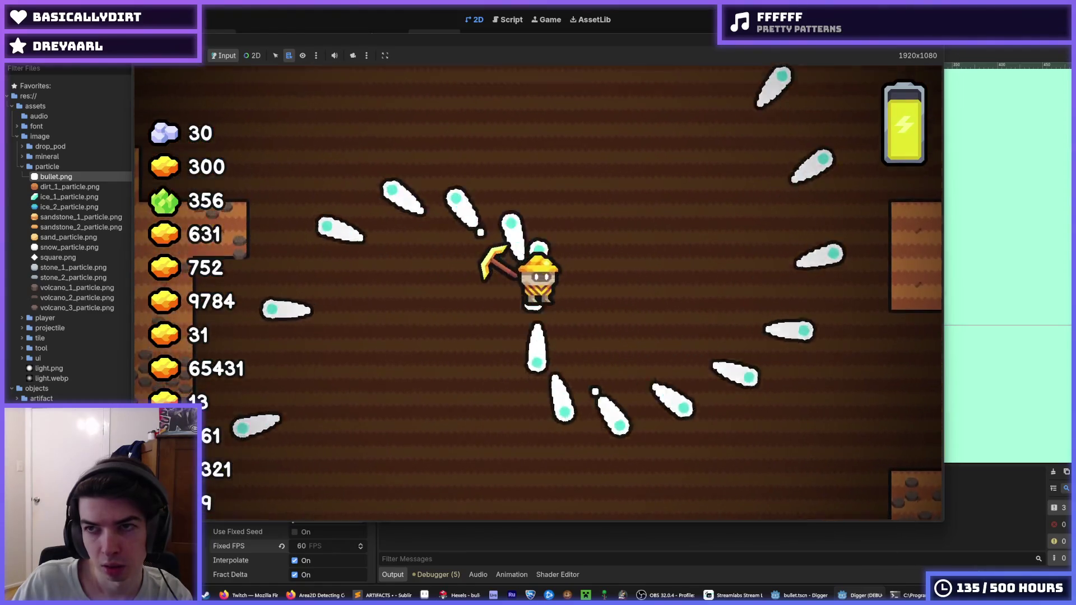
{"action": "key", "text": "F8"}
{"action": "scroll", "coordinate": [313, 424], "scroll_direction": "down", "scroll_amount": 10}
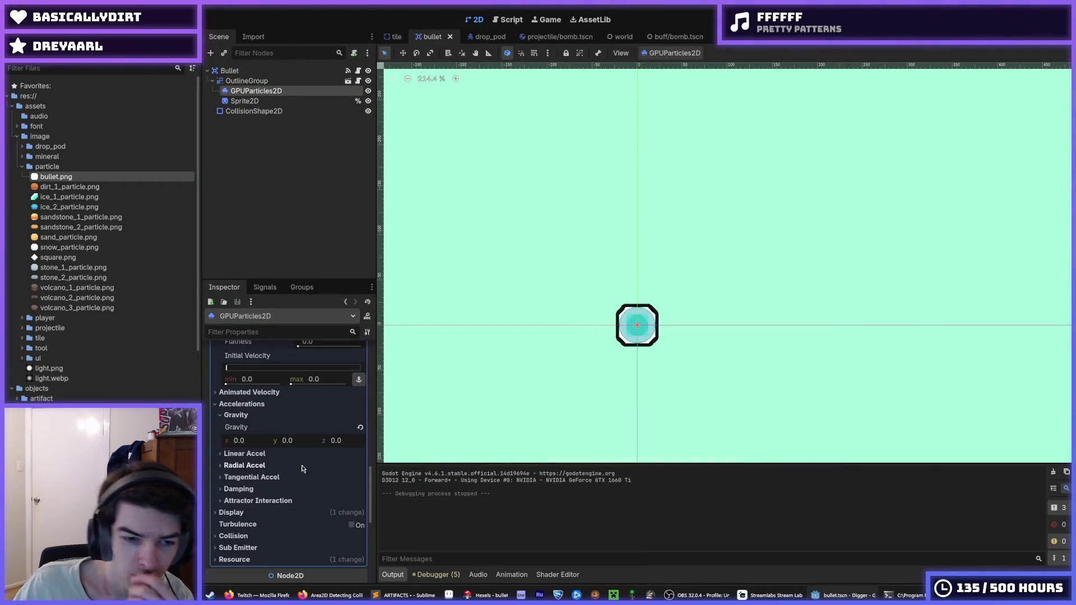
Collapse Gravity and edit the scale curve to slope from 1.0 down to 0.
{"action": "left_click", "coordinate": [250, 416]}
{"action": "left_click", "coordinate": [249, 416]}
{"action": "left_click", "coordinate": [248, 415]}
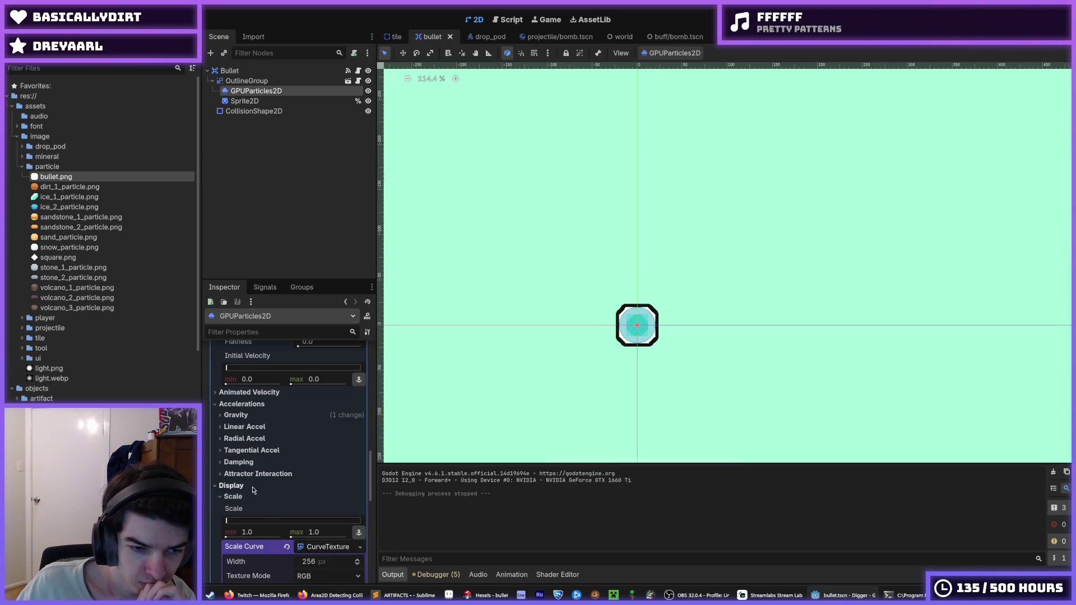
{"action": "scroll", "coordinate": [296, 524], "scroll_direction": "down", "scroll_amount": 2}
{"action": "scroll", "coordinate": [323, 510], "scroll_direction": "down", "scroll_amount": 3}
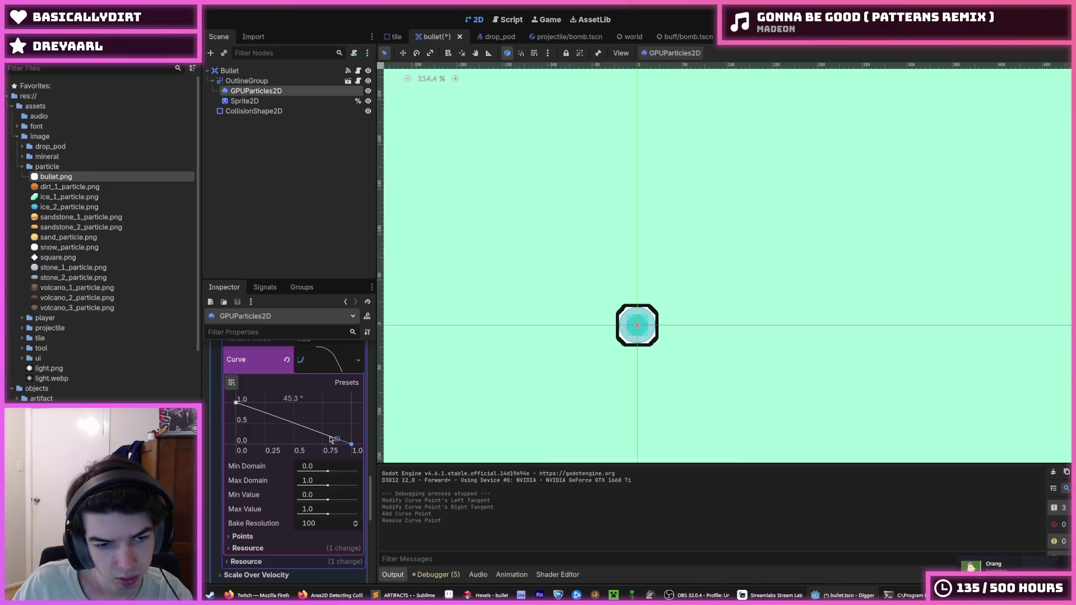
Save the bullet scene and test-run the tapering trails.
{"action": "key", "text": "ctrl+s"}
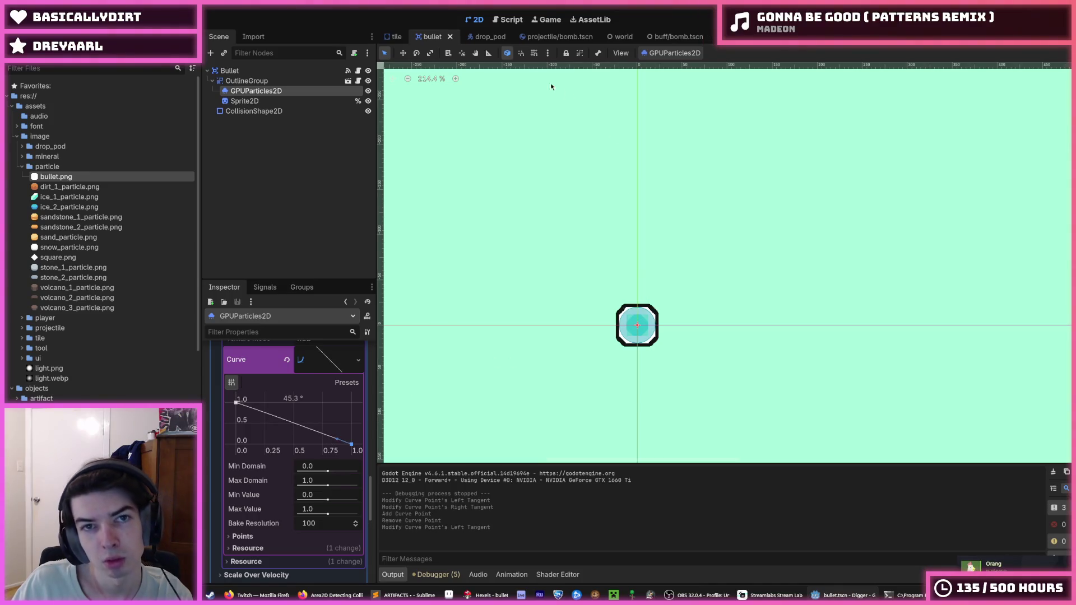
{"action": "key", "text": "F5"}
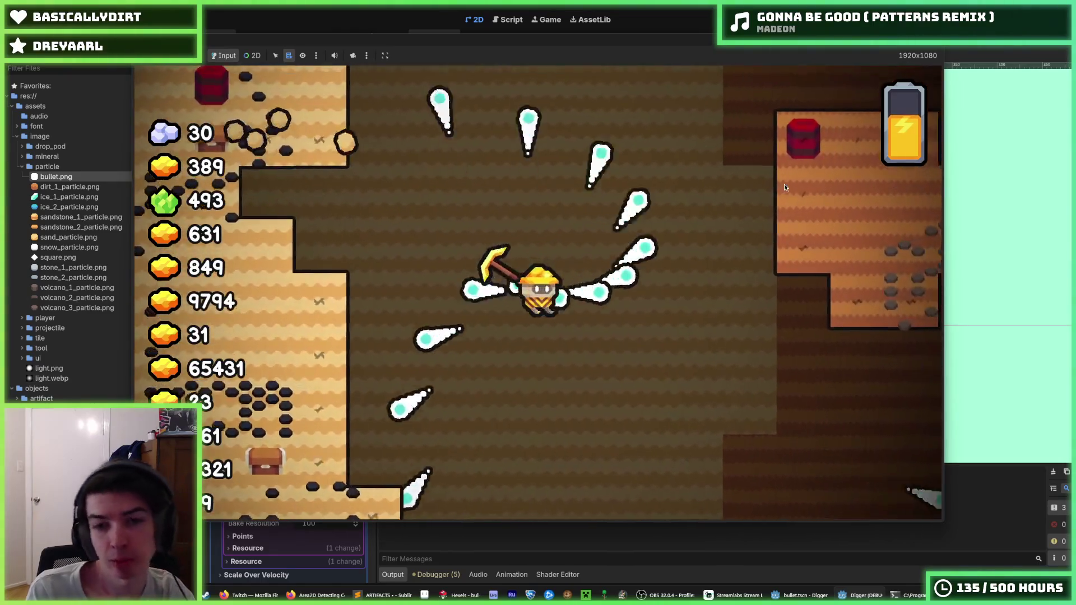
{"action": "key", "text": "F8"}
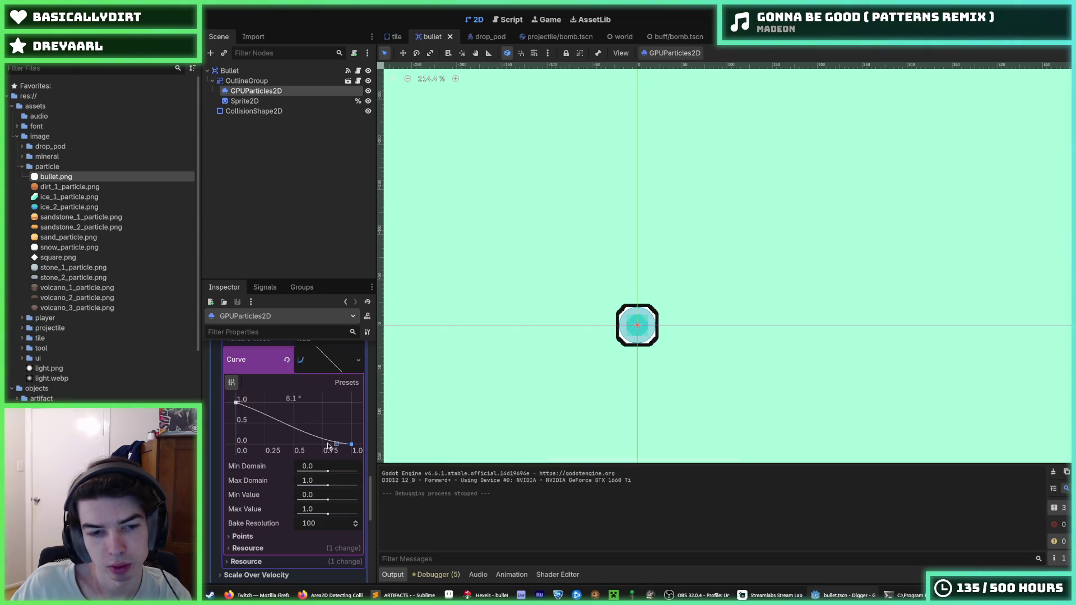
Make the scale curve drop steeply then level off near 0, save, and reselect GPUParticles2D.
{"action": "left_click_drag", "start_coordinate": [327, 442], "coordinate": [328, 443]}
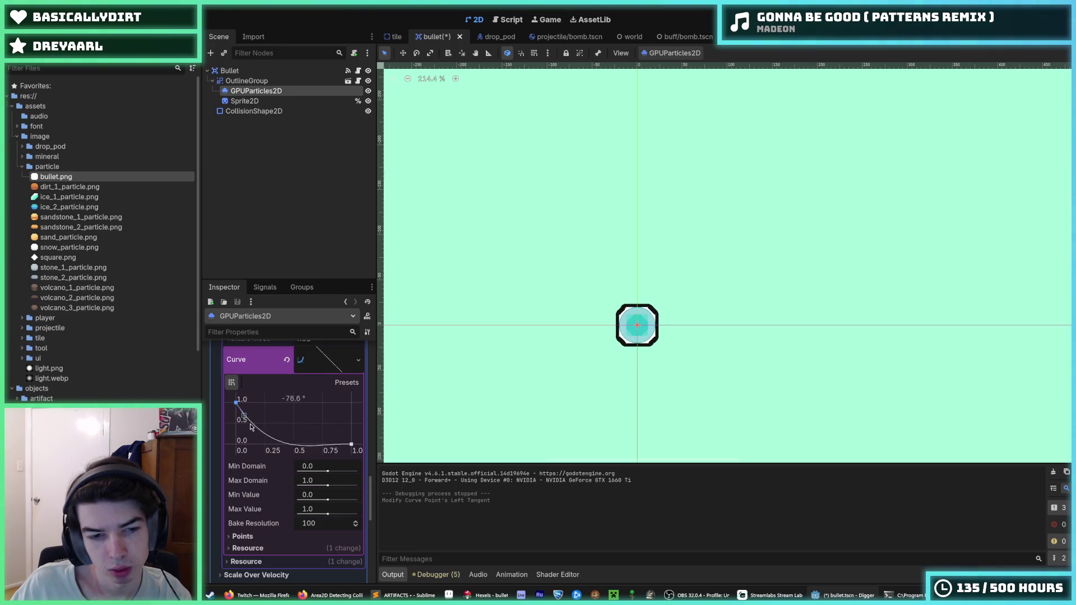
{"action": "key", "text": "ctrl+s"}
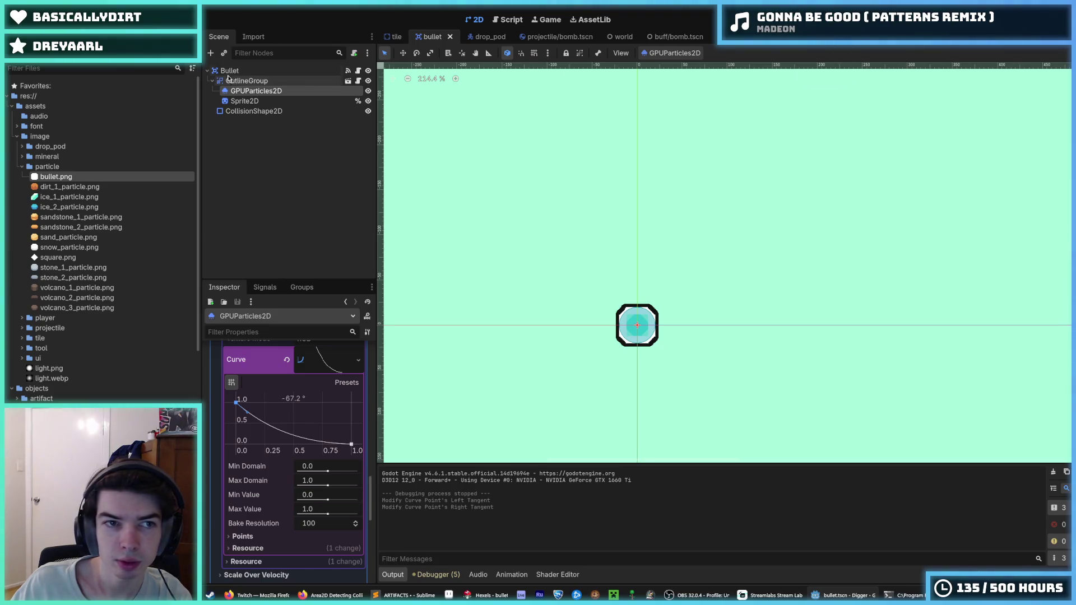
{"action": "left_click", "coordinate": [229, 72]}
{"action": "left_click", "coordinate": [245, 82]}
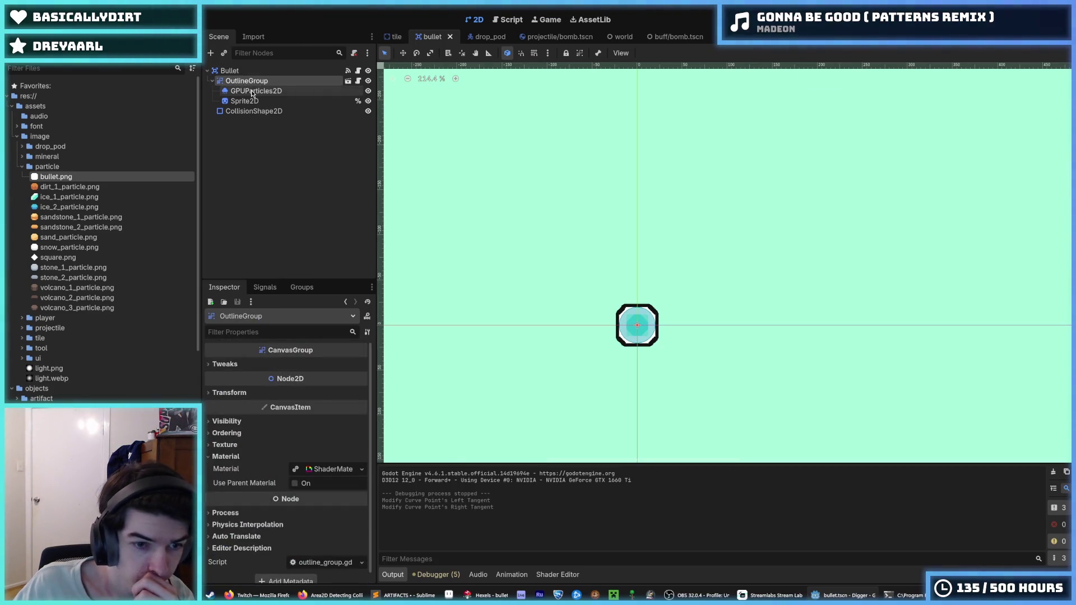
{"action": "left_click", "coordinate": [252, 91]}
Set Fixed FPS to 240 and test-run the game.
{"action": "scroll", "coordinate": [293, 482], "scroll_direction": "up", "scroll_amount": 15}
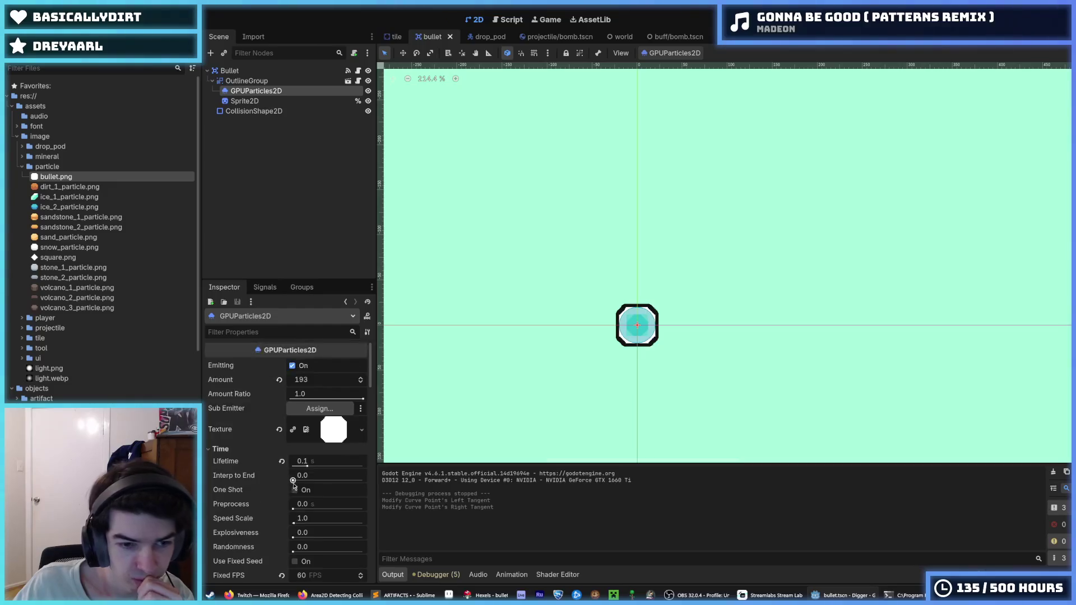
{"action": "scroll", "coordinate": [300, 468], "scroll_direction": "down", "scroll_amount": 4}
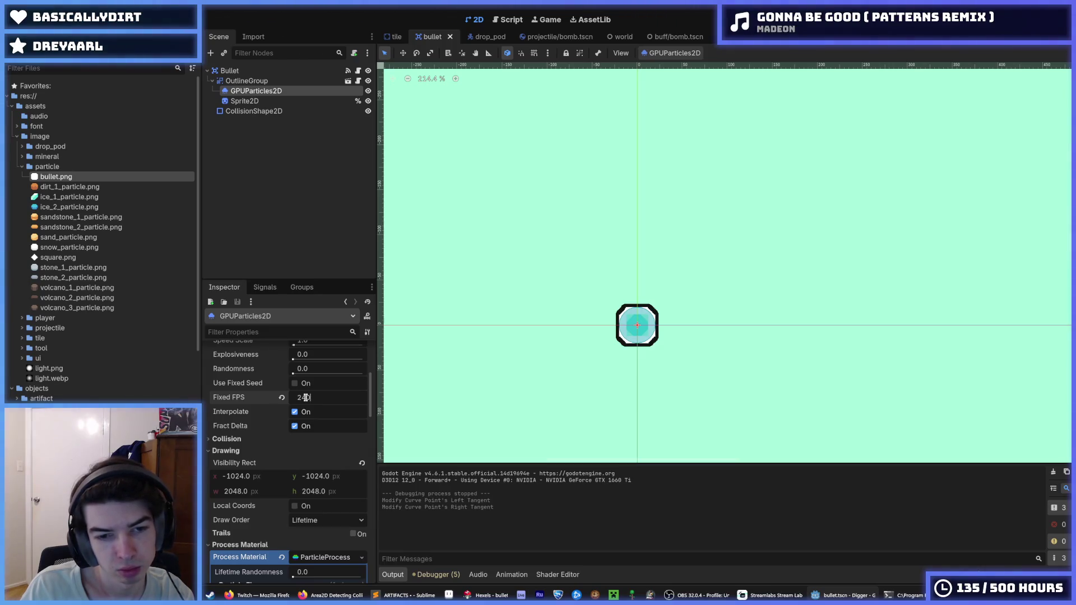
{"action": "key", "text": "F5"}
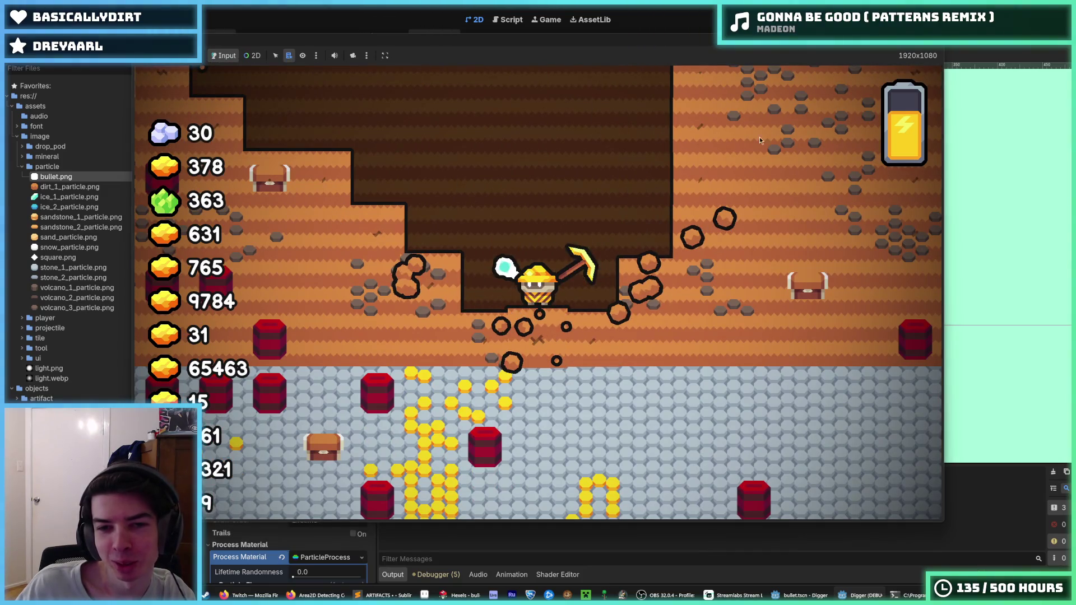
{"action": "key", "text": "F8"}
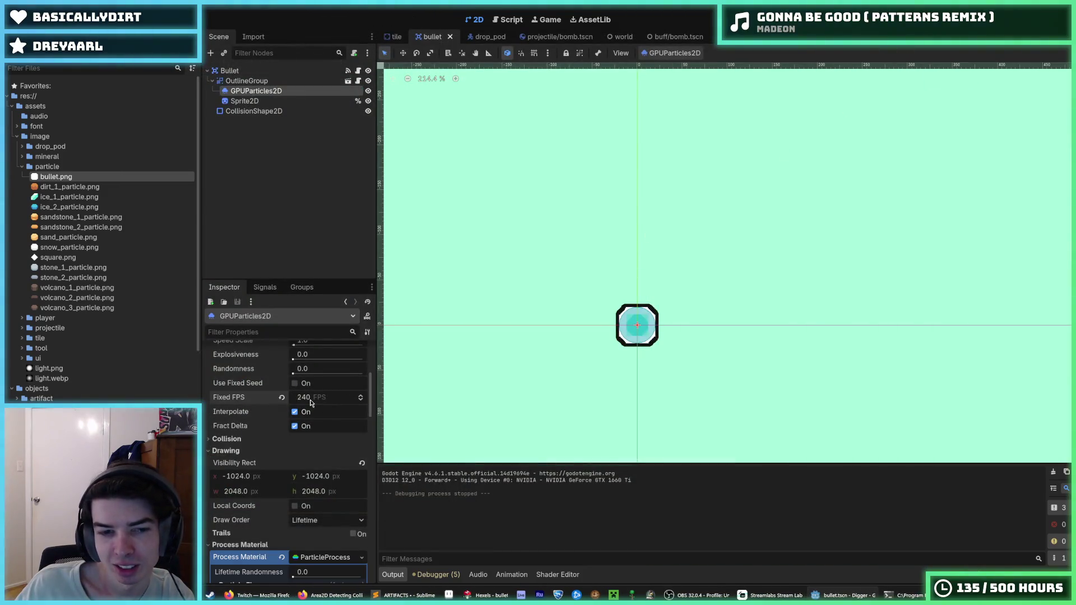
Commit Fixed FPS 60, revert Spread to 45° and Direction to default, and save.
{"action": "key", "text": "Return"}
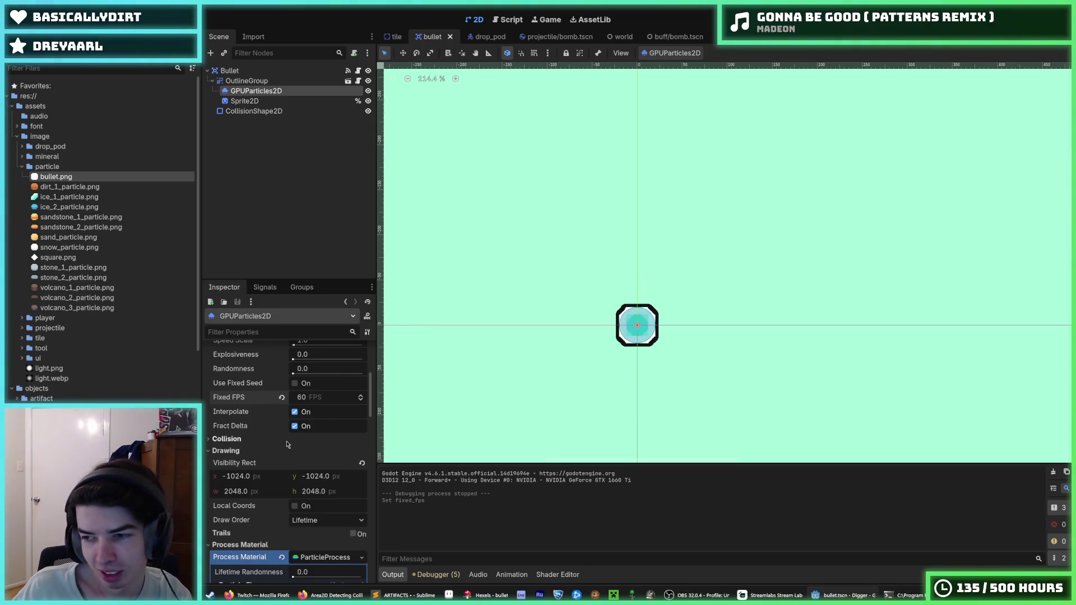
{"action": "scroll", "coordinate": [296, 443], "scroll_direction": "down", "scroll_amount": 6}
{"action": "scroll", "coordinate": [320, 448], "scroll_direction": "down", "scroll_amount": 5}
{"action": "scroll", "coordinate": [311, 466], "scroll_direction": "up", "scroll_amount": 6}
{"action": "left_click", "coordinate": [287, 505]}
{"action": "left_click", "coordinate": [359, 477]}
{"action": "scroll", "coordinate": [307, 493], "scroll_direction": "down", "scroll_amount": 5}
{"action": "key", "text": "ctrl+s"}
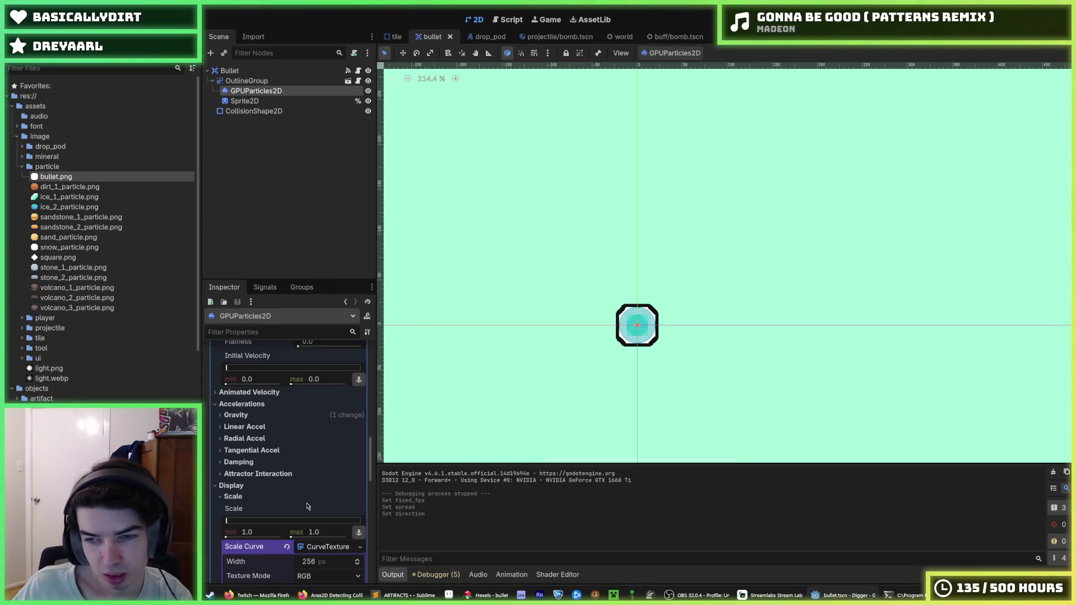
Reshape the Scale Curve into a smooth S-shaped falloff and save the scene.
{"action": "left_click", "coordinate": [327, 547]}
{"action": "scroll", "coordinate": [313, 467], "scroll_direction": "down", "scroll_amount": 4}
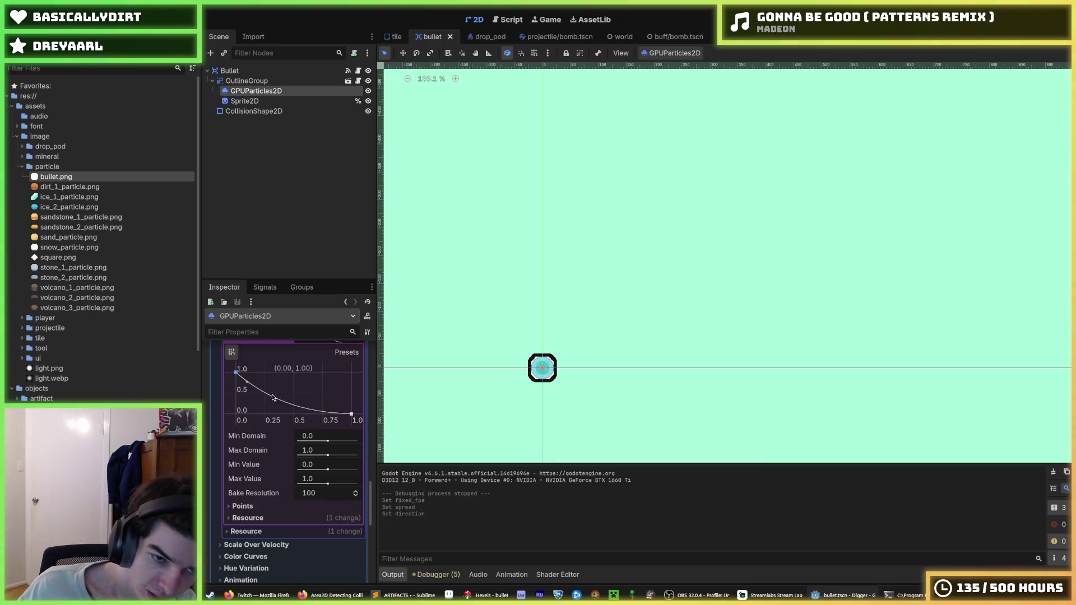
{"action": "left_click_drag", "start_coordinate": [270, 373], "coordinate": [270, 373]}
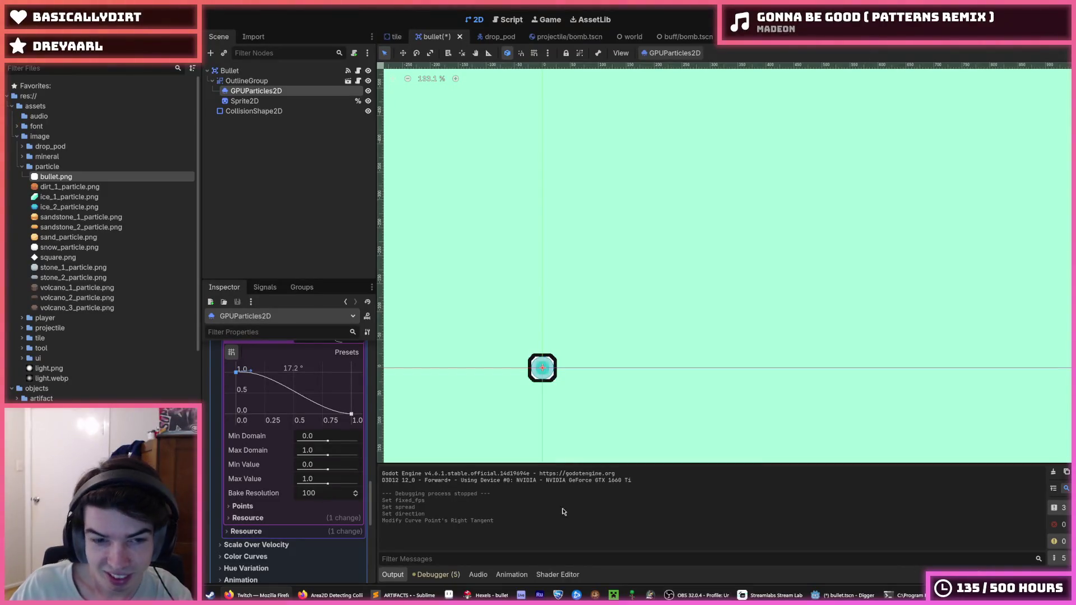
{"action": "key", "text": "ctrl+s"}
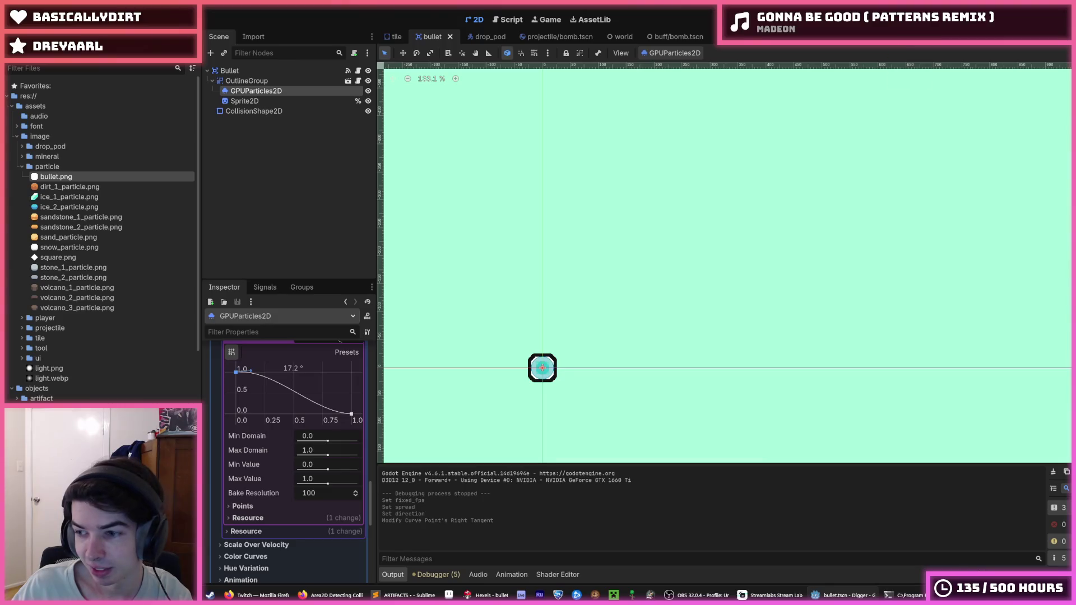
{"action": "scroll", "coordinate": [281, 430], "scroll_direction": "up", "scroll_amount": 5}
{"action": "left_click", "coordinate": [241, 526]}
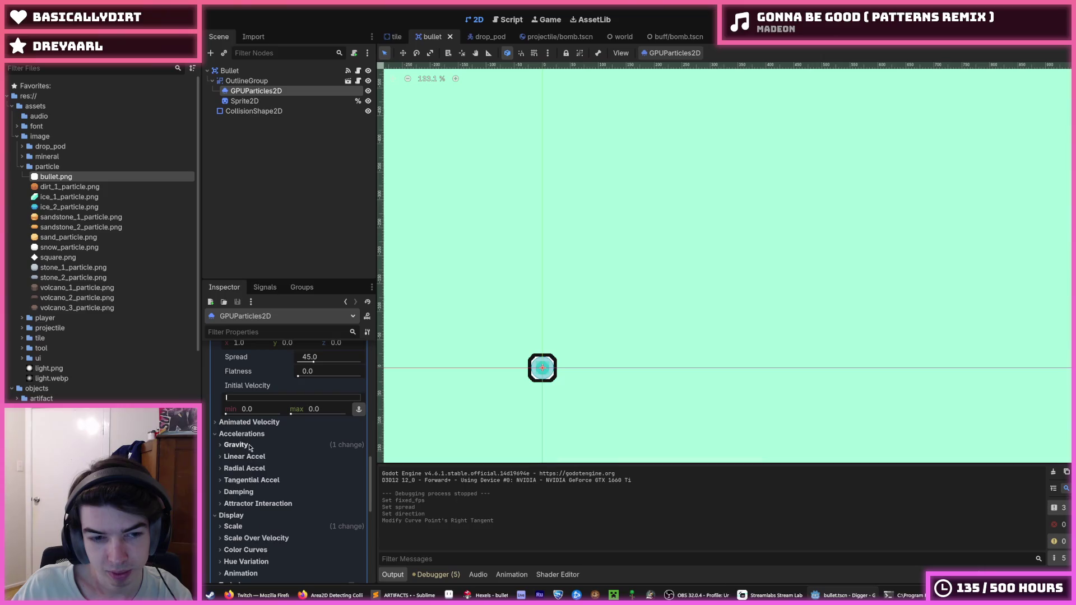
{"action": "scroll", "coordinate": [257, 451], "scroll_direction": "up", "scroll_amount": 8}
{"action": "scroll", "coordinate": [273, 459], "scroll_direction": "down", "scroll_amount": 4}
{"action": "key", "text": "ctrl+s"}
Set Lifetime to 0.2 s, then test-run the game and stop it.
{"action": "scroll", "coordinate": [283, 399], "scroll_direction": "up", "scroll_amount": 1}
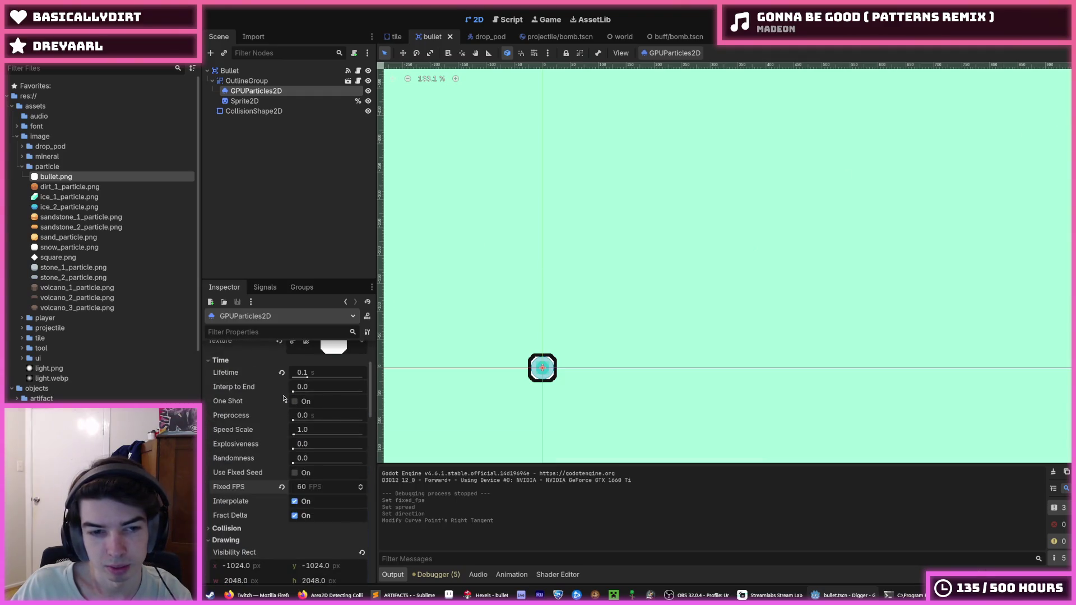
{"action": "left_click", "coordinate": [315, 369]}
{"action": "type", "text": "0.2"}
{"action": "key", "text": "Return"}
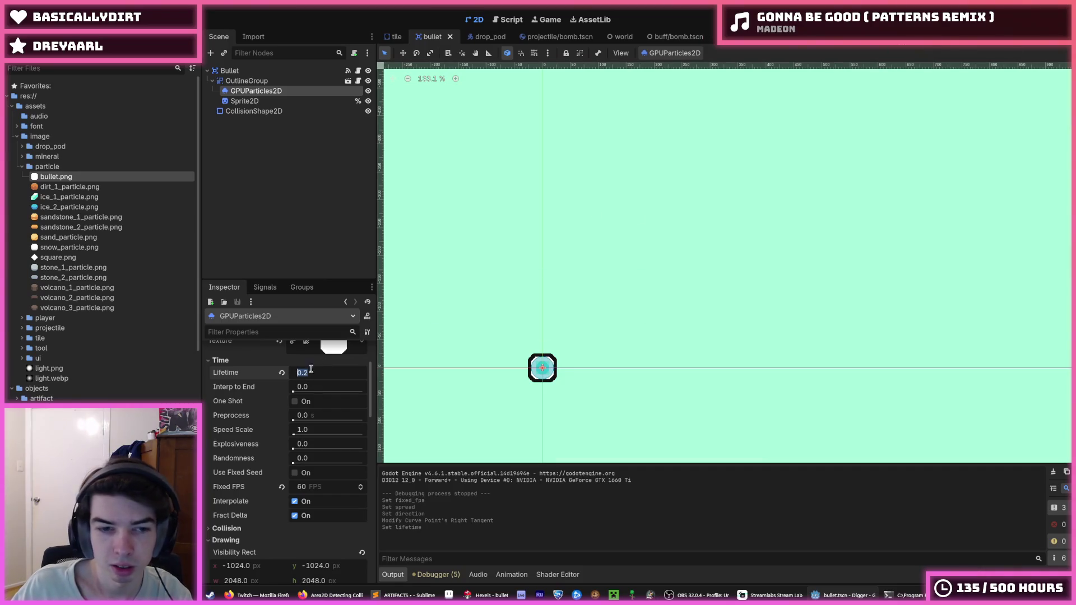
{"action": "key", "text": "F5"}
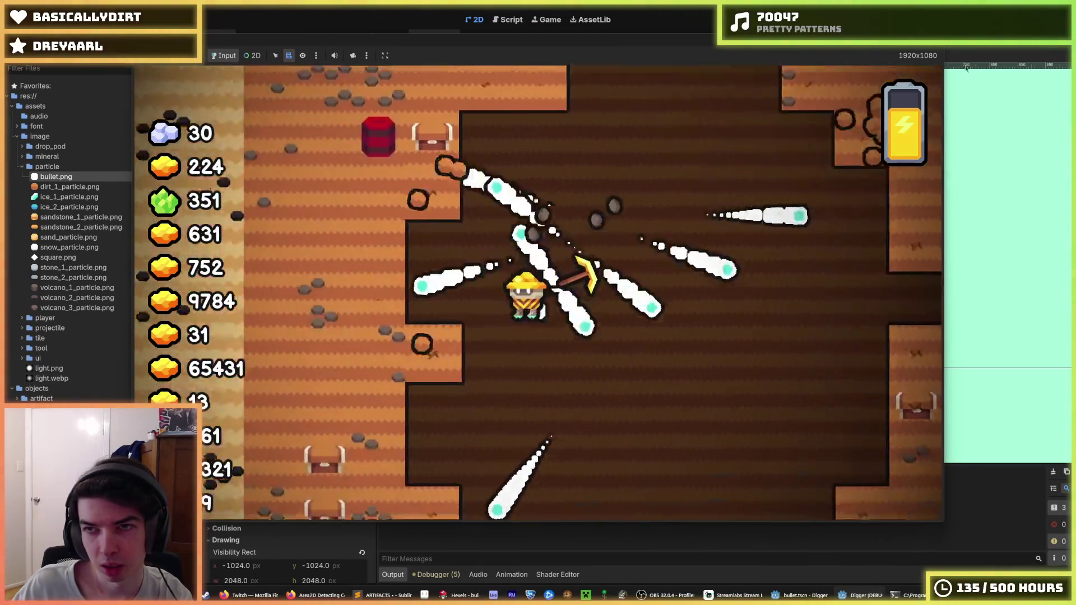
{"action": "key", "text": "F8"}
Expand the Scale settings and nudge the end of the existing scale curve.
{"action": "scroll", "coordinate": [272, 468], "scroll_direction": "down", "scroll_amount": 5}
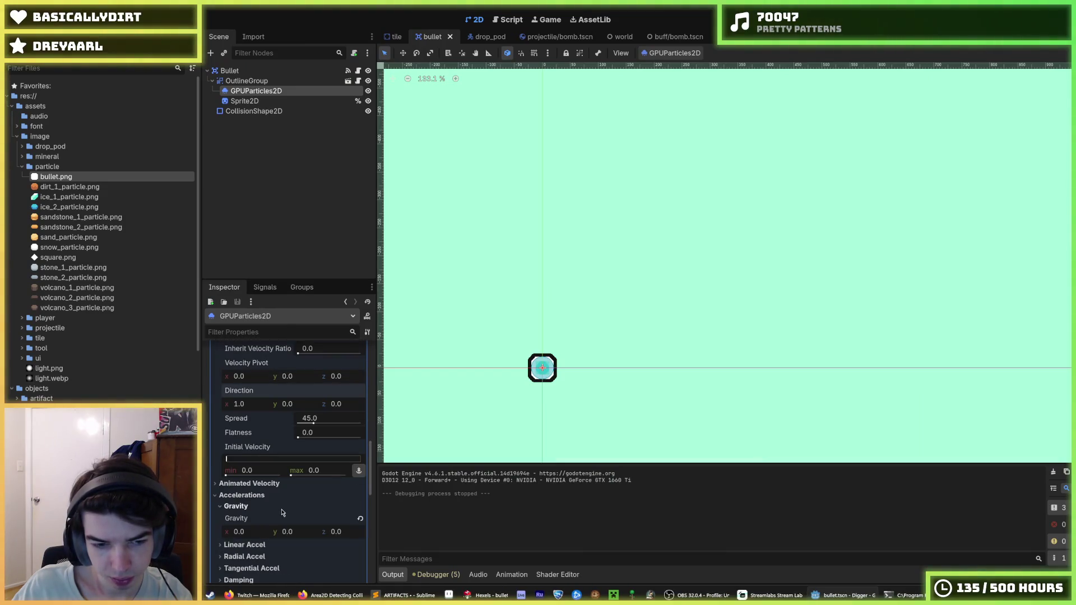
{"action": "scroll", "coordinate": [266, 493], "scroll_direction": "down", "scroll_amount": 5}
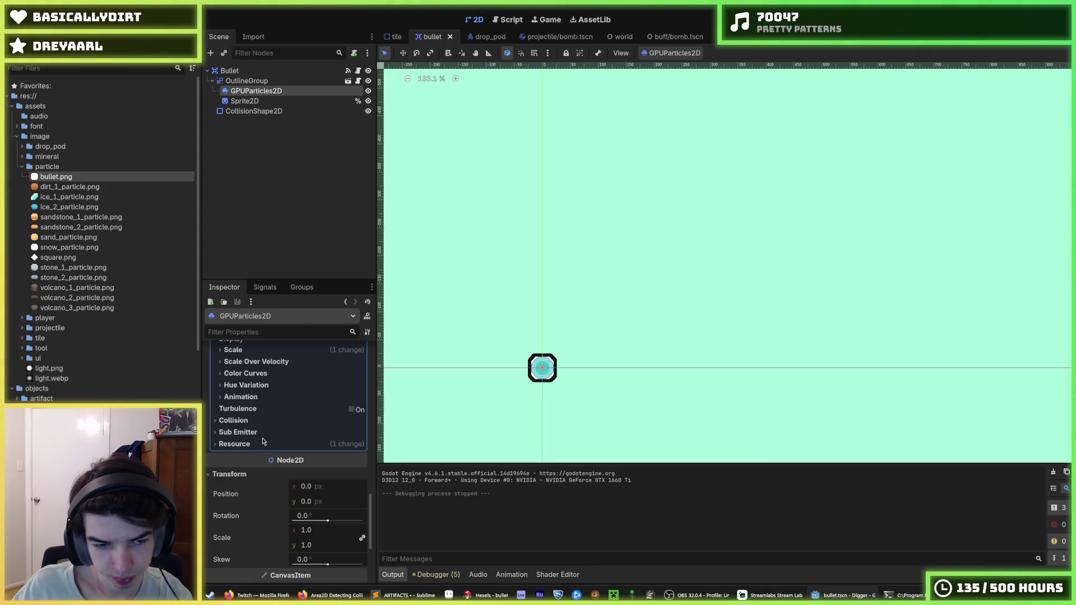
{"action": "scroll", "coordinate": [269, 476], "scroll_direction": "down", "scroll_amount": 5}
{"action": "scroll", "coordinate": [274, 446], "scroll_direction": "up", "scroll_amount": 10}
{"action": "scroll", "coordinate": [269, 460], "scroll_direction": "down", "scroll_amount": 2}
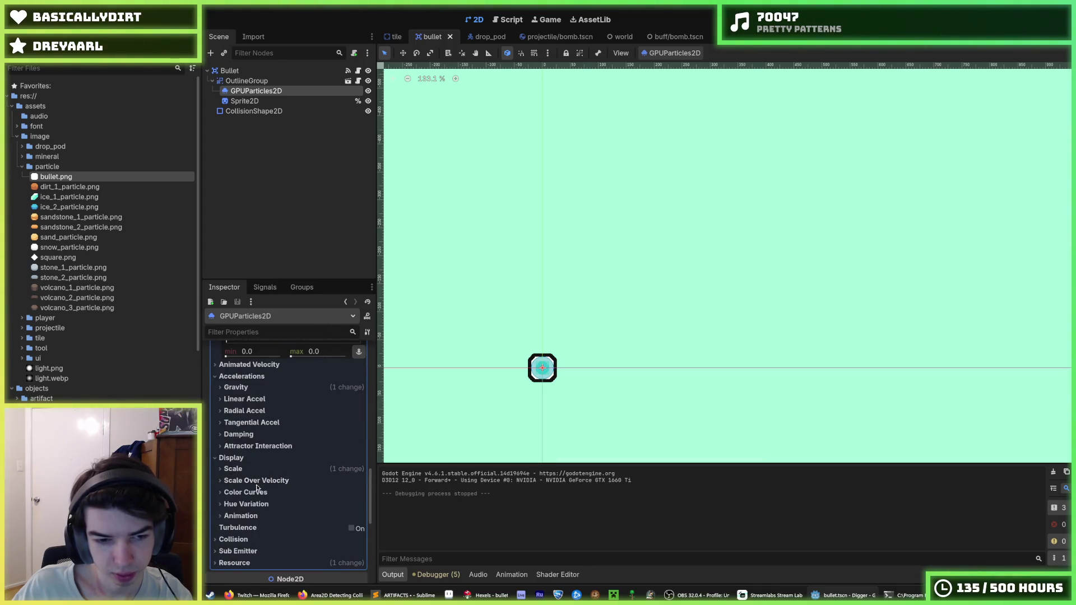
{"action": "left_click", "coordinate": [244, 470]}
{"action": "scroll", "coordinate": [277, 486], "scroll_direction": "down", "scroll_amount": 2}
{"action": "scroll", "coordinate": [331, 460], "scroll_direction": "down", "scroll_amount": 2}
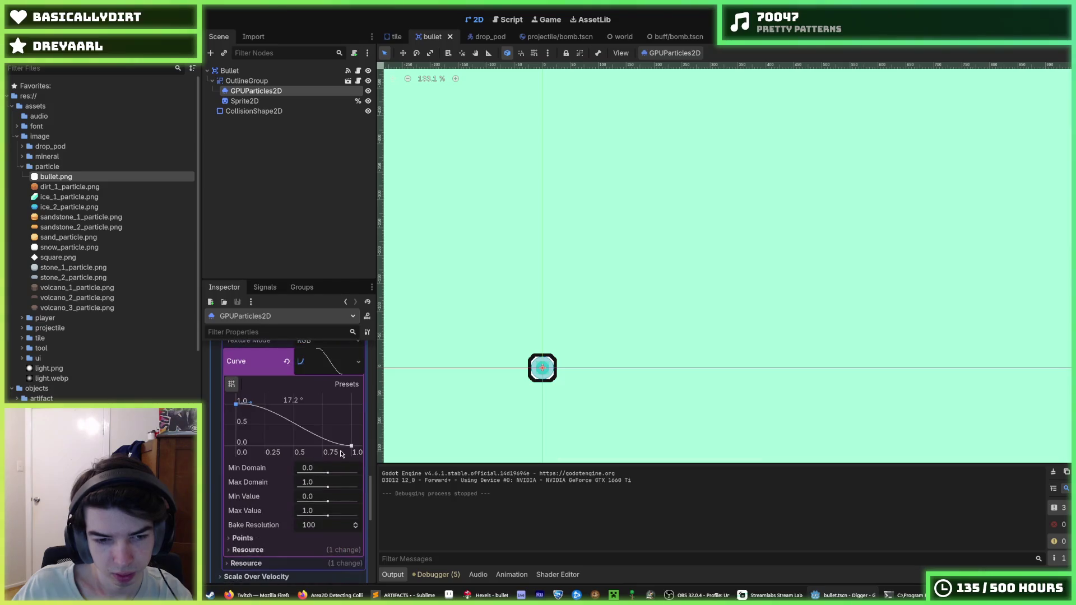
{"action": "left_click_drag", "start_coordinate": [348, 440], "coordinate": [337, 442]}
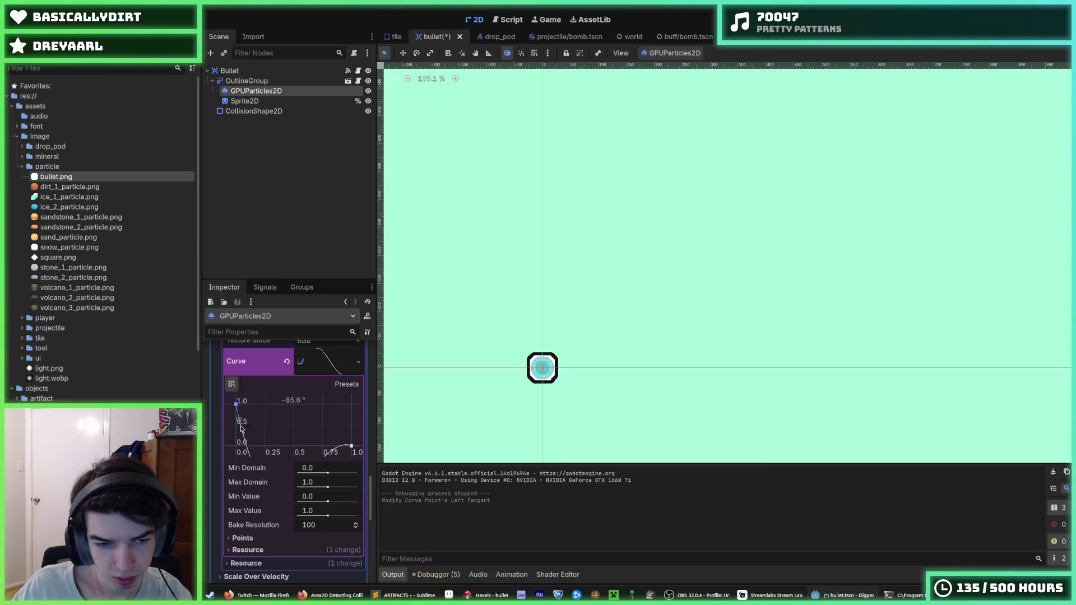
Replace the scale curve with a new curve whose tangents decay it from 1.0 to 0.
{"action": "left_click", "coordinate": [286, 361]}
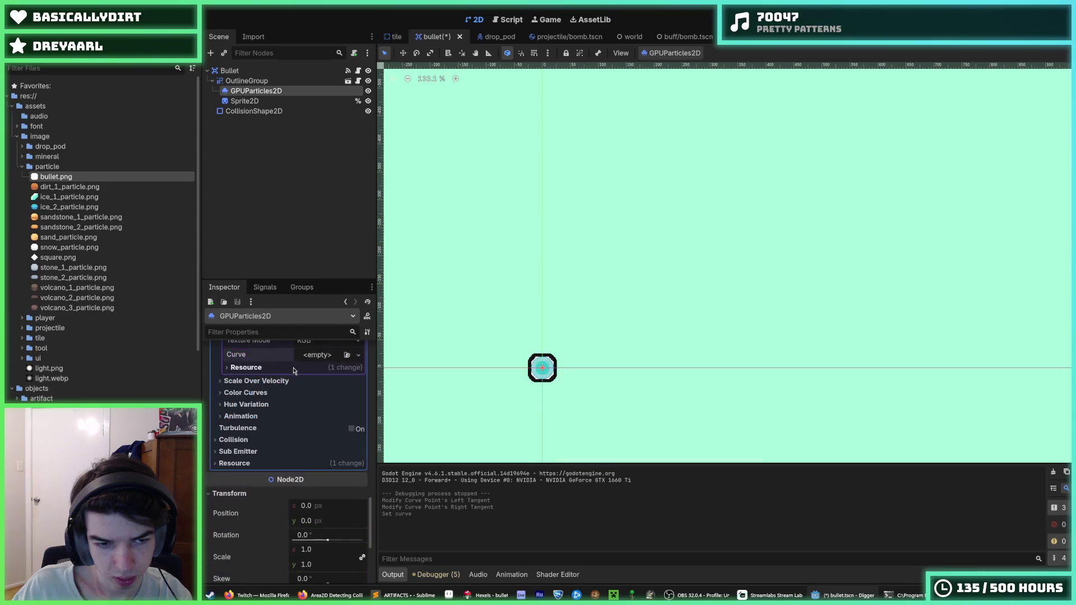
{"action": "left_click", "coordinate": [321, 358]}
{"action": "left_click", "coordinate": [318, 382]}
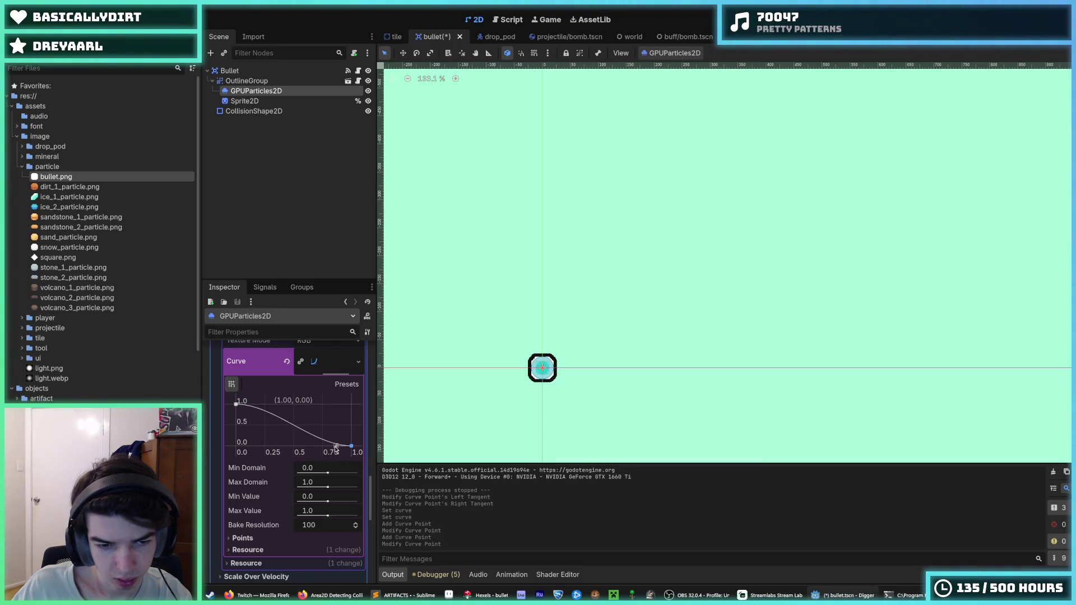
{"action": "left_click_drag", "start_coordinate": [335, 446], "coordinate": [344, 442]}
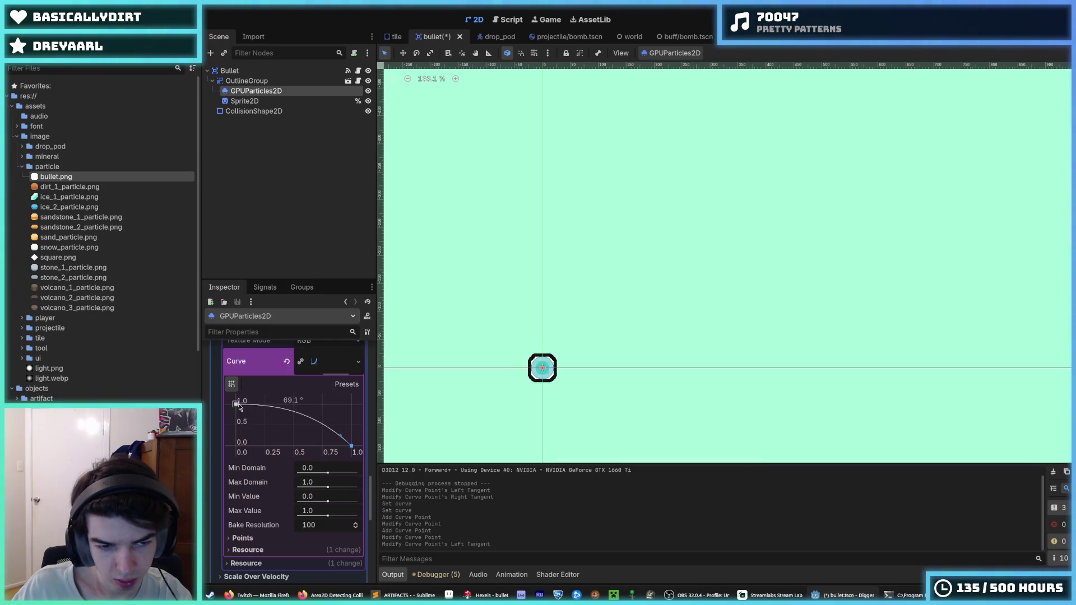
{"action": "left_click_drag", "start_coordinate": [249, 420], "coordinate": [254, 421]}
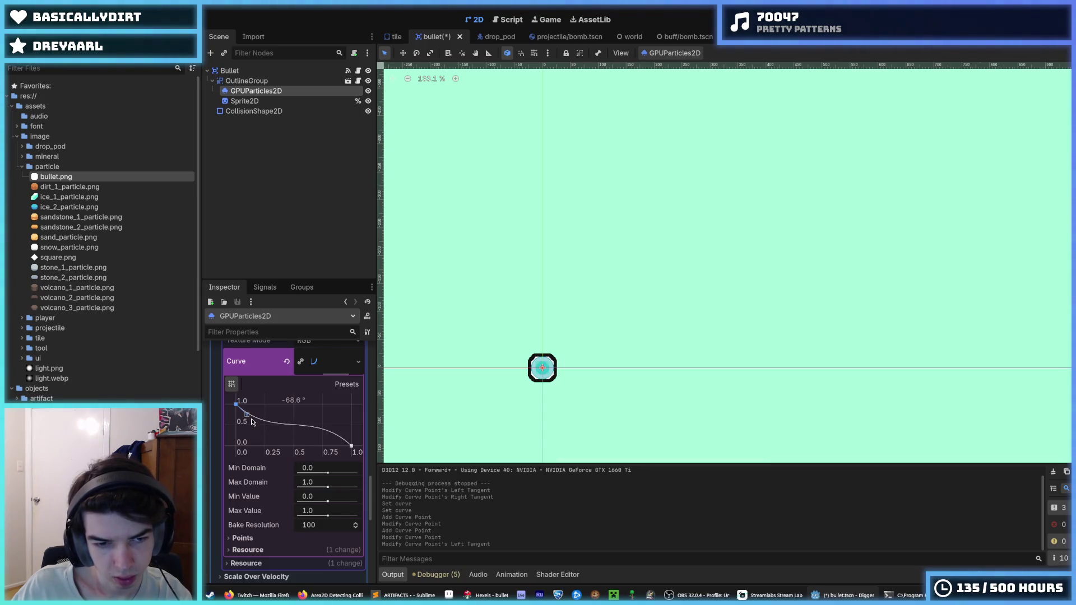
{"action": "left_click_drag", "start_coordinate": [245, 423], "coordinate": [245, 424]}
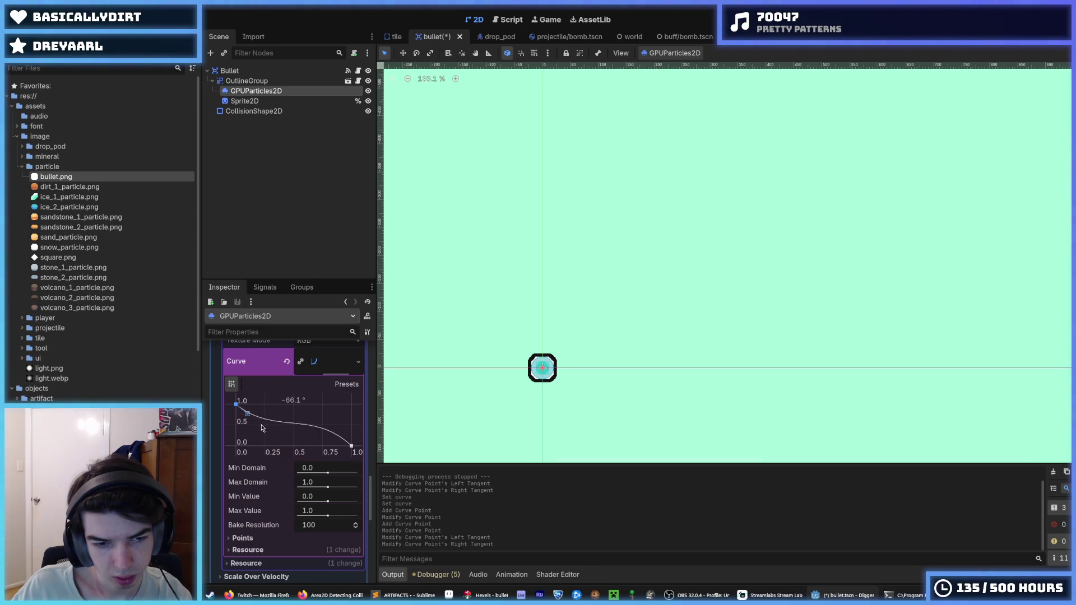
{"action": "left_click_drag", "start_coordinate": [273, 431], "coordinate": [275, 431]}
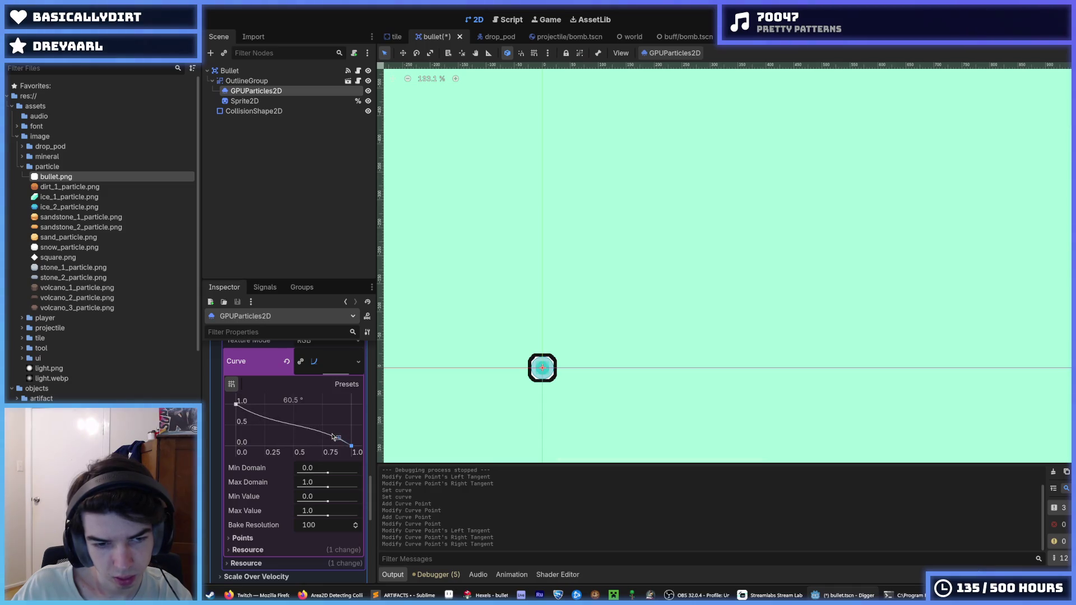
{"action": "left_click_drag", "start_coordinate": [332, 438], "coordinate": [333, 438]}
Save the bullet scene and test-run the new tapering trail.
{"action": "key", "text": "ctrl+s"}
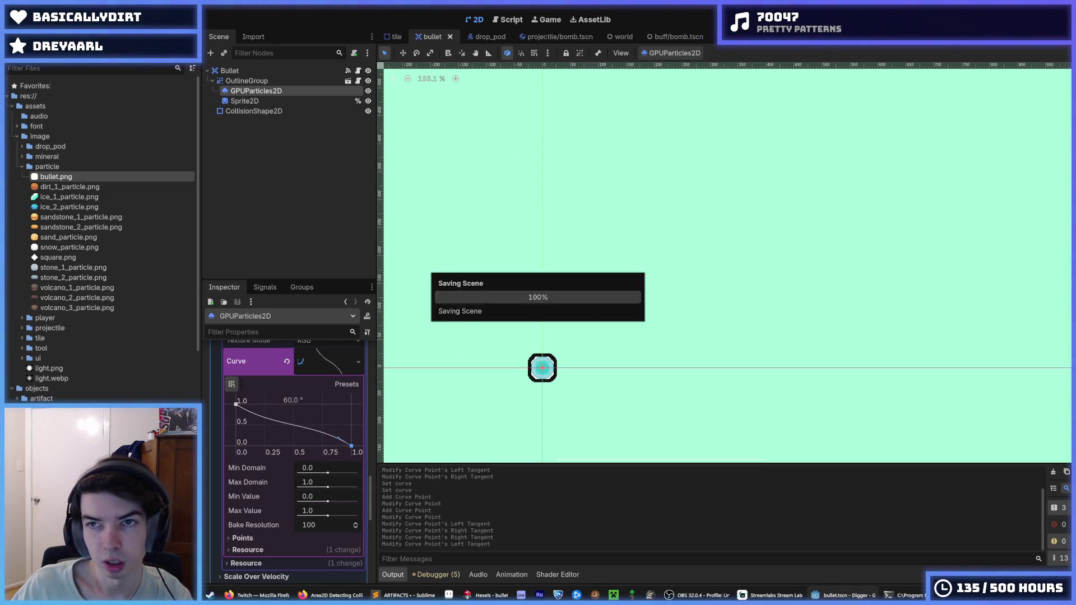
{"action": "key", "text": "F5"}
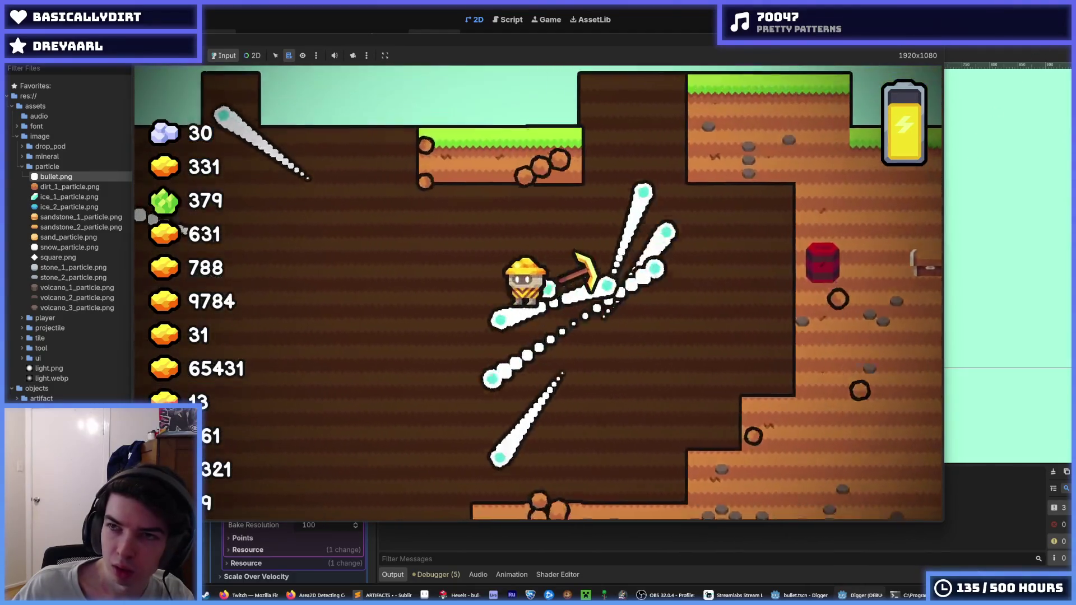
{"action": "key", "text": "F8"}
{"action": "key", "text": "ctrl+s"}
{"action": "scroll", "coordinate": [260, 461], "scroll_direction": "down", "scroll_amount": 3}
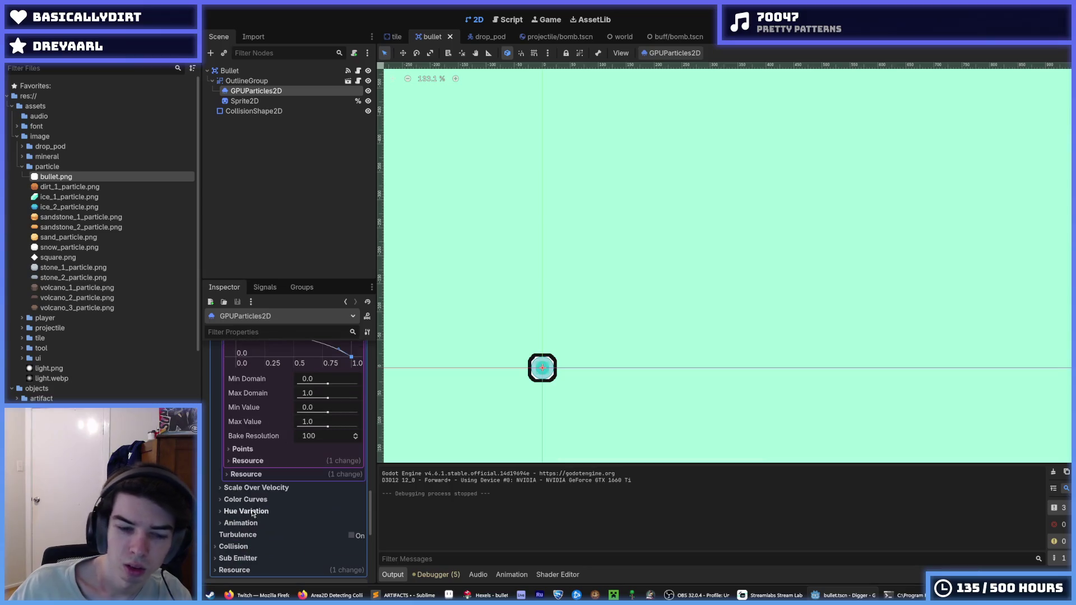
{"action": "left_click", "coordinate": [242, 449]}
{"action": "left_click", "coordinate": [243, 449]}
{"action": "left_click", "coordinate": [270, 460]}
{"action": "left_click", "coordinate": [269, 461]}
{"action": "left_click", "coordinate": [247, 448]}
{"action": "left_click", "coordinate": [247, 449]}
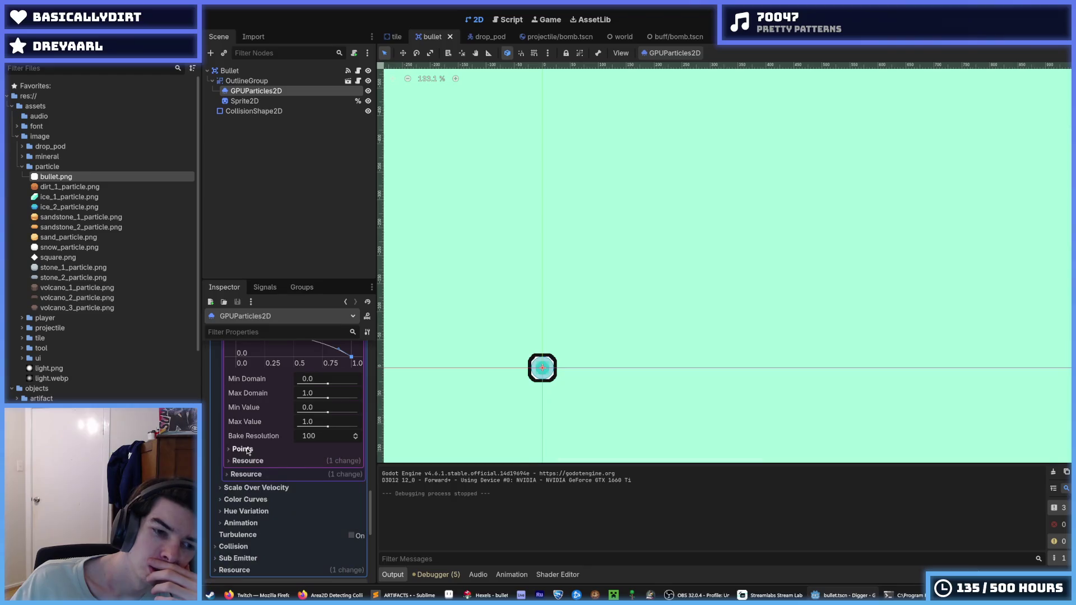
{"action": "left_click", "coordinate": [267, 489]}
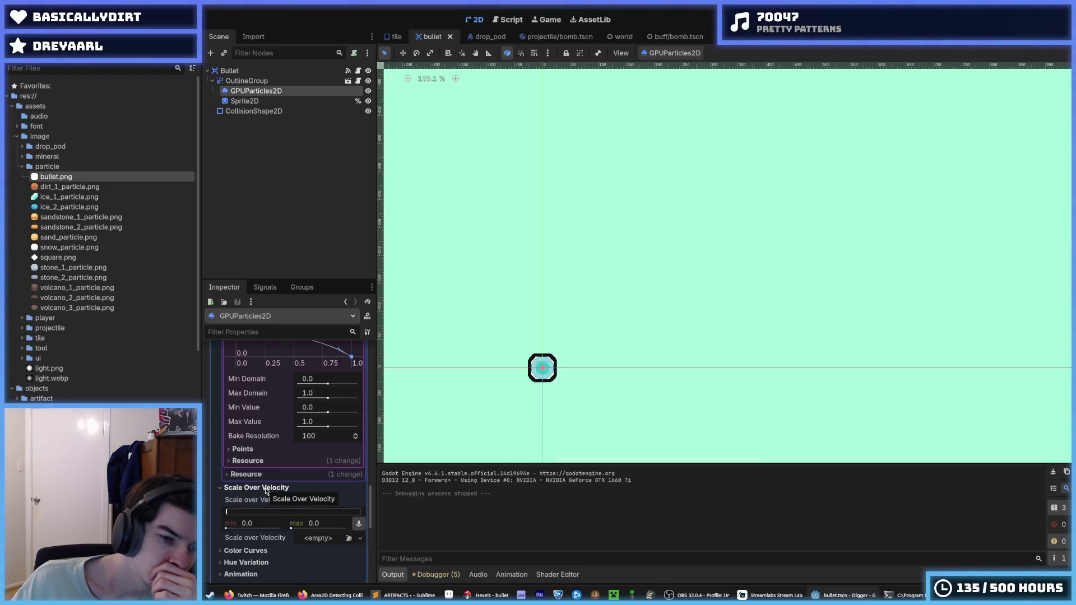
{"action": "left_click", "coordinate": [266, 488]}
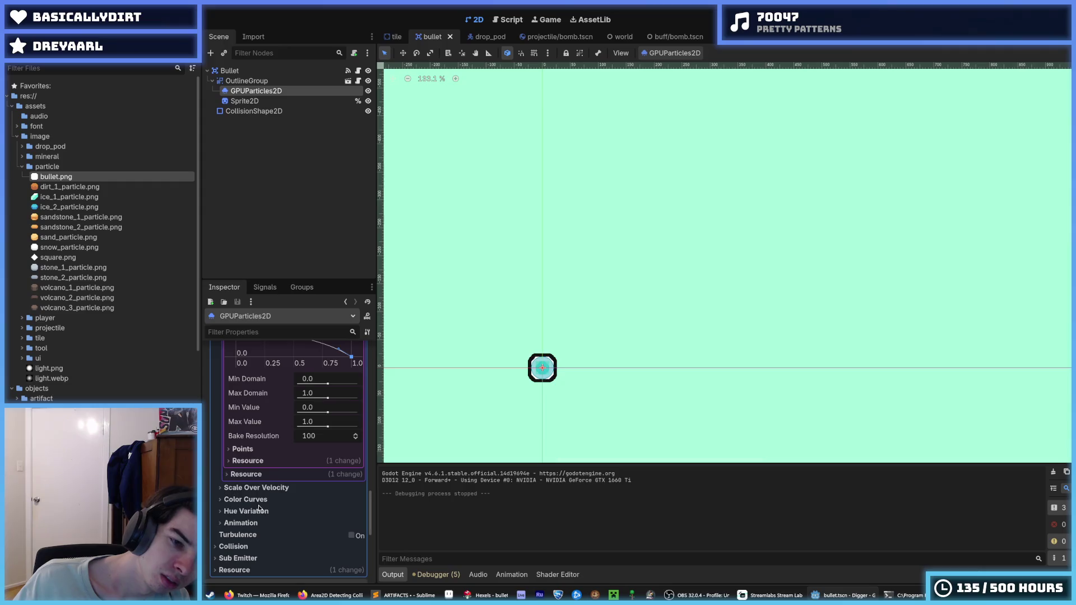
{"action": "left_click", "coordinate": [249, 499]}
{"action": "scroll", "coordinate": [249, 503], "scroll_direction": "up", "scroll_amount": 10}
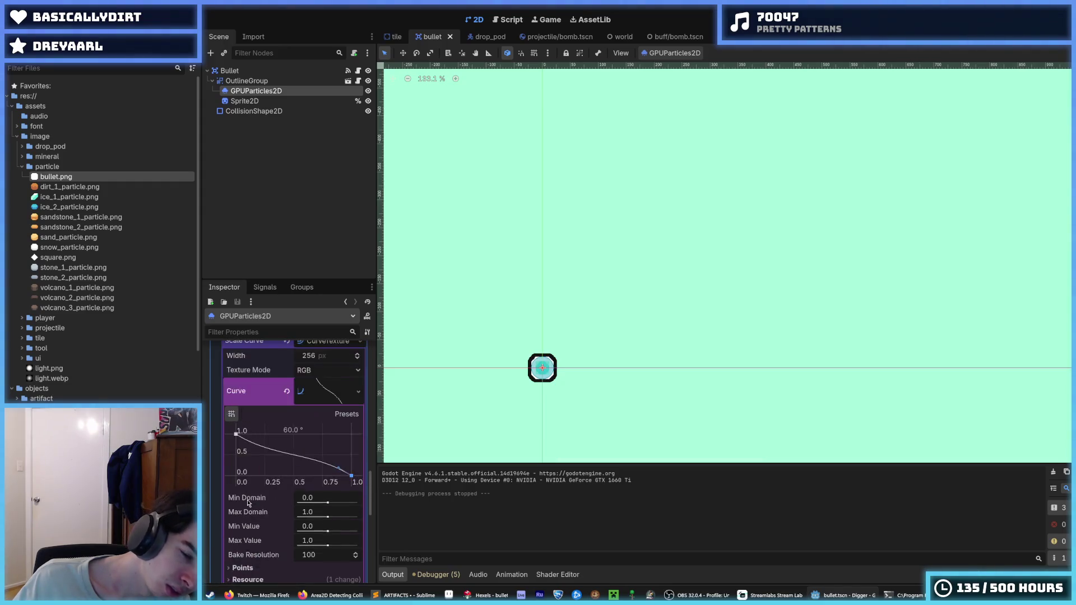
{"action": "scroll", "coordinate": [248, 503], "scroll_direction": "down", "scroll_amount": 5}
{"action": "scroll", "coordinate": [248, 503], "scroll_direction": "down", "scroll_amount": 5}
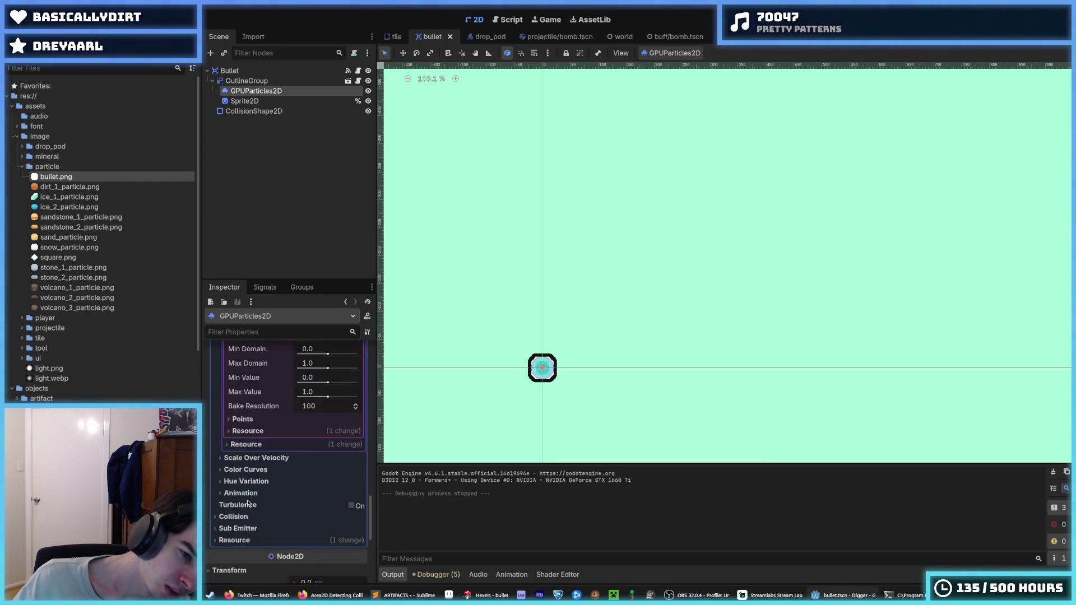
{"action": "scroll", "coordinate": [248, 503], "scroll_direction": "up", "scroll_amount": 10}
{"action": "scroll", "coordinate": [249, 503], "scroll_direction": "up", "scroll_amount": 8}
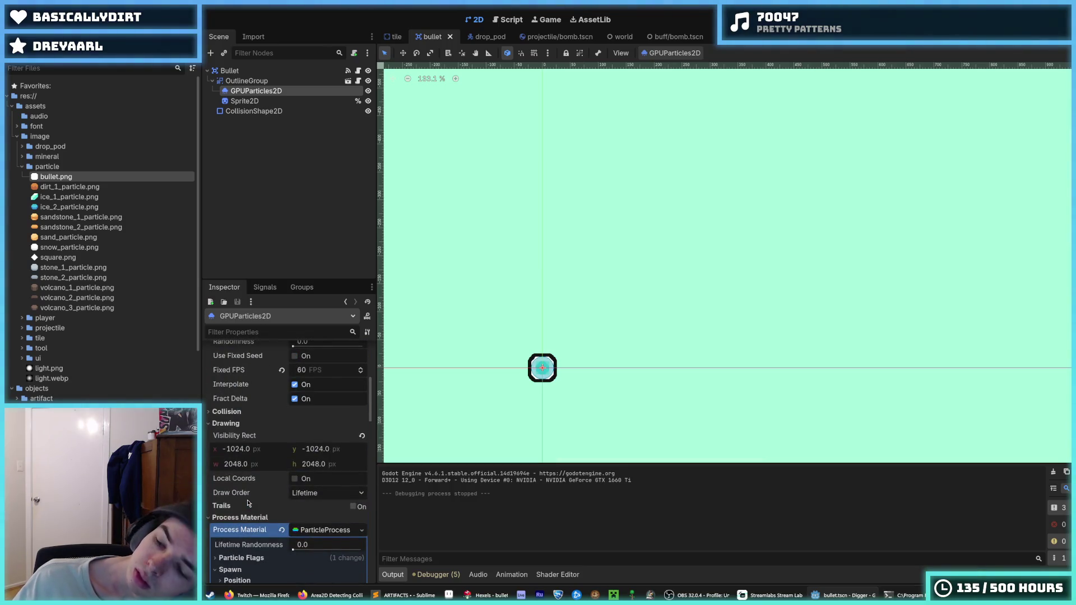
Confirm a 0.15 s particle Lifetime and launch the game to test it.
{"action": "scroll", "coordinate": [275, 454], "scroll_direction": "up", "scroll_amount": 3}
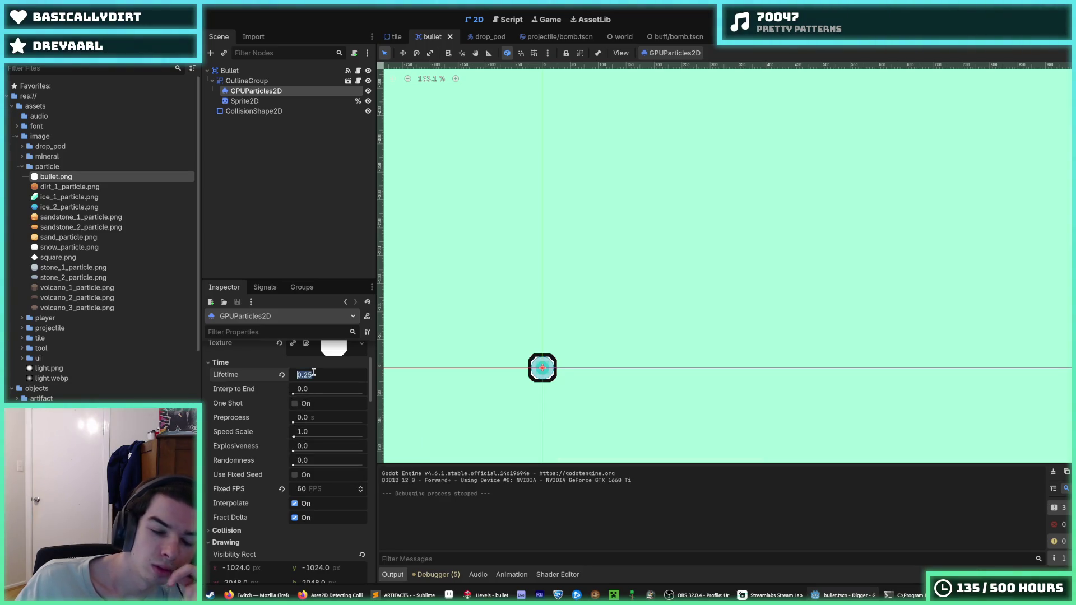
{"action": "type", "text": "0.2"}
{"action": "key", "text": "Return"}
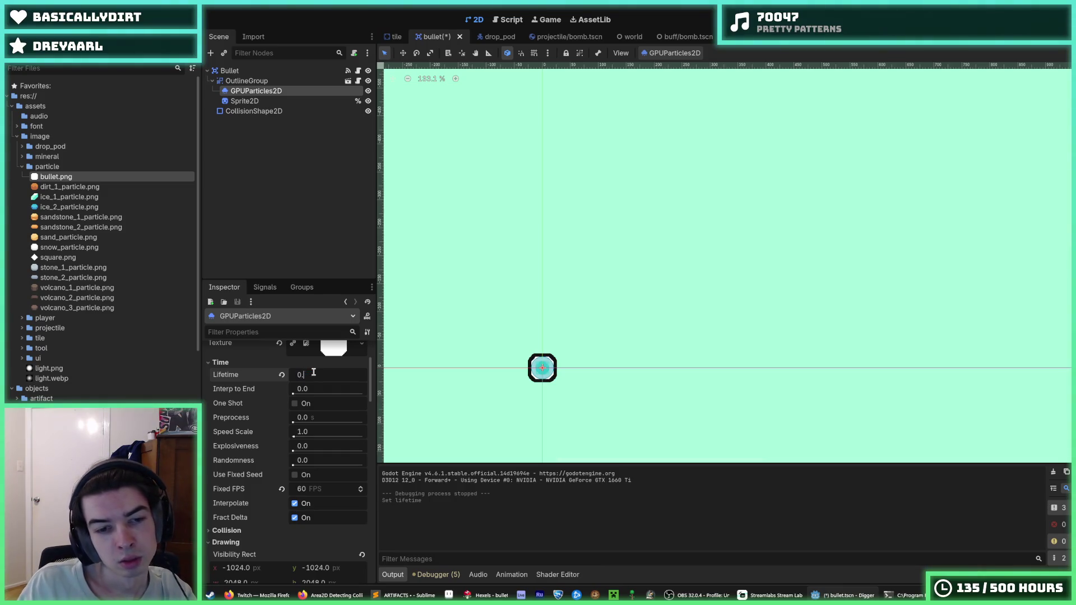
{"action": "type", "text": "15"}
{"action": "key", "text": "F5"}
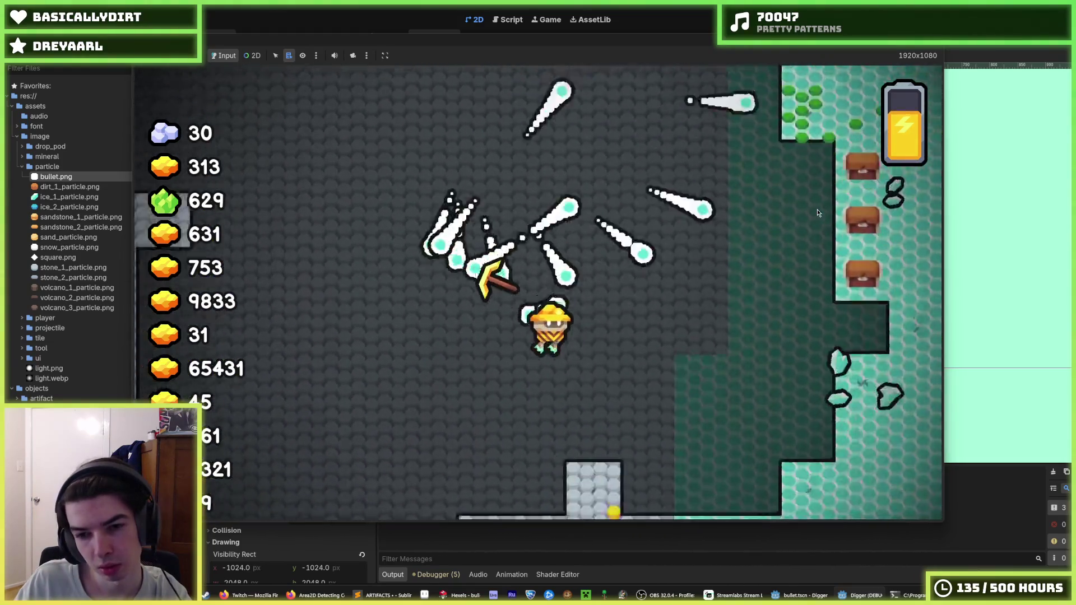
Stop the test run after watching the shorter-lived bullet trails.
{"action": "key", "text": "F8"}
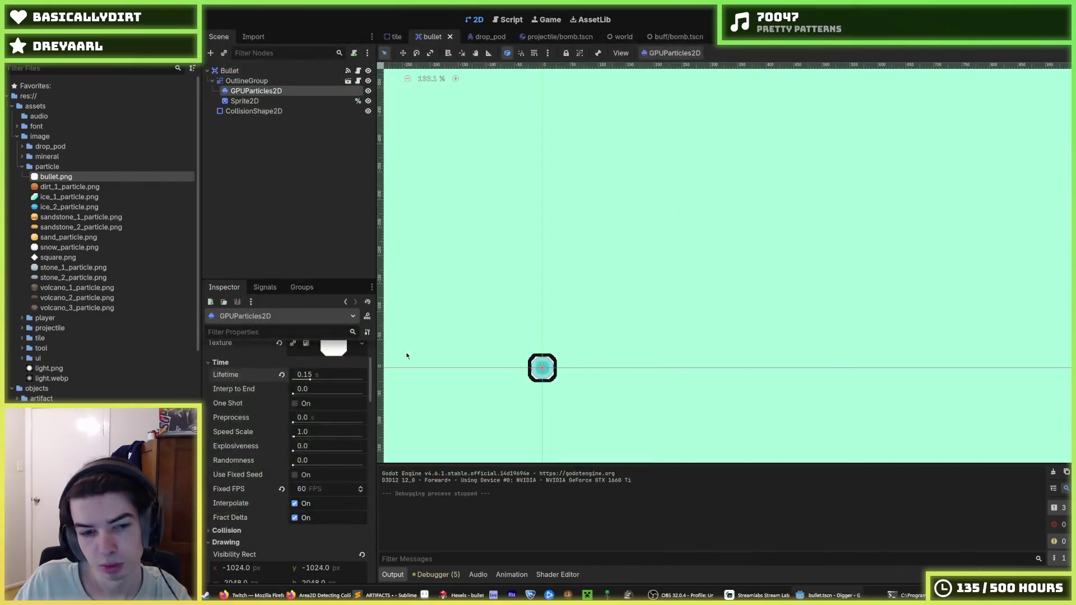
Bow the scale curve to stay high then drop sharply, set Lifetime 0.1, and run.
{"action": "scroll", "coordinate": [299, 500], "scroll_direction": "down", "scroll_amount": 10}
{"action": "scroll", "coordinate": [299, 500], "scroll_direction": "down", "scroll_amount": 4}
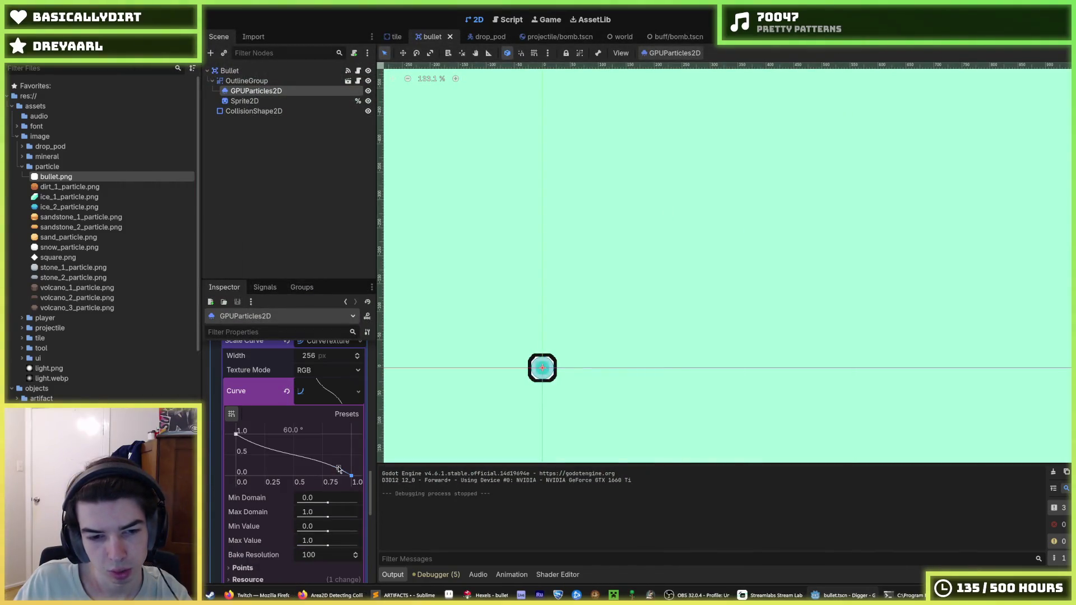
{"action": "left_click_drag", "start_coordinate": [346, 463], "coordinate": [343, 465]}
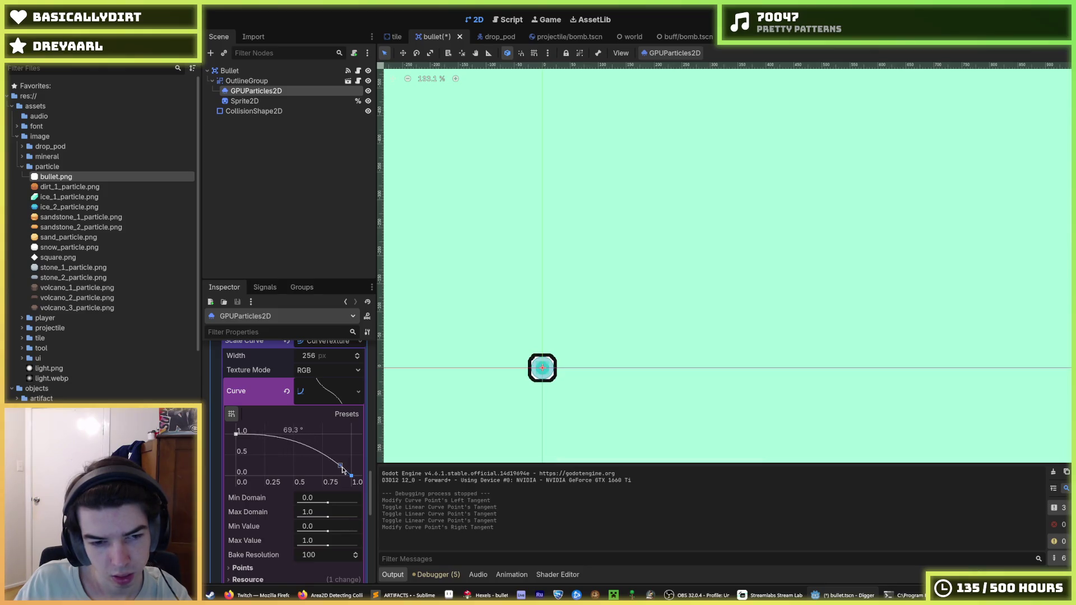
{"action": "left_click_drag", "start_coordinate": [250, 436], "coordinate": [256, 438]}
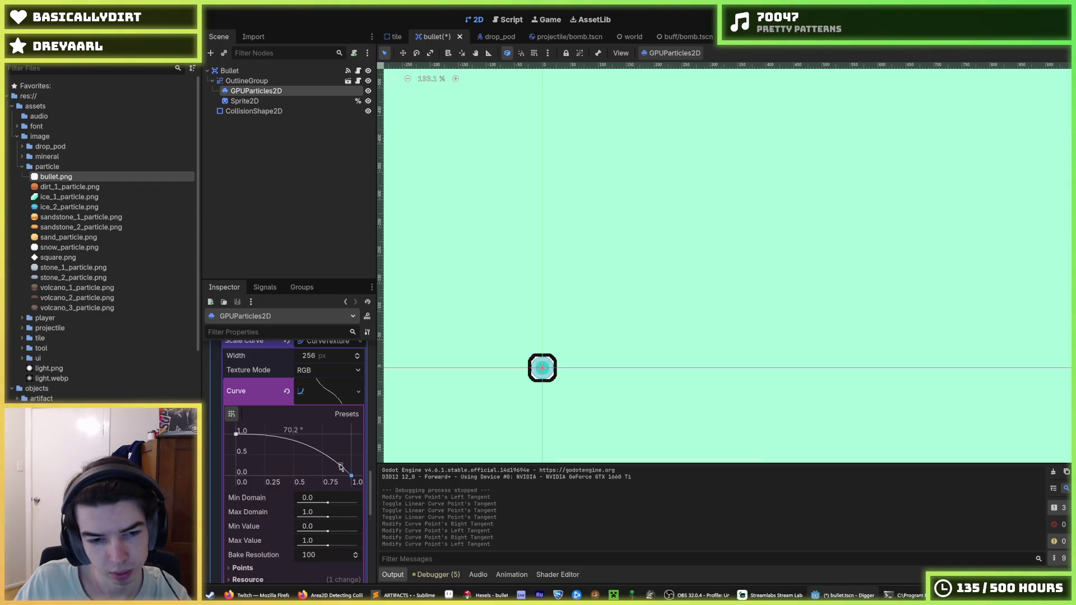
{"action": "left_click_drag", "start_coordinate": [341, 467], "coordinate": [340, 467]}
{"action": "scroll", "coordinate": [325, 457], "scroll_direction": "up", "scroll_amount": 15}
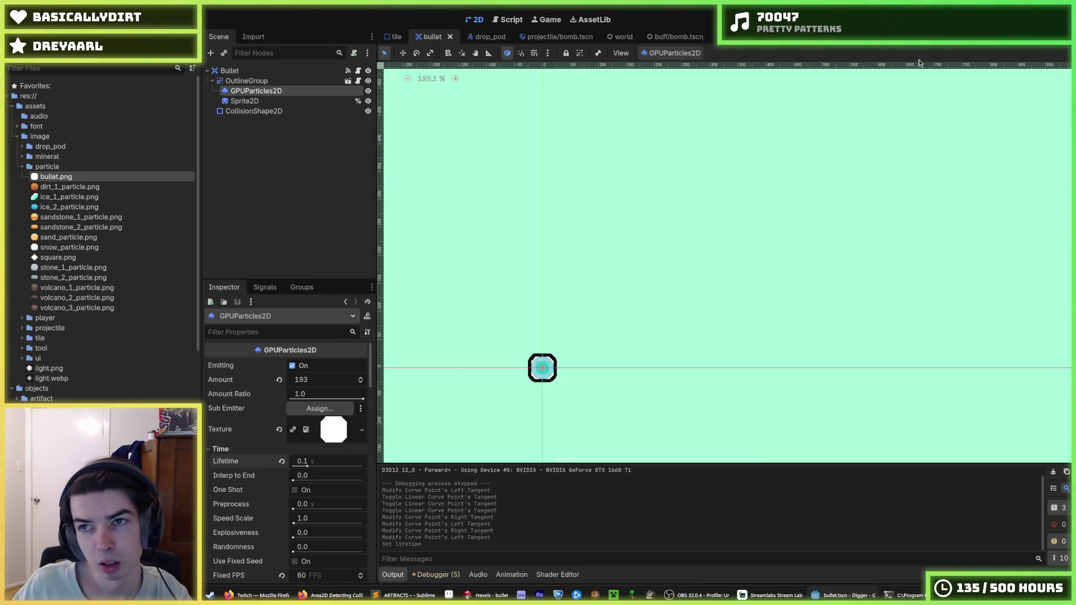
{"action": "key", "text": "F5"}
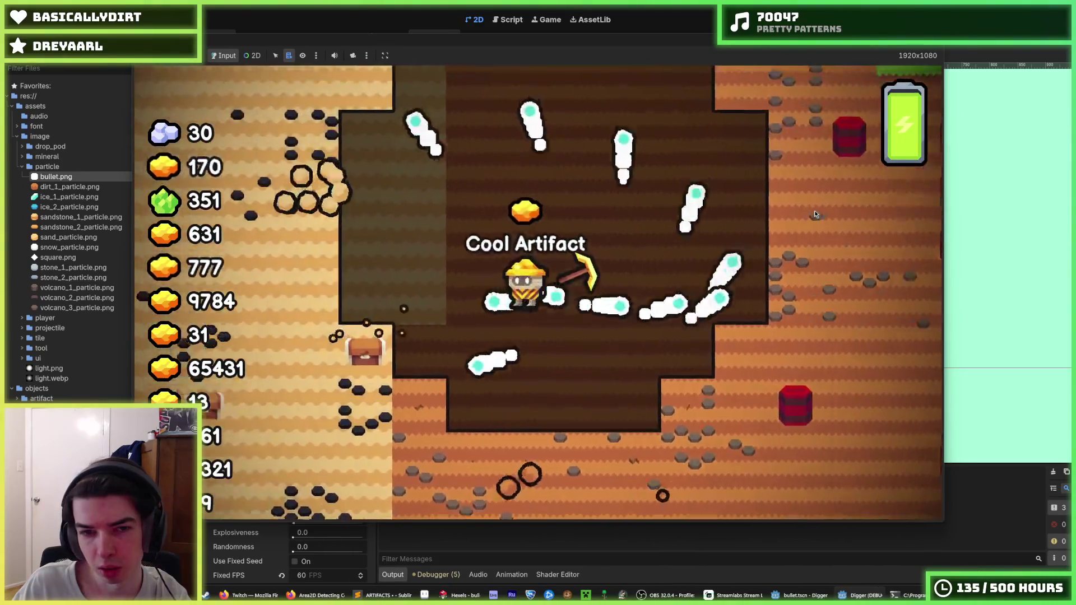
Move the miner with A, S, D and W into open sky and unpause to watch trails.
{"action": "key", "text": "a"}
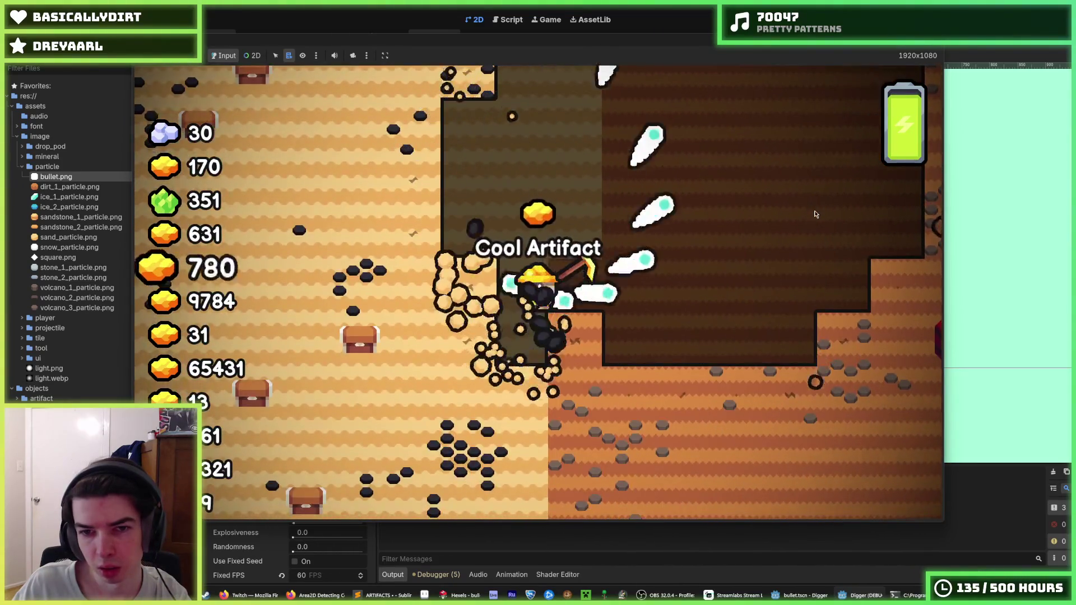
{"action": "key", "text": "s"}
{"action": "key", "text": "d"}
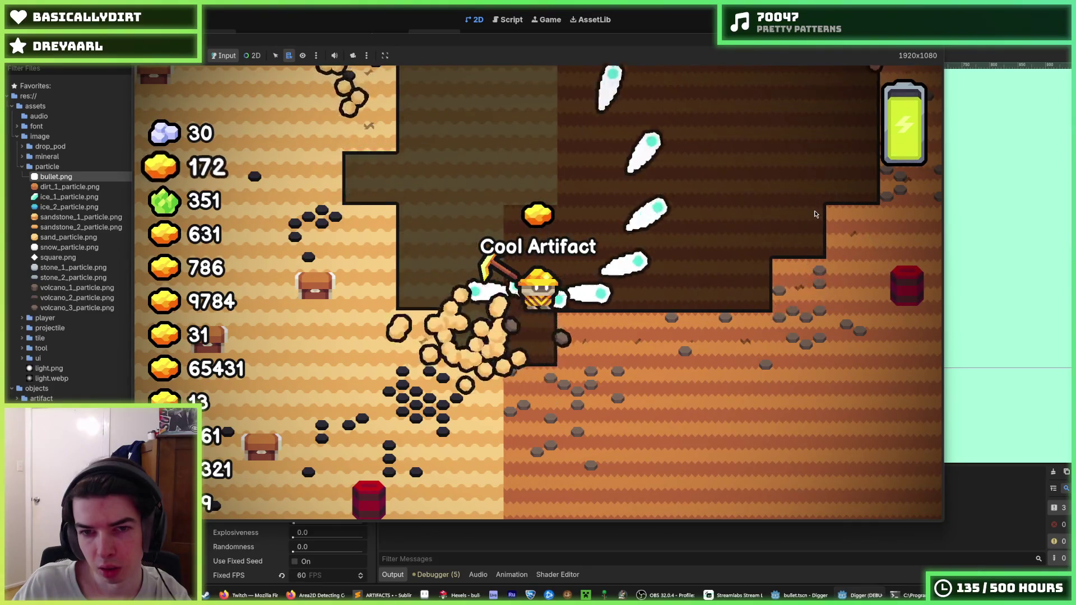
{"action": "key", "text": "w"}
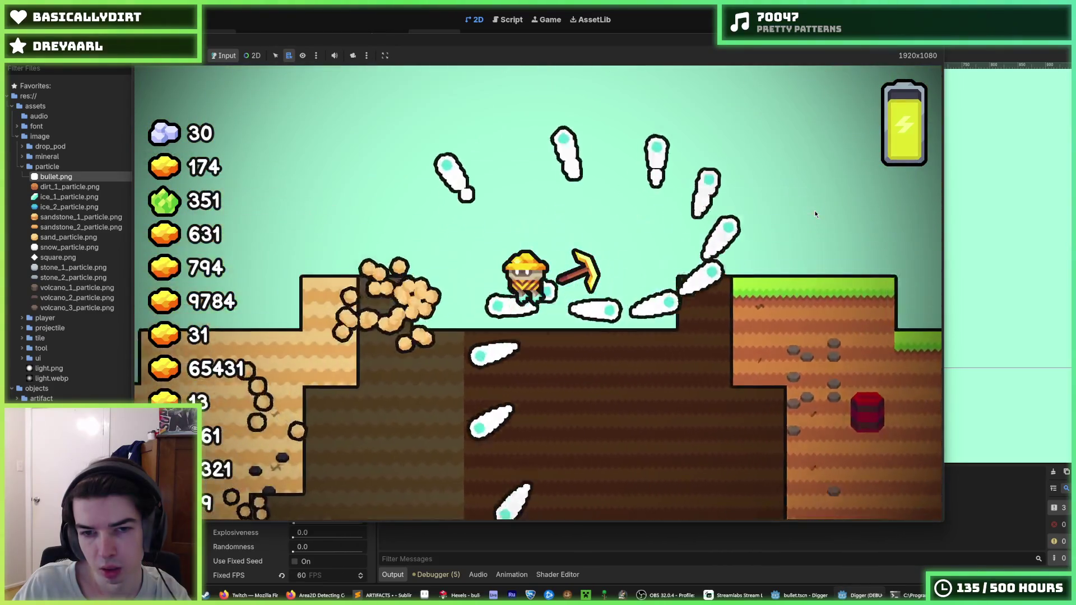
{"action": "key", "text": "w"}
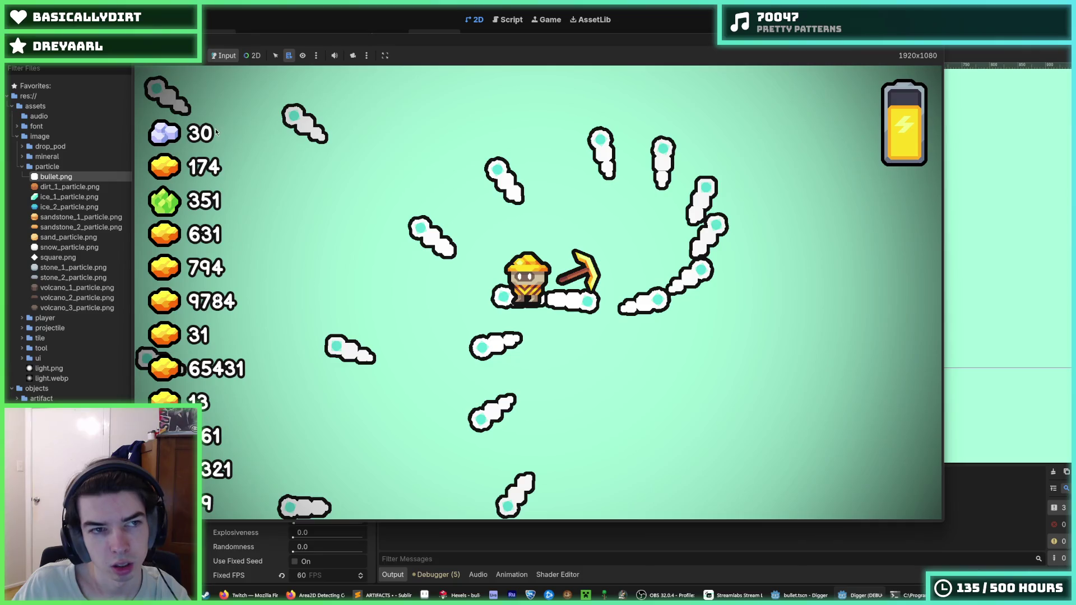
{"action": "key", "text": "F9"}
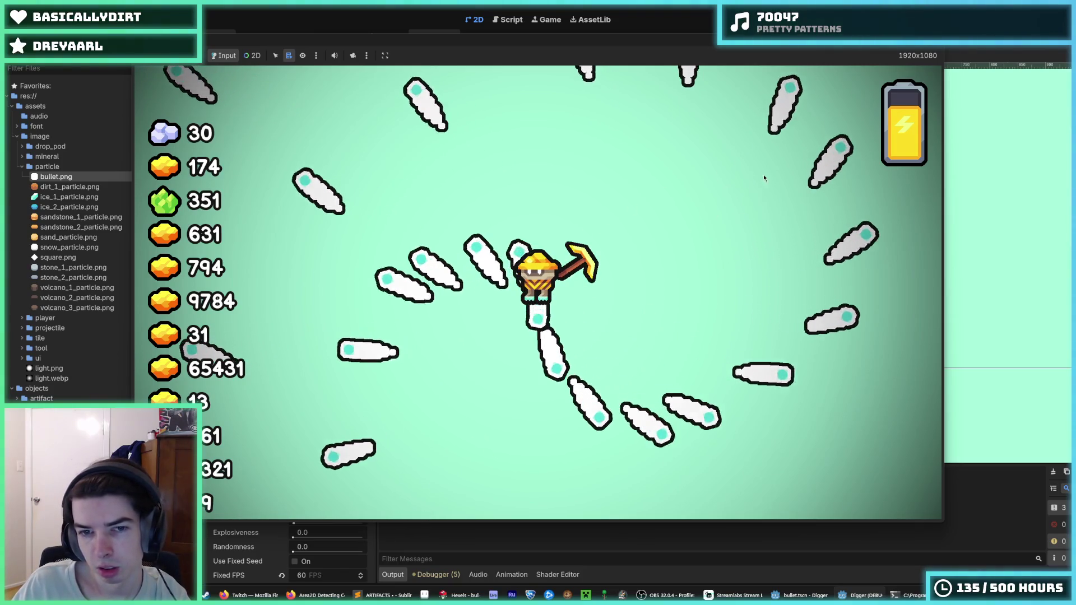
Close the game and switch to Hexels and back to Godot.
{"action": "key", "text": "F8"}
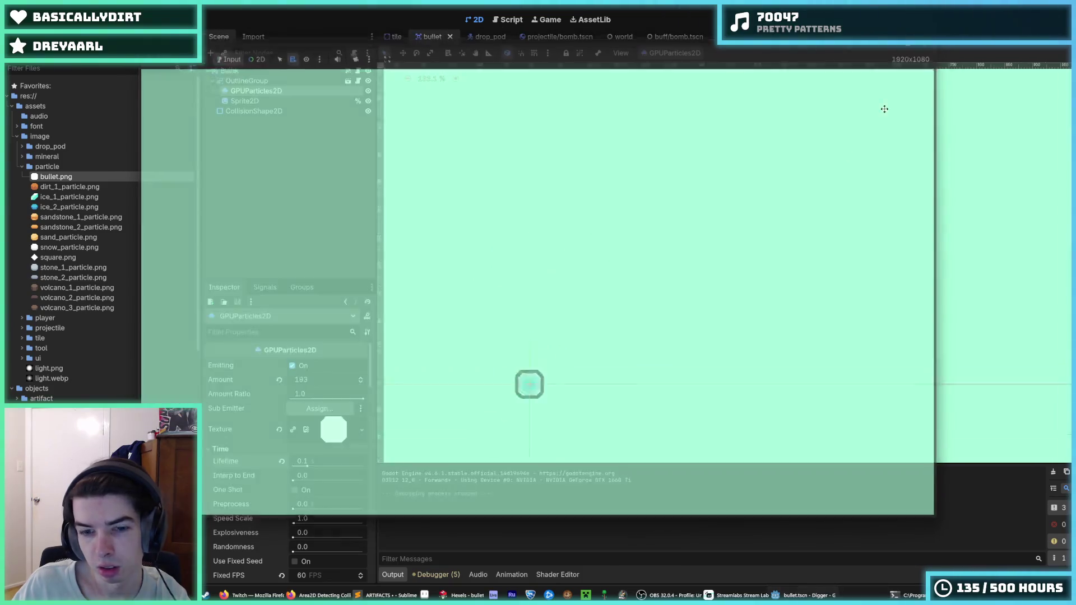
{"action": "key", "text": "alt+Tab"}
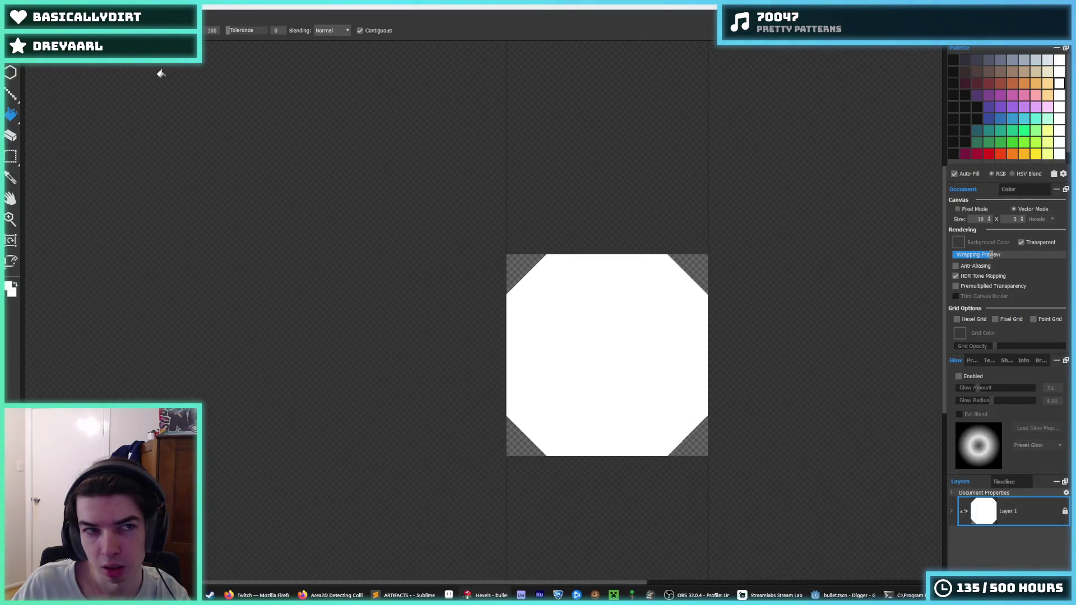
{"action": "key", "text": "alt+Tab"}
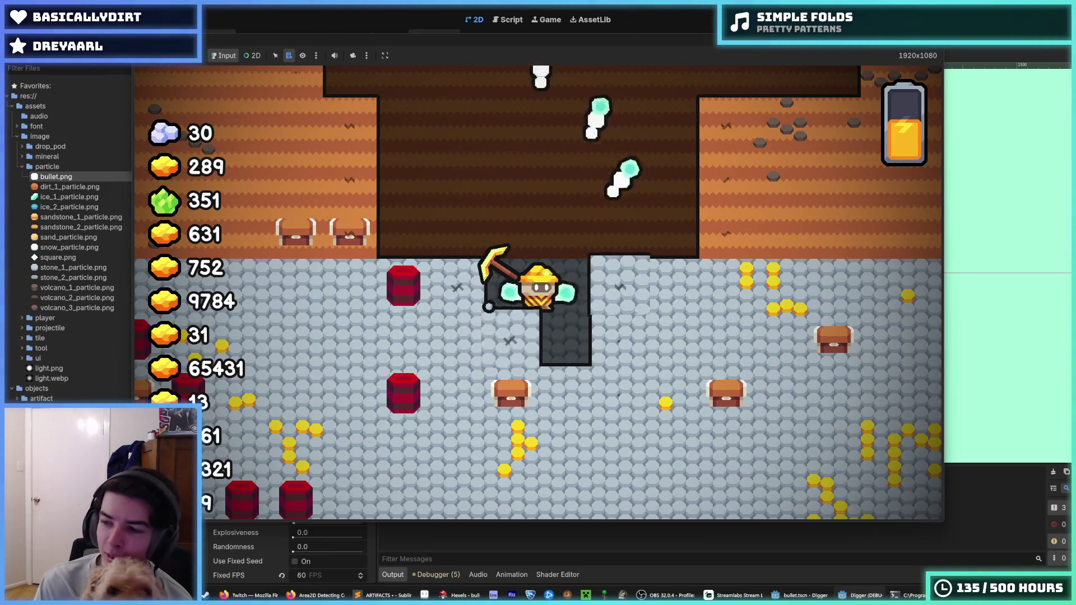
Dig down and into the stone to test the trails, then restart and stop the game.
{"action": "key", "text": "s"}
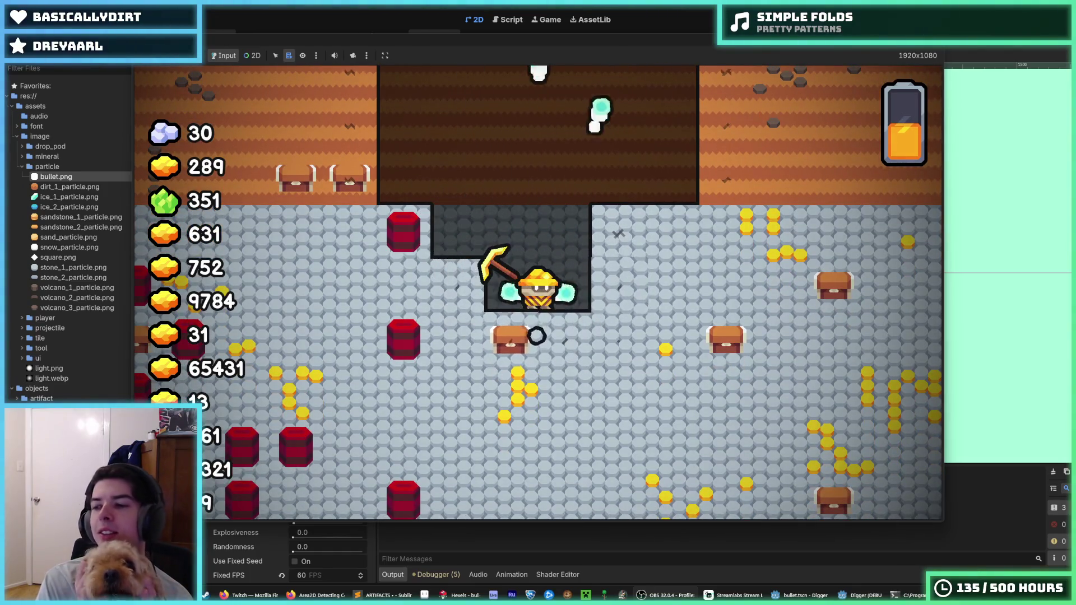
{"action": "key", "text": "d"}
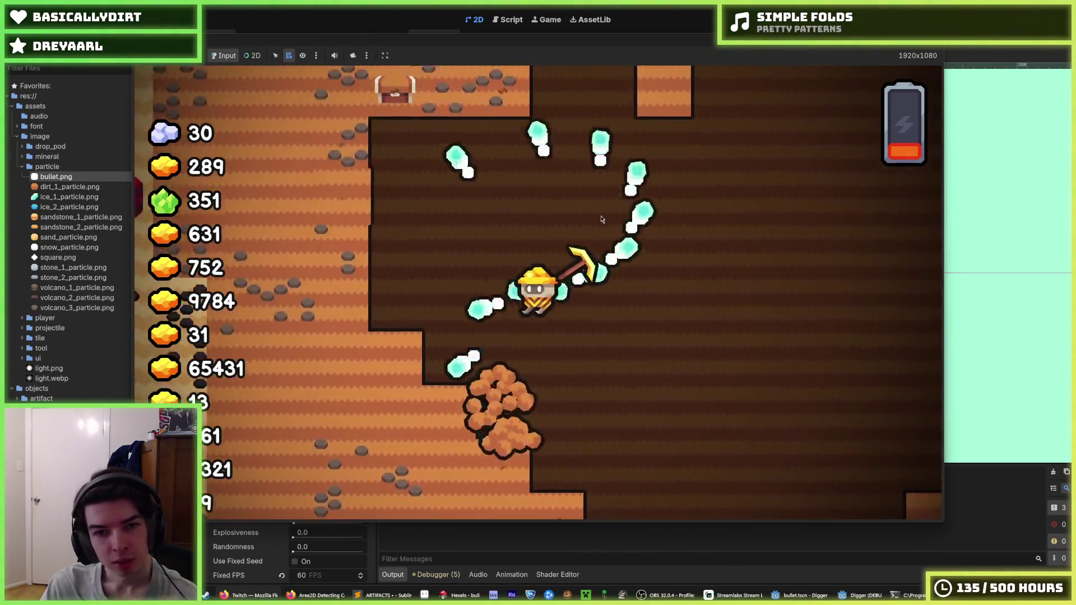
{"action": "key", "text": "F8"}
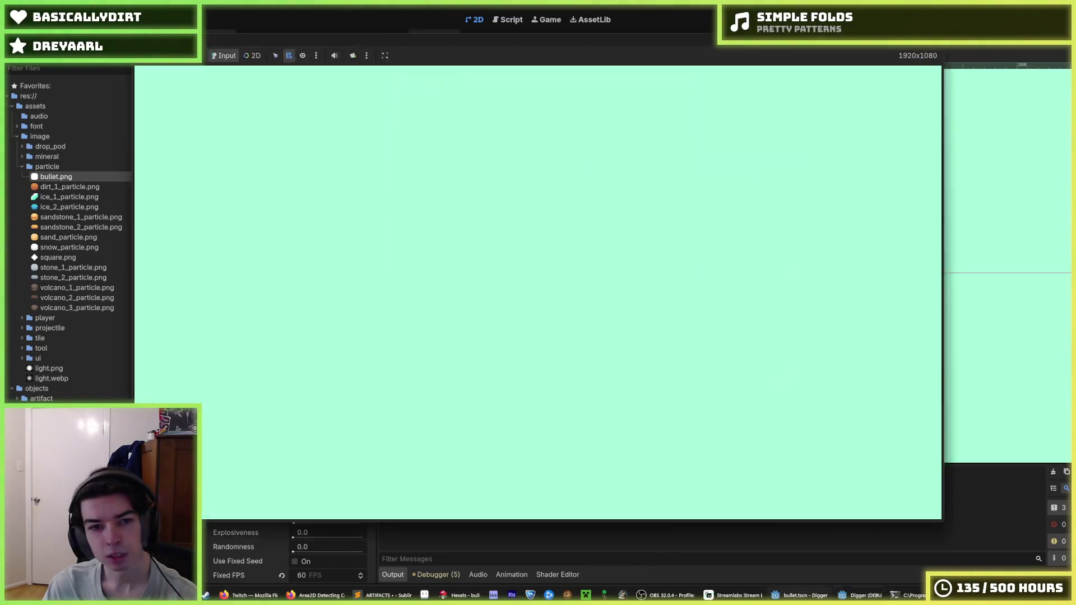
{"action": "key", "text": "F5"}
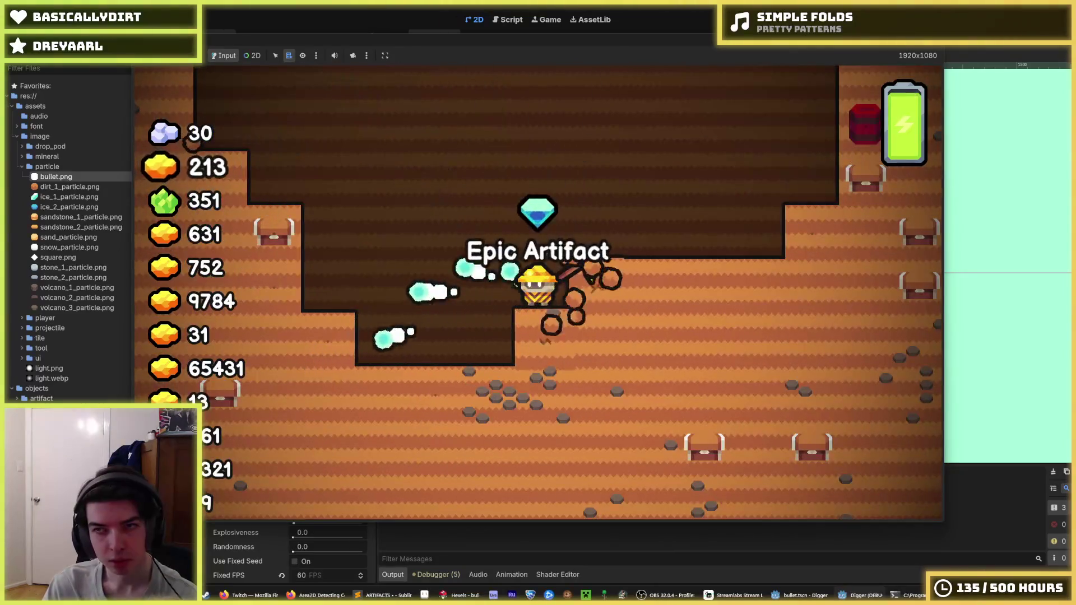
{"action": "key", "text": "F8"}
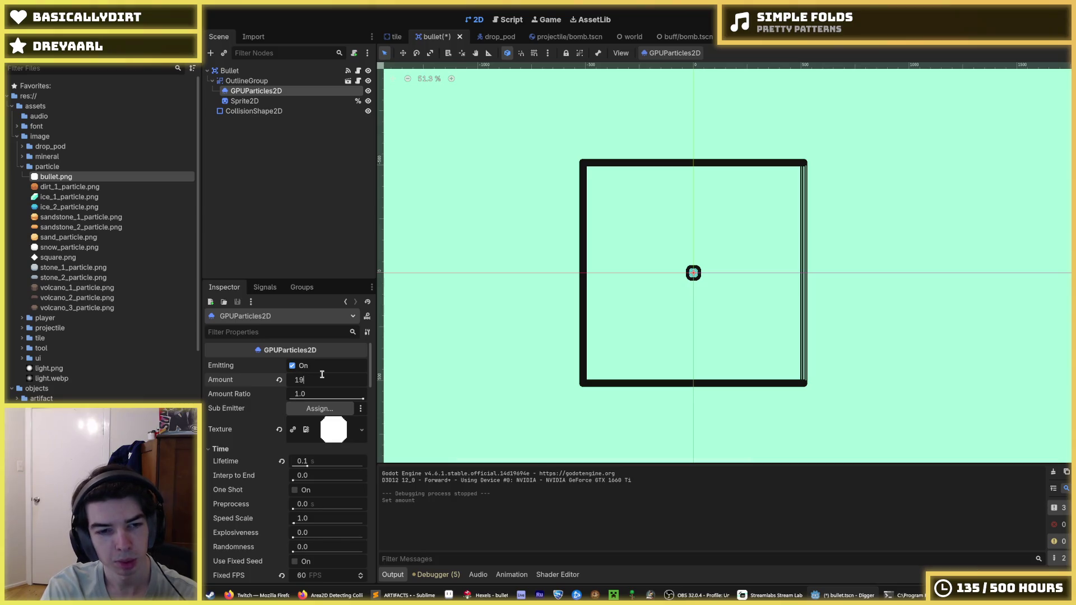
Save the bullet scene with particle Amount 10000 and run the game.
{"action": "key", "text": "ctrl+s"}
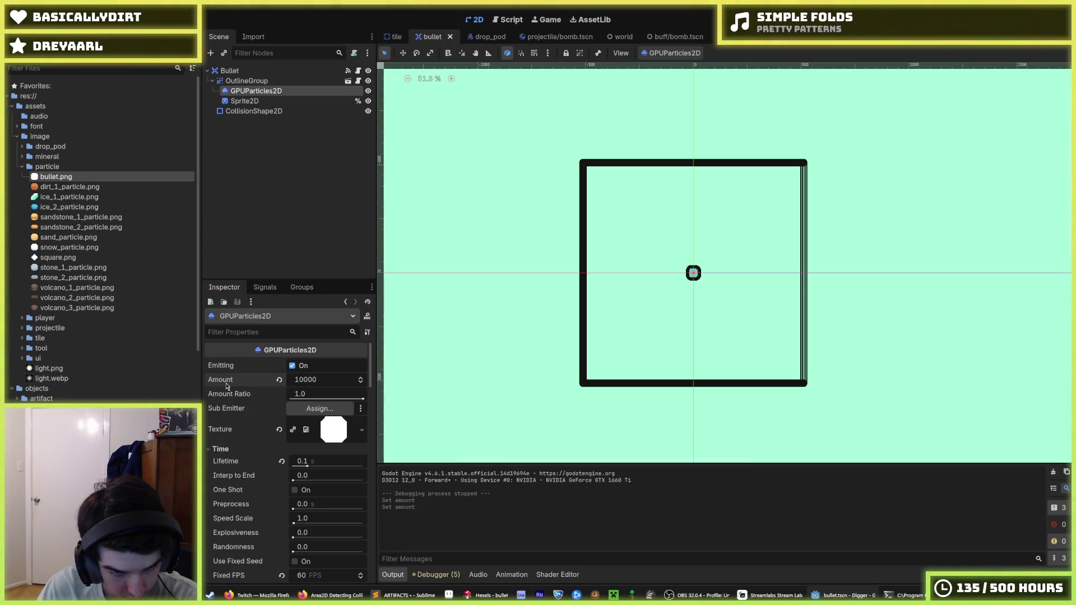
{"action": "scroll", "coordinate": [241, 401], "scroll_direction": "down", "scroll_amount": 3}
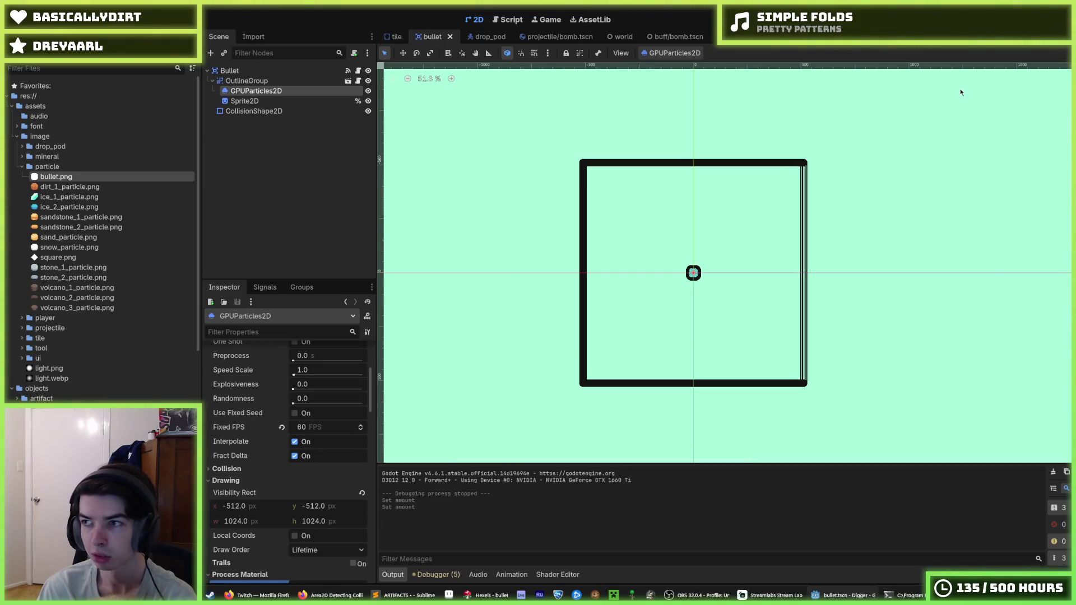
{"action": "key", "text": "F5"}
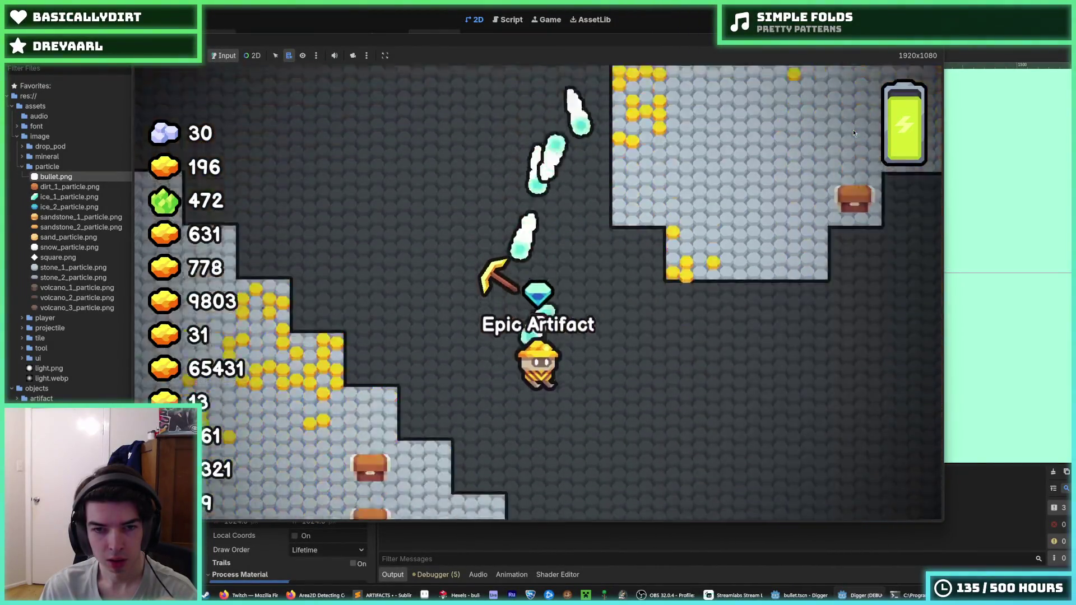
Stop the game to return to the particle settings showing Fixed FPS 60.
{"action": "key", "text": "F8"}
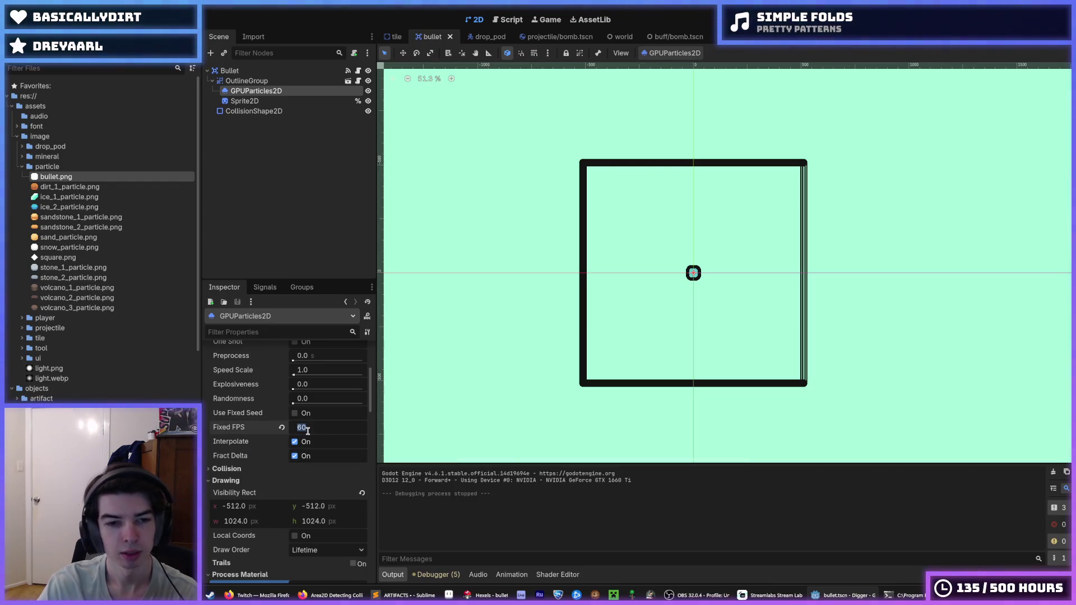
{"action": "type", "text": "240"}
Save Fixed FPS 240, Amount 10 and Lifetime 0.05, then test-run and stop the game.
{"action": "key", "text": "ctrl+s"}
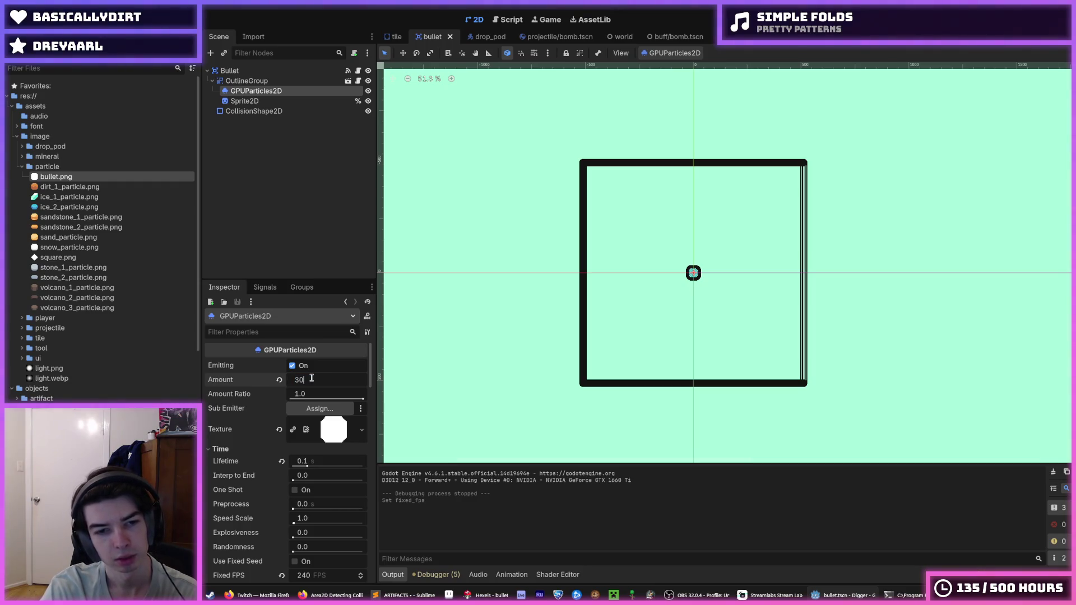
{"action": "key", "text": "ctrl+s"}
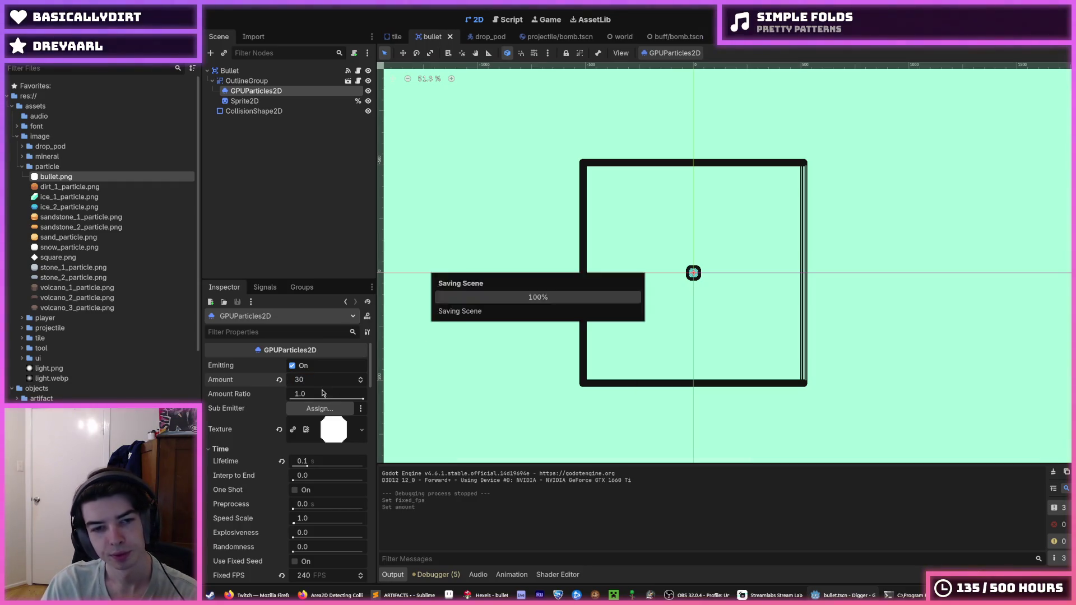
{"action": "type", "text": "10"}
{"action": "key", "text": "ctrl+s"}
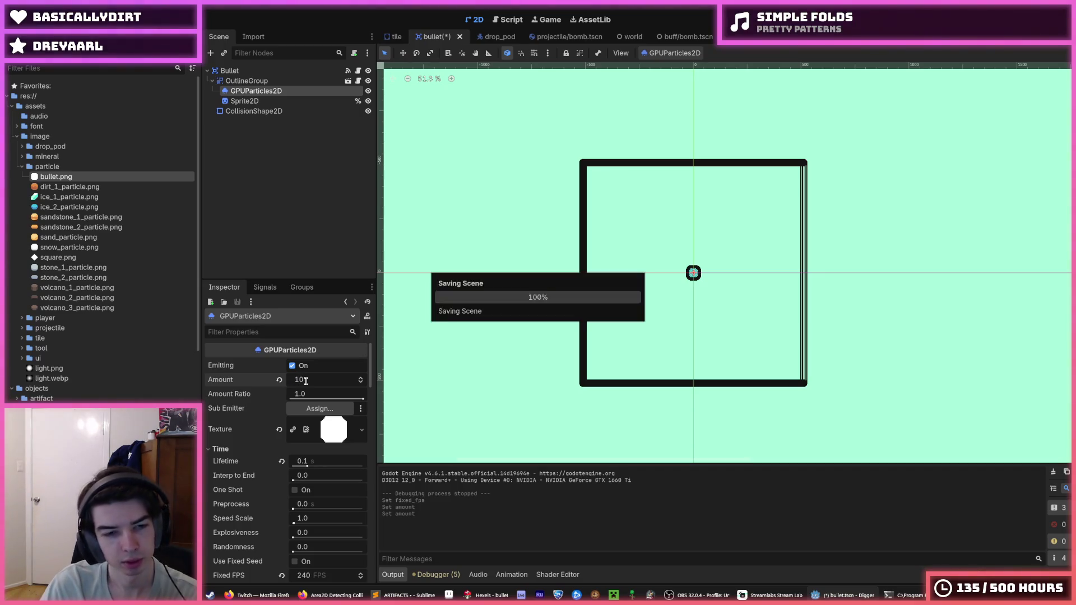
{"action": "key", "text": "F5"}
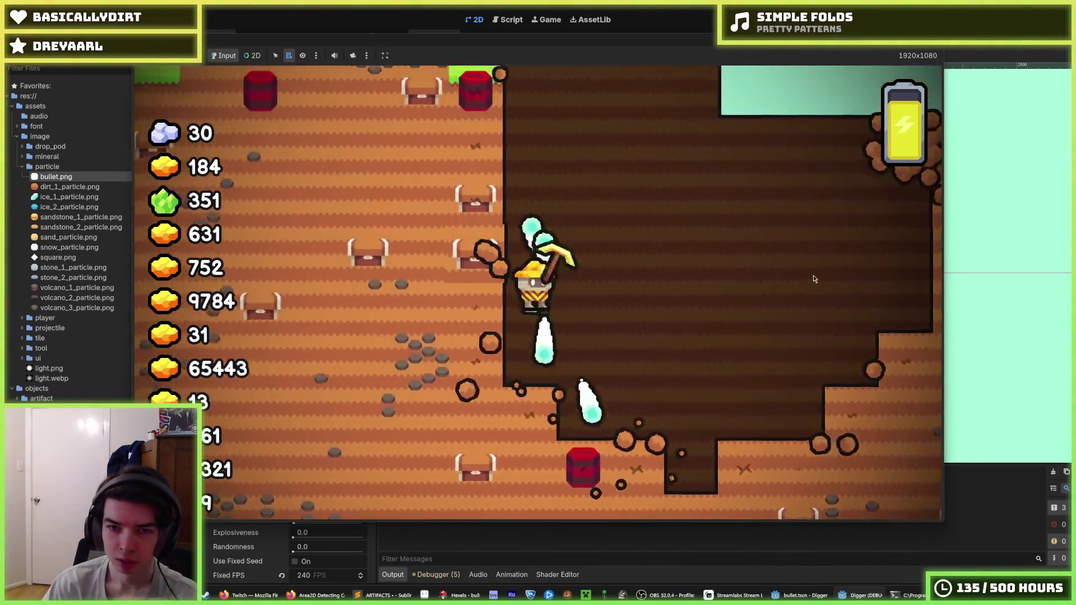
{"action": "key", "text": "F8"}
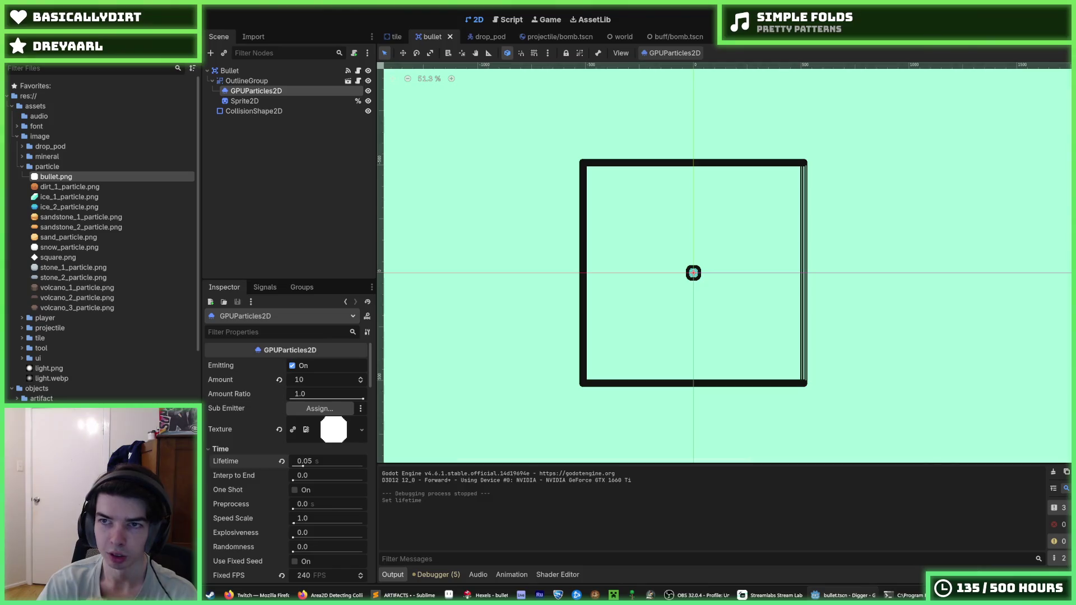
{"action": "key", "text": "F5"}
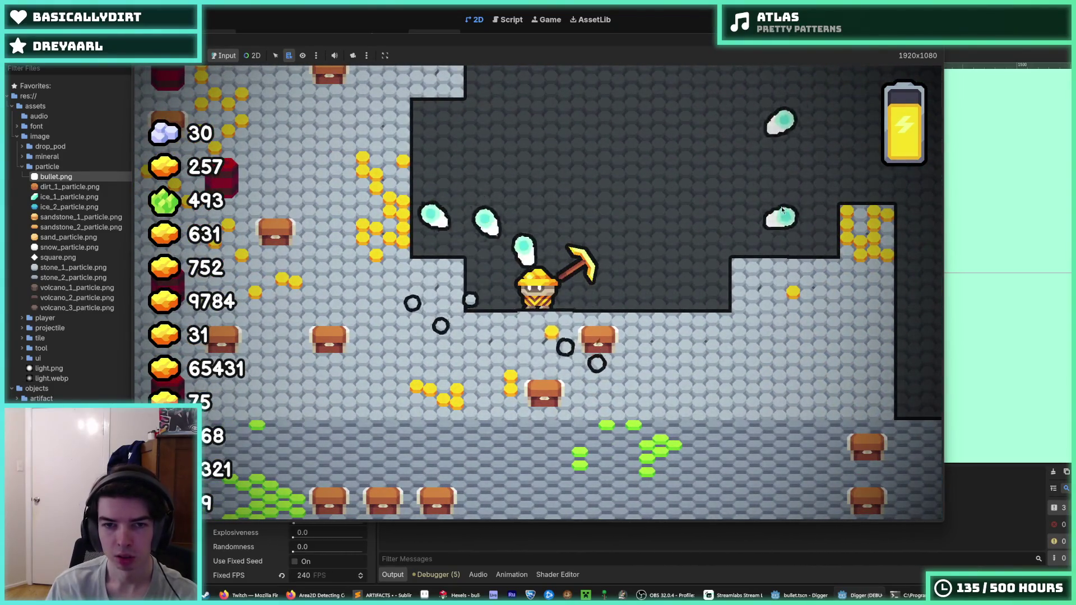
{"action": "key", "text": "F8"}
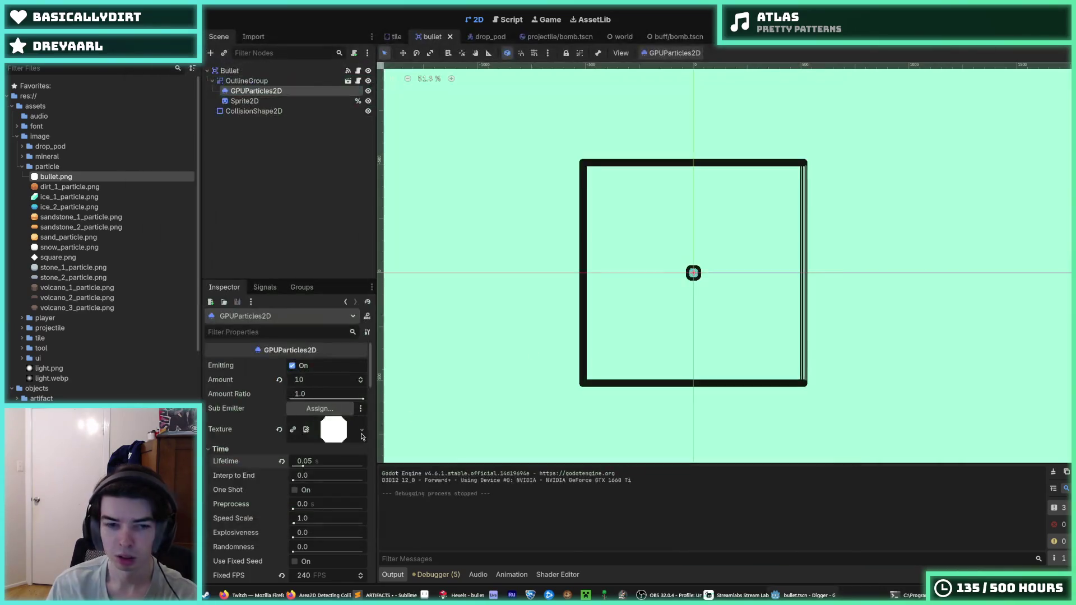
Save the bullet scene with 180° spread and initial velocity 32.
{"action": "scroll", "coordinate": [275, 437], "scroll_direction": "down", "scroll_amount": 10}
{"action": "scroll", "coordinate": [297, 446], "scroll_direction": "up", "scroll_amount": 4}
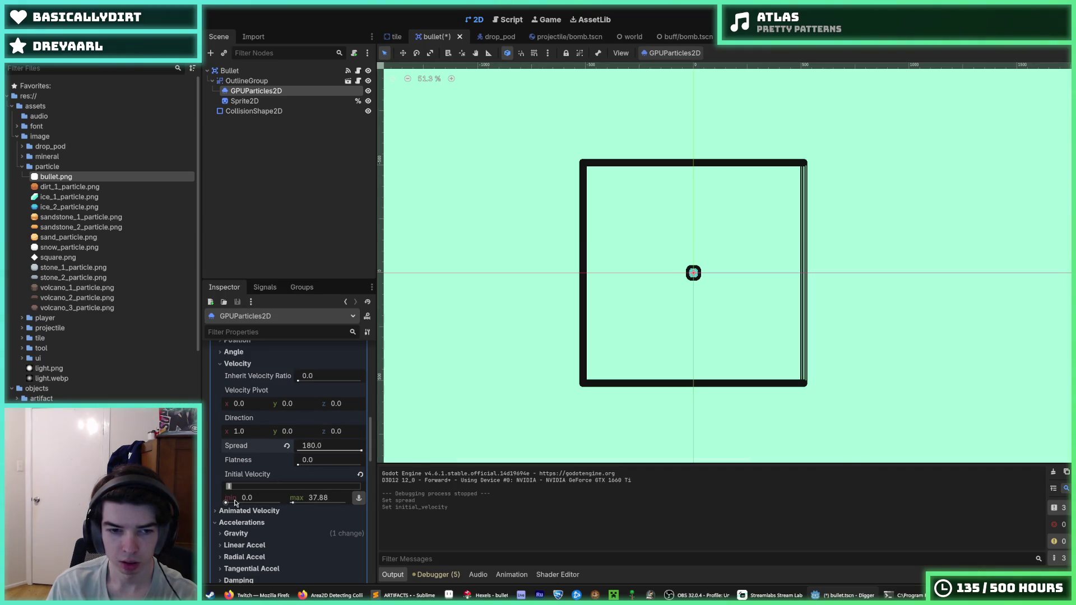
{"action": "key", "text": "ctrl+s"}
Review the Process Material settings and launch the game to test the spread.
{"action": "scroll", "coordinate": [632, 283], "scroll_direction": "up", "scroll_amount": 6}
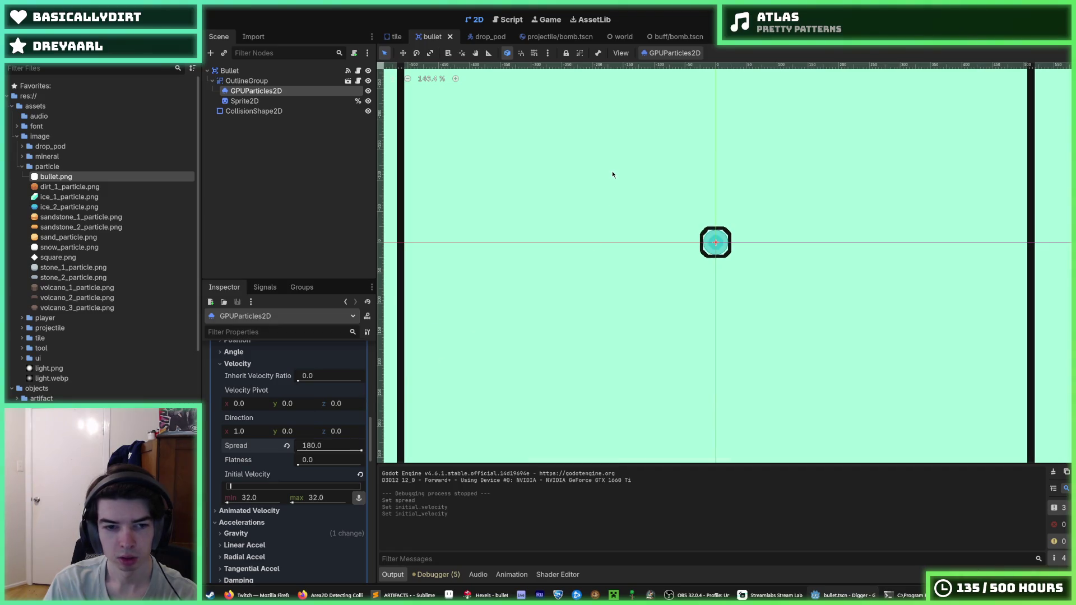
{"action": "scroll", "coordinate": [273, 400], "scroll_direction": "up", "scroll_amount": 10}
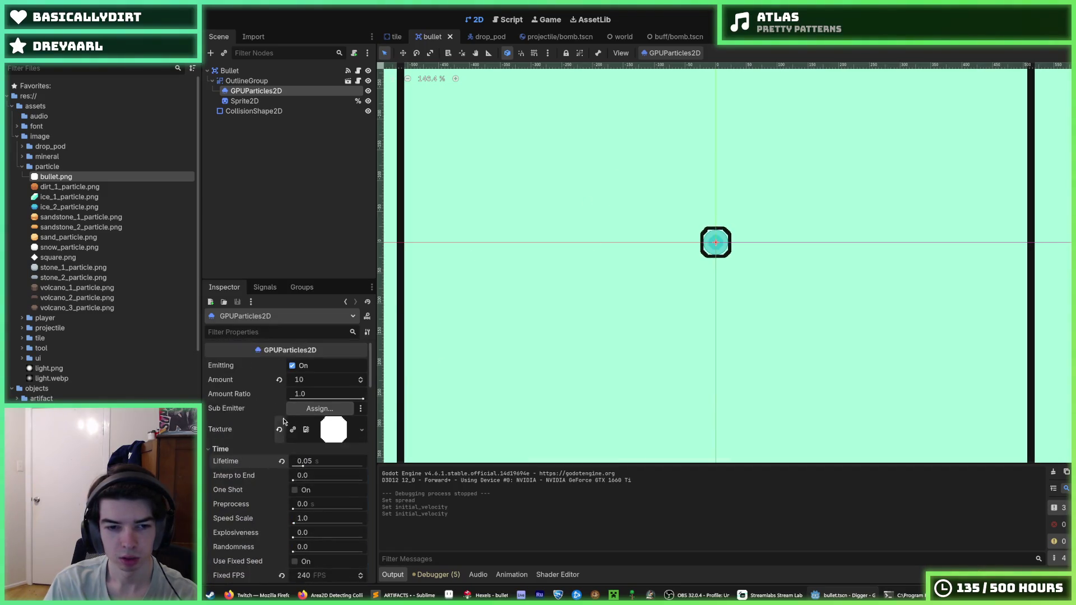
{"action": "scroll", "coordinate": [294, 465], "scroll_direction": "down", "scroll_amount": 5}
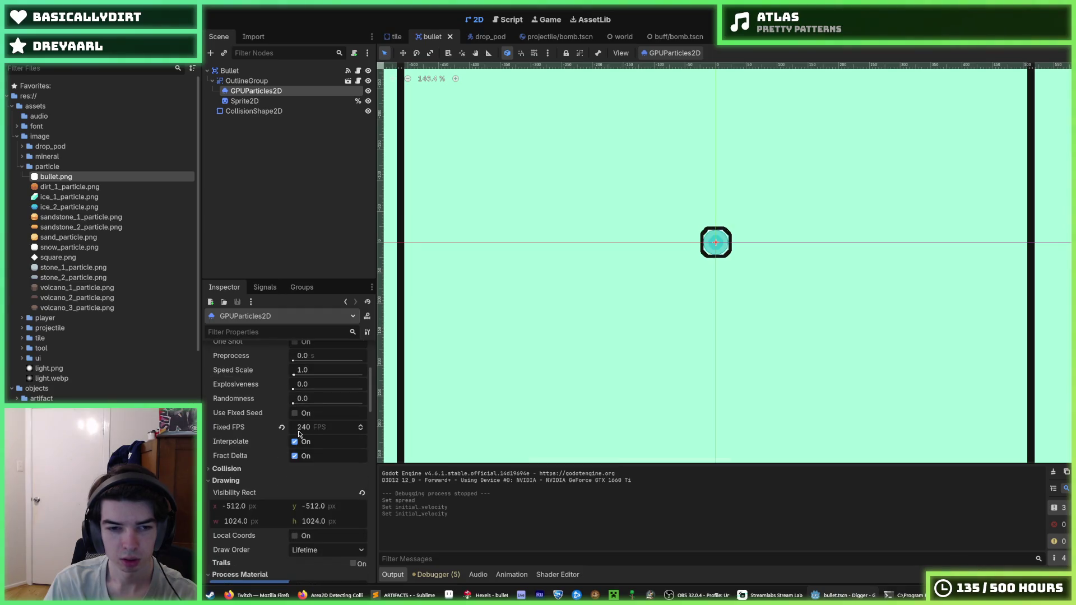
{"action": "scroll", "coordinate": [272, 468], "scroll_direction": "down", "scroll_amount": 10}
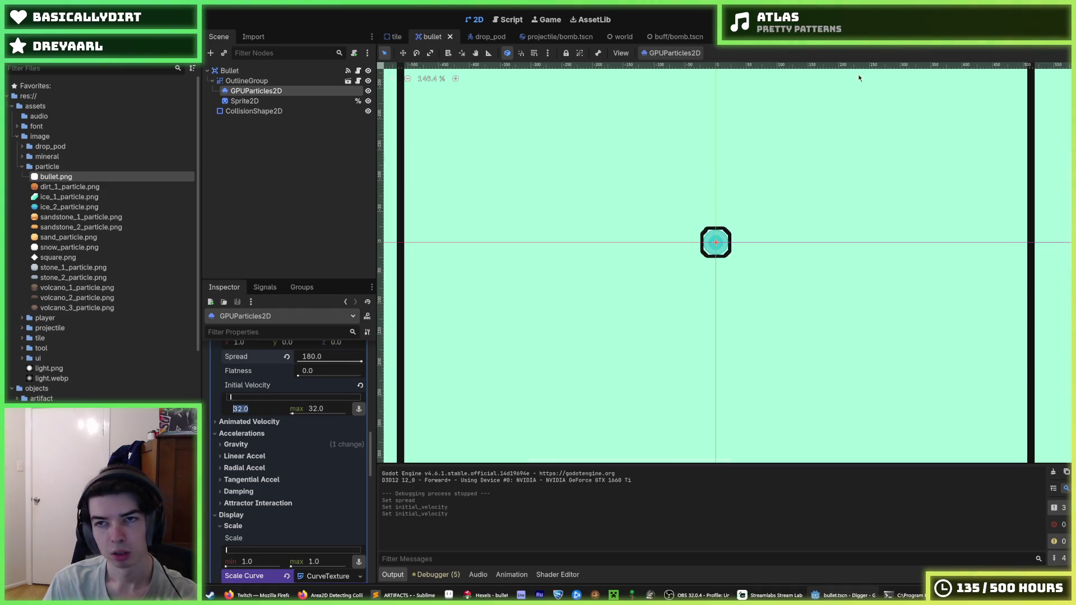
{"action": "key", "text": "F5"}
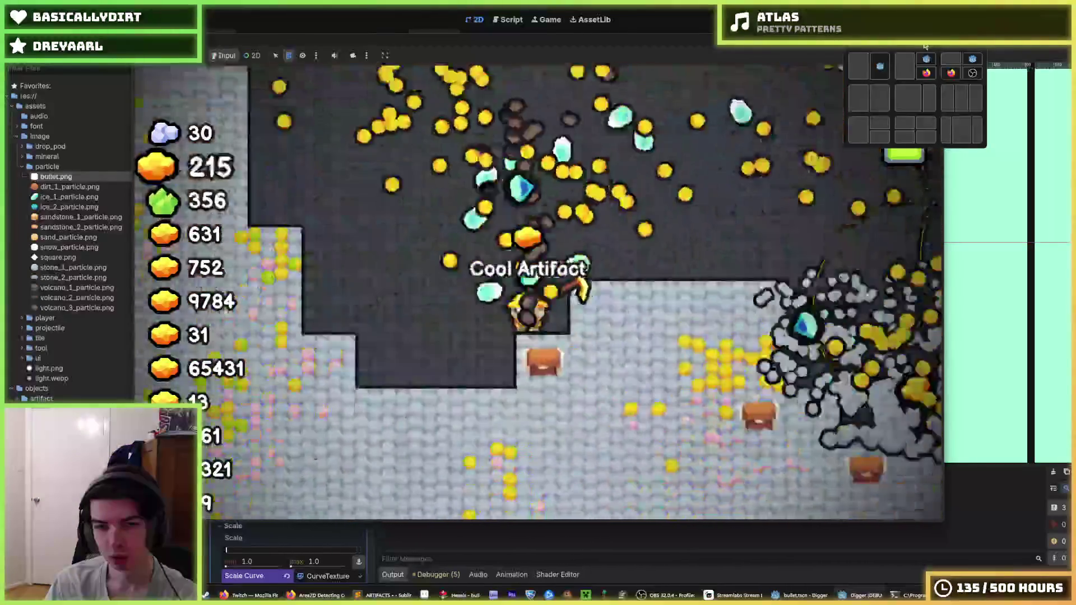
Steer the miner left, down and up through the dirt to check the trail, then close the game.
{"action": "key", "text": "a"}
{"action": "key", "text": "s"}
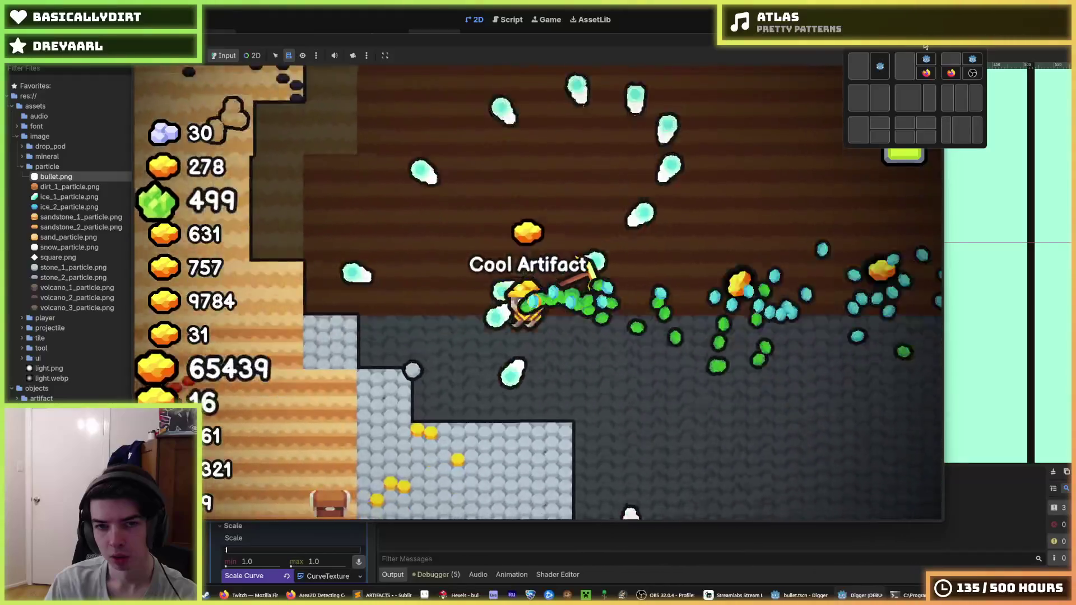
{"action": "key", "text": "a"}
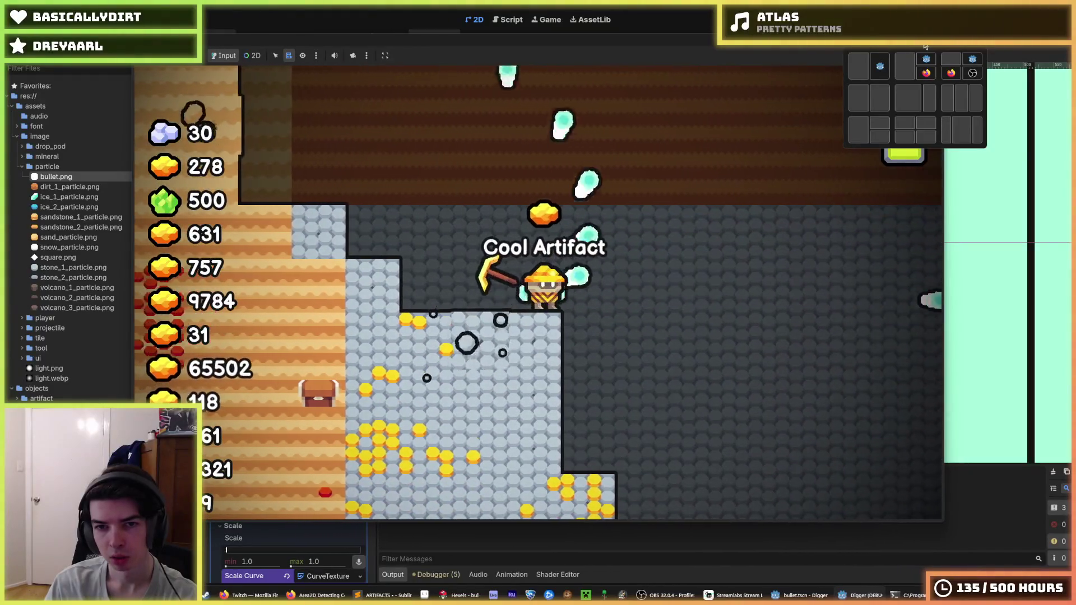
{"action": "key", "text": "w"}
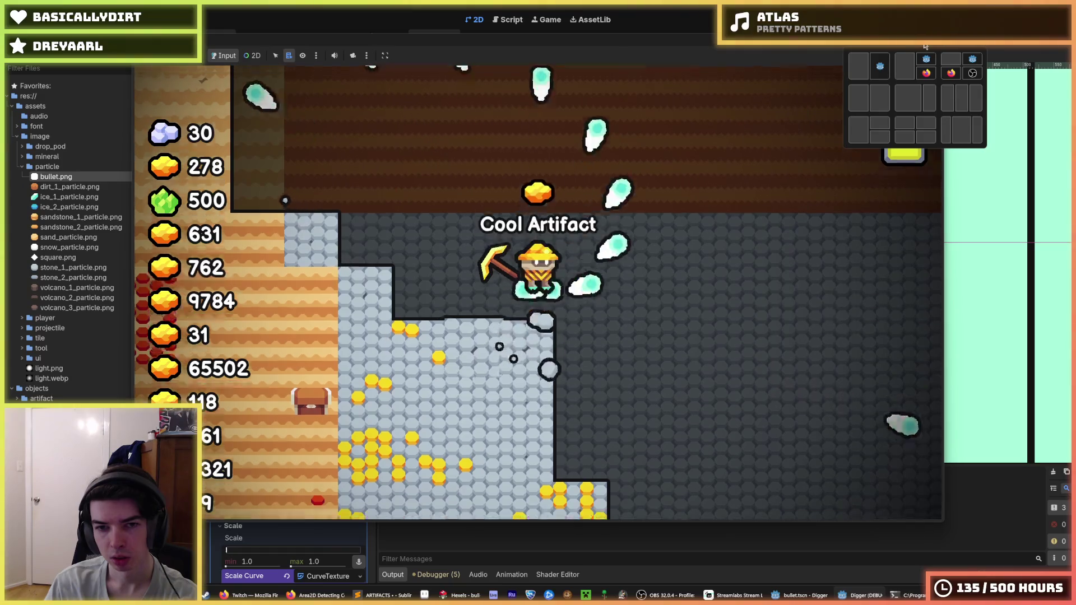
{"action": "key", "text": "w"}
{"action": "key", "text": "d"}
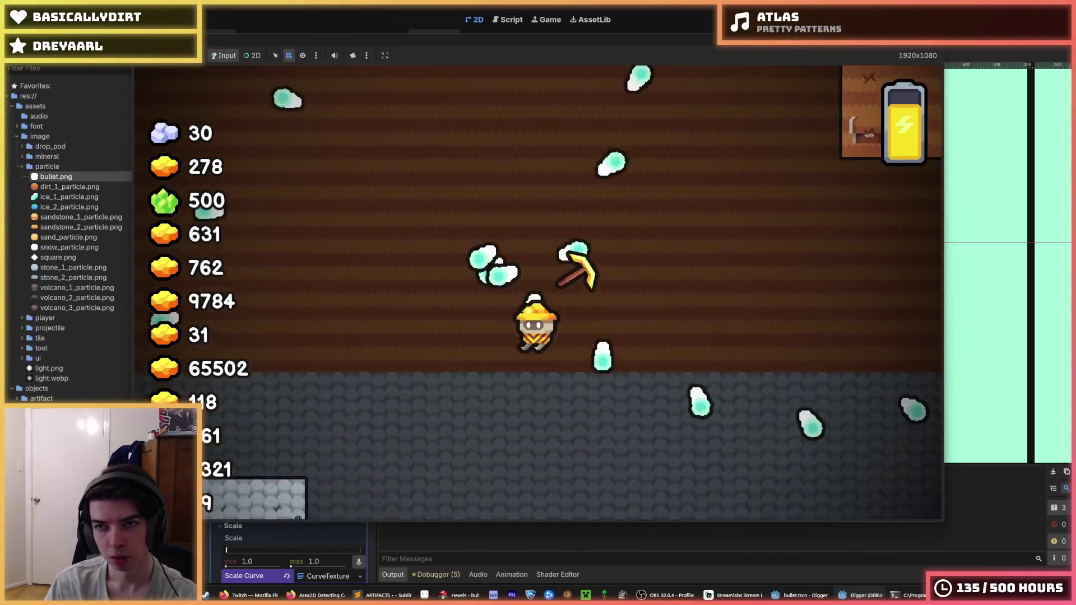
{"action": "left_click", "coordinate": [928, 46]}
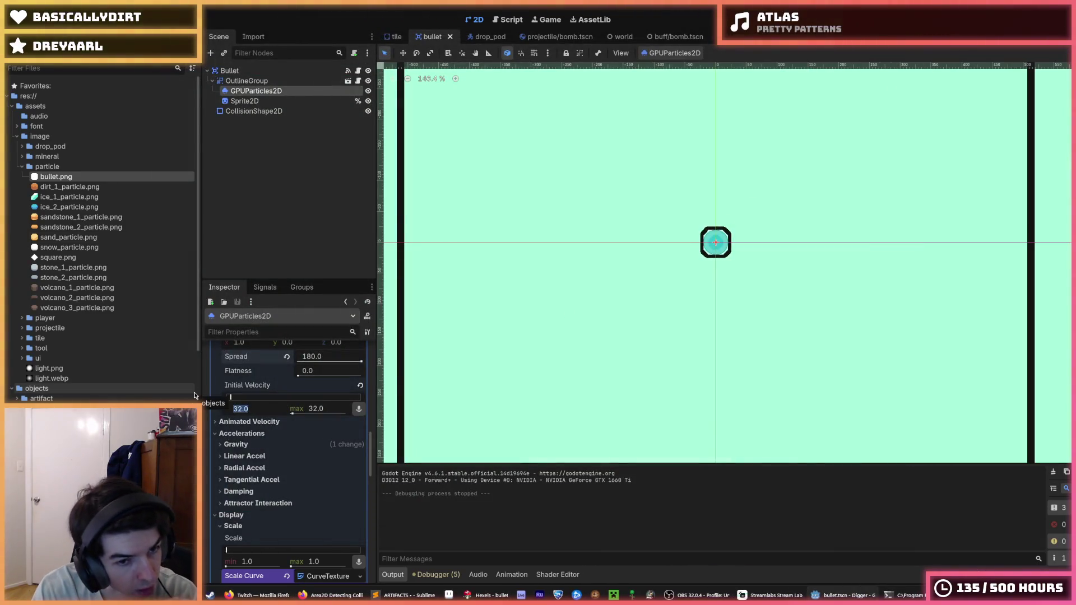
Shape the Scale Curve to decay from 1 to 0, then save and run the game.
{"action": "scroll", "coordinate": [266, 408], "scroll_direction": "down", "scroll_amount": 5}
{"action": "left_click", "coordinate": [325, 426]}
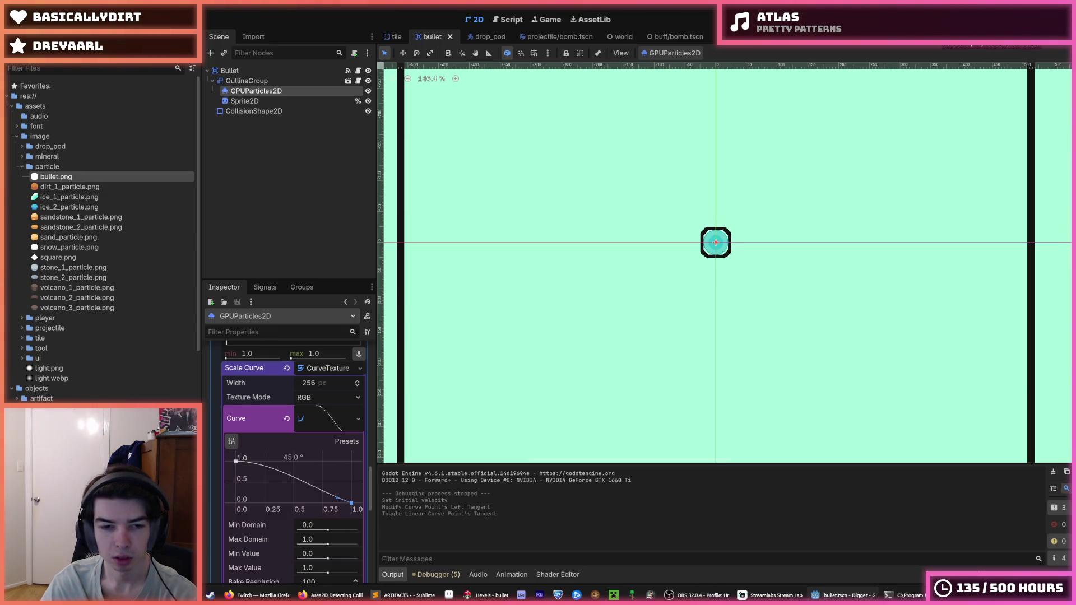
{"action": "key", "text": "F5"}
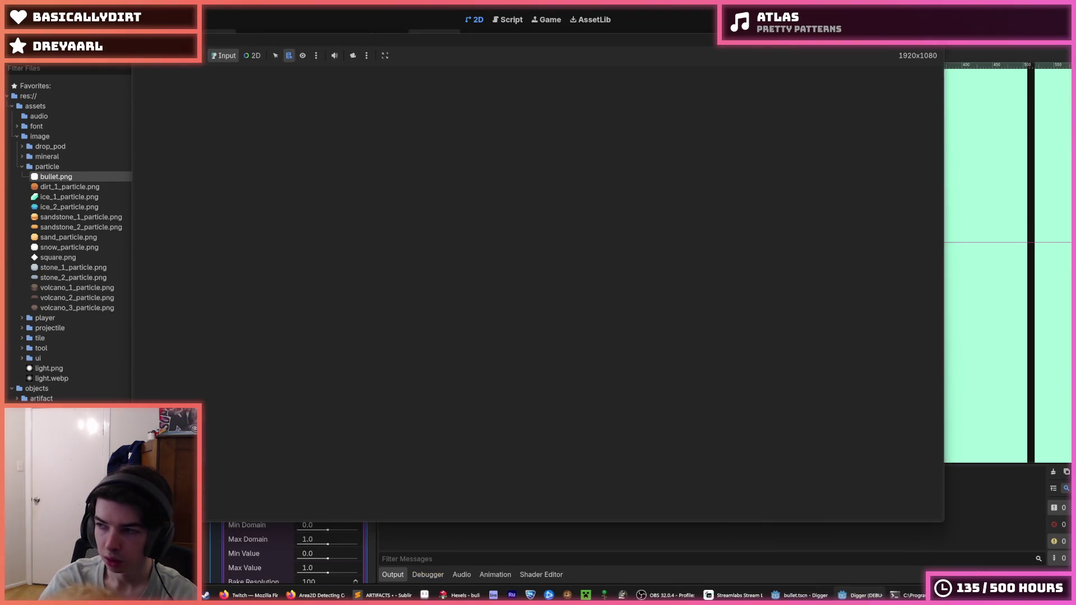
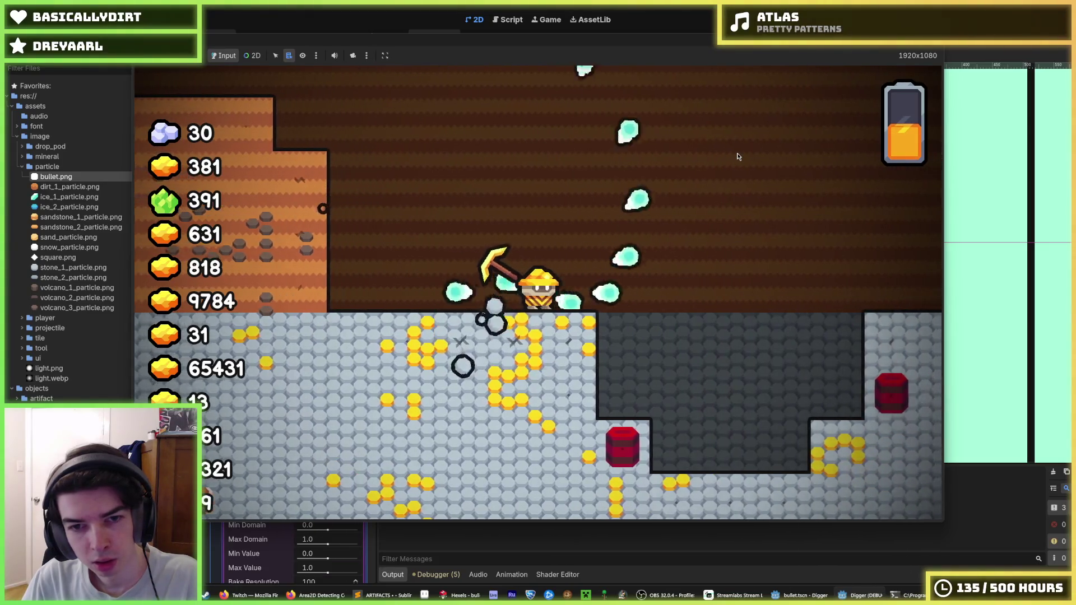
Stop the game, set the bullet particles' Lifetime to 0.1 s, and relaunch it.
{"action": "key", "text": "F8"}
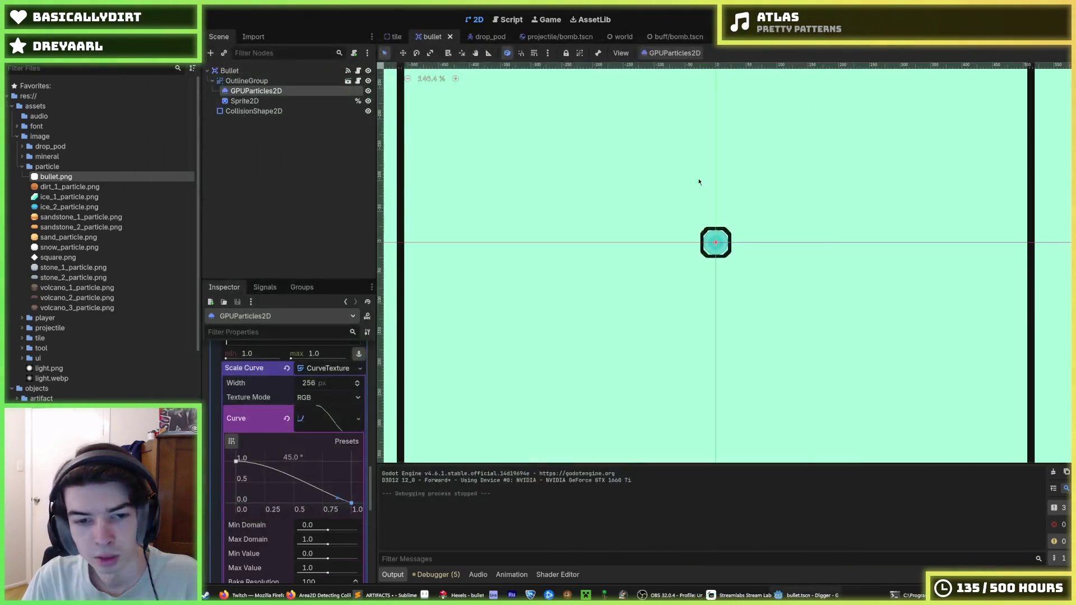
{"action": "scroll", "coordinate": [284, 491], "scroll_direction": "up", "scroll_amount": 15}
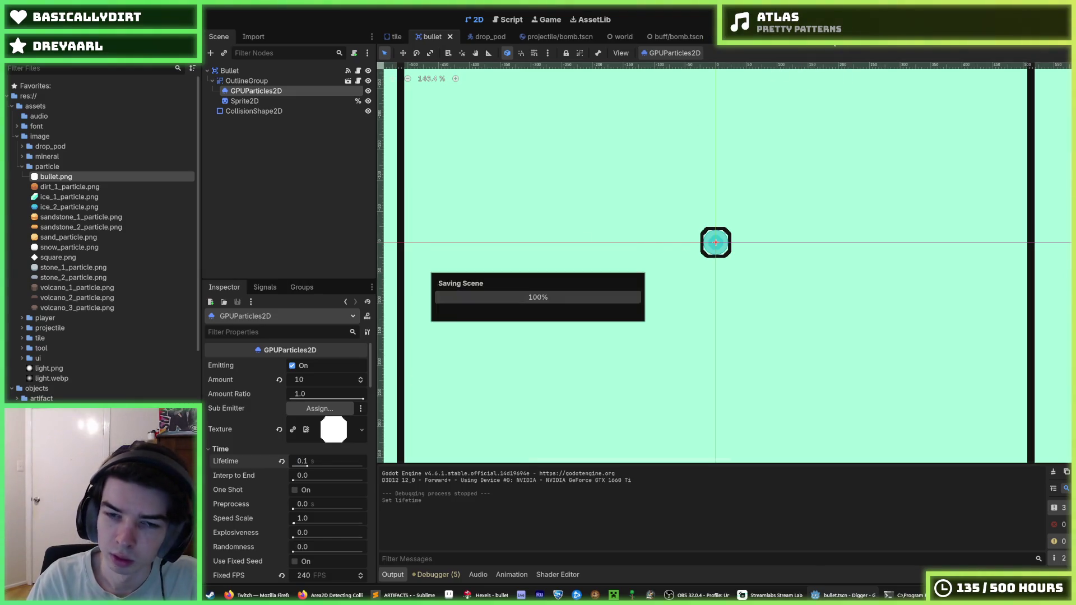
{"action": "key", "text": "F5"}
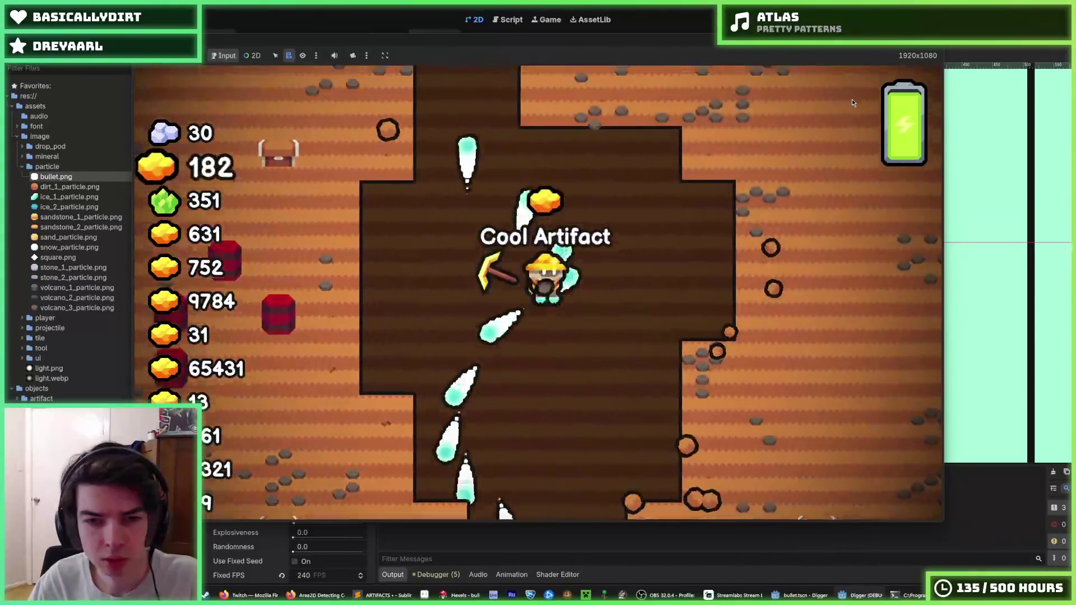
Dig through the tunnels with WASD to watch the short bullet trails, then stop the run.
{"action": "key", "text": "s"}
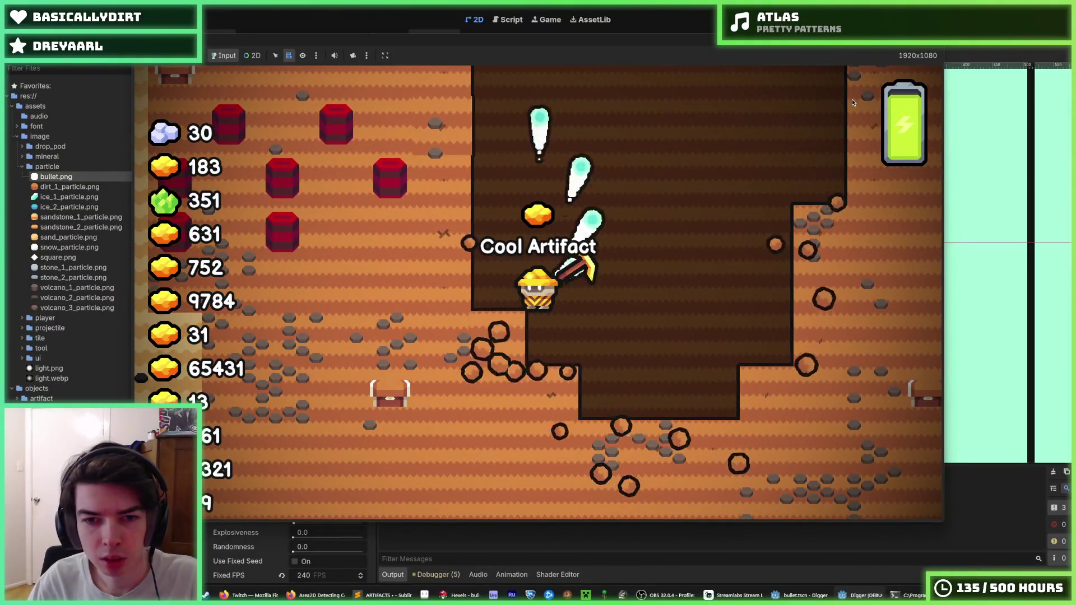
{"action": "key", "text": "s"}
{"action": "key", "text": "w"}
{"action": "key", "text": "w"}
{"action": "key", "text": "d"}
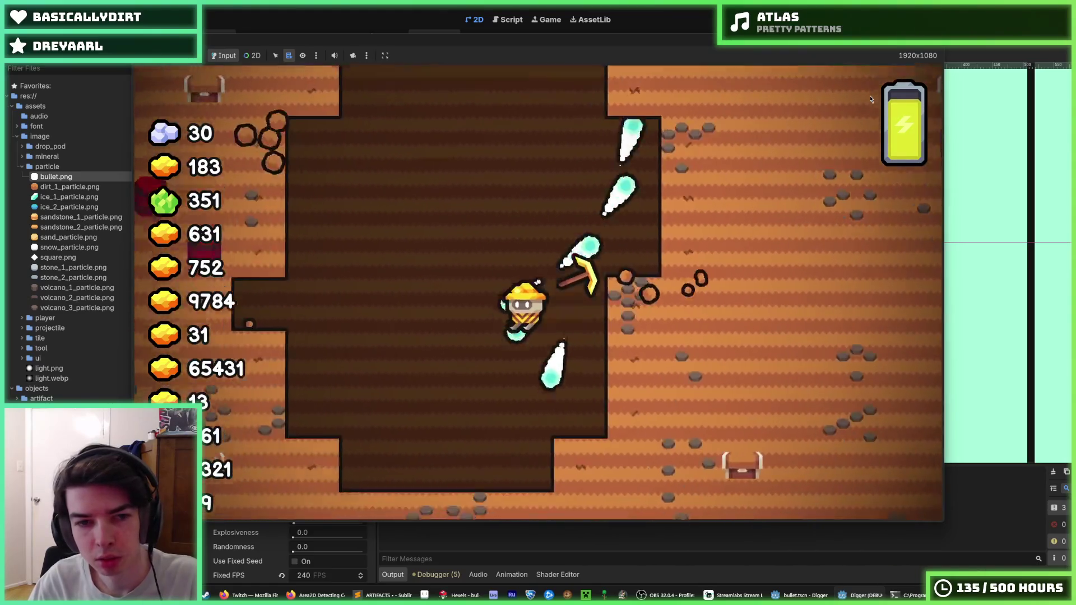
{"action": "key", "text": "s"}
{"action": "key", "text": "w"}
{"action": "key", "text": "s"}
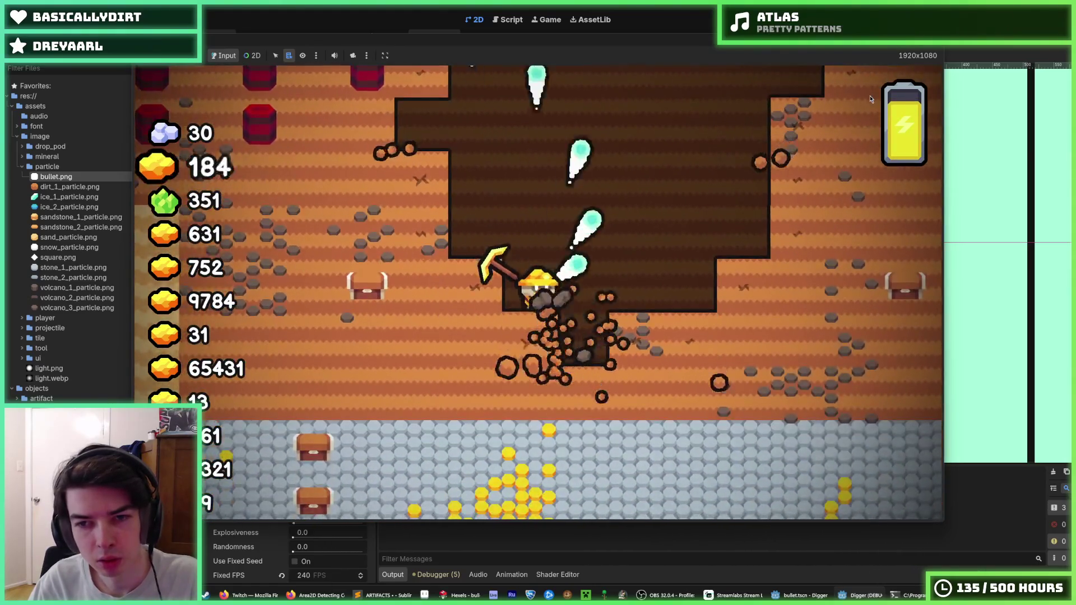
{"action": "key", "text": "d"}
{"action": "key", "text": "w"}
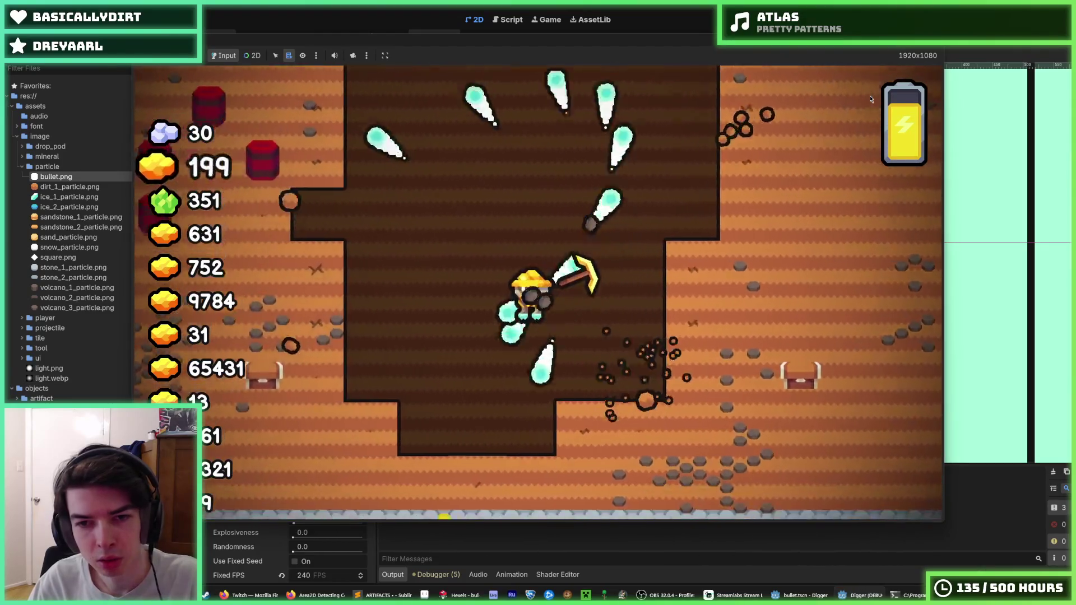
{"action": "key", "text": "a"}
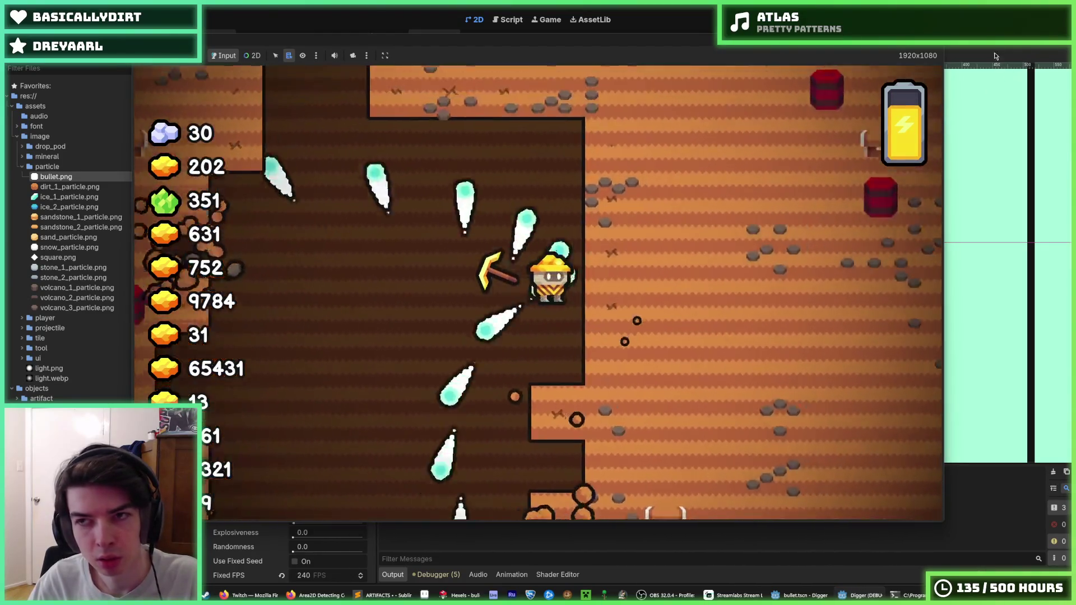
{"action": "key", "text": "F8"}
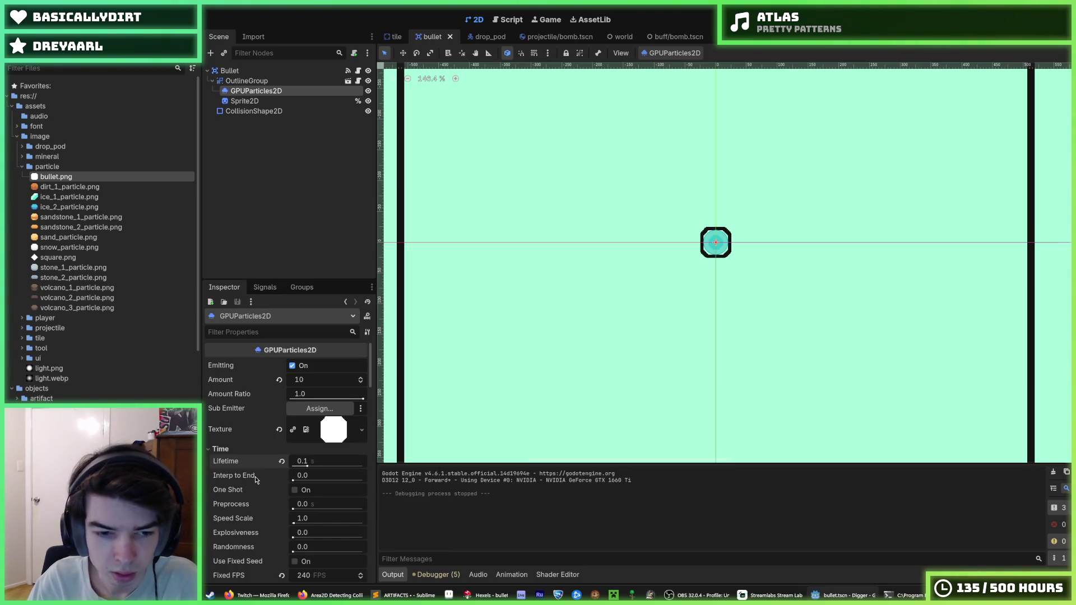
Set Interp to End to 1.0 and playtest by digging up to the grass surface.
{"action": "mouse_move", "coordinate": [255, 478]}
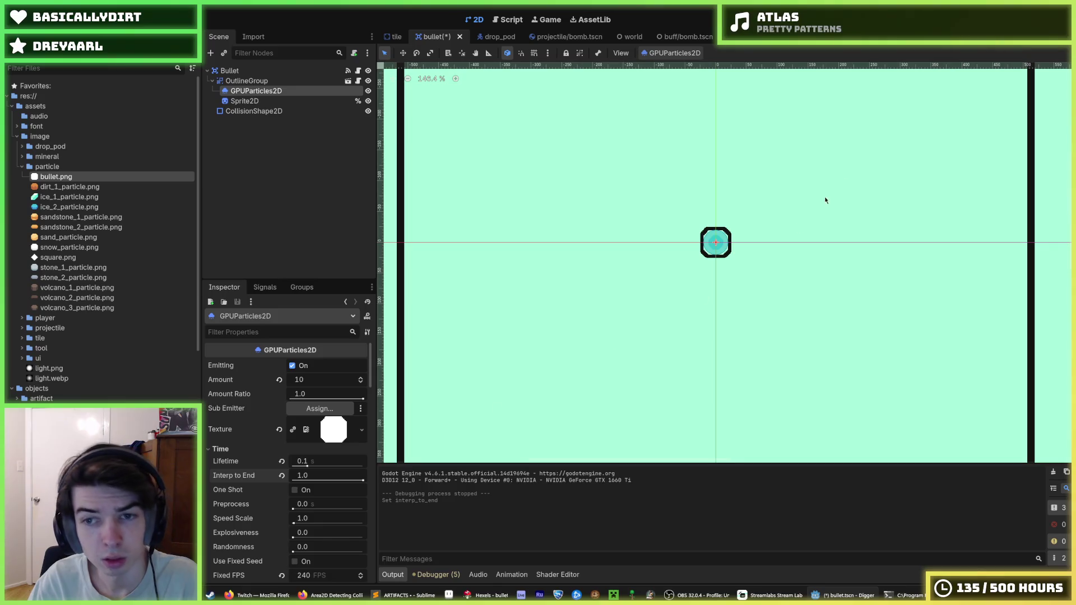
{"action": "key", "text": "F5"}
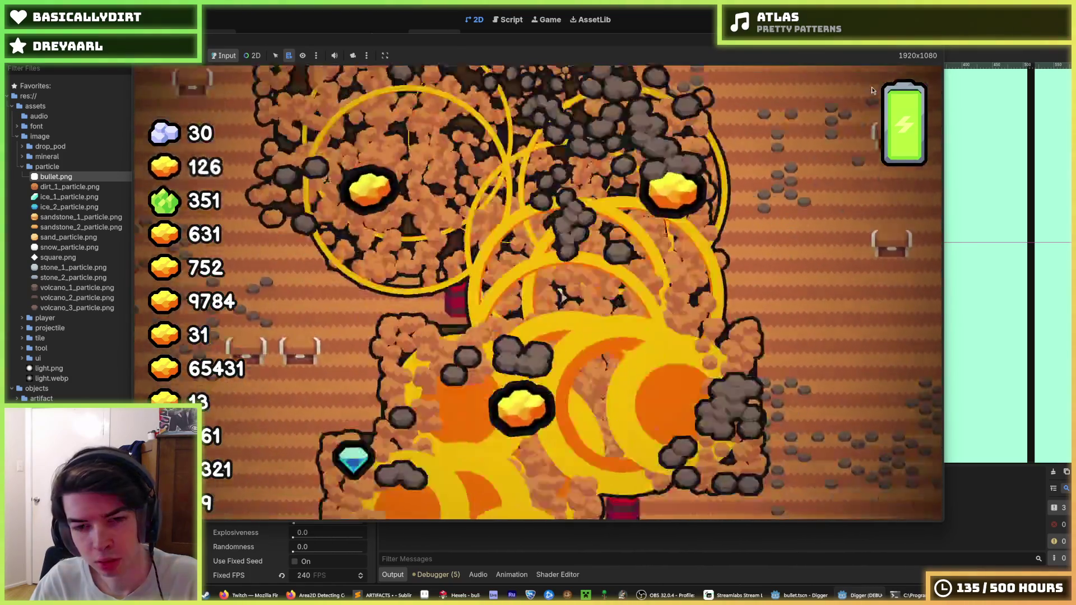
{"action": "key", "text": "w"}
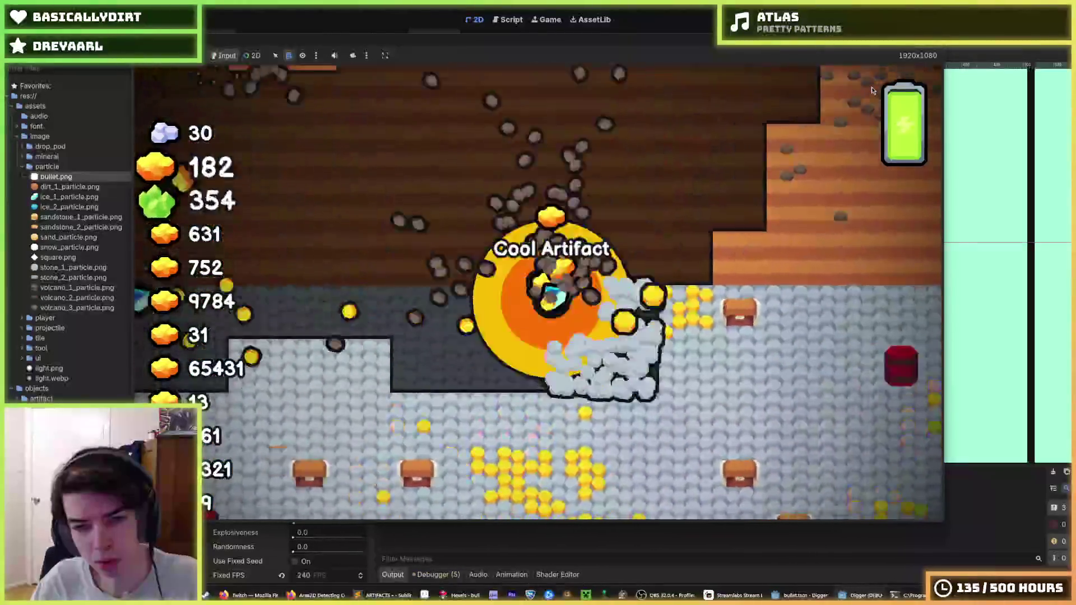
{"action": "key", "text": "w"}
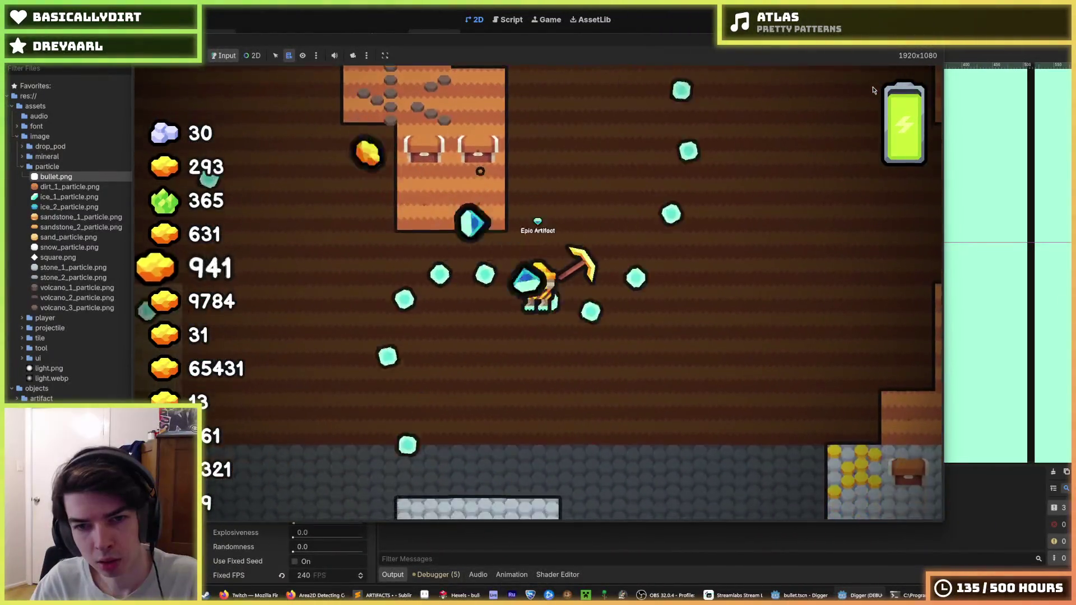
{"action": "key", "text": "w"}
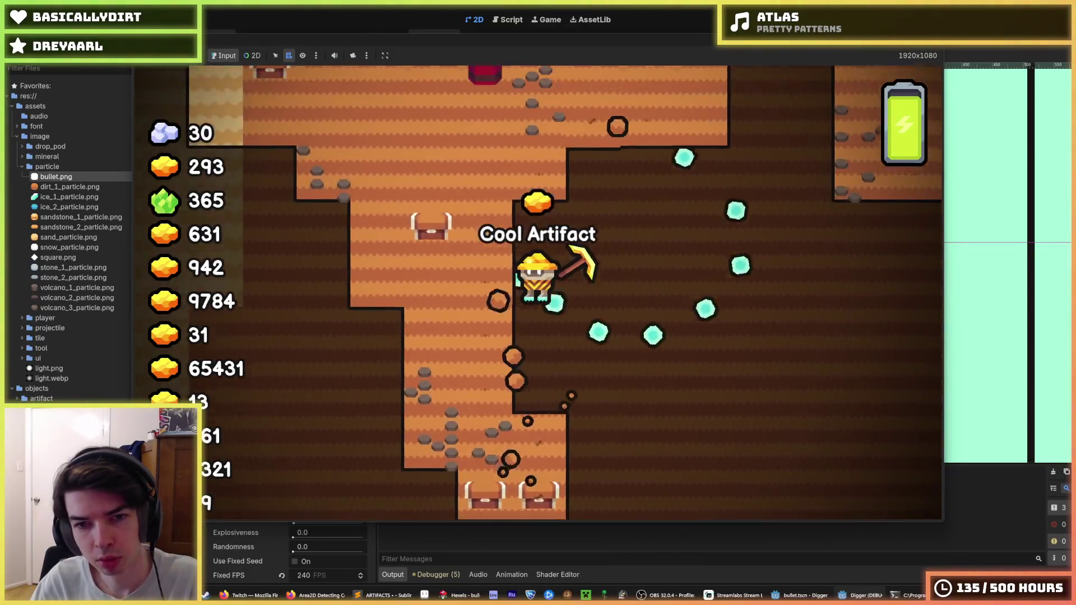
{"action": "key", "text": "F8"}
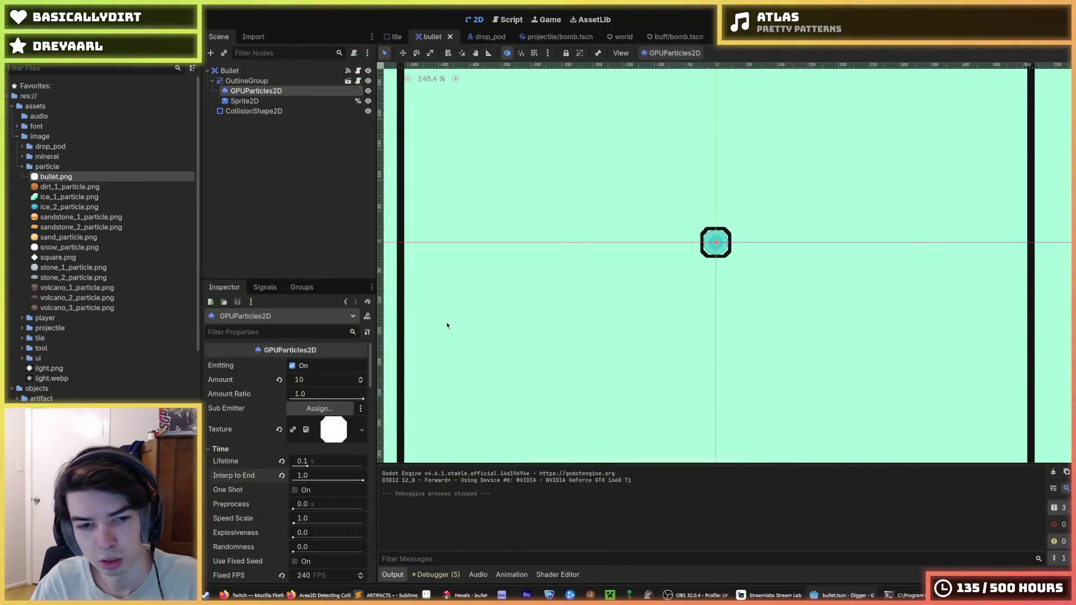
Revert the bullet particles' Interp to End to 0.0.
{"action": "left_click", "coordinate": [282, 476]}
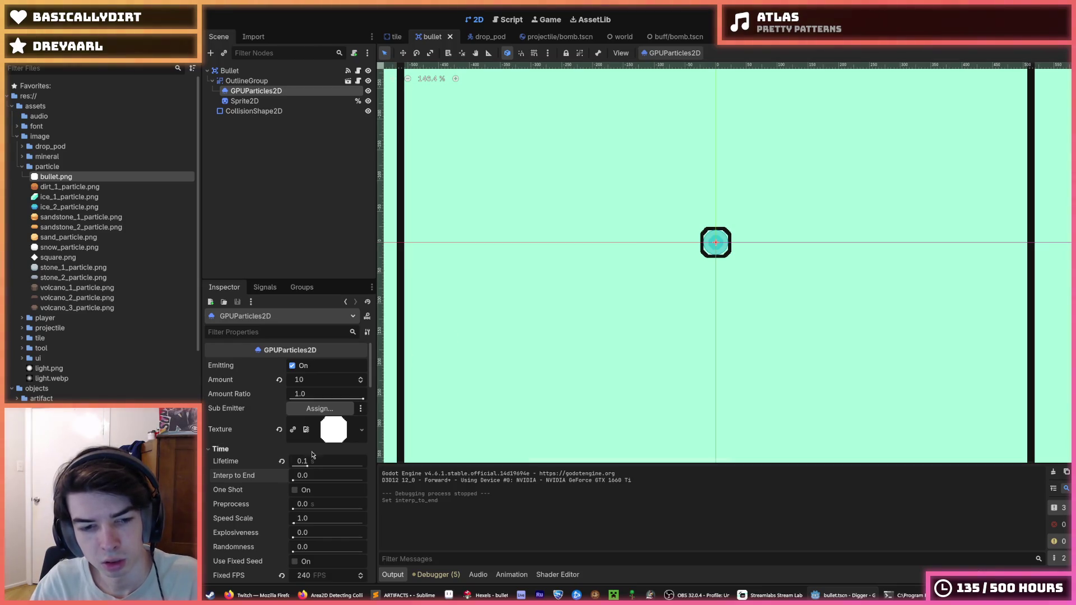
{"action": "scroll", "coordinate": [317, 451], "scroll_direction": "down", "scroll_amount": 5}
{"action": "scroll", "coordinate": [317, 451], "scroll_direction": "up", "scroll_amount": 5}
{"action": "left_click", "coordinate": [342, 435]}
{"action": "left_click", "coordinate": [338, 433]}
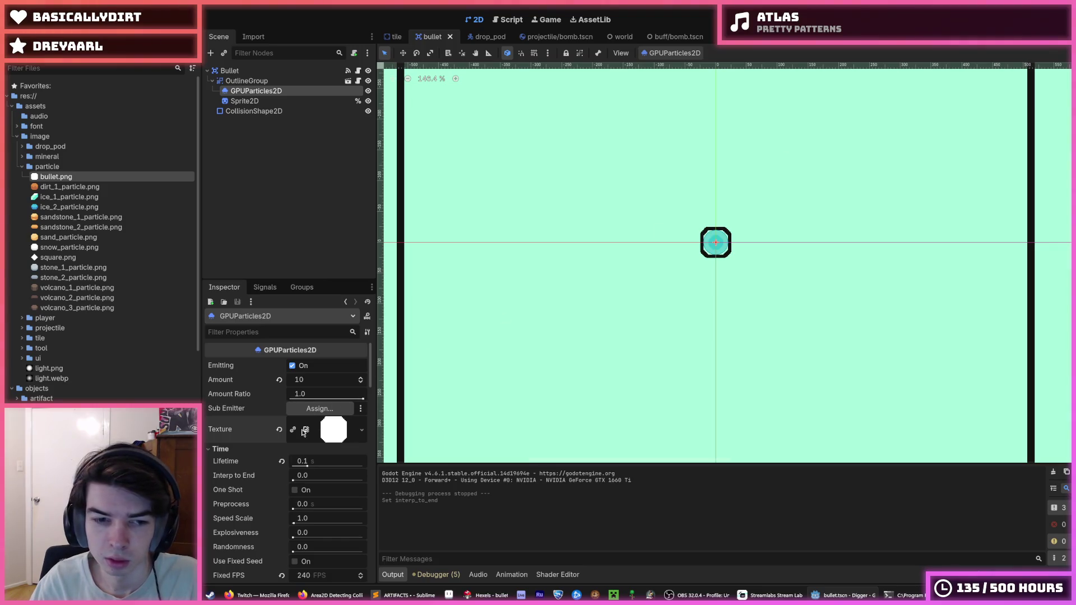
Clear and then restore the white bullet texture, and run another short test.
{"action": "left_click", "coordinate": [279, 431]}
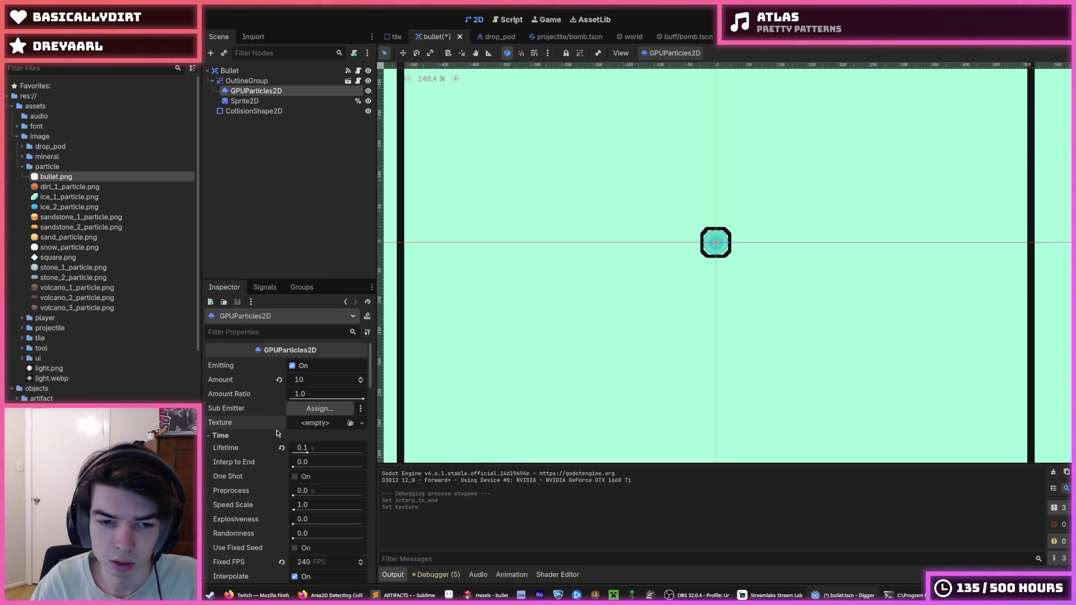
{"action": "left_click", "coordinate": [317, 428]}
{"action": "key", "text": "Escape"}
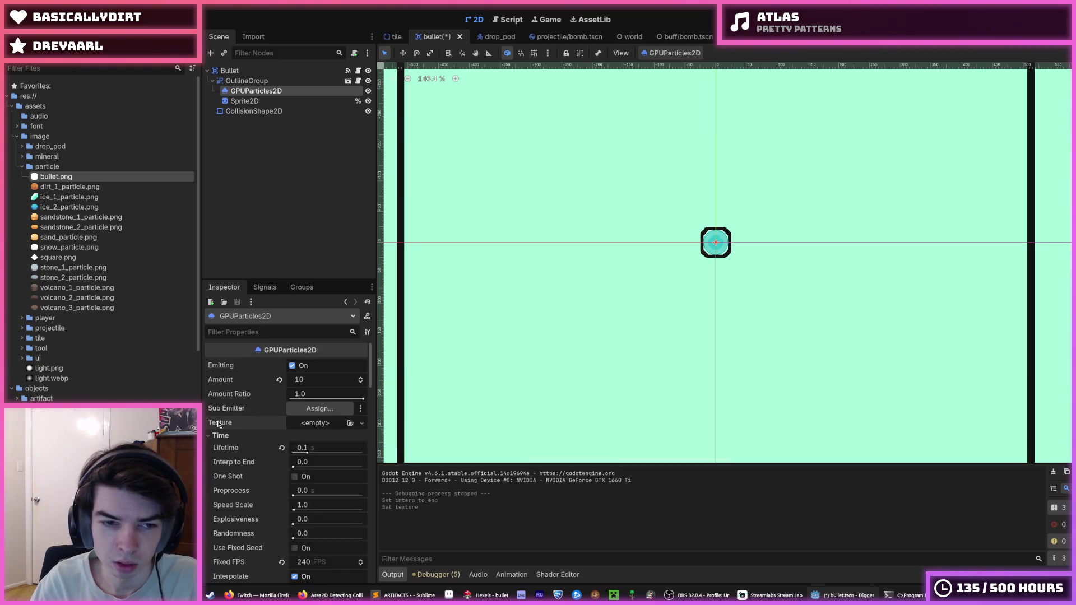
{"action": "key", "text": "ctrl+z"}
{"action": "key", "text": "F5"}
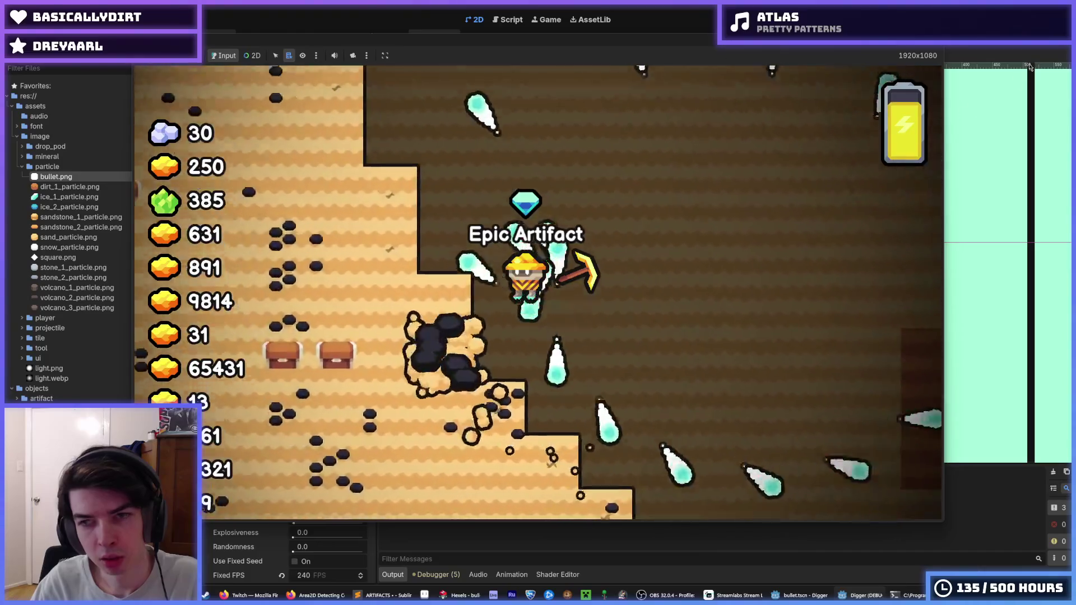
{"action": "key", "text": "F8"}
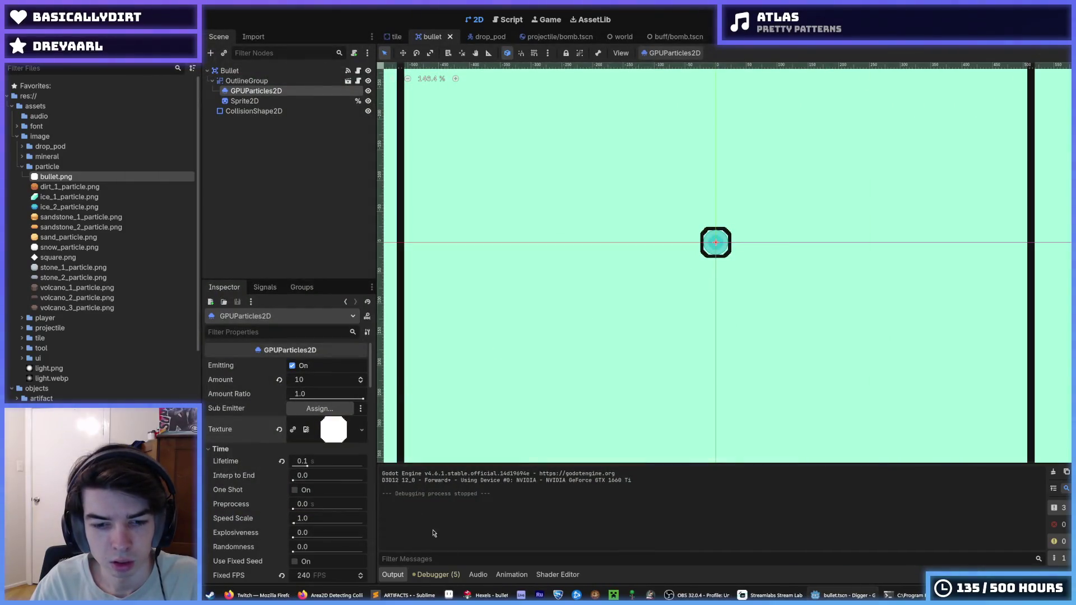
Fill the bullet sprite's inner octagon mint, export it over particle/square.png at 40 px, then restore the cyan fill.
{"action": "left_click", "coordinate": [488, 596]}
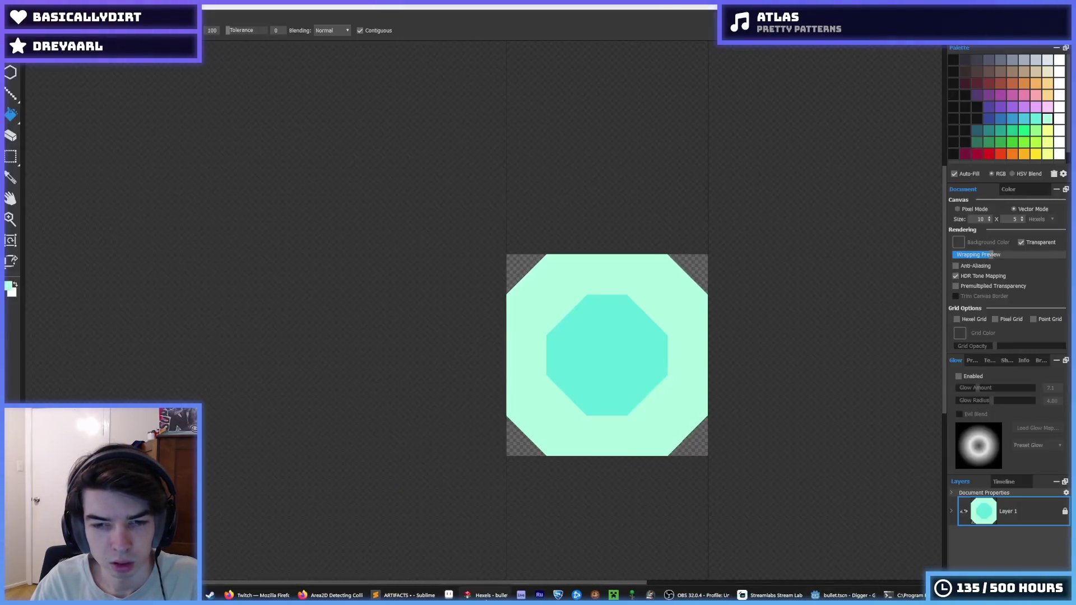
{"action": "left_click", "coordinate": [603, 318]}
{"action": "key", "text": "ctrl+shift+s"}
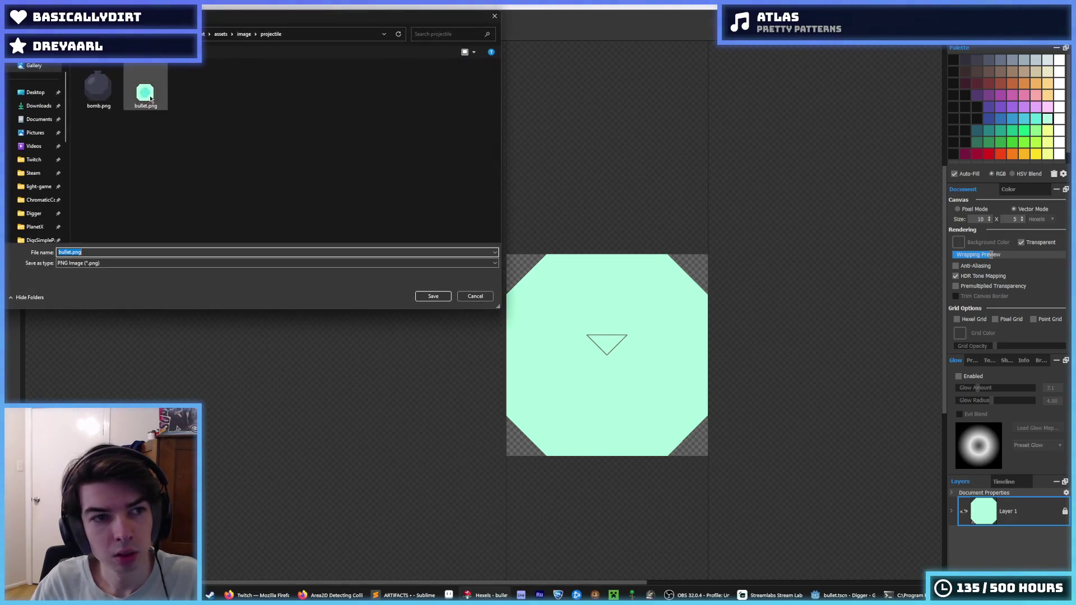
{"action": "left_click", "coordinate": [245, 34]}
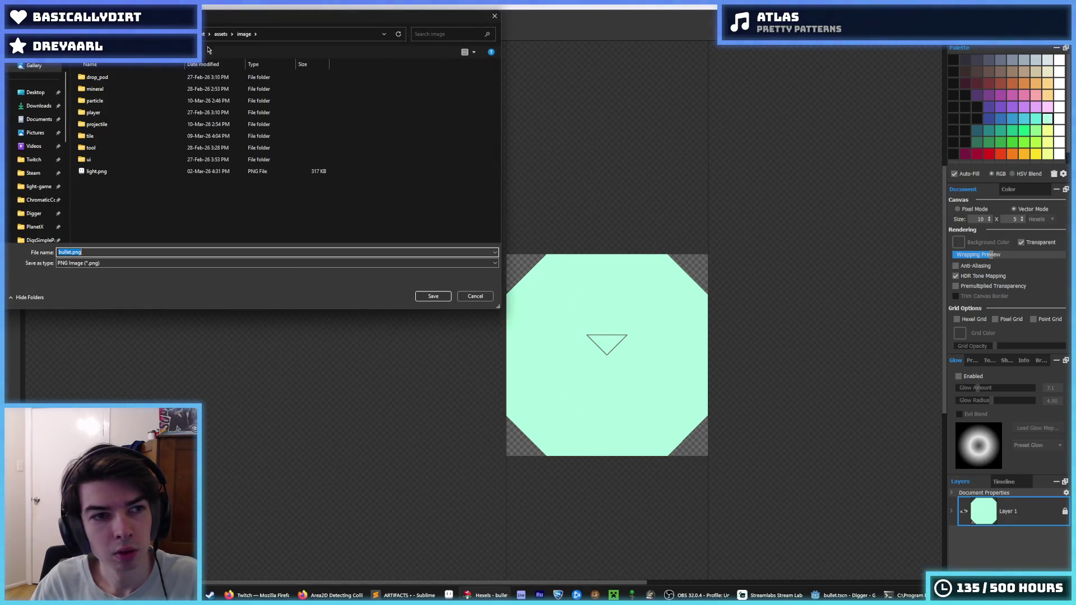
{"action": "double_click", "coordinate": [128, 103]}
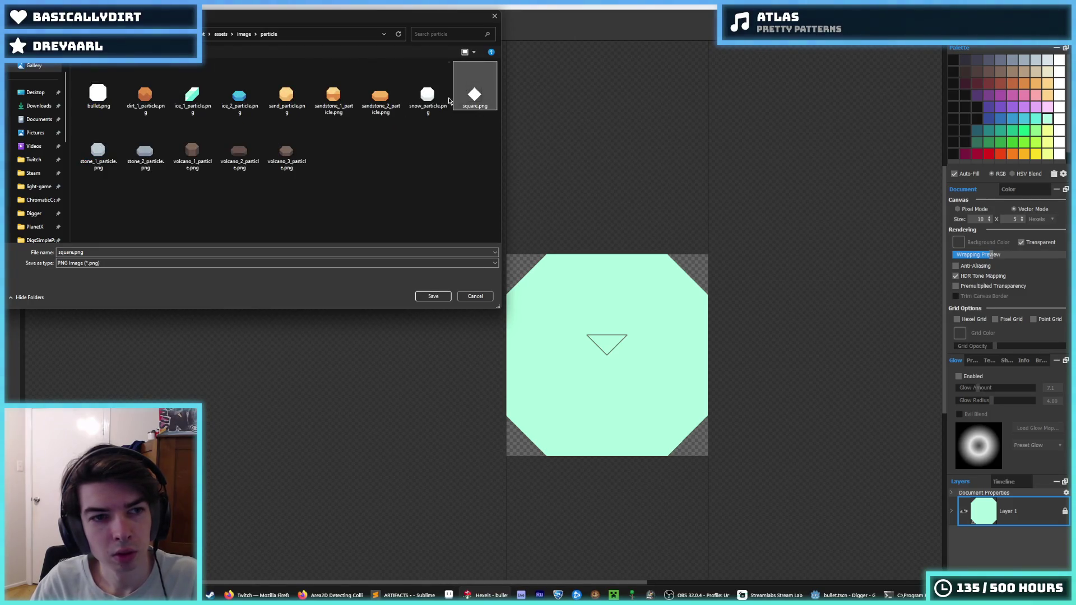
{"action": "double_click", "coordinate": [465, 97]}
{"action": "left_click", "coordinate": [551, 298]}
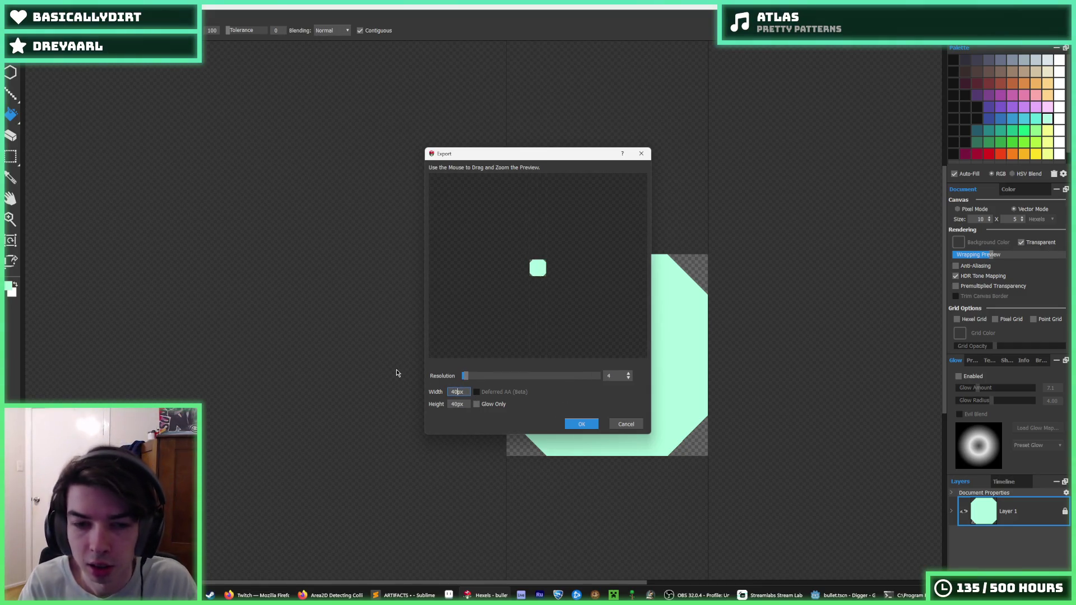
{"action": "key", "text": "Return"}
{"action": "left_click", "coordinate": [436, 349]}
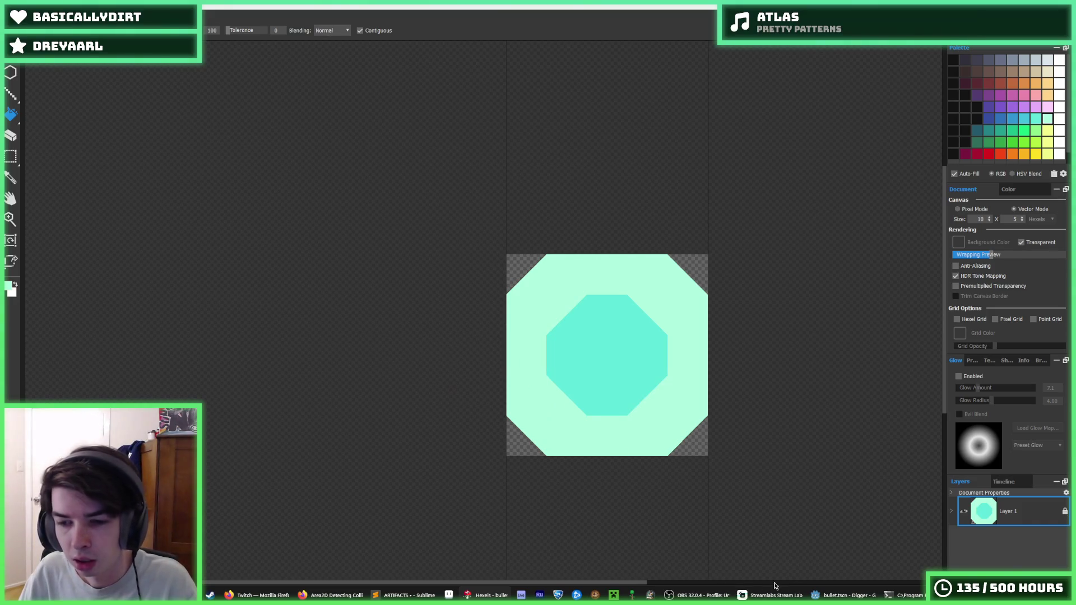
{"action": "left_click", "coordinate": [833, 598]}
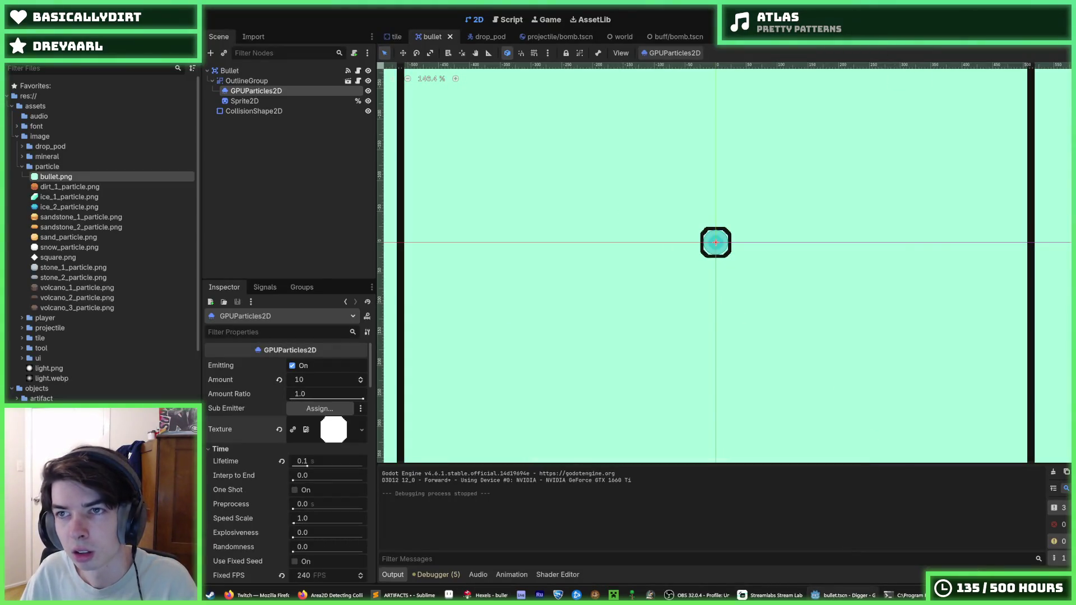
Run the game with the new particle and open the in-game upgrades shop.
{"action": "key", "text": "F5"}
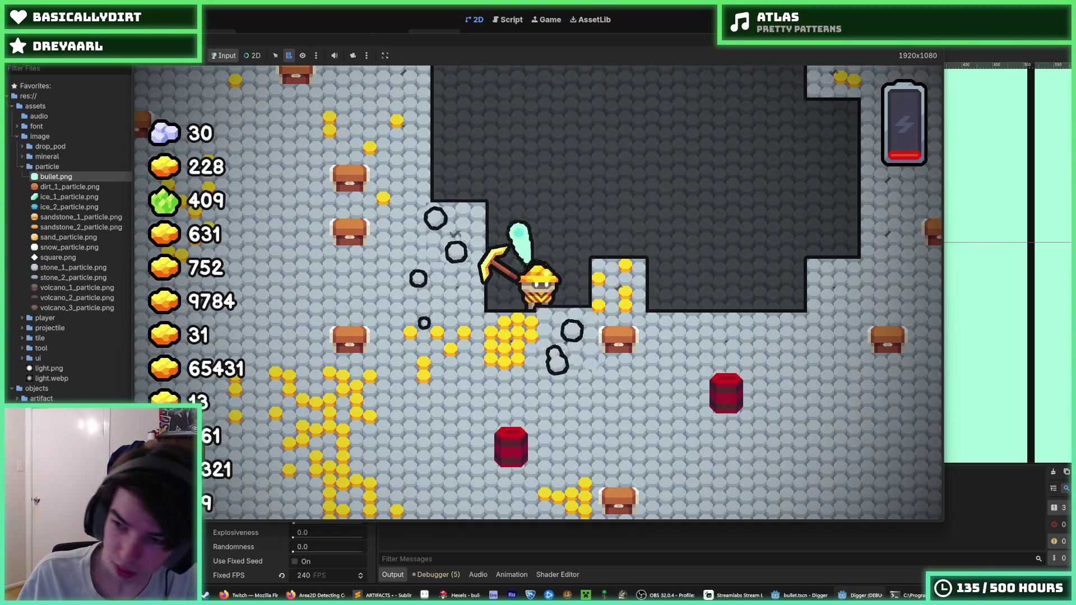
{"action": "key", "text": "Tab"}
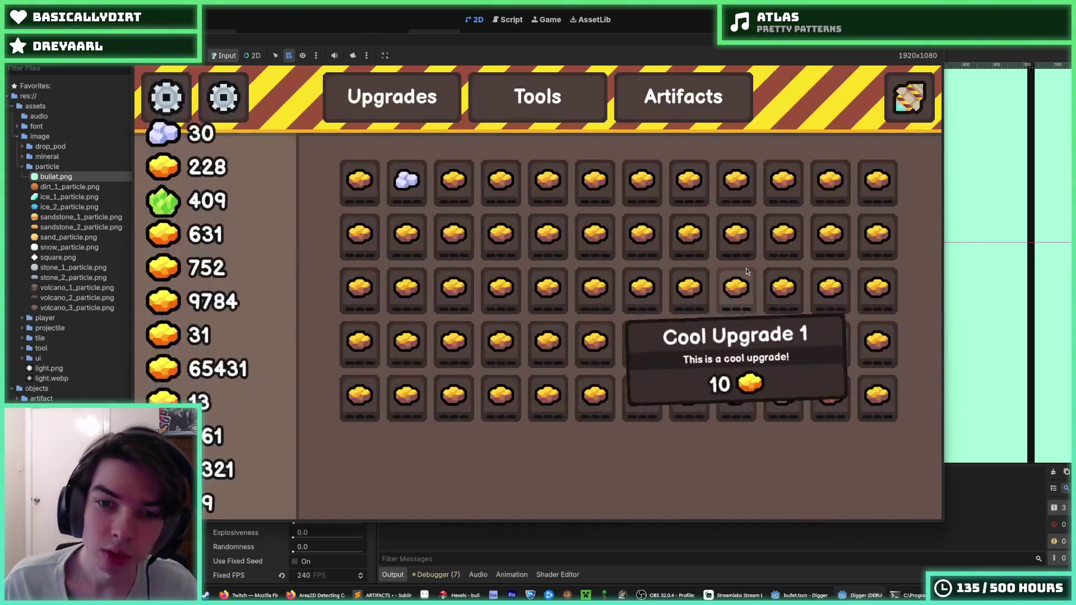
Close the shop, keep playing until gold reaches 802, then stop the game.
{"action": "left_click", "coordinate": [911, 100]}
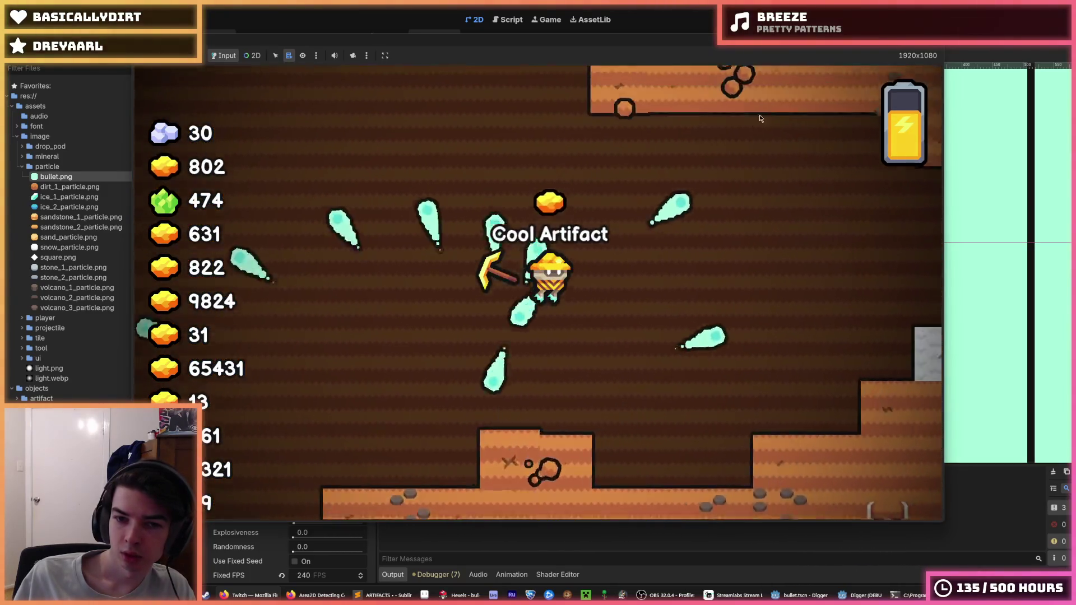
{"action": "key", "text": "F8"}
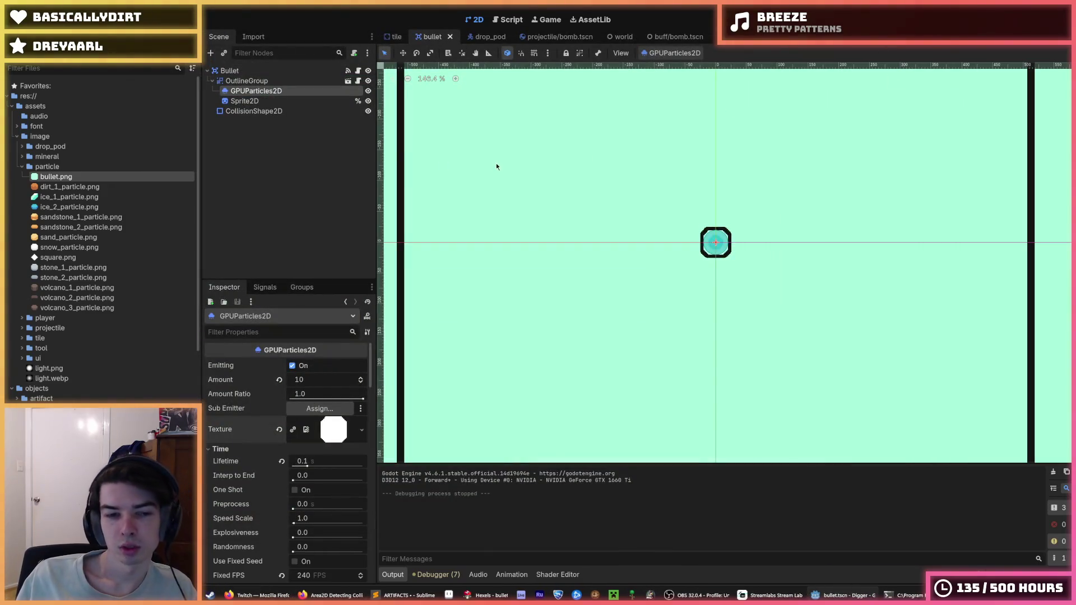
Paste the copied GPUParticles2D under Bullet as GPUParticles2D2 and save the scene.
{"action": "left_click", "coordinate": [242, 72]}
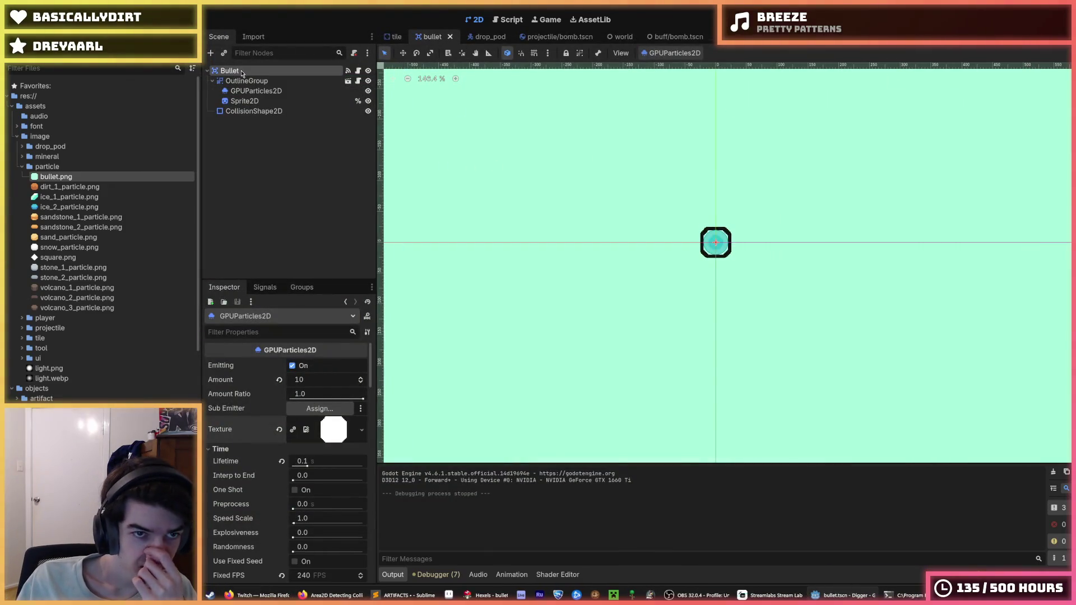
{"action": "right_click", "coordinate": [241, 72]}
{"action": "key", "text": "Escape"}
{"action": "key", "text": "ctrl+v"}
{"action": "left_click", "coordinate": [264, 73]}
{"action": "left_click", "coordinate": [263, 120]}
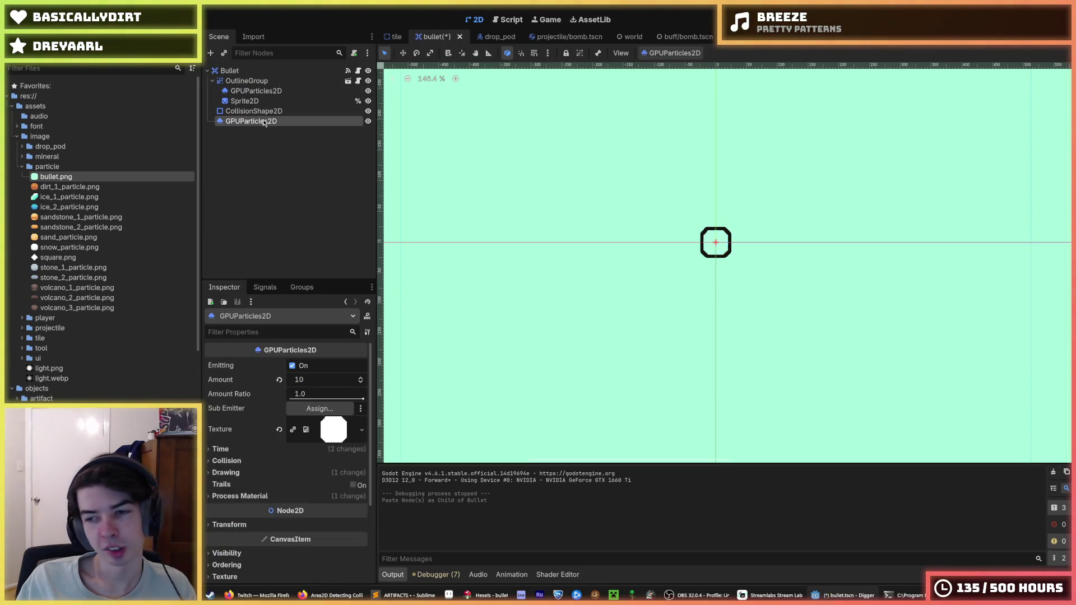
{"action": "key", "text": "ctrl+s"}
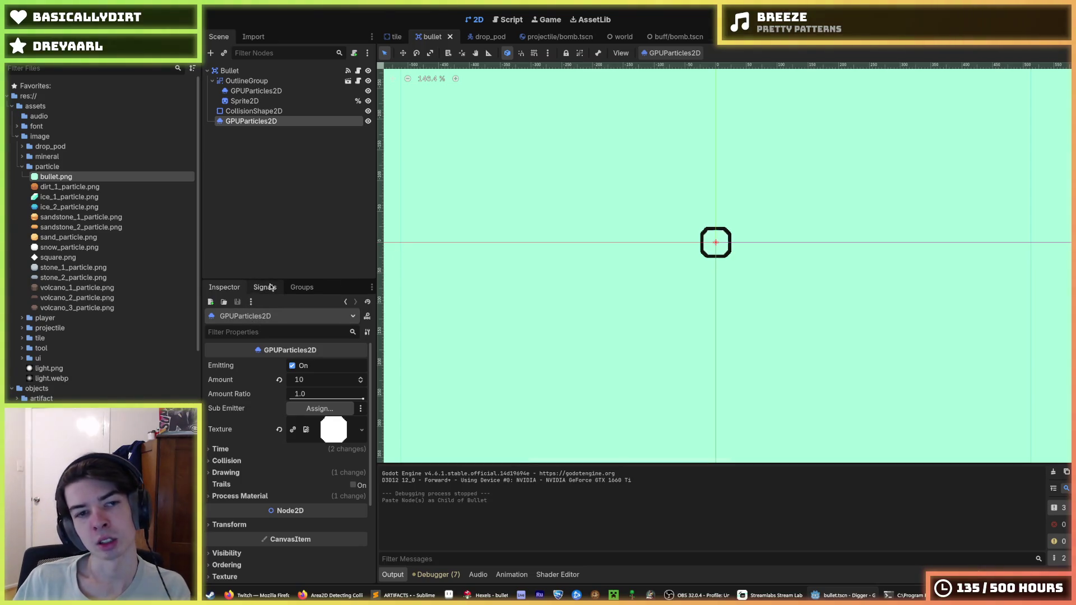
Check the new particle node's finished signal in the Node panel.
{"action": "left_click", "coordinate": [259, 288]}
{"action": "left_click", "coordinate": [244, 288]}
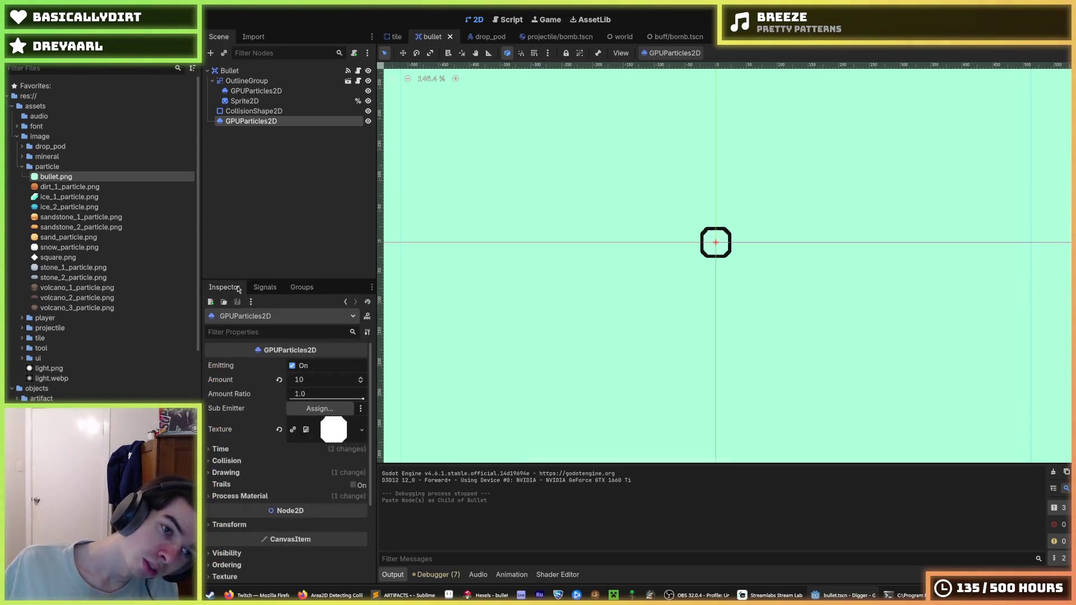
{"action": "left_click", "coordinate": [258, 288]}
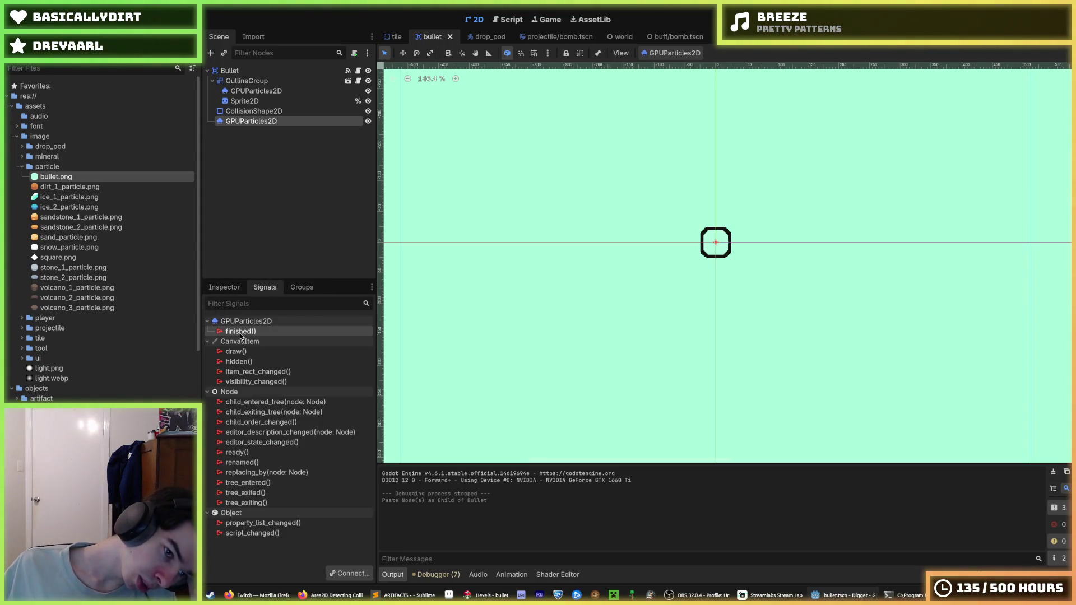
{"action": "mouse_move", "coordinate": [242, 335]}
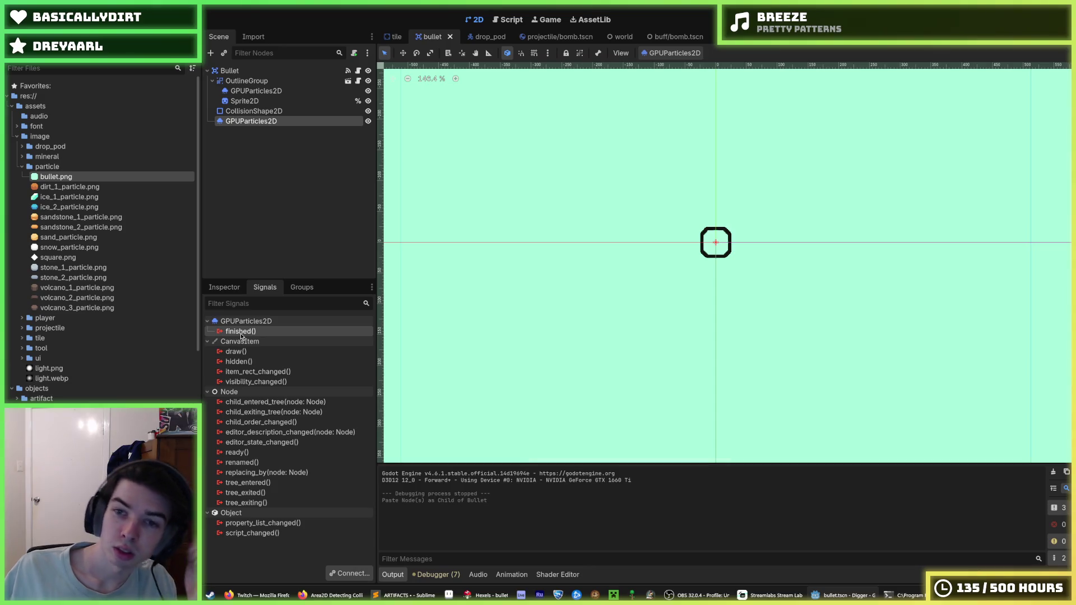
{"action": "left_click", "coordinate": [225, 288]}
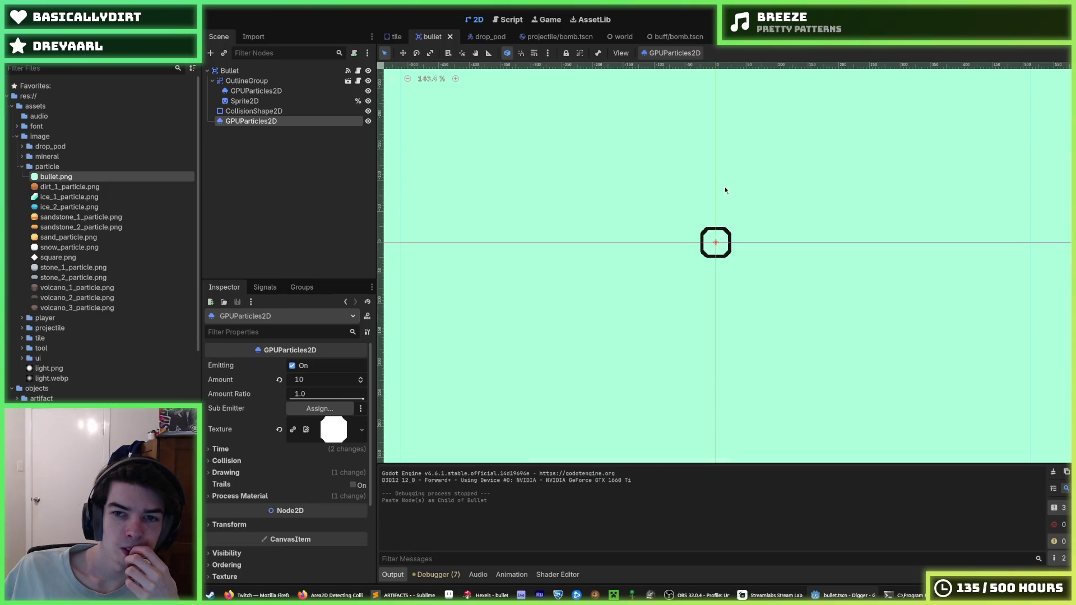
Move GPUParticles2D2 into OutlineGroup and expand its Time settings.
{"action": "scroll", "coordinate": [725, 191], "scroll_direction": "up", "scroll_amount": 5}
{"action": "left_click_drag", "start_coordinate": [254, 91], "coordinate": [267, 116]}
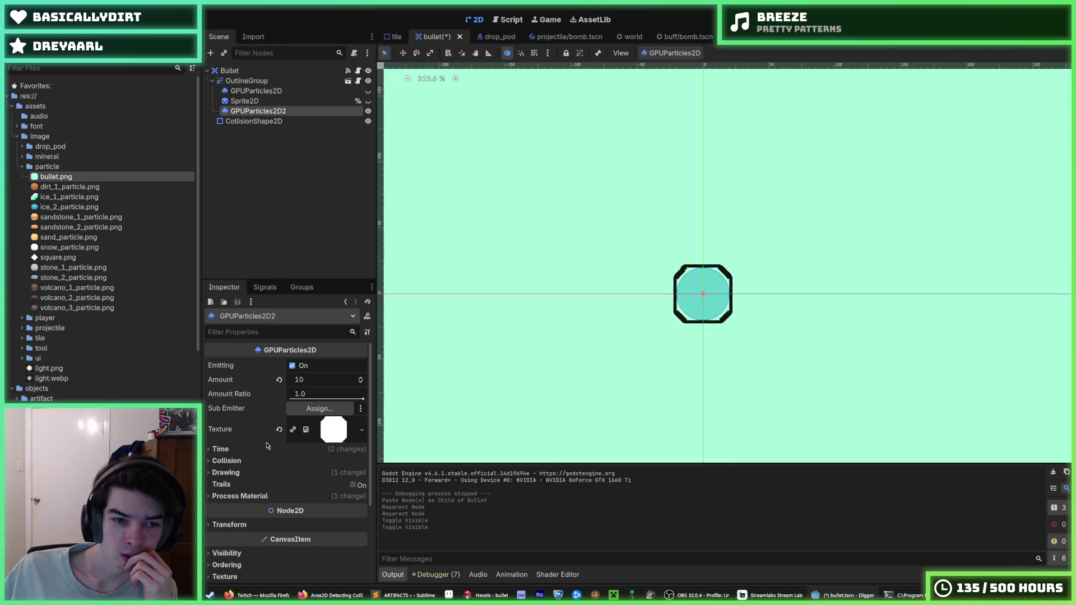
{"action": "left_click", "coordinate": [220, 449]}
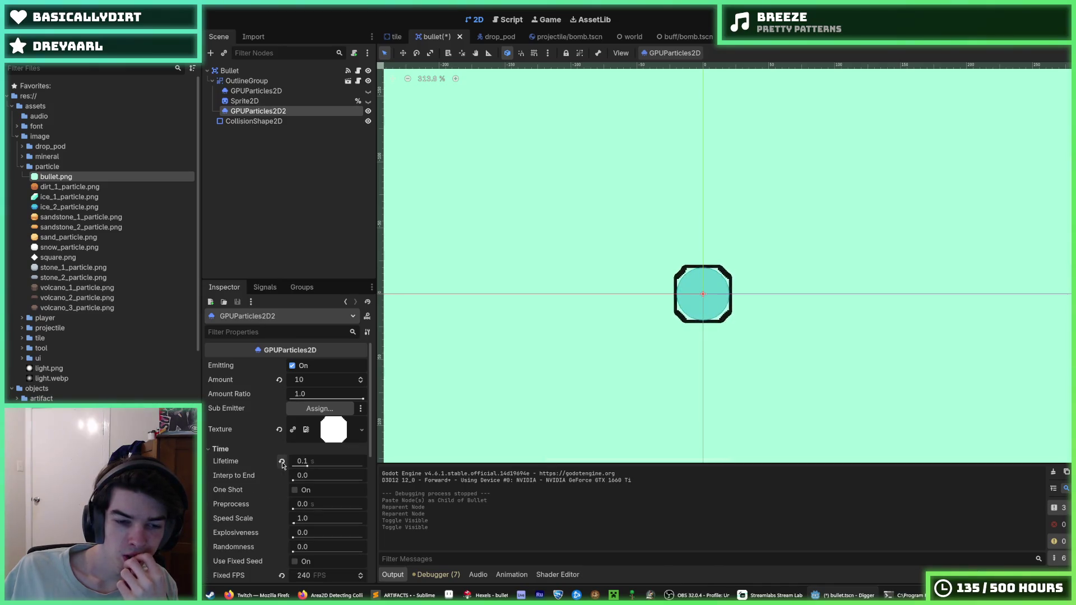
{"action": "left_click", "coordinate": [305, 463]}
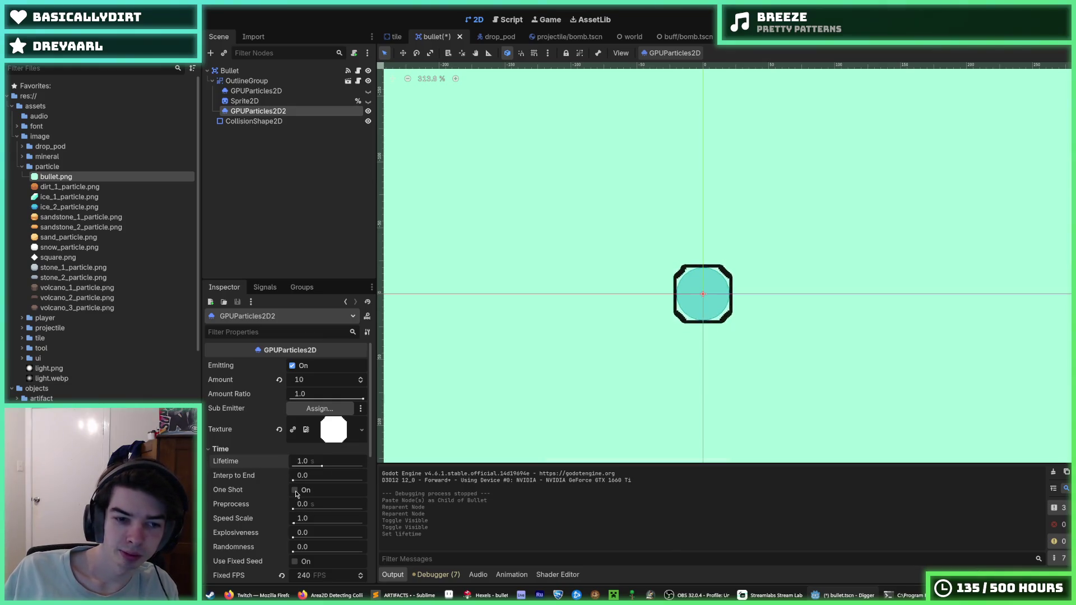
Give GPUParticles2D2 Lifetime 1.0, Explosiveness 1.0, Amount 100 and the square.png texture.
{"action": "scroll", "coordinate": [296, 494], "scroll_direction": "down", "scroll_amount": 3}
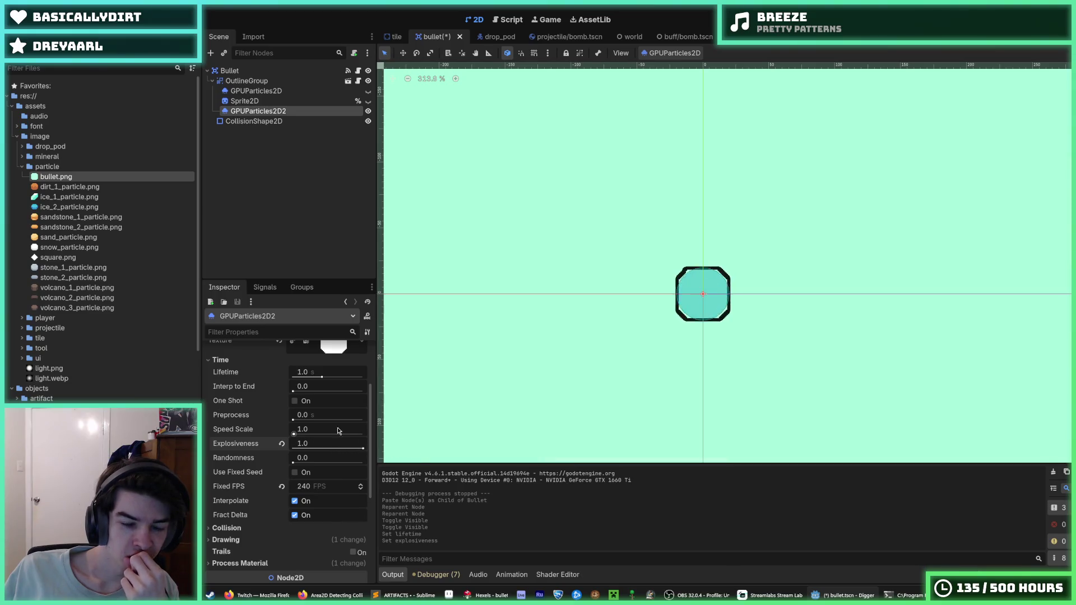
{"action": "scroll", "coordinate": [320, 419], "scroll_direction": "up", "scroll_amount": 3}
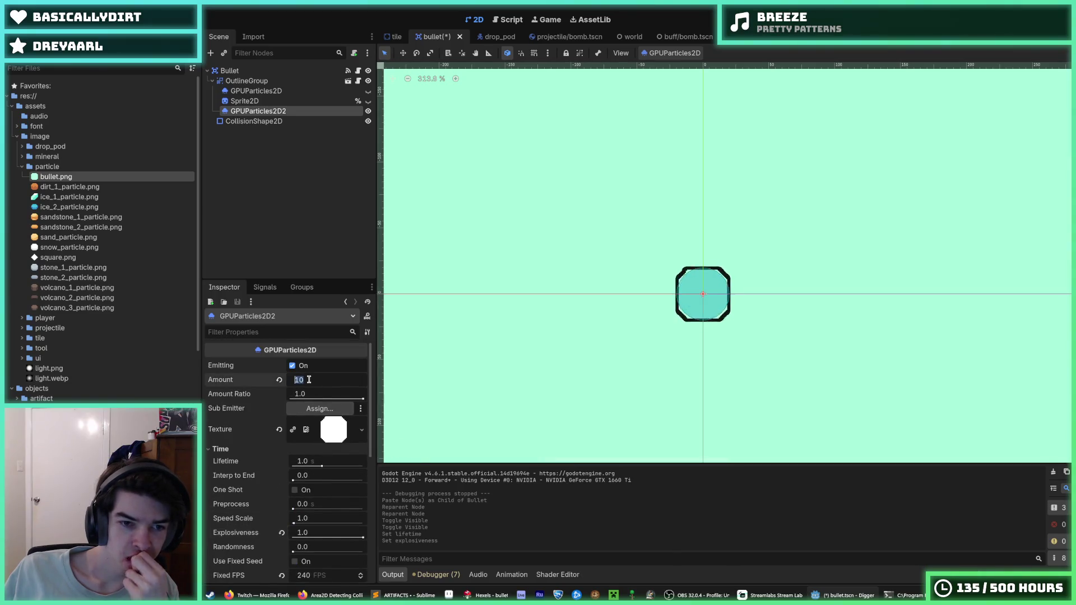
{"action": "key", "text": "Return"}
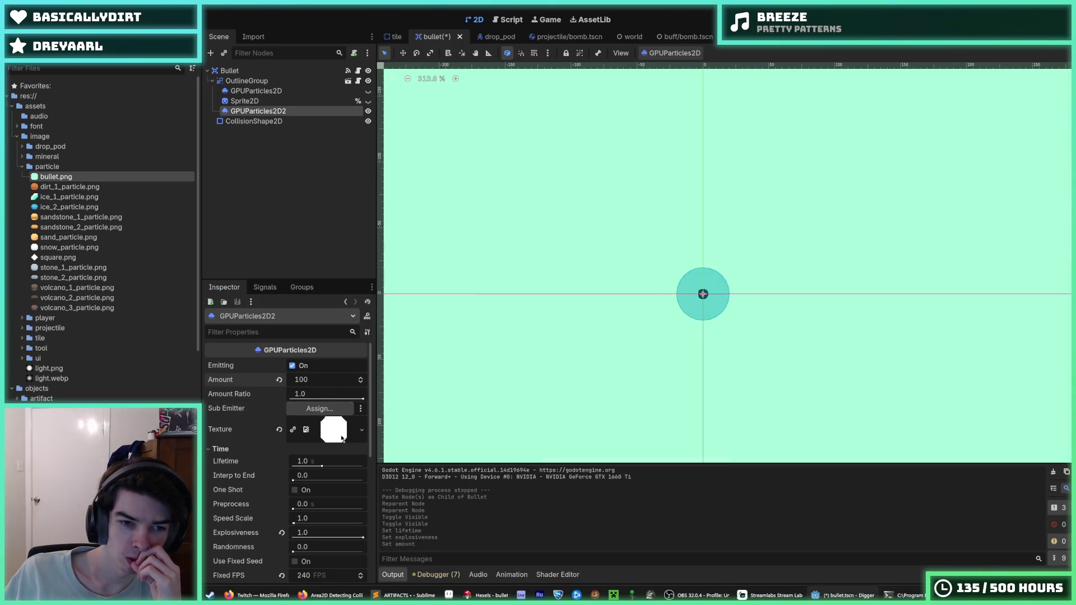
{"action": "left_click_drag", "start_coordinate": [57, 257], "coordinate": [335, 434]}
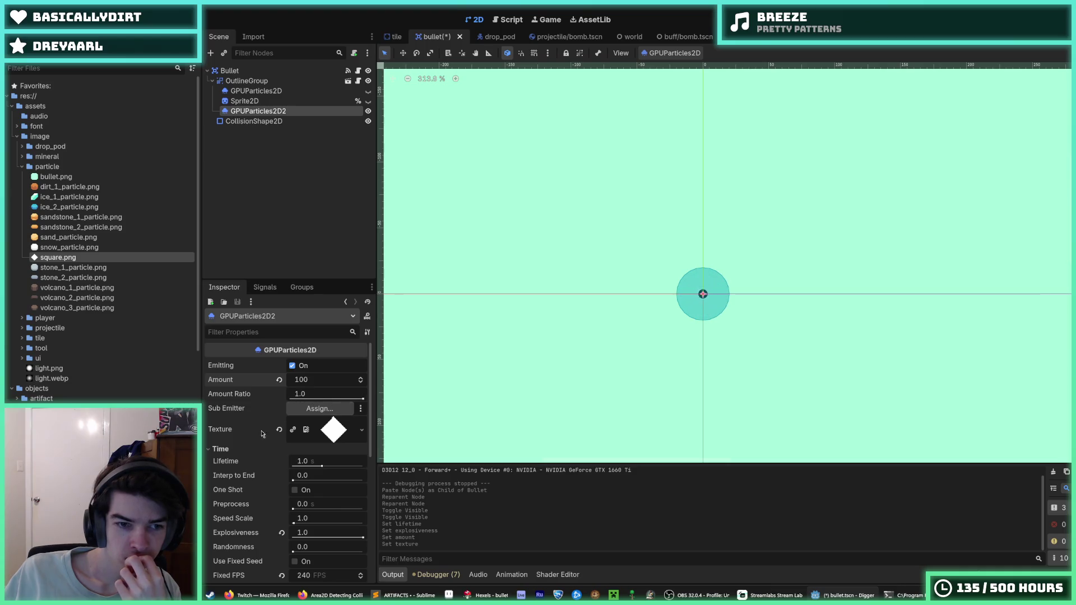
Revert GPUParticles2D2's Fixed FPS from 240 to 30 and save the bullet scene.
{"action": "scroll", "coordinate": [266, 430], "scroll_direction": "down", "scroll_amount": 3}
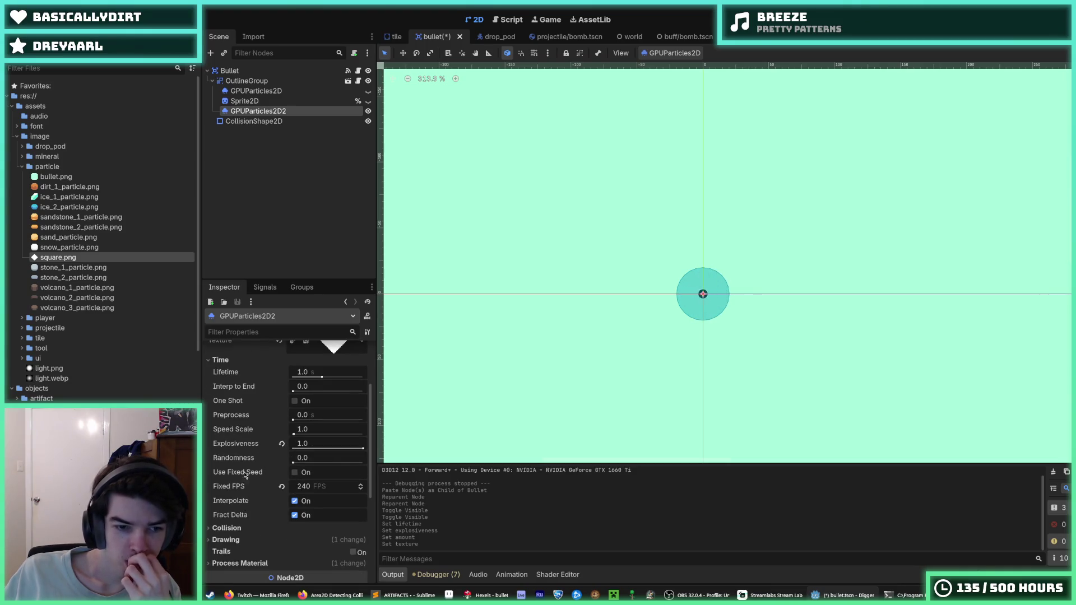
{"action": "scroll", "coordinate": [233, 504], "scroll_direction": "down", "scroll_amount": 1}
{"action": "left_click", "coordinate": [283, 457]}
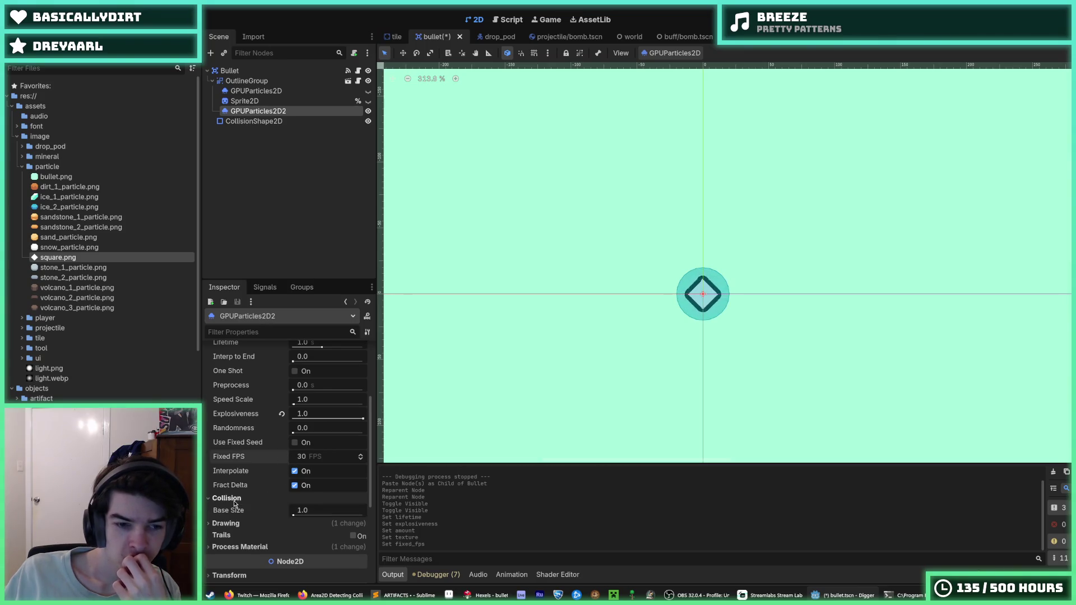
{"action": "left_click", "coordinate": [235, 511]}
{"action": "left_click", "coordinate": [237, 514]}
{"action": "left_click", "coordinate": [236, 513]}
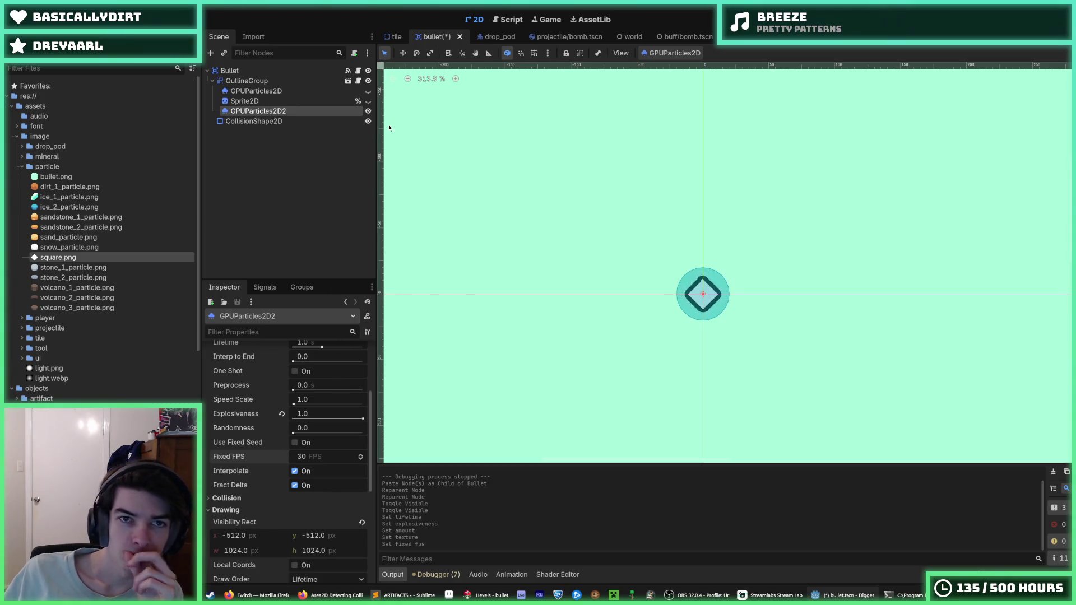
{"action": "key", "text": "ctrl+s"}
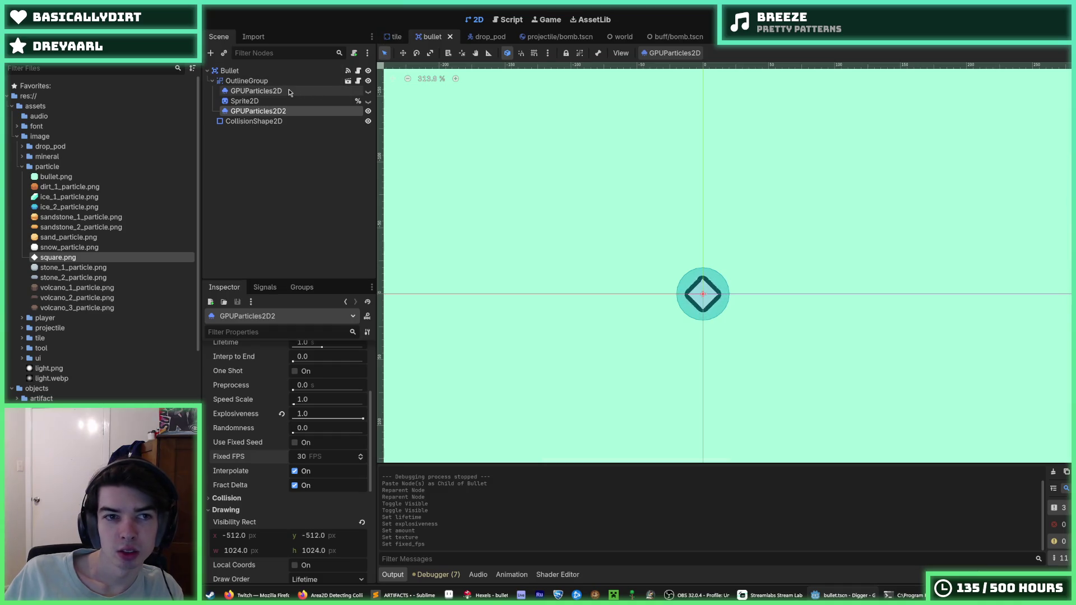
Compare the original GPUParticles2D with GPUParticles2D2 and inspect its Process Material settings.
{"action": "left_click", "coordinate": [256, 91]}
{"action": "scroll", "coordinate": [319, 418], "scroll_direction": "down", "scroll_amount": 5}
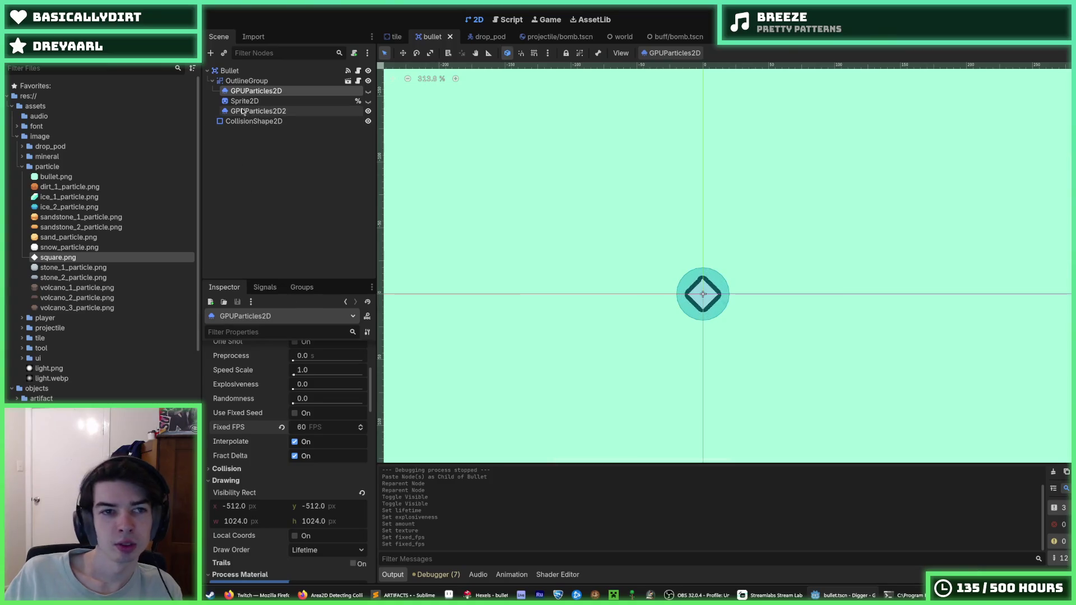
{"action": "left_click", "coordinate": [262, 111]}
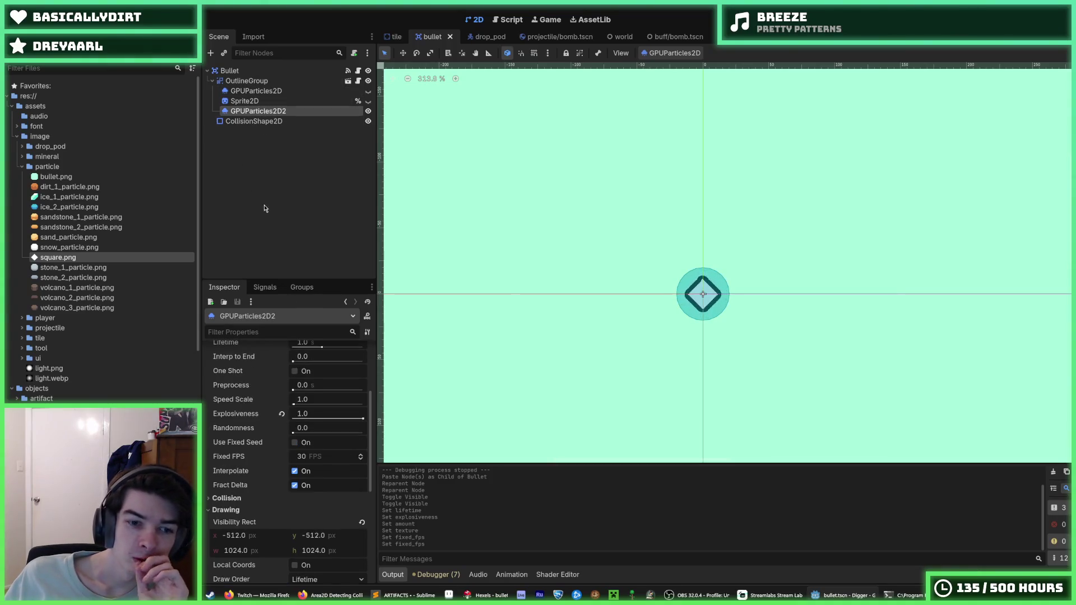
{"action": "scroll", "coordinate": [258, 397], "scroll_direction": "down", "scroll_amount": 2}
{"action": "left_click", "coordinate": [242, 456]}
{"action": "left_click", "coordinate": [241, 455]}
{"action": "left_click", "coordinate": [228, 457]}
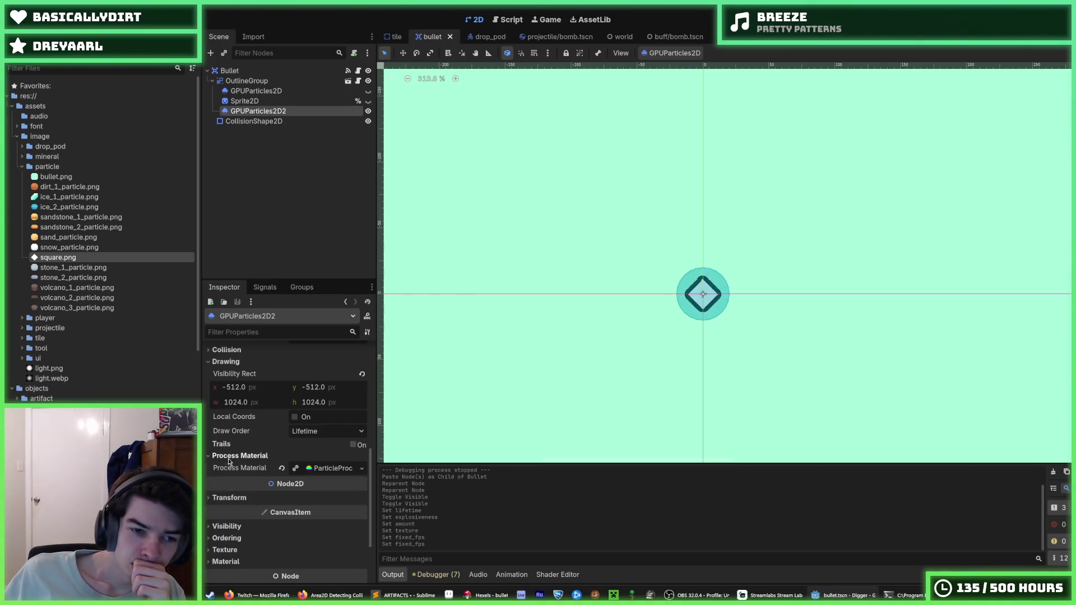
{"action": "left_click", "coordinate": [228, 459]}
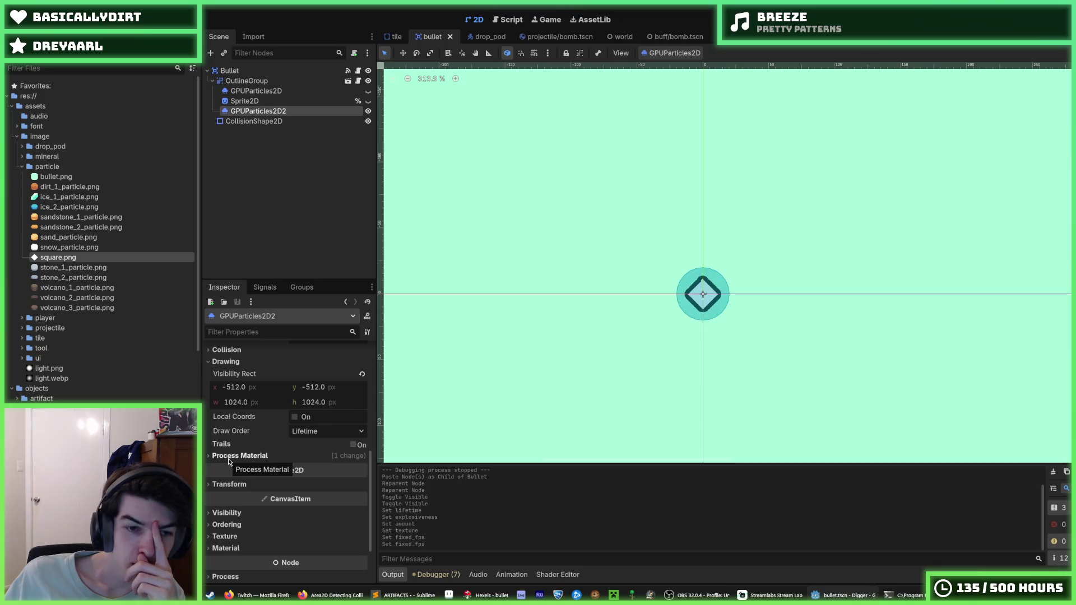
{"action": "left_click", "coordinate": [227, 459]}
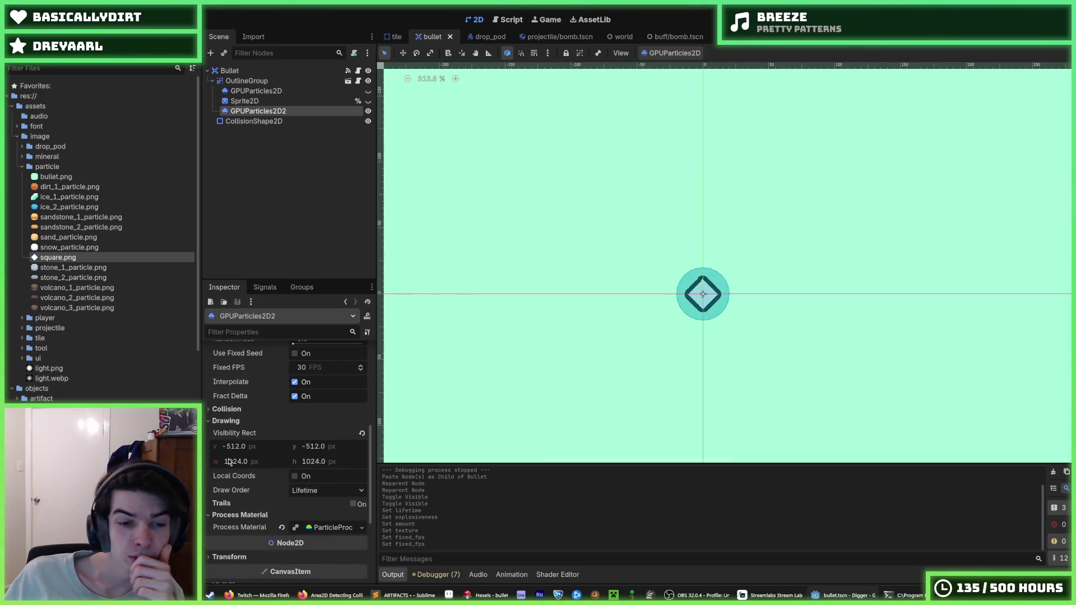
{"action": "scroll", "coordinate": [238, 432], "scroll_direction": "up", "scroll_amount": 3}
Drag GPUParticles2D2's collision Base Size from 1.0 down to 0.0.
{"action": "left_click", "coordinate": [237, 442]}
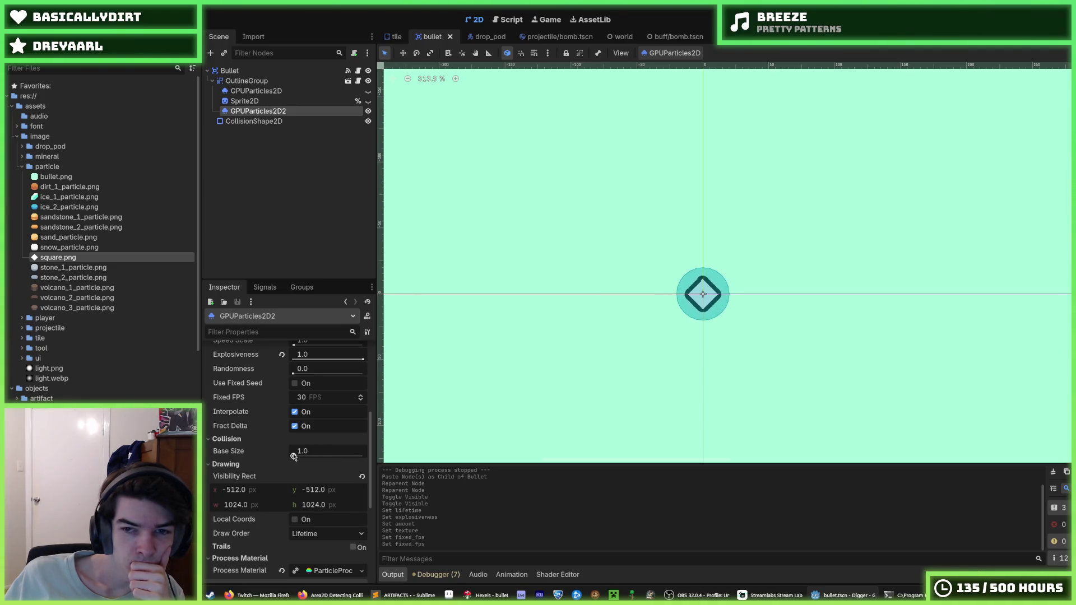
{"action": "mouse_move", "coordinate": [294, 456]}
{"action": "left_mouse_down"}
{"action": "mouse_move", "coordinate": [329, 455]}
{"action": "mouse_move", "coordinate": [258, 463]}
{"action": "left_mouse_up"}
{"action": "scroll", "coordinate": [246, 467], "scroll_direction": "up", "scroll_amount": 3}
{"action": "scroll", "coordinate": [247, 466], "scroll_direction": "down", "scroll_amount": 4}
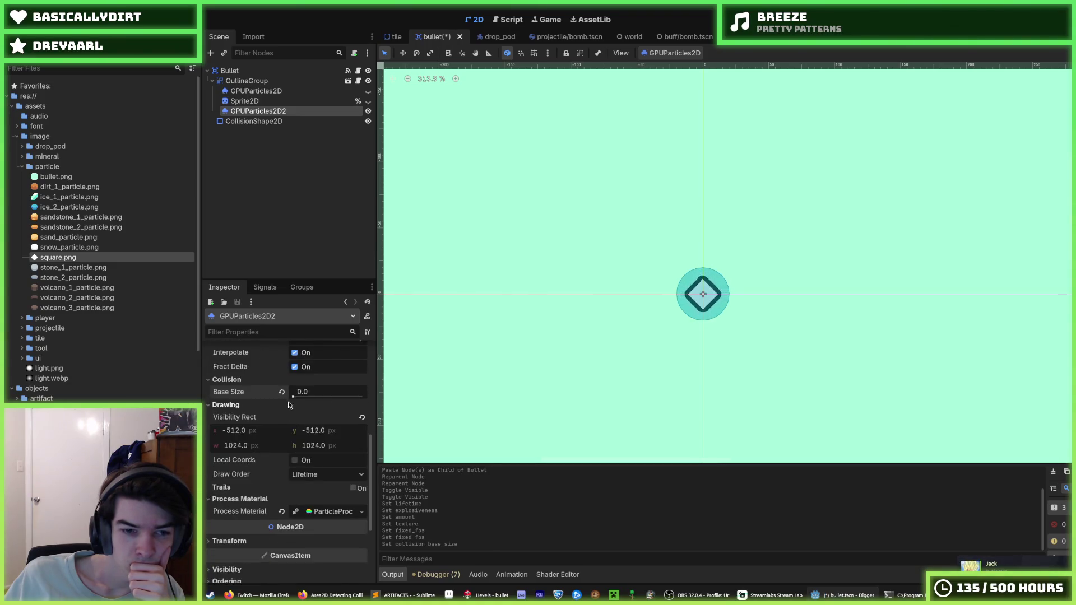
{"action": "scroll", "coordinate": [251, 443], "scroll_direction": "down", "scroll_amount": 2}
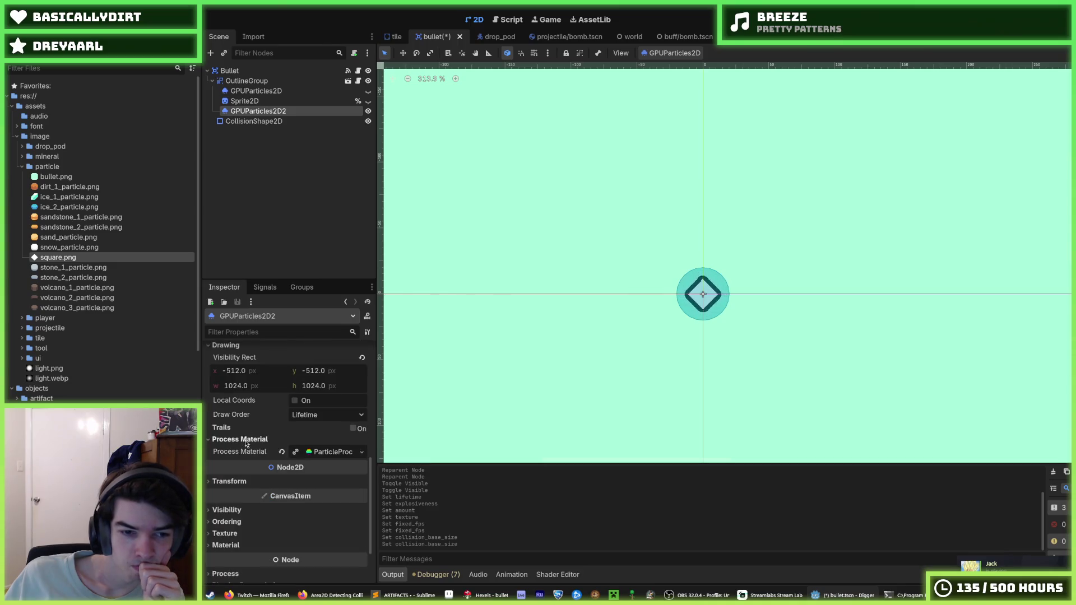
{"action": "left_click", "coordinate": [314, 452]}
{"action": "scroll", "coordinate": [307, 467], "scroll_direction": "down", "scroll_amount": 5}
Make GPUParticles2D2's process material and its scale curves unique with Make Unique (Recursive).
{"action": "scroll", "coordinate": [307, 466], "scroll_direction": "up", "scroll_amount": 3}
{"action": "right_click", "coordinate": [313, 391]}
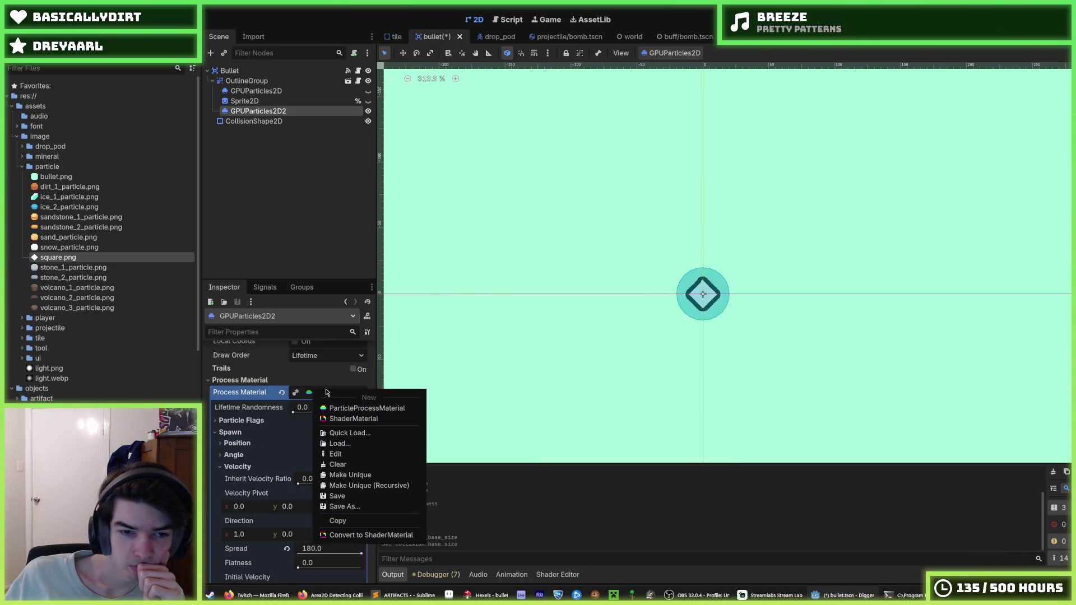
{"action": "left_click", "coordinate": [352, 478]}
{"action": "left_click", "coordinate": [322, 393]}
{"action": "left_click", "coordinate": [322, 392]}
{"action": "right_click", "coordinate": [308, 397]}
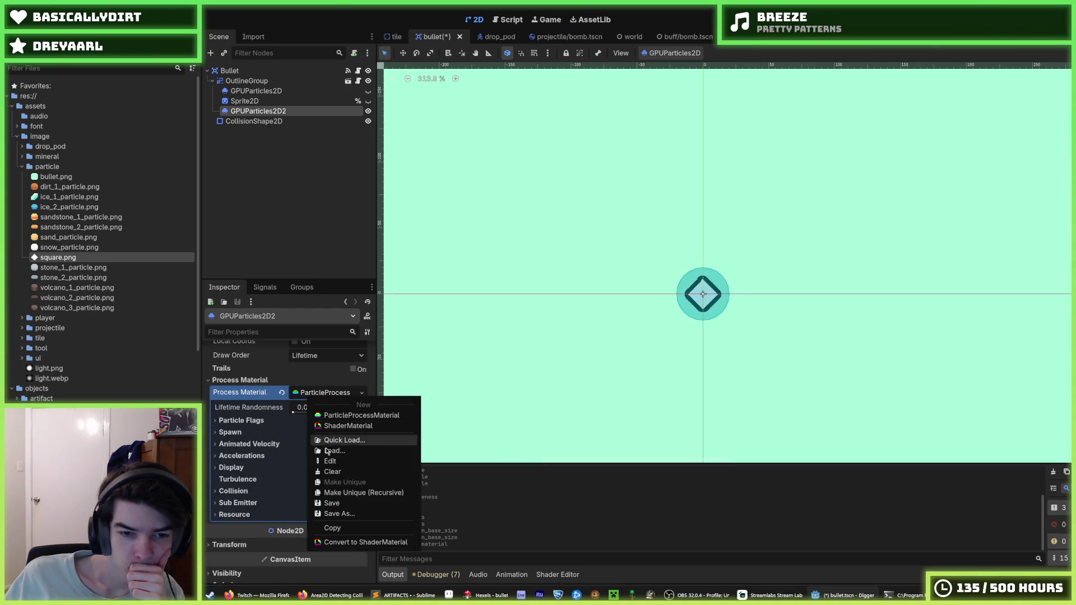
{"action": "left_click", "coordinate": [364, 492]}
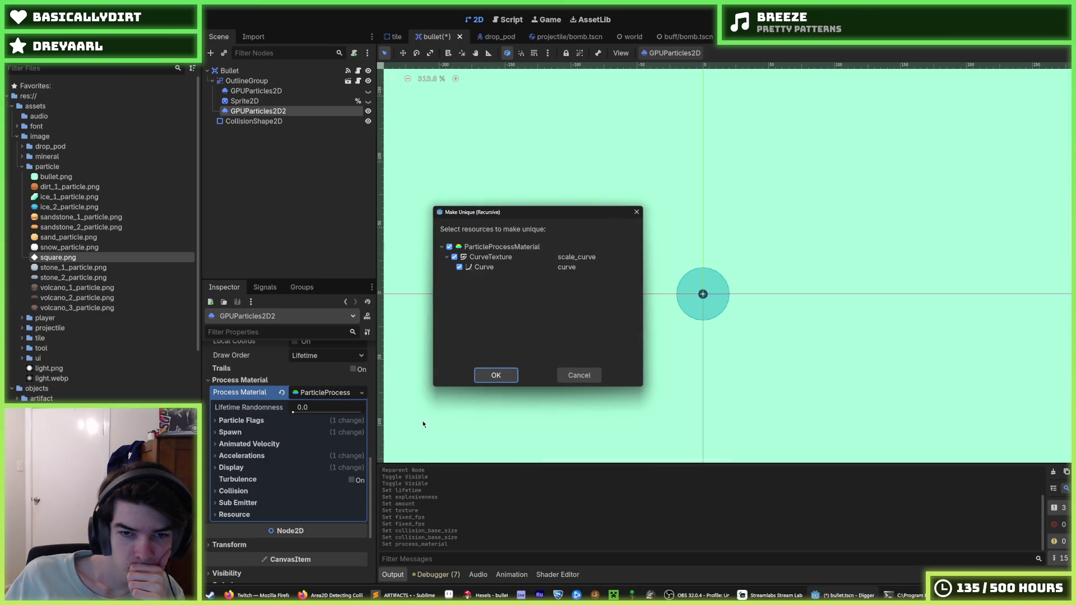
{"action": "left_click", "coordinate": [515, 375]}
Expand the process material's Spawn > Velocity section.
{"action": "left_click", "coordinate": [249, 421]}
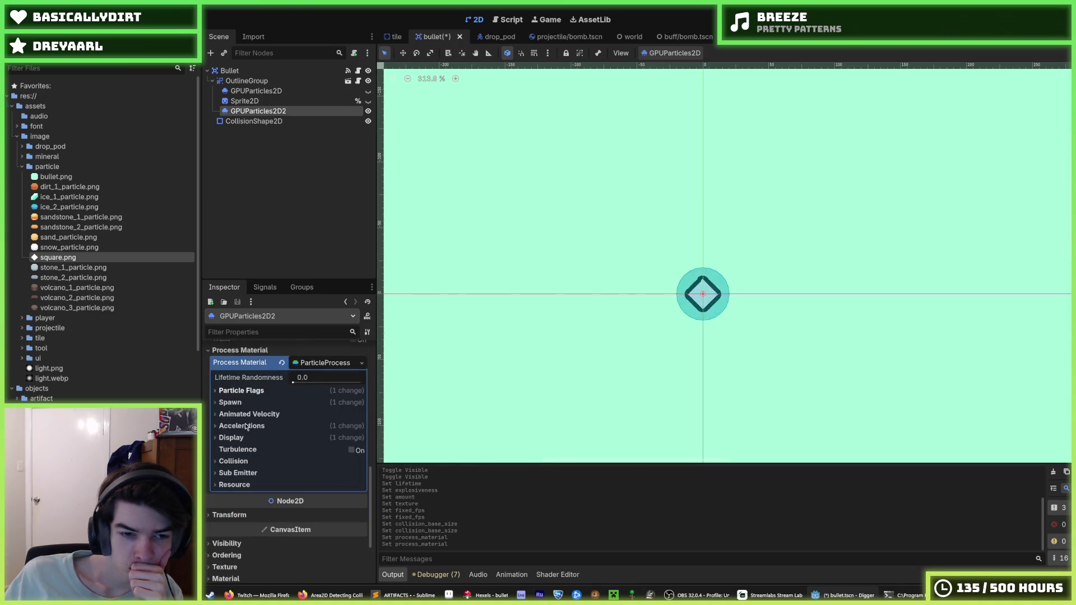
{"action": "left_click", "coordinate": [252, 391]}
{"action": "left_click", "coordinate": [250, 403]}
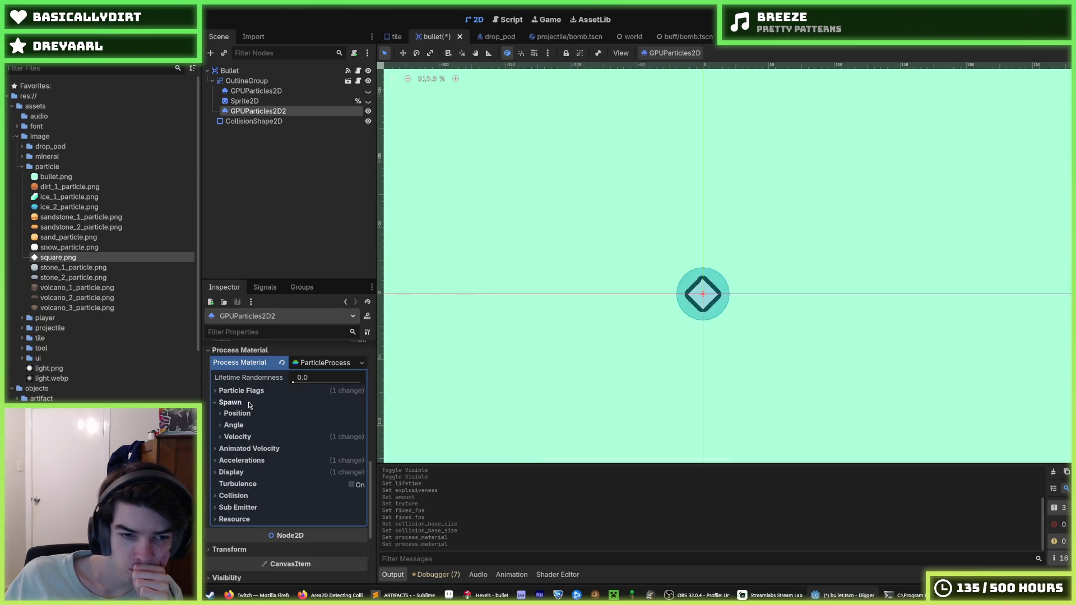
{"action": "left_click", "coordinate": [250, 436]}
{"action": "scroll", "coordinate": [260, 446], "scroll_direction": "down", "scroll_amount": 3}
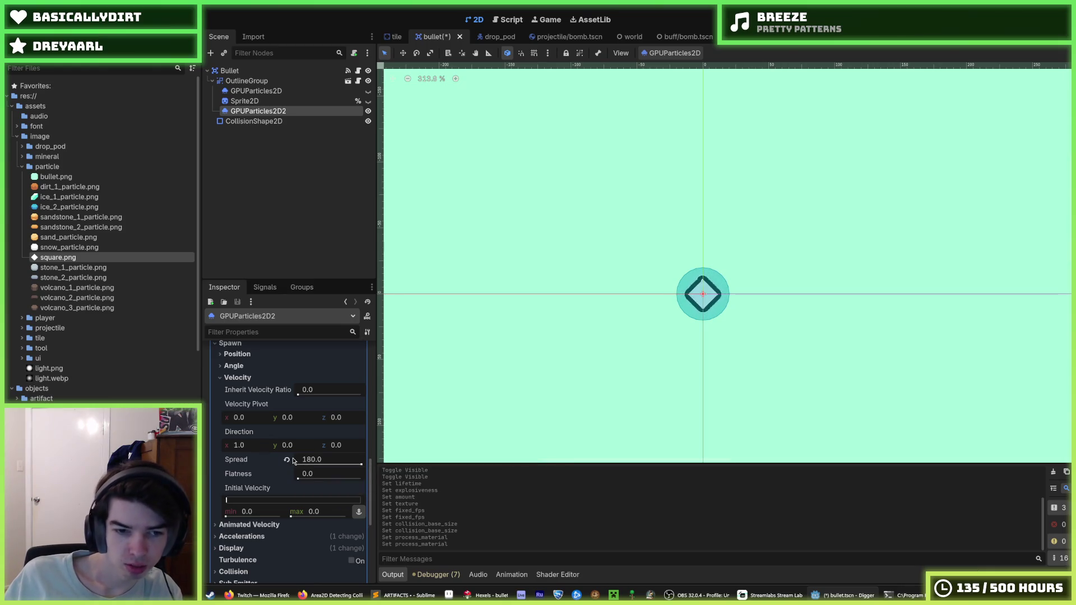
Set emission direction x to 0 and, after trying 64, set minimum initial velocity to 0.
{"action": "left_click", "coordinate": [248, 448]}
{"action": "type", "text": "0"}
{"action": "key", "text": "Return"}
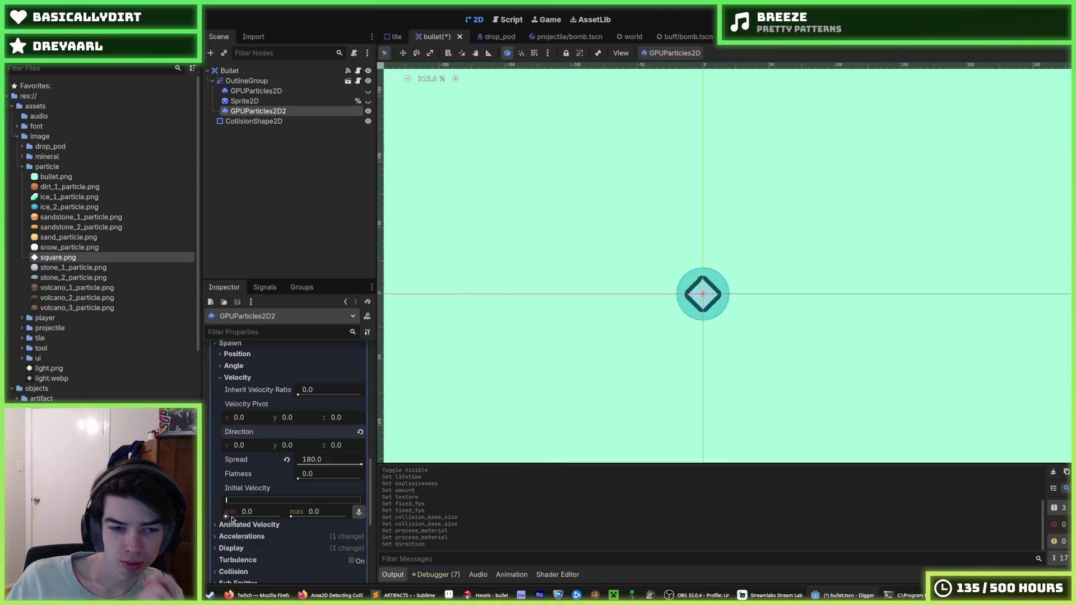
{"action": "left_click", "coordinate": [272, 508]}
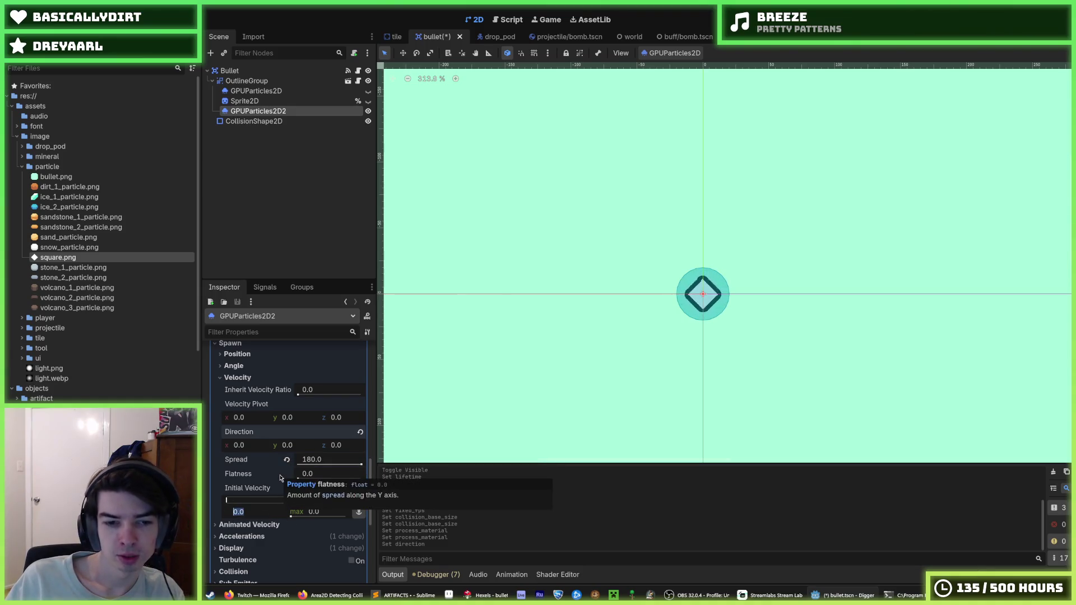
{"action": "type", "text": "64"}
{"action": "key", "text": "Tab"}
{"action": "type", "text": "64"}
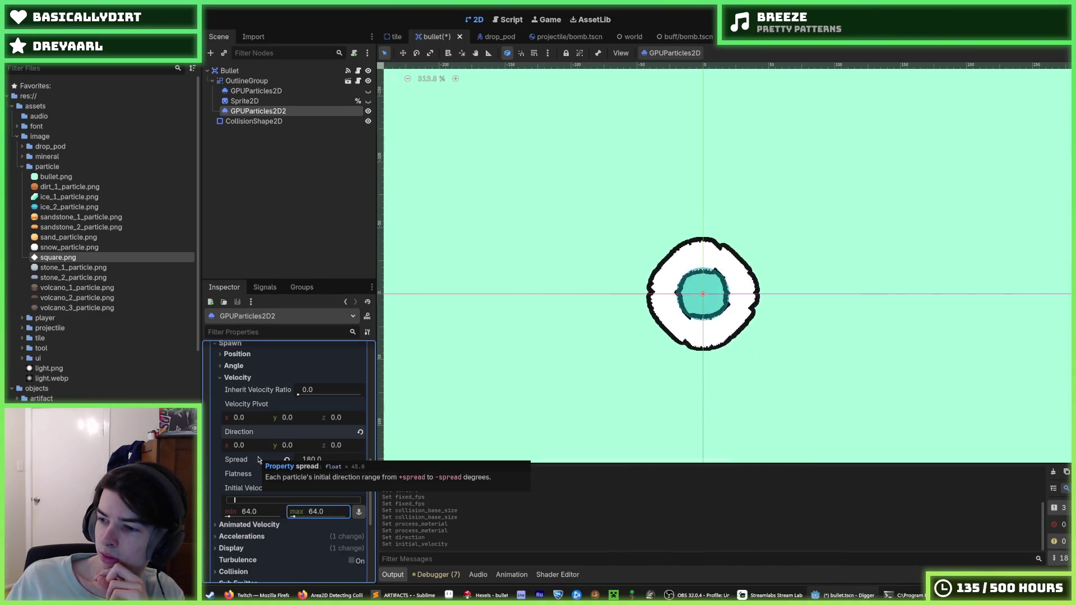
{"action": "left_click", "coordinate": [265, 512]}
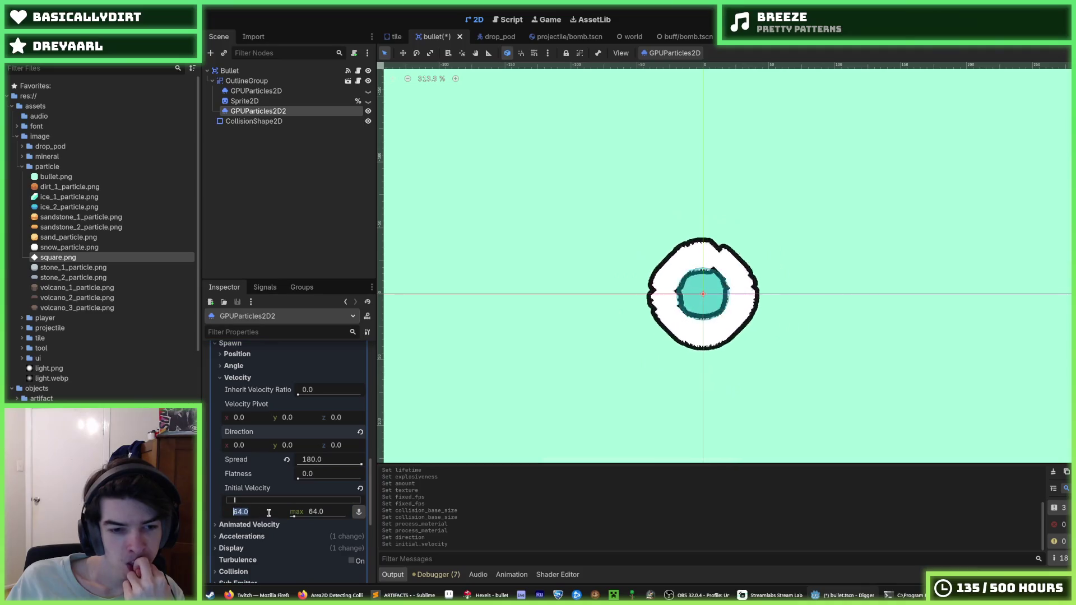
{"action": "type", "text": "0"}
{"action": "key", "text": "Return"}
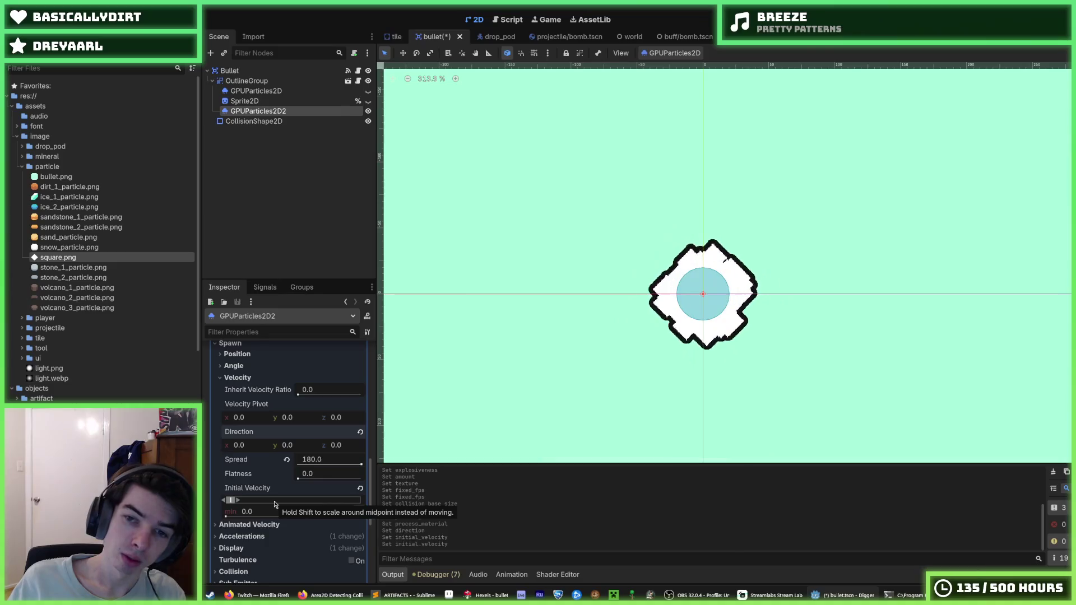
Set maximum initial velocity to 32, testing other minimums before resetting the minimum to 0.
{"action": "left_click", "coordinate": [321, 512]}
{"action": "type", "text": "32"}
{"action": "key", "text": "Return"}
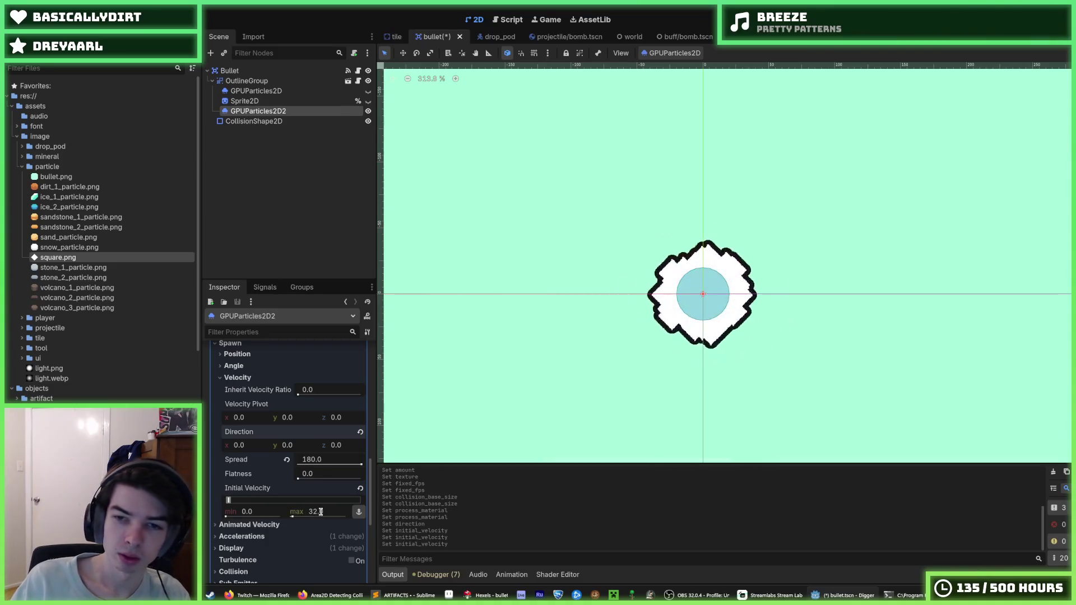
{"action": "left_click", "coordinate": [265, 512]}
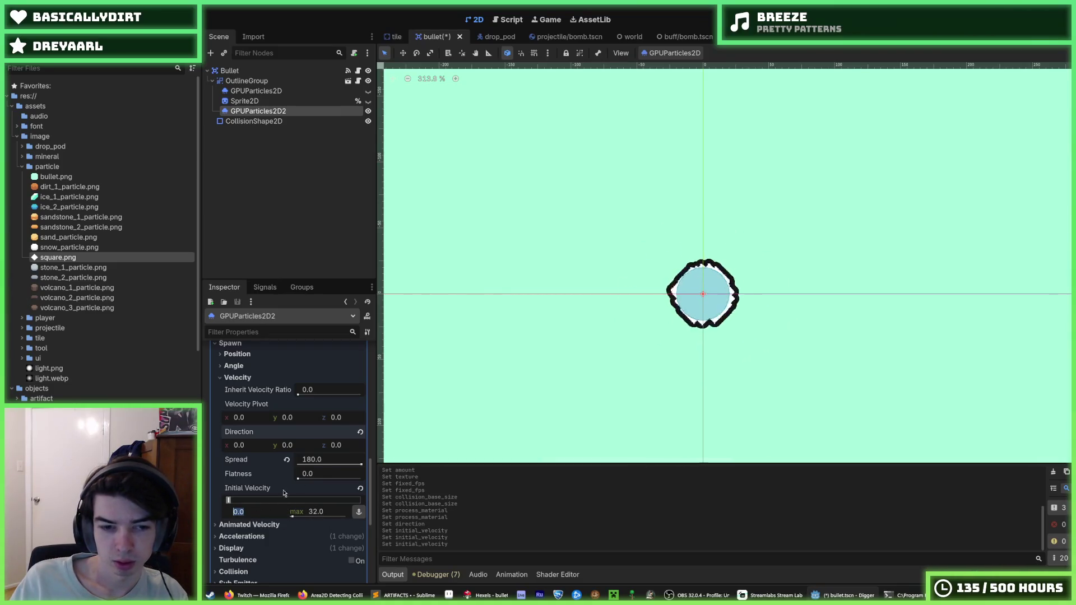
{"action": "type", "text": "16"}
{"action": "key", "text": "Return"}
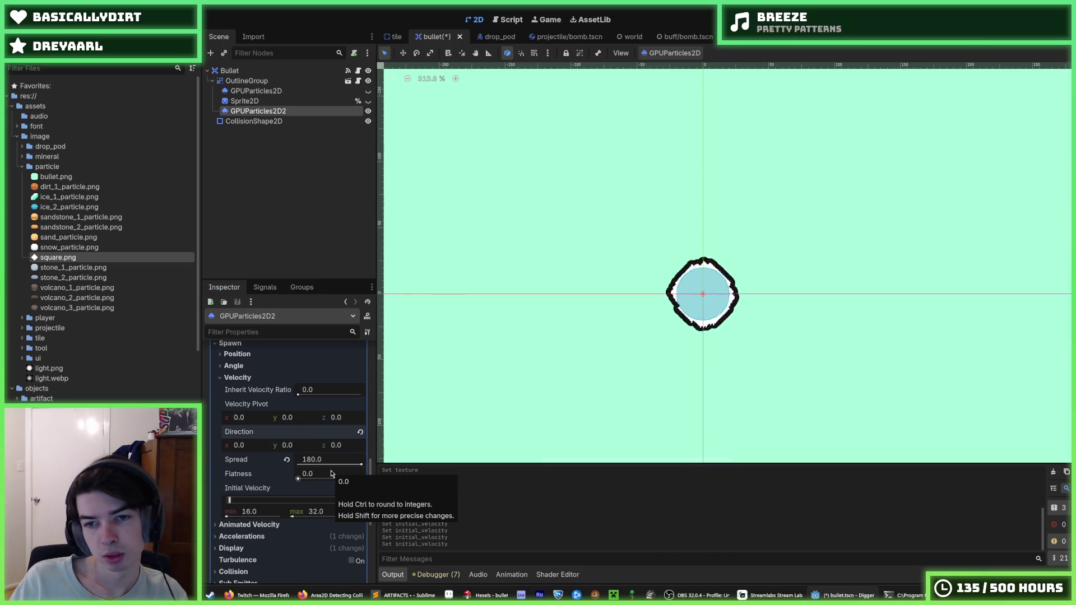
{"action": "left_click", "coordinate": [251, 511]}
{"action": "type", "text": "32"}
{"action": "key", "text": "Return"}
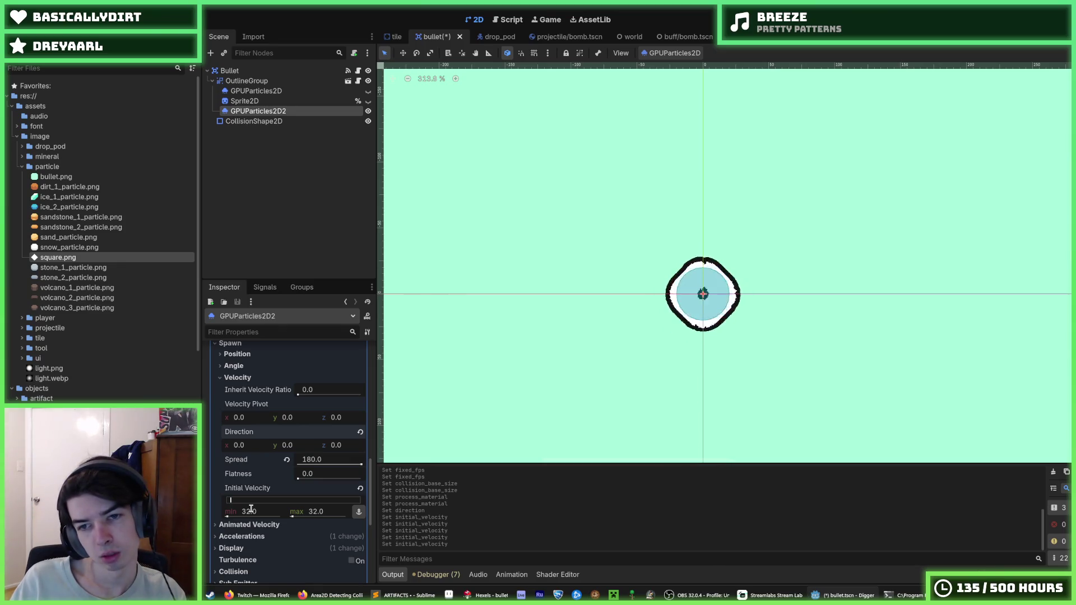
{"action": "type", "text": "0"}
{"action": "key", "text": "Return"}
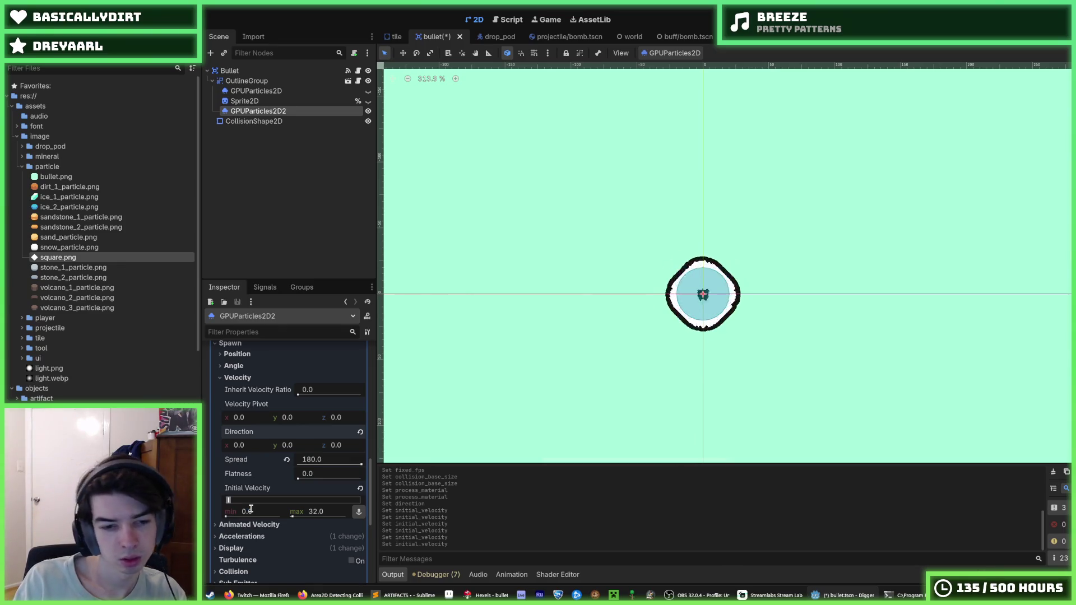
{"action": "left_click", "coordinate": [250, 524]}
{"action": "scroll", "coordinate": [257, 488], "scroll_direction": "down", "scroll_amount": 1}
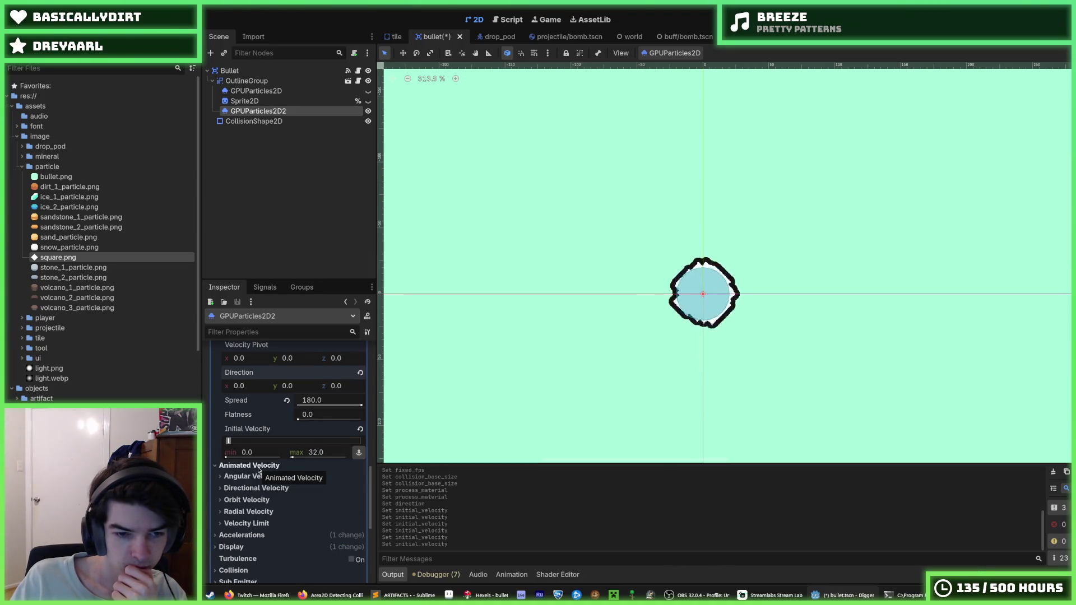
Expand Display > Scale and open GPUParticles2D2's scale curve editor.
{"action": "left_click", "coordinate": [259, 467]}
{"action": "left_click", "coordinate": [260, 477]}
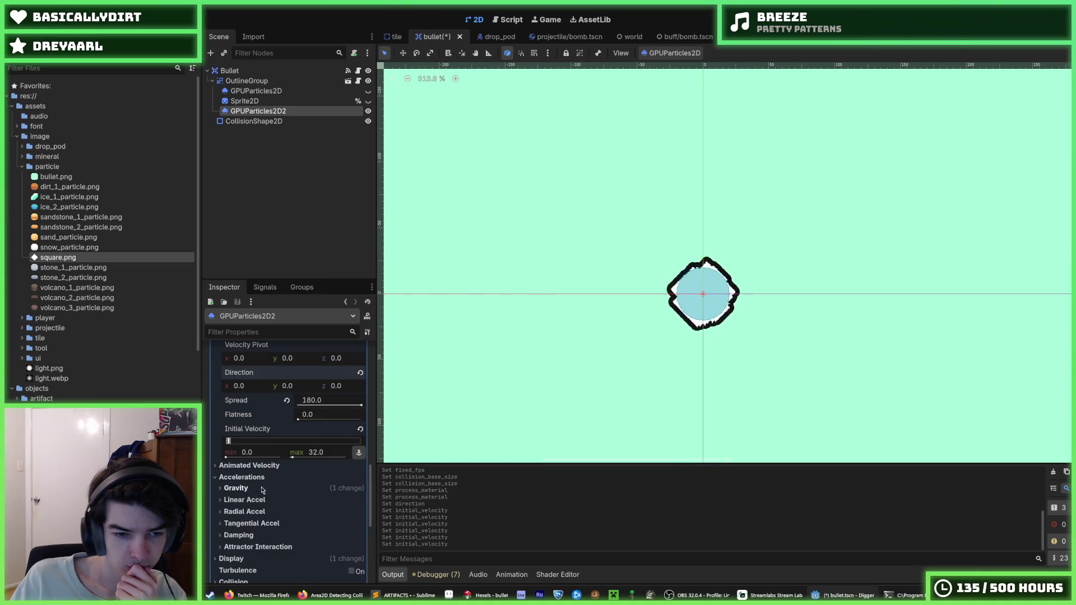
{"action": "scroll", "coordinate": [261, 493], "scroll_direction": "down", "scroll_amount": 1}
{"action": "left_click", "coordinate": [261, 500]}
{"action": "left_click", "coordinate": [262, 511]}
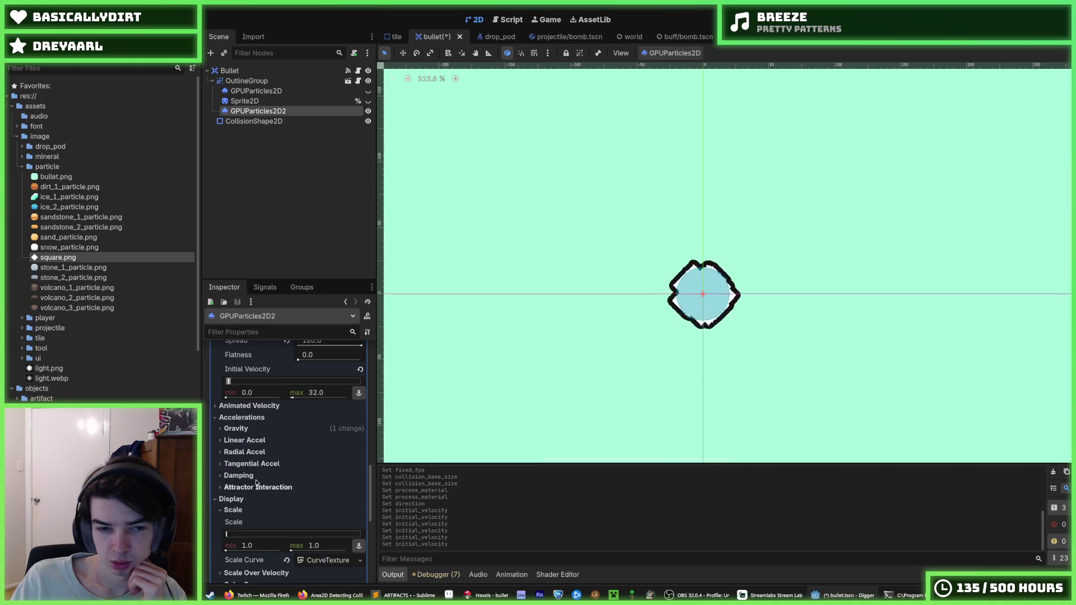
{"action": "scroll", "coordinate": [292, 496], "scroll_direction": "down", "scroll_amount": 1}
{"action": "left_click", "coordinate": [317, 501]}
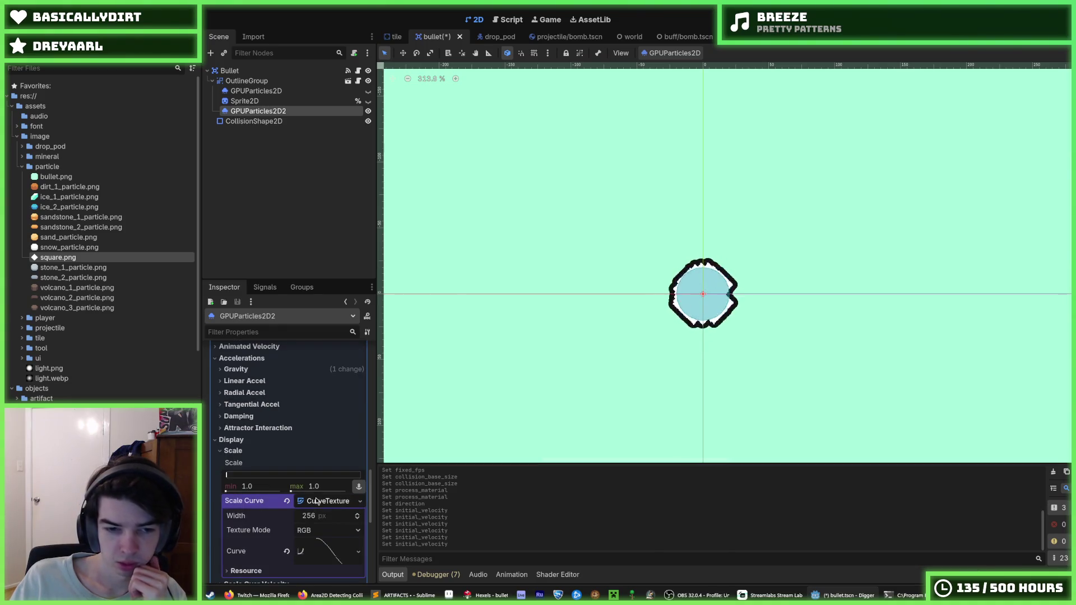
{"action": "scroll", "coordinate": [319, 503], "scroll_direction": "down", "scroll_amount": 1}
{"action": "left_click", "coordinate": [325, 492]}
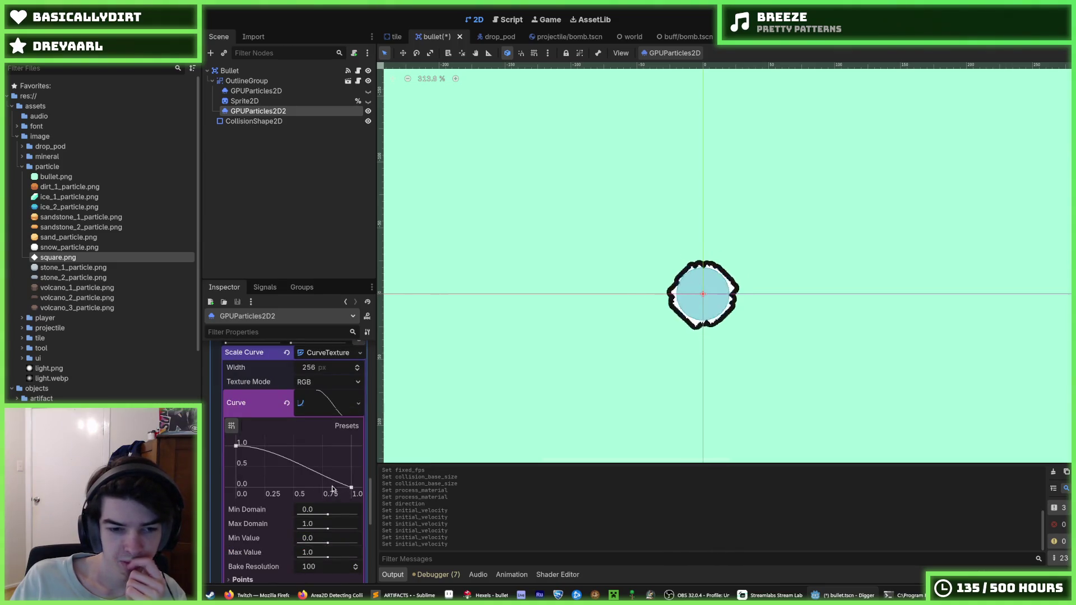
{"action": "scroll", "coordinate": [335, 492], "scroll_direction": "up", "scroll_amount": 15}
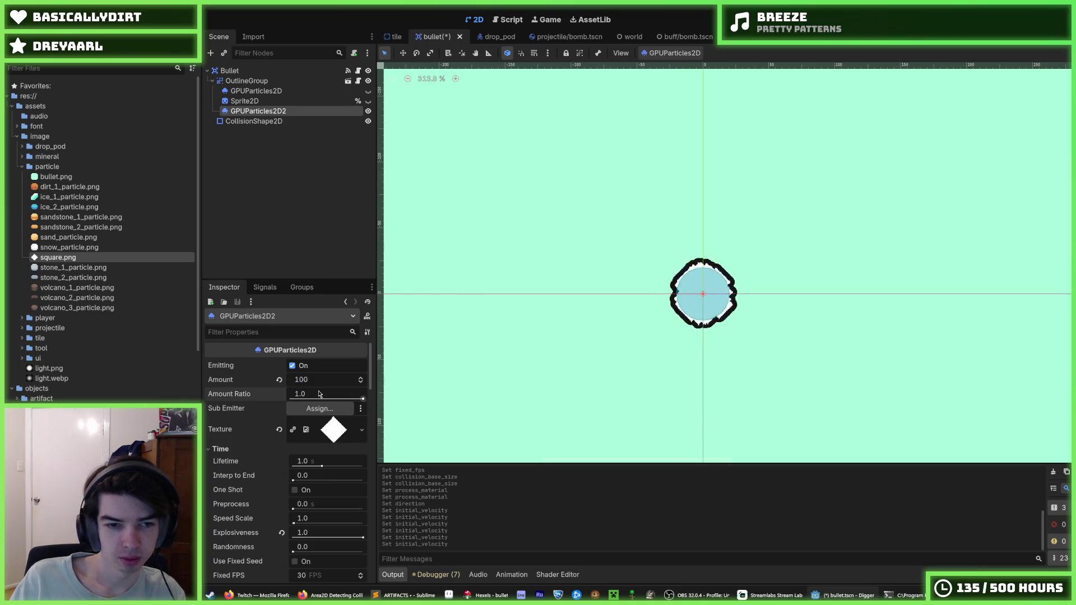
Set the particle lifetime to 0.5 seconds.
{"action": "left_click", "coordinate": [307, 460]}
{"action": "type", "text": "5"}
{"action": "key", "text": "Return"}
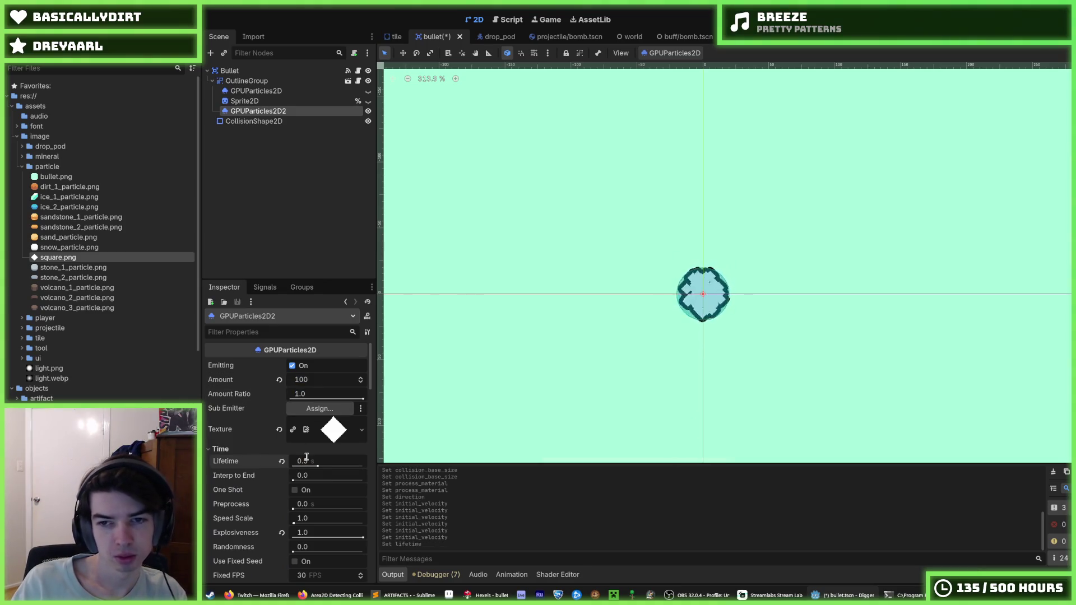
{"action": "scroll", "coordinate": [303, 468], "scroll_direction": "down", "scroll_amount": 5}
{"action": "scroll", "coordinate": [302, 470], "scroll_direction": "down", "scroll_amount": 8}
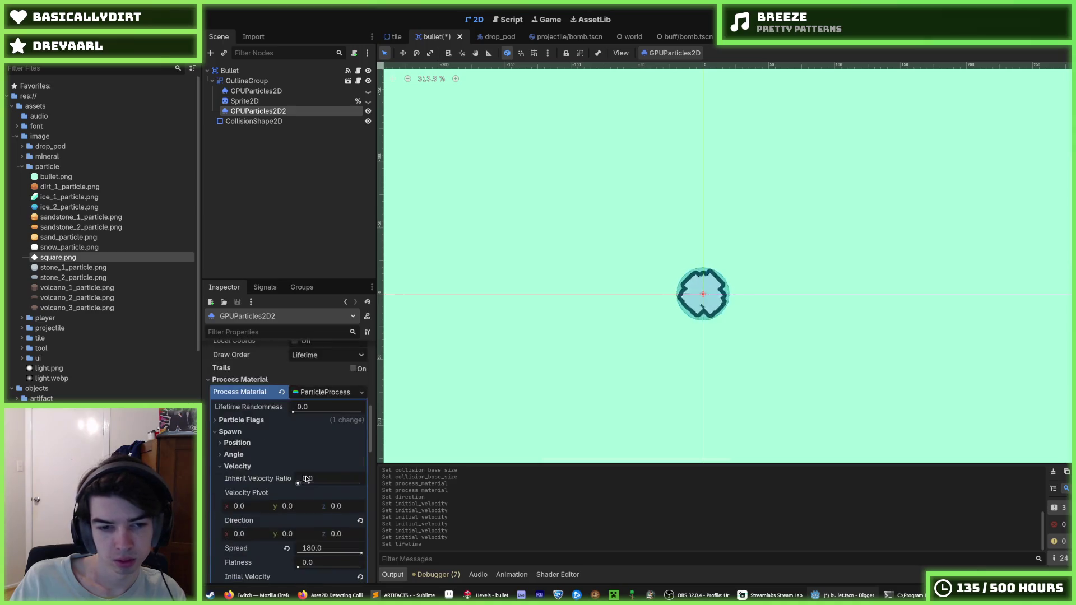
Set the maximum initial velocity to 64 after briefly trying 128.
{"action": "left_click_drag", "start_coordinate": [305, 452], "coordinate": [314, 452]}
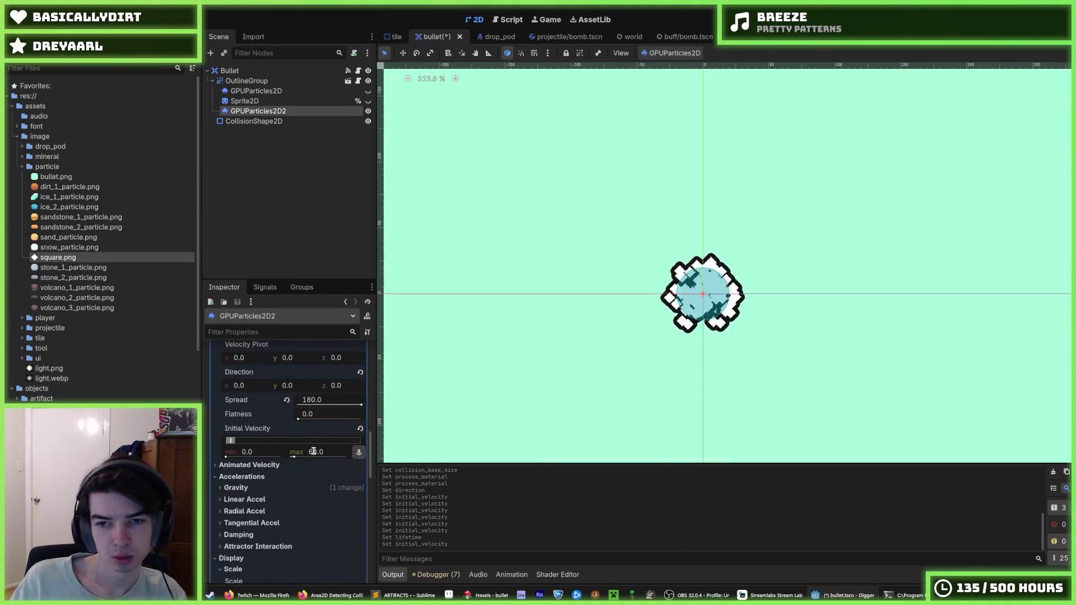
{"action": "left_click", "coordinate": [318, 453]}
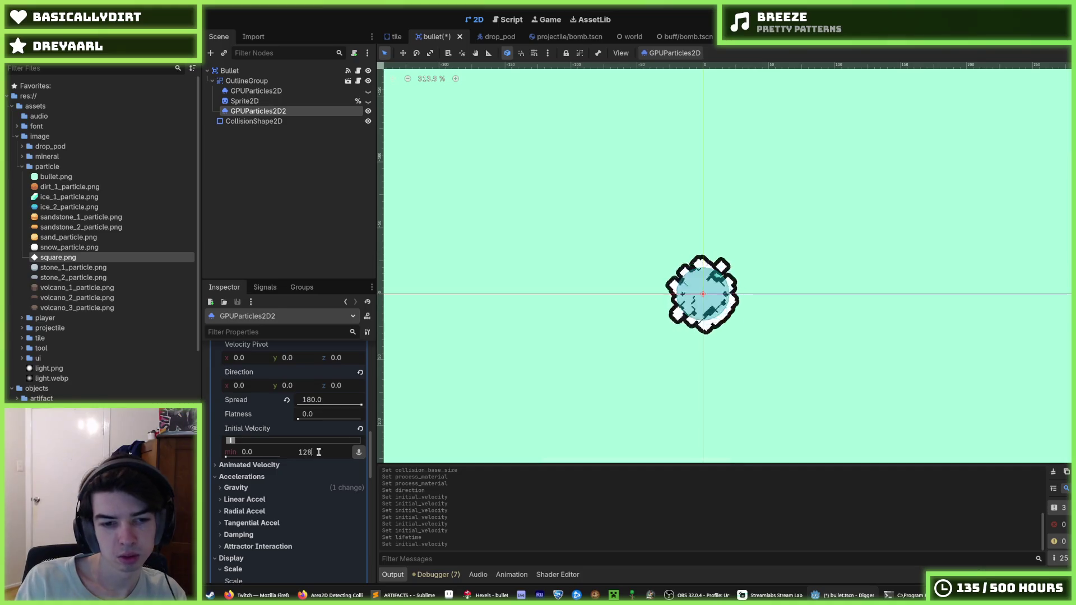
{"action": "key", "text": "Return"}
{"action": "scroll", "coordinate": [318, 452], "scroll_direction": "down", "scroll_amount": 10}
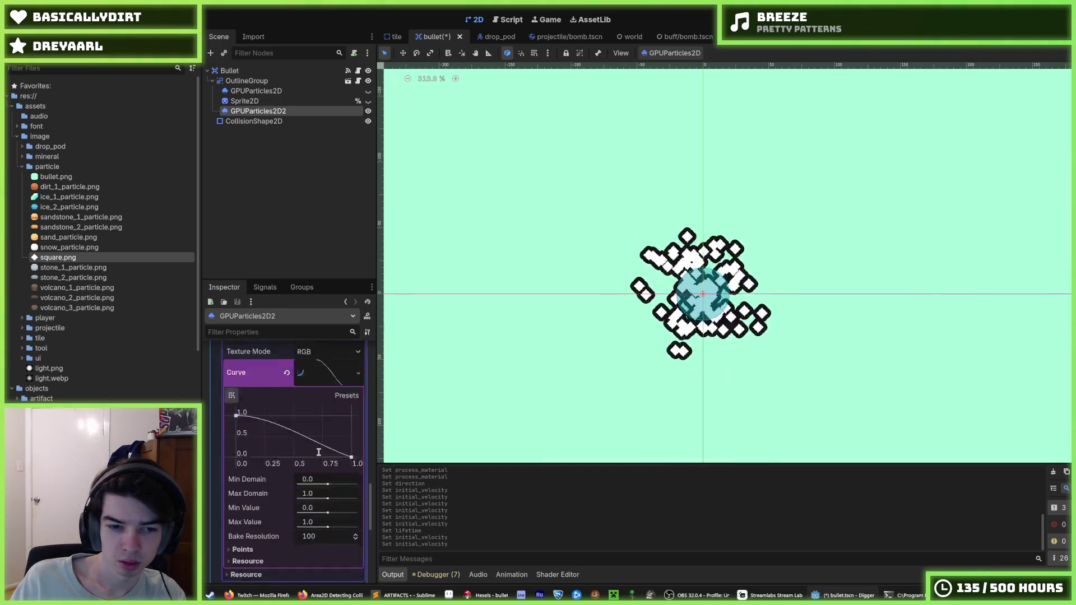
{"action": "scroll", "coordinate": [318, 452], "scroll_direction": "up", "scroll_amount": 10}
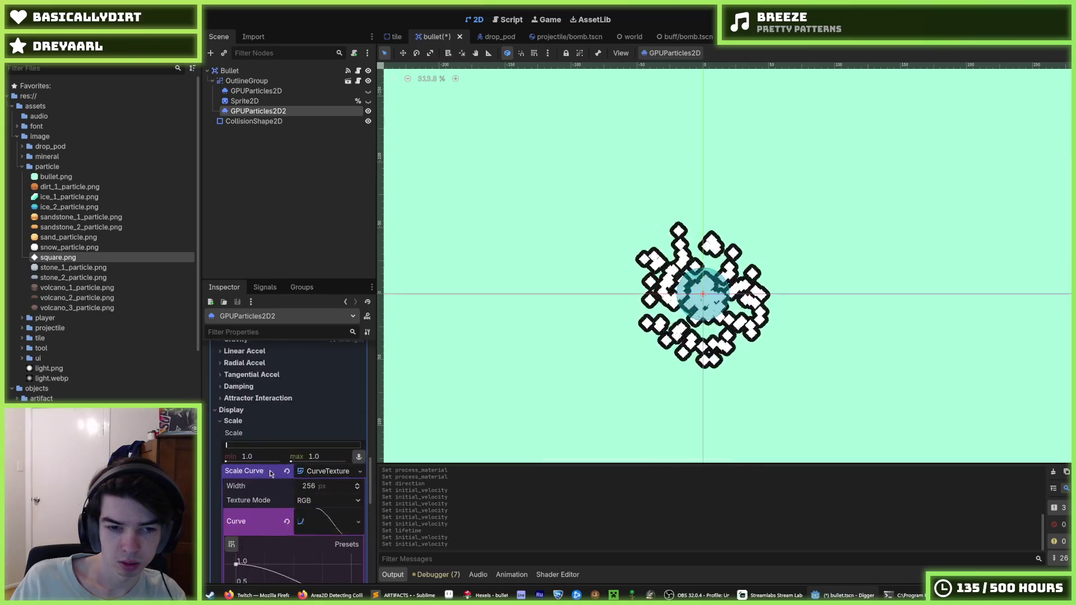
{"action": "left_click", "coordinate": [321, 422]}
{"action": "type", "text": "64"}
{"action": "key", "text": "Return"}
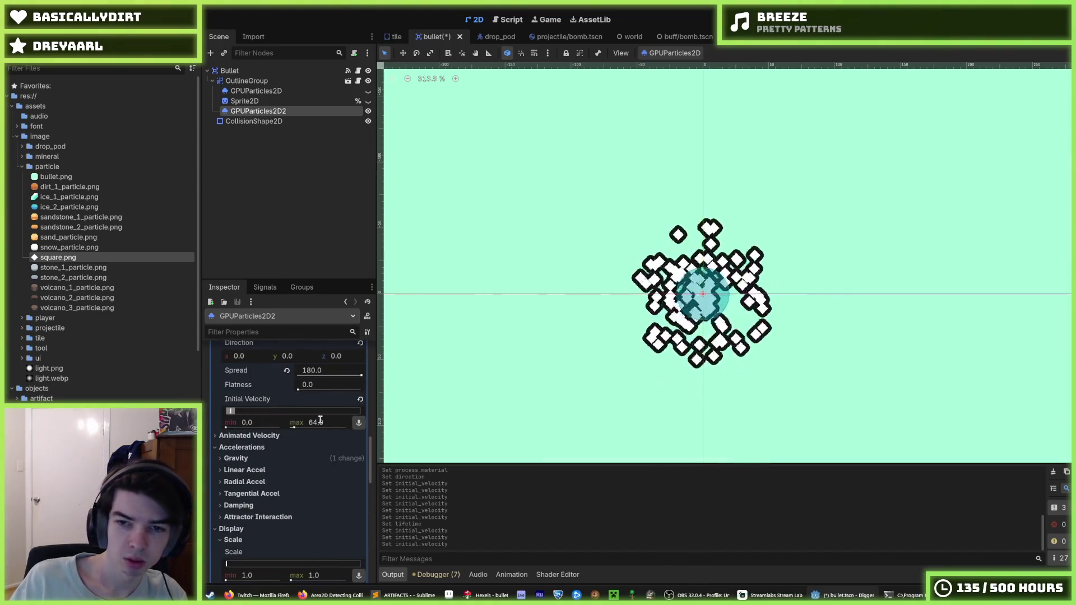
Drag the scale curve's end tangent upward to about 69.6° so particles stay larger.
{"action": "scroll", "coordinate": [321, 420], "scroll_direction": "down", "scroll_amount": 5}
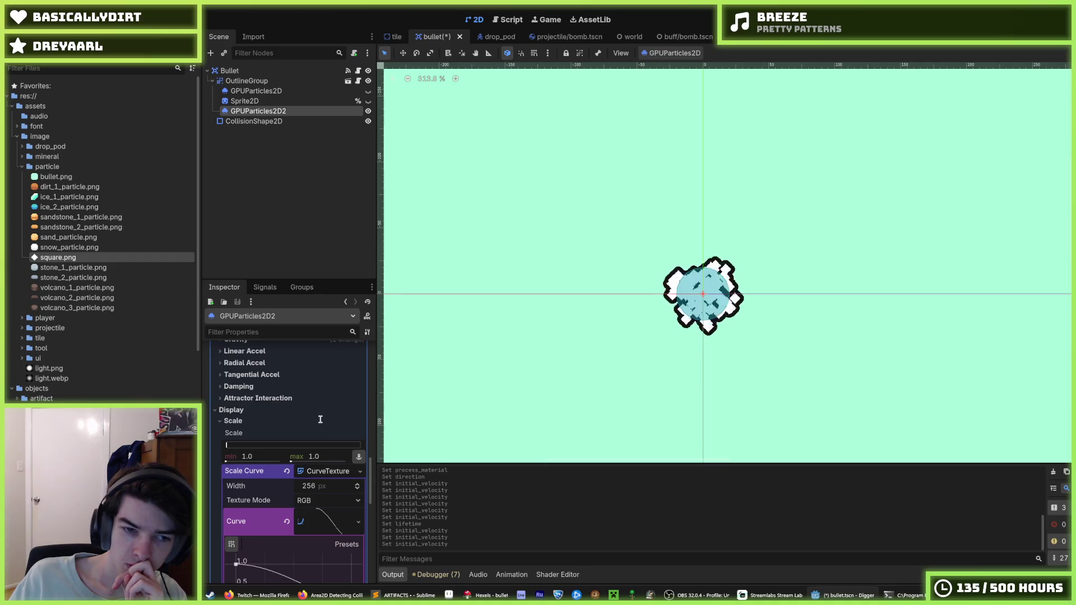
{"action": "scroll", "coordinate": [312, 488], "scroll_direction": "down", "scroll_amount": 3}
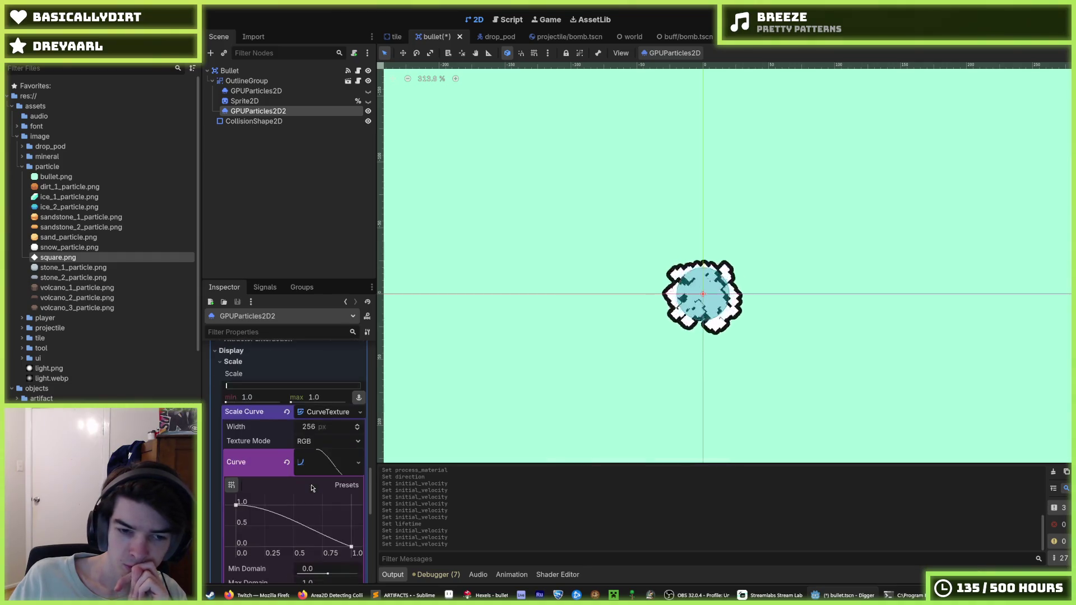
{"action": "mouse_move", "coordinate": [339, 542]}
{"action": "left_mouse_down"}
{"action": "mouse_move", "coordinate": [340, 519]}
{"action": "mouse_move", "coordinate": [342, 534]}
{"action": "mouse_move", "coordinate": [316, 545]}
{"action": "mouse_move", "coordinate": [339, 537]}
{"action": "left_mouse_up"}
{"action": "scroll", "coordinate": [329, 518], "scroll_direction": "down", "scroll_amount": 5}
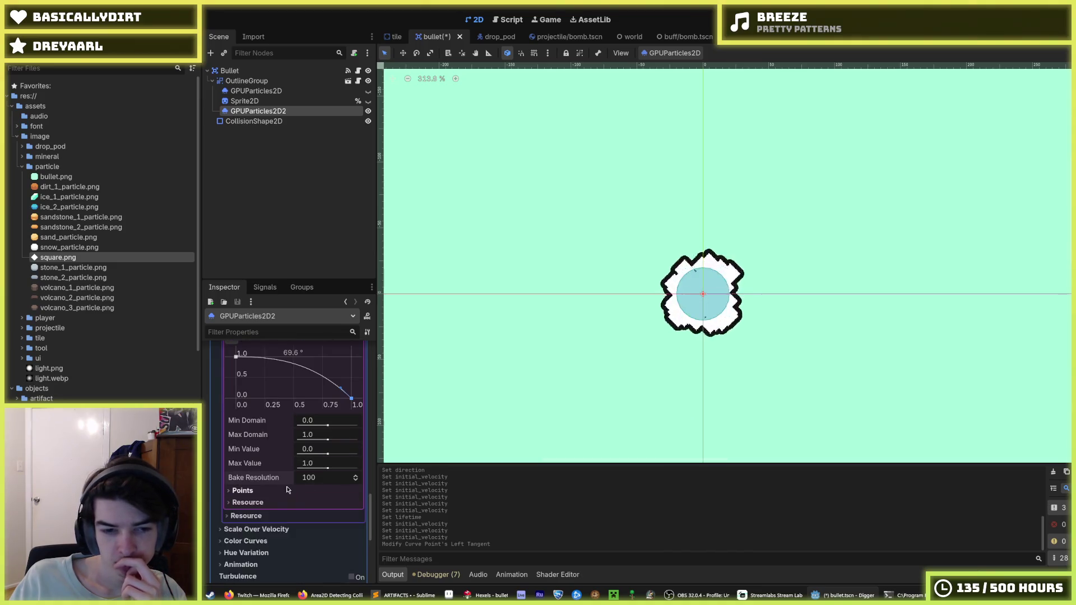
{"action": "scroll", "coordinate": [290, 483], "scroll_direction": "up", "scroll_amount": 2}
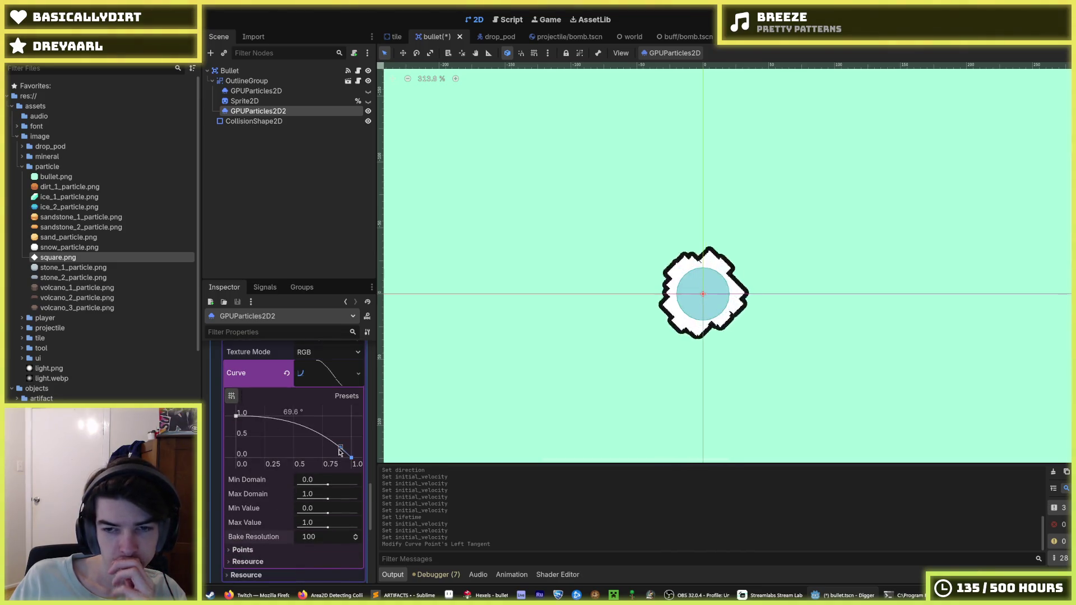
Collapse the scale curve editor and expand the Color Curves settings.
{"action": "left_click", "coordinate": [310, 377]}
{"action": "left_click", "coordinate": [261, 405]}
{"action": "left_click", "coordinate": [260, 405]}
{"action": "left_click", "coordinate": [251, 418]}
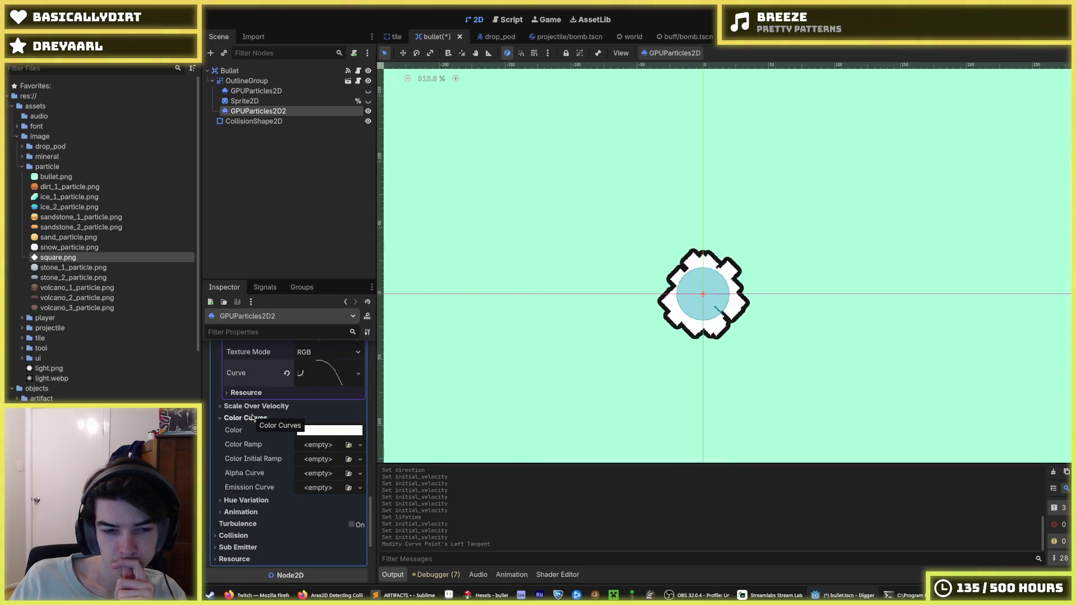
Inspect the white particle Color in its picker and swatches, then close it unchanged.
{"action": "left_click", "coordinate": [324, 436]}
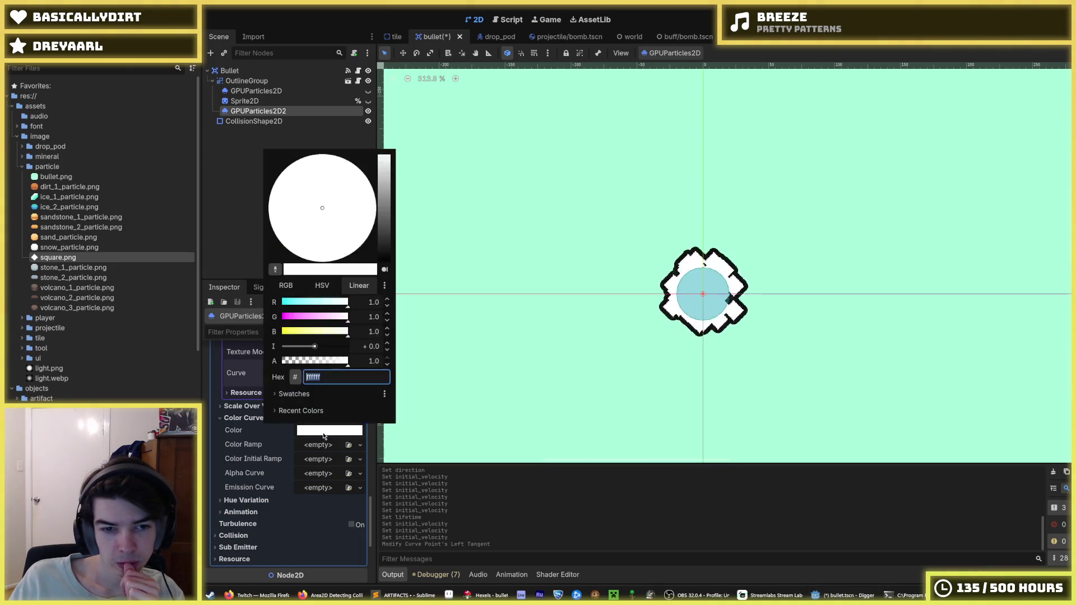
{"action": "left_click", "coordinate": [295, 394]}
{"action": "left_click", "coordinate": [299, 395]}
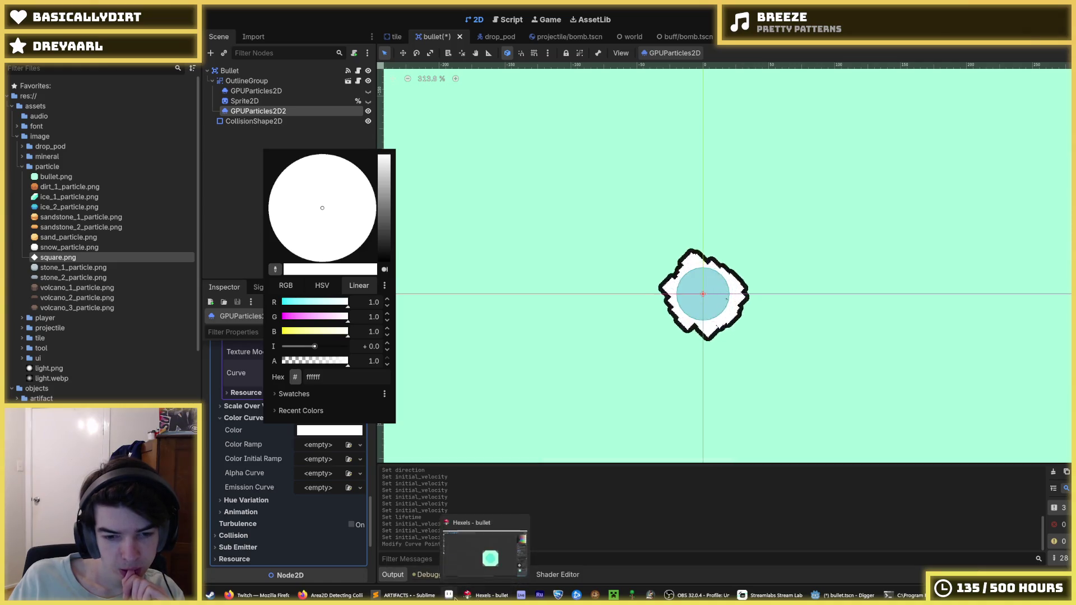
{"action": "left_click", "coordinate": [495, 491]}
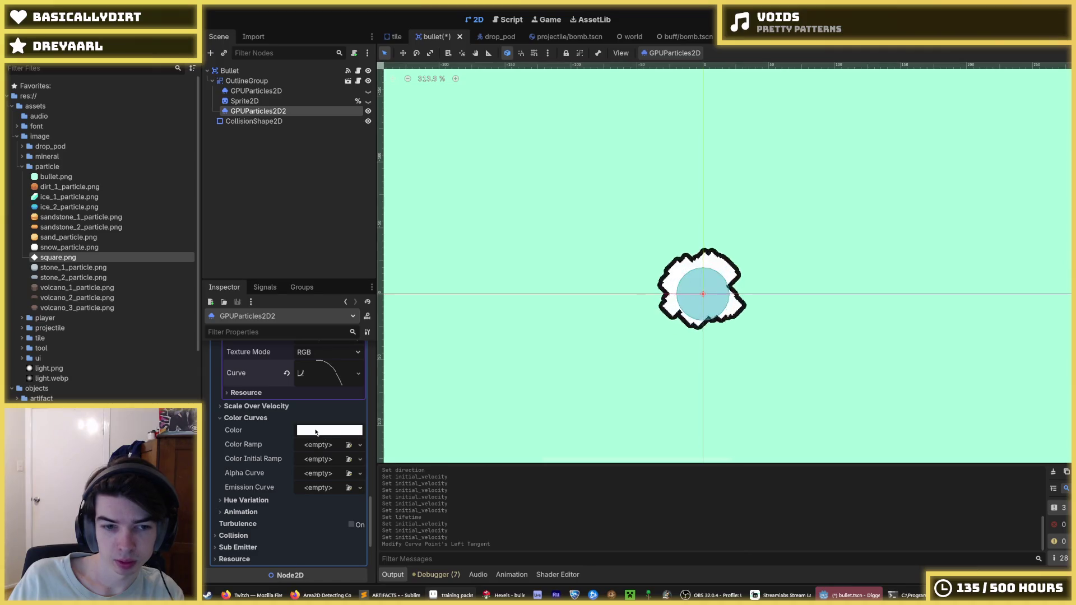
Try aaffdd as the particle colour, then reset the colour back to white.
{"action": "left_click", "coordinate": [329, 430]}
{"action": "type", "text": "aaffdd"}
{"action": "key", "text": "Return"}
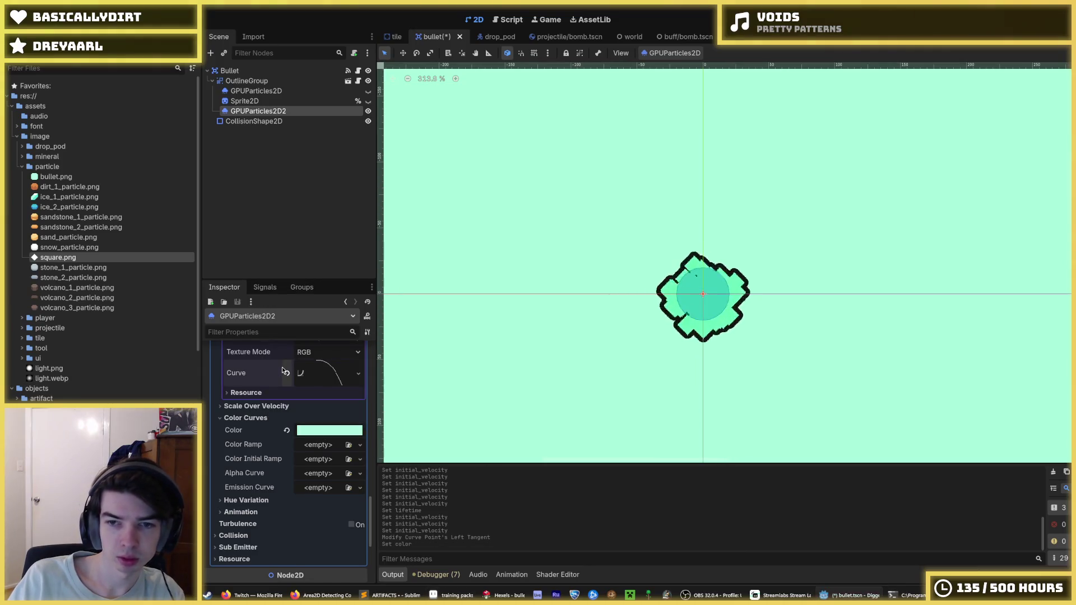
{"action": "left_click", "coordinate": [764, 398]}
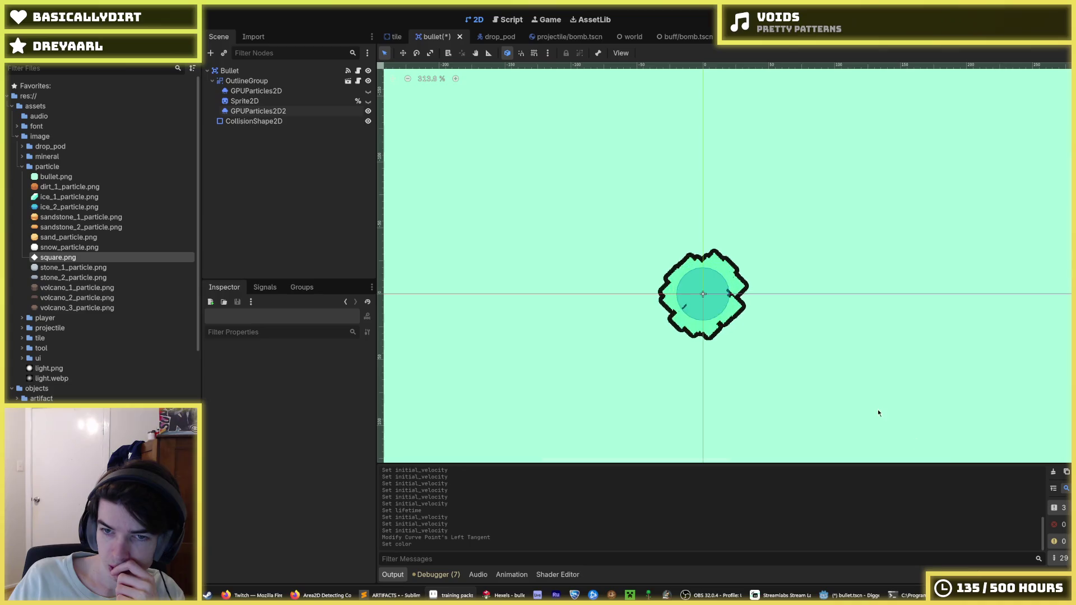
{"action": "scroll", "coordinate": [868, 348], "scroll_direction": "up", "scroll_amount": 5}
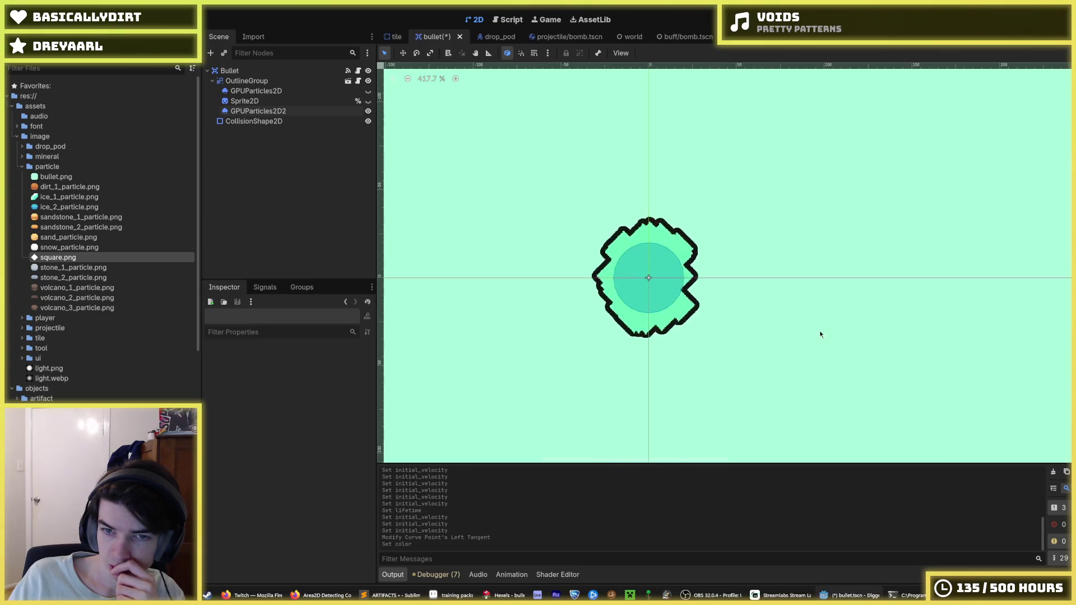
{"action": "left_click", "coordinate": [261, 112]}
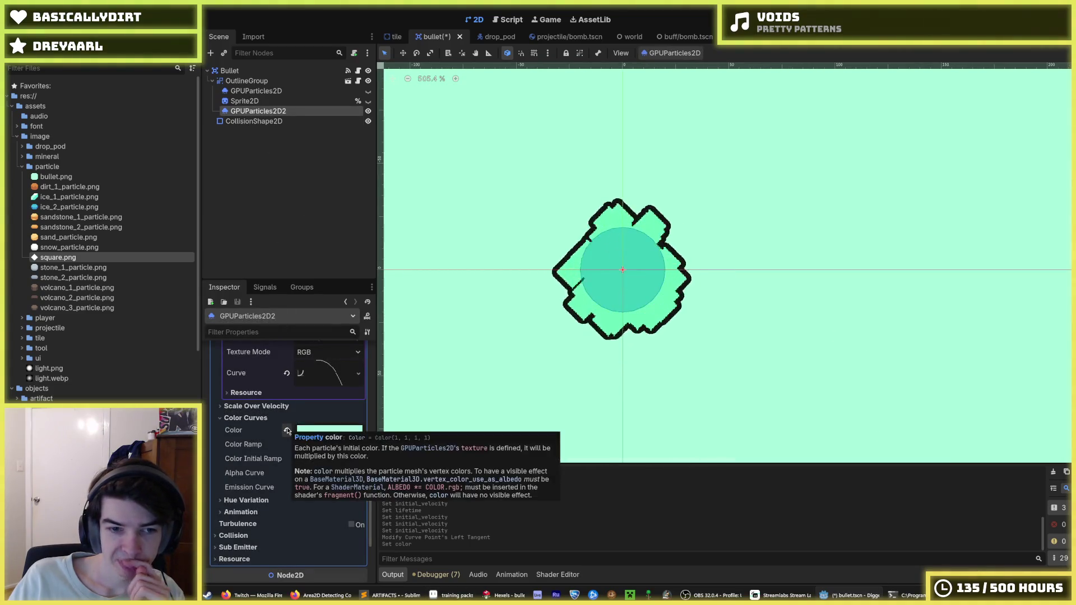
{"action": "left_click", "coordinate": [286, 430]}
{"action": "scroll", "coordinate": [288, 431], "scroll_direction": "up", "scroll_amount": 15}
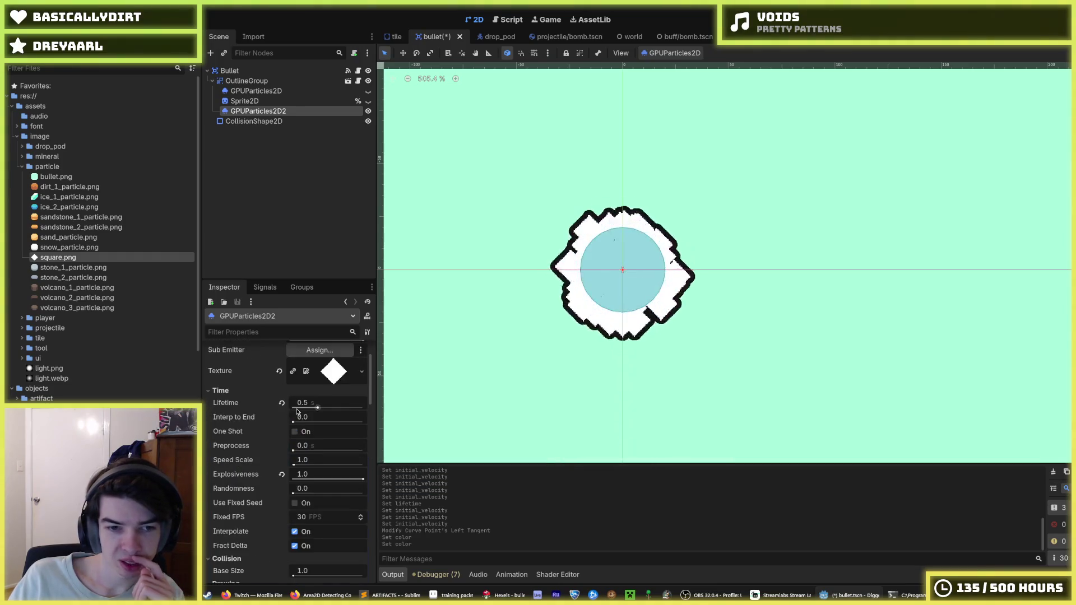
{"action": "scroll", "coordinate": [297, 419], "scroll_direction": "down", "scroll_amount": 15}
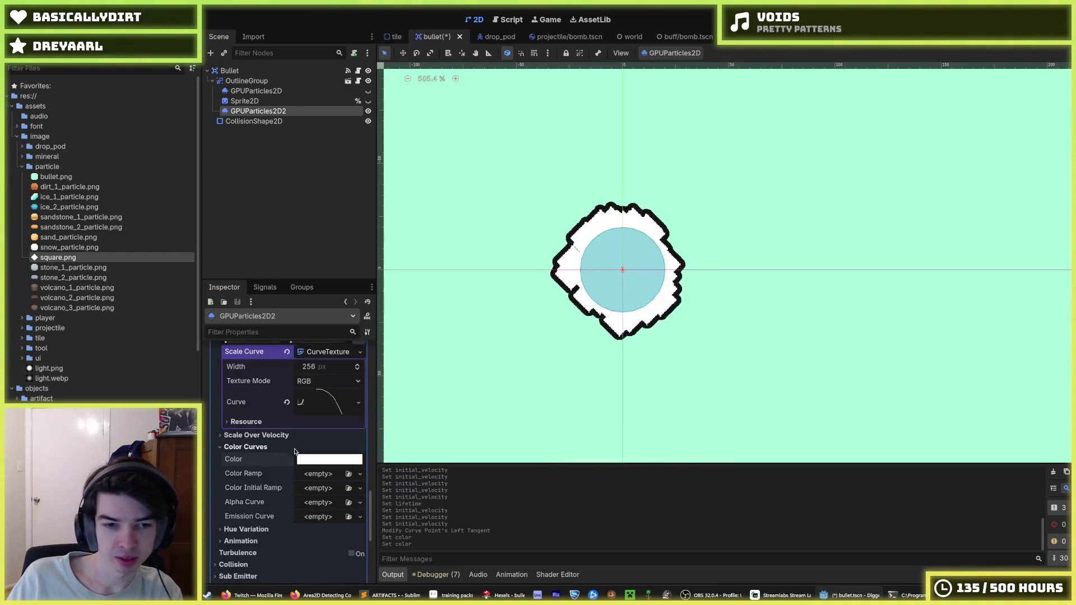
Paste the light green hex as particle colour and toggle CollisionShape2D visibility off and on.
{"action": "left_click", "coordinate": [308, 461]}
{"action": "triple_click", "coordinate": [311, 407]}
{"action": "type", "text": "adfcde"}
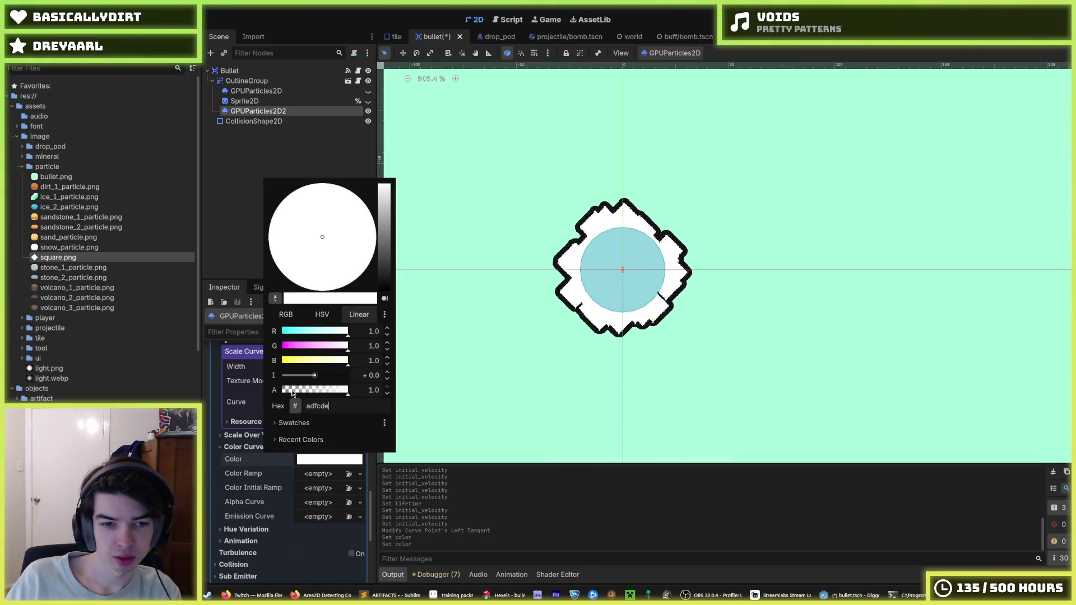
{"action": "key", "text": "Return"}
{"action": "left_click", "coordinate": [722, 328]}
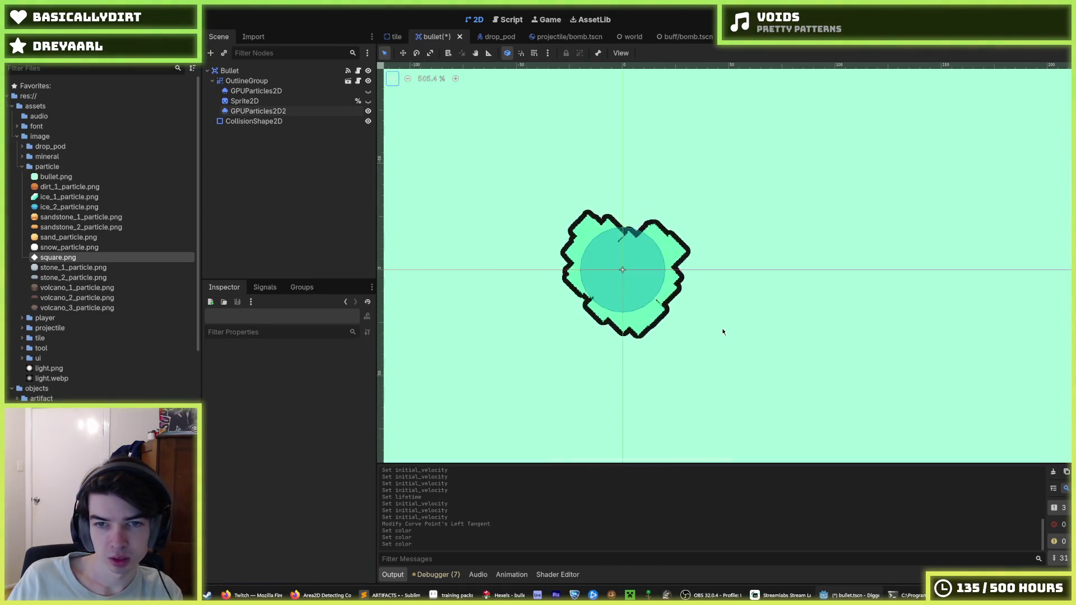
{"action": "left_click", "coordinate": [257, 111]}
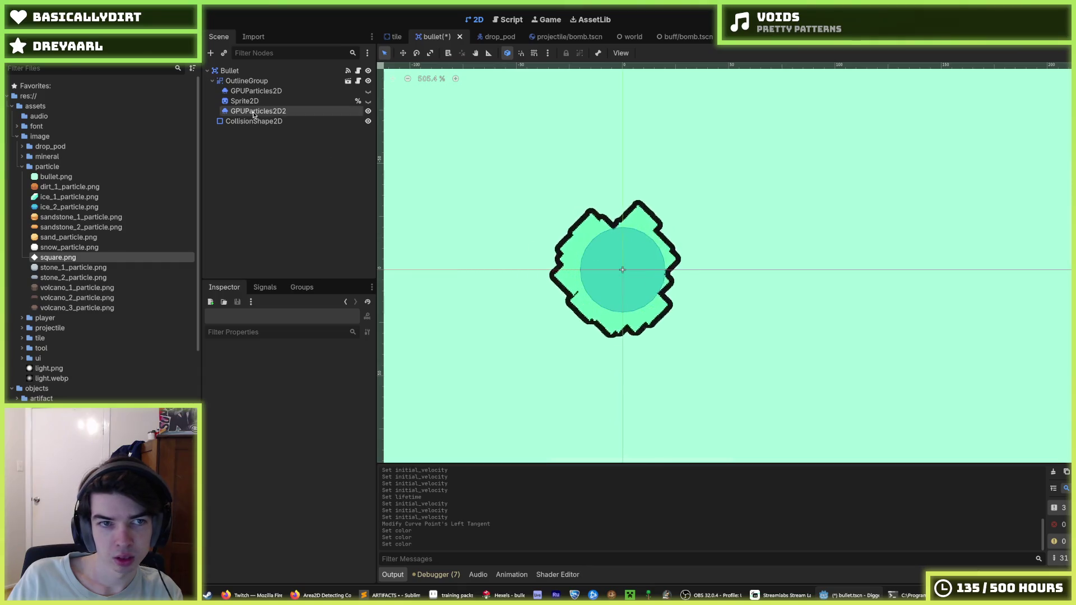
{"action": "left_click", "coordinate": [368, 121]}
{"action": "left_click", "coordinate": [368, 121]}
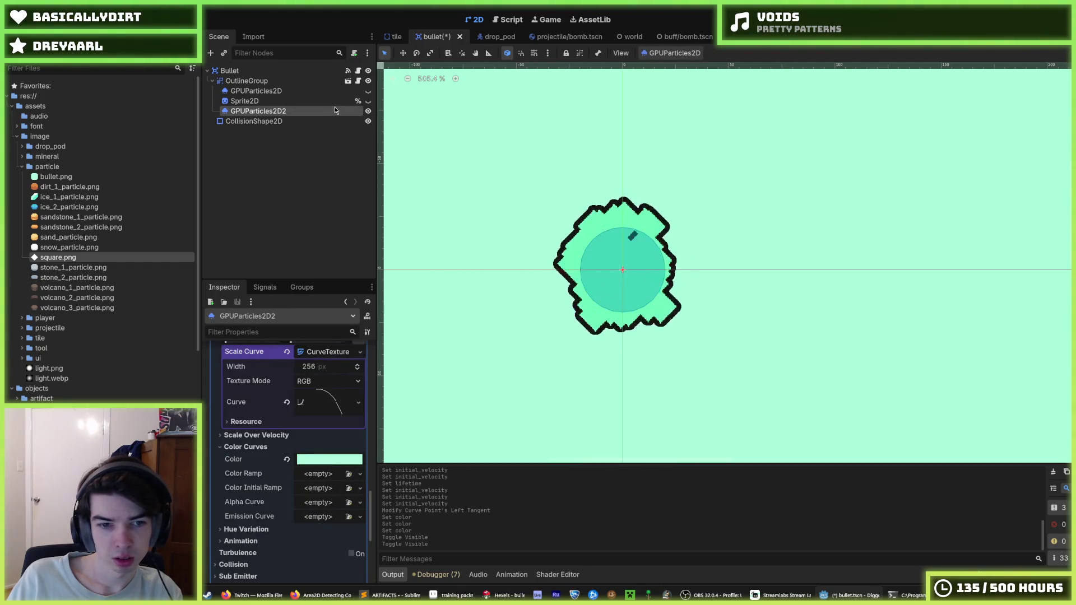
Reopen the colour picker to check the mint adfcde colour, then close it.
{"action": "left_click", "coordinate": [329, 459]}
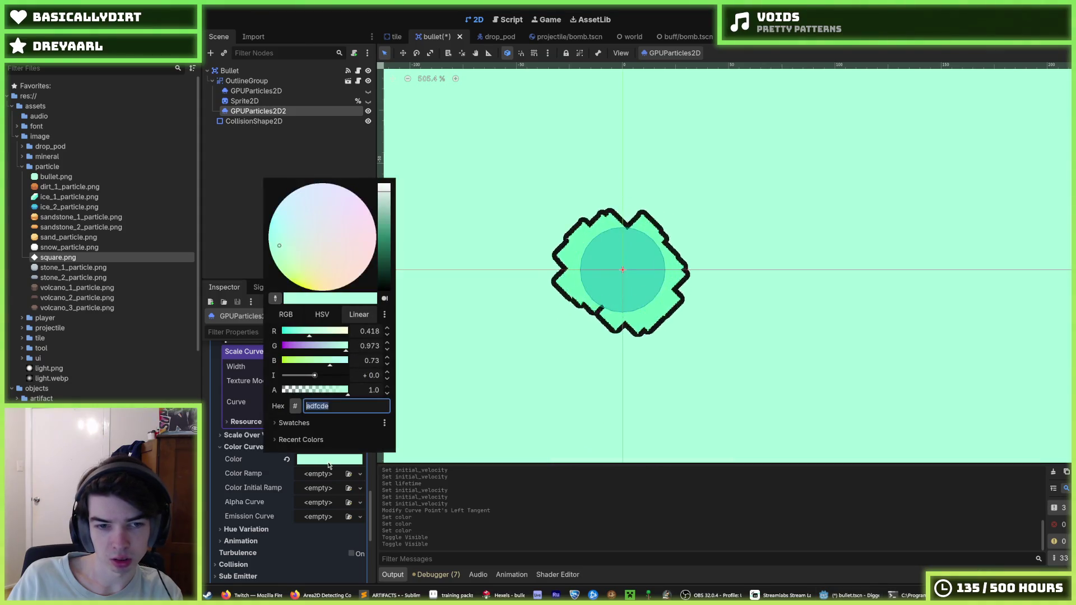
{"action": "left_click", "coordinate": [236, 477]}
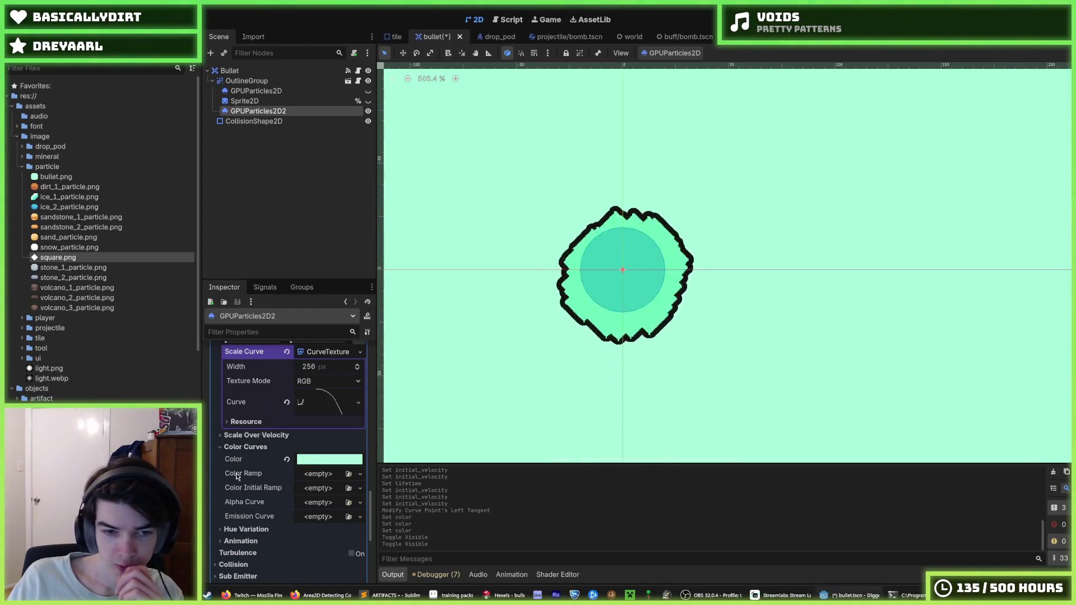
{"action": "left_click", "coordinate": [231, 529]}
{"action": "scroll", "coordinate": [250, 461], "scroll_direction": "down", "scroll_amount": 3}
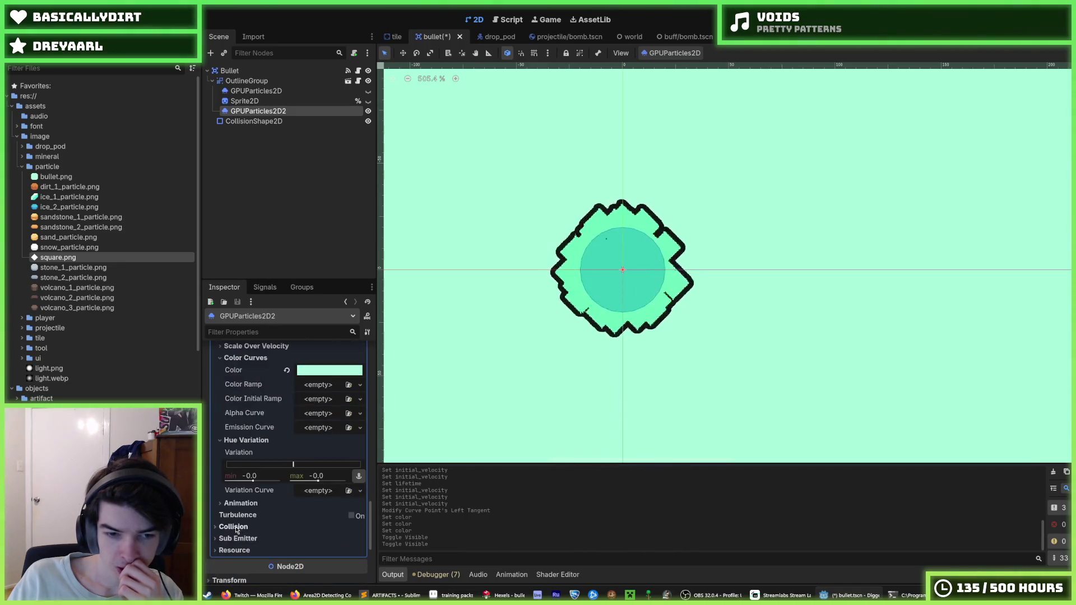
{"action": "scroll", "coordinate": [250, 462], "scroll_direction": "down", "scroll_amount": 2}
{"action": "scroll", "coordinate": [248, 471], "scroll_direction": "down", "scroll_amount": 4}
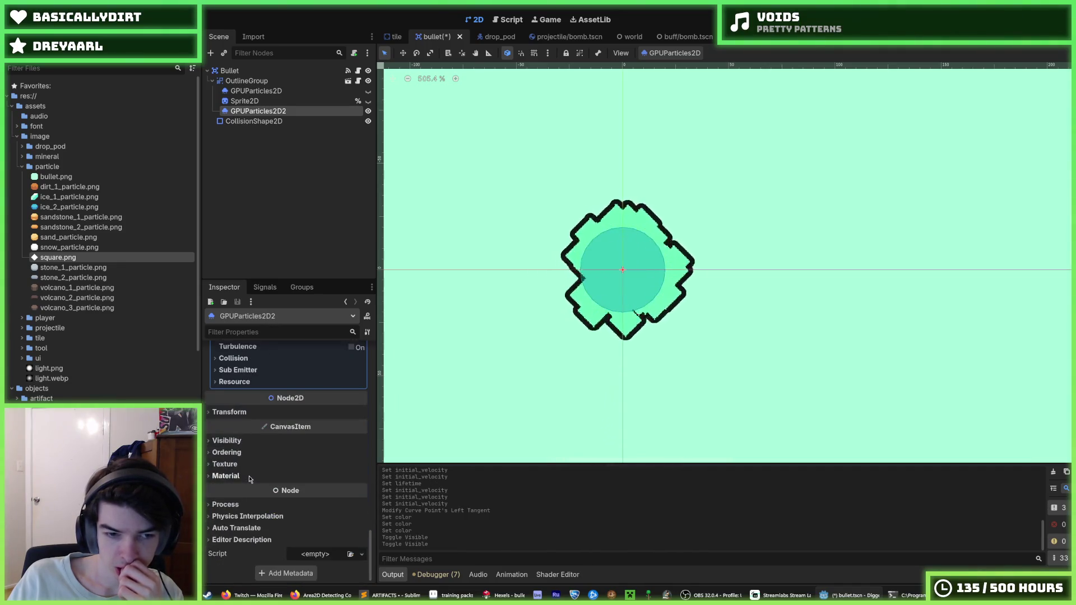
{"action": "scroll", "coordinate": [250, 471], "scroll_direction": "up", "scroll_amount": 12}
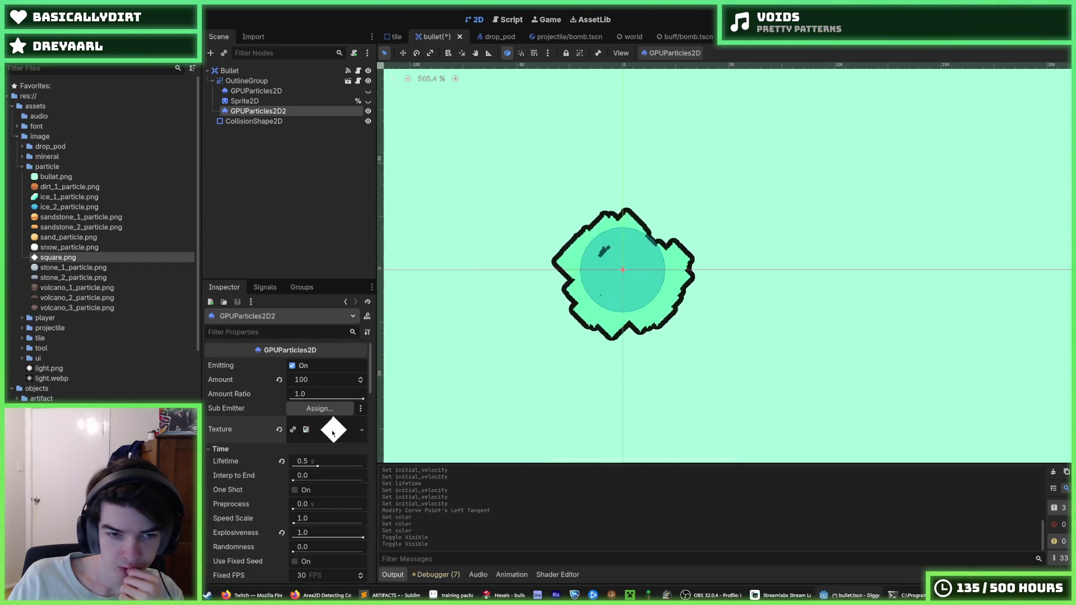
{"action": "left_click", "coordinate": [279, 430]}
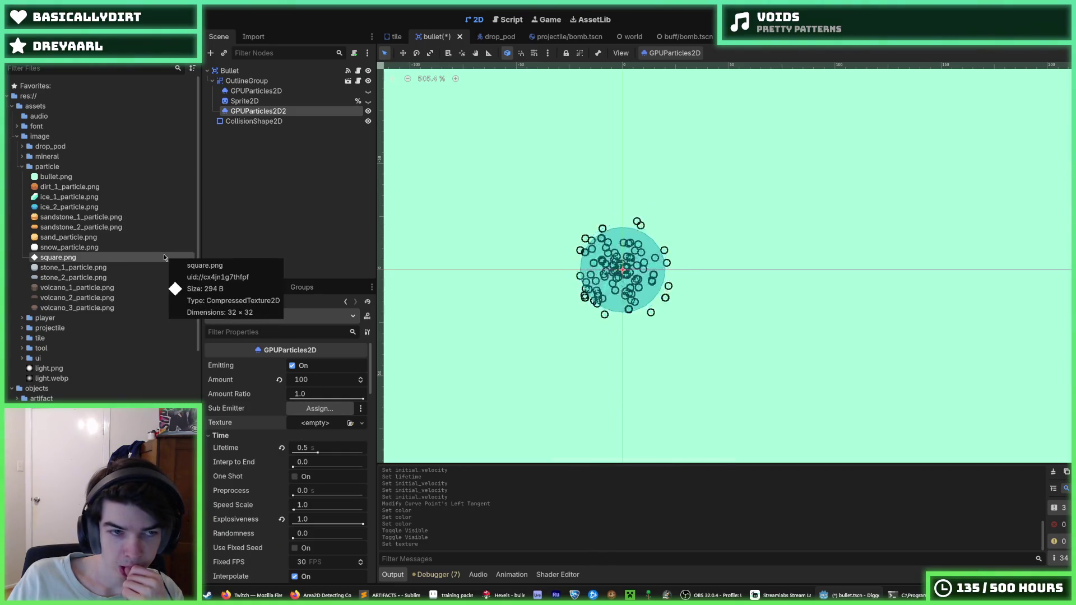
{"action": "left_click_drag", "start_coordinate": [80, 260], "coordinate": [316, 424]}
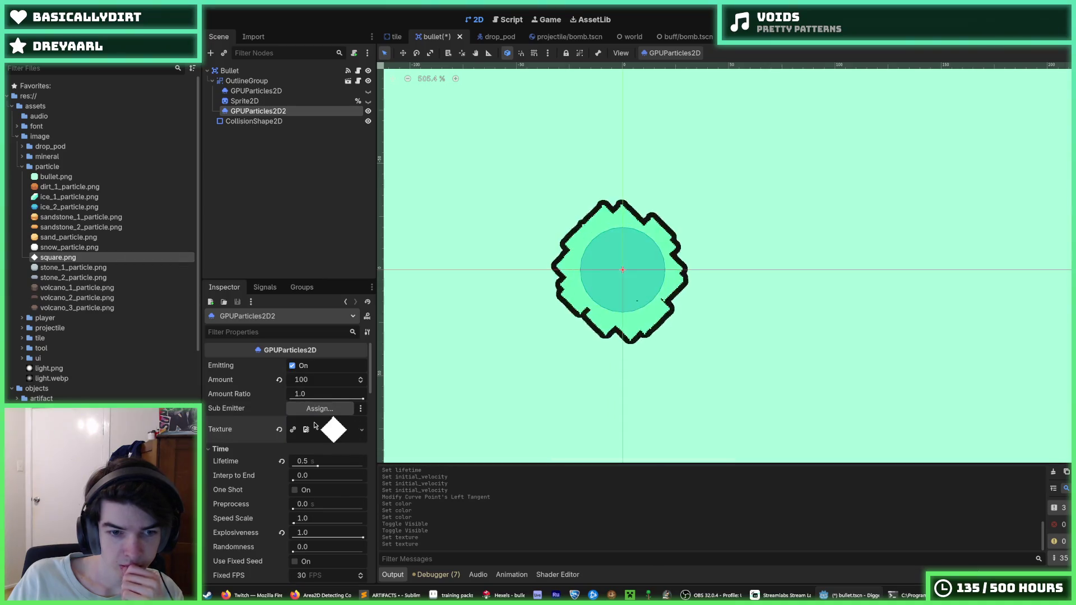
{"action": "scroll", "coordinate": [275, 461], "scroll_direction": "down", "scroll_amount": 5}
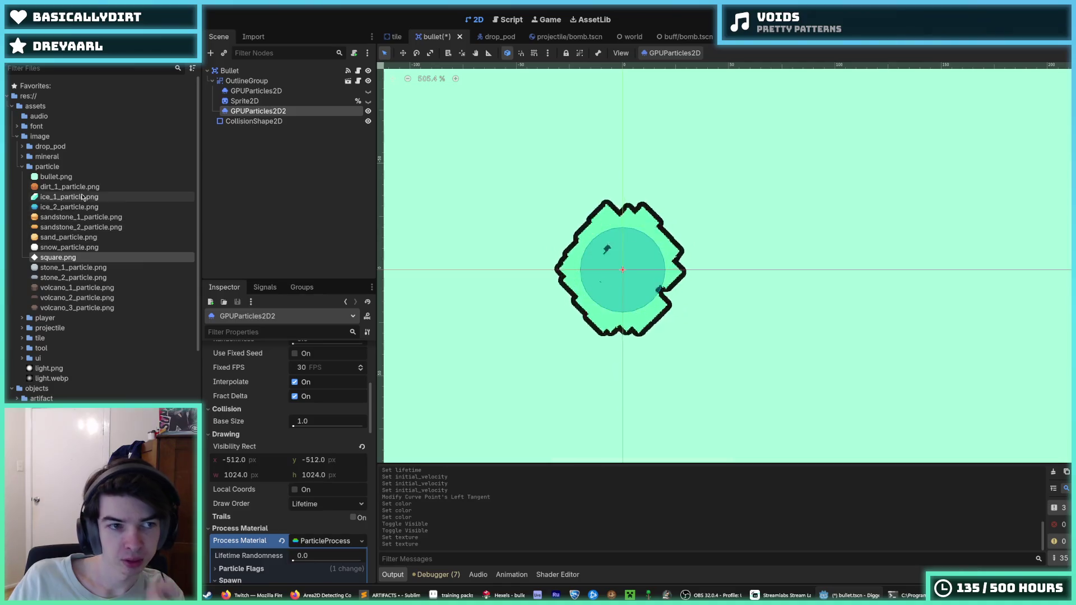
Expand GPUParticles2D2's Process Material Spawn > Angle settings.
{"action": "scroll", "coordinate": [240, 400], "scroll_direction": "down", "scroll_amount": 5}
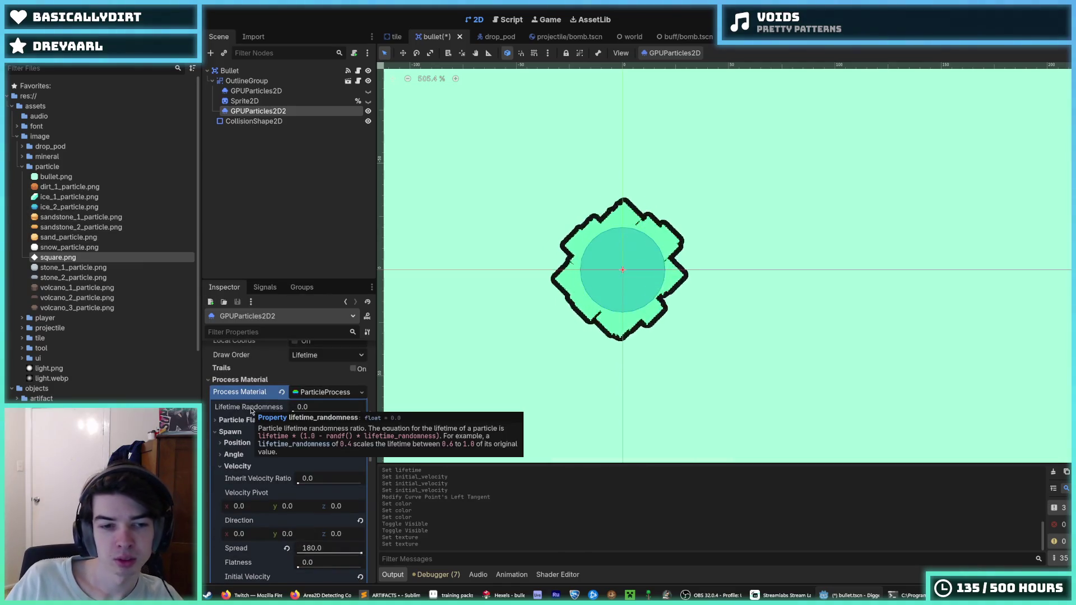
{"action": "left_click", "coordinate": [244, 420]}
{"action": "left_click", "coordinate": [242, 420]}
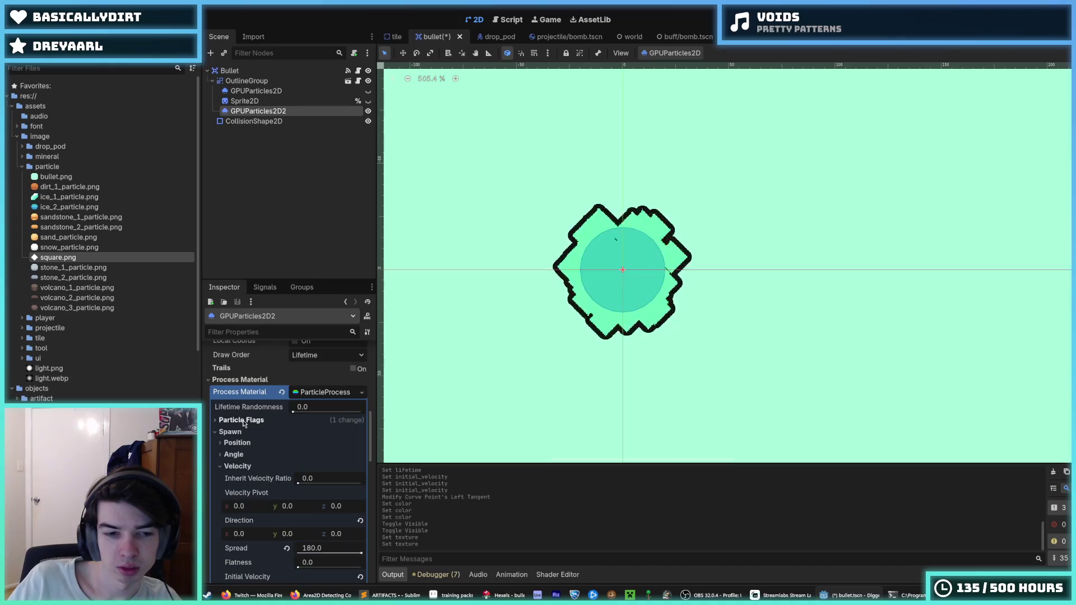
{"action": "left_click", "coordinate": [250, 438]}
{"action": "left_click", "coordinate": [251, 437]}
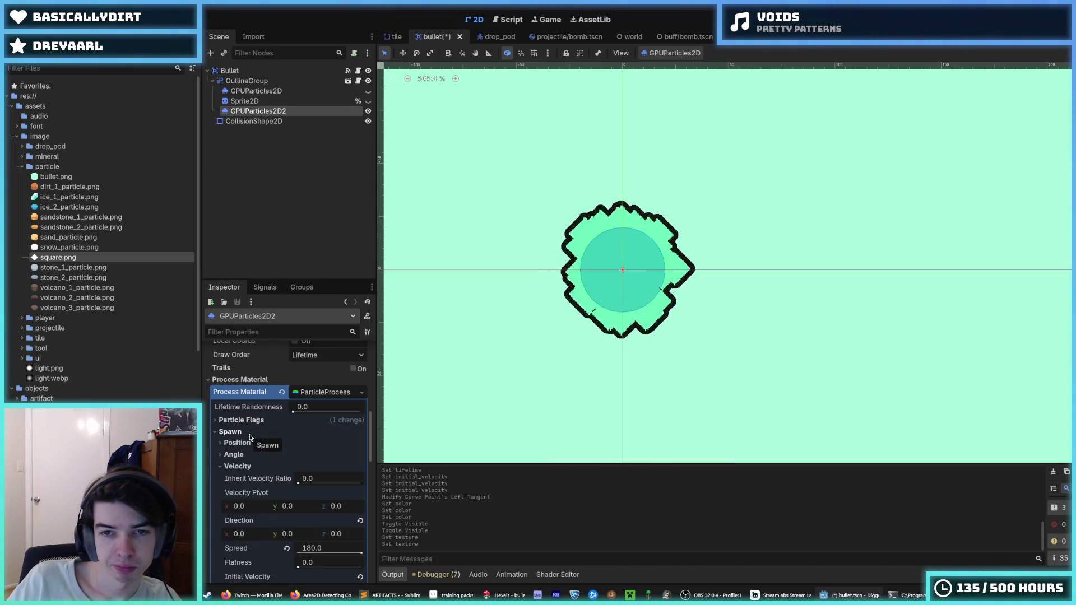
{"action": "scroll", "coordinate": [251, 437], "scroll_direction": "down", "scroll_amount": 3}
{"action": "left_click", "coordinate": [241, 377]}
{"action": "left_click", "coordinate": [243, 378]}
{"action": "left_click", "coordinate": [235, 367]}
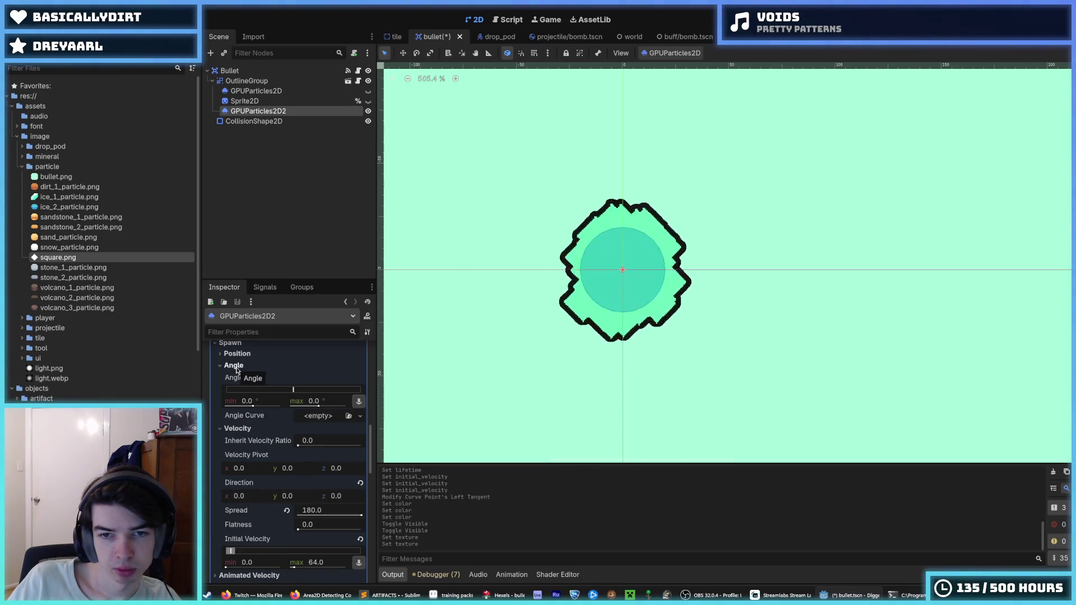
Set the spawn angle range to -720° to 720° and save the bullet scene.
{"action": "left_click_drag", "start_coordinate": [253, 407], "coordinate": [227, 406]}
{"action": "left_click_drag", "start_coordinate": [316, 406], "coordinate": [347, 405]}
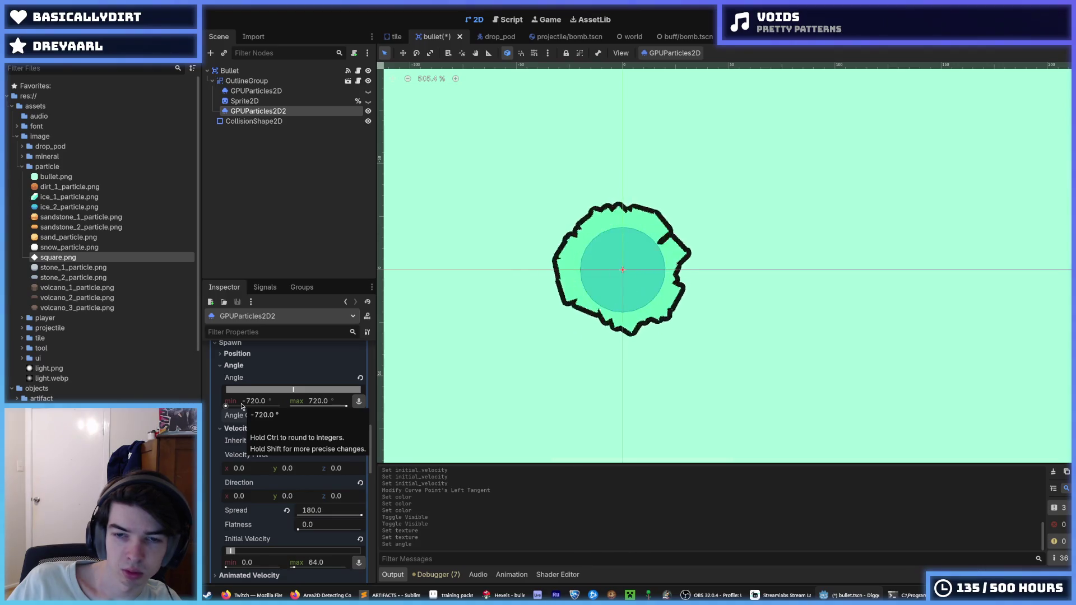
{"action": "scroll", "coordinate": [547, 343], "scroll_direction": "down", "scroll_amount": 1}
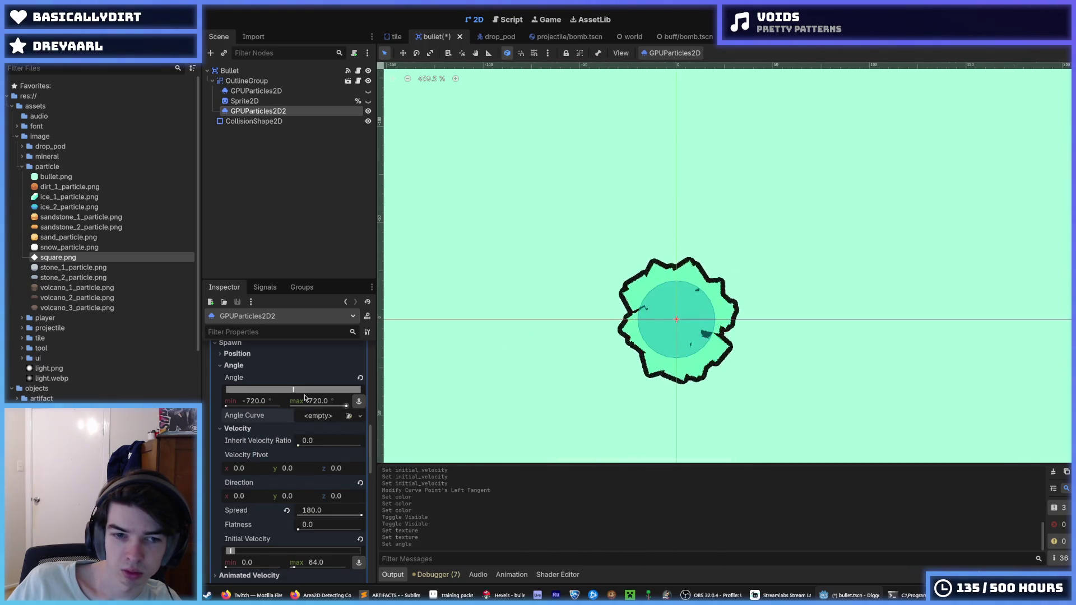
{"action": "left_click", "coordinate": [358, 378]}
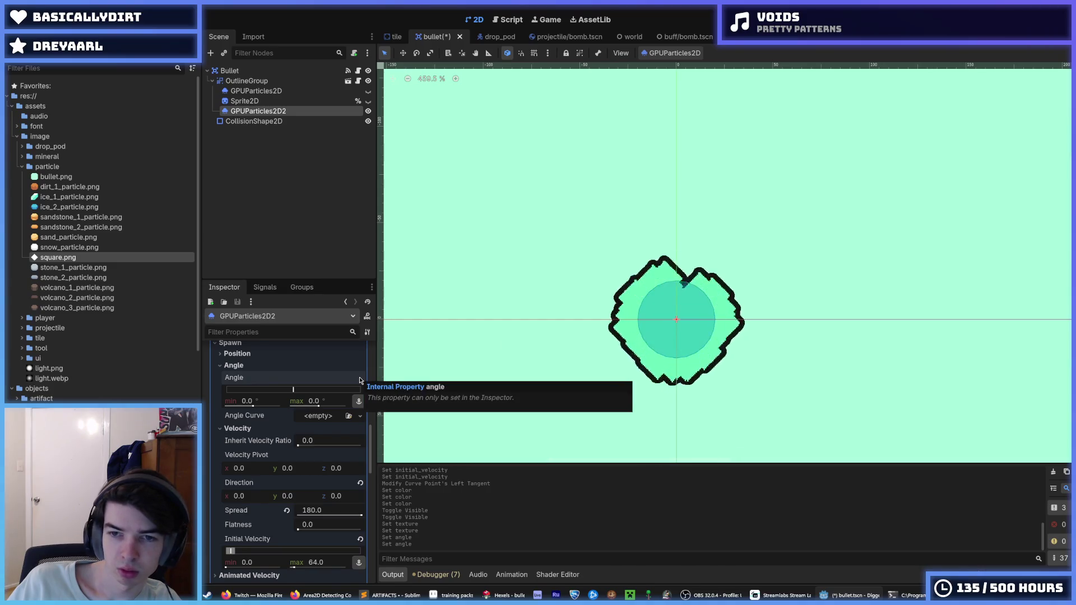
{"action": "key", "text": "ctrl+z"}
{"action": "key", "text": "ctrl+s"}
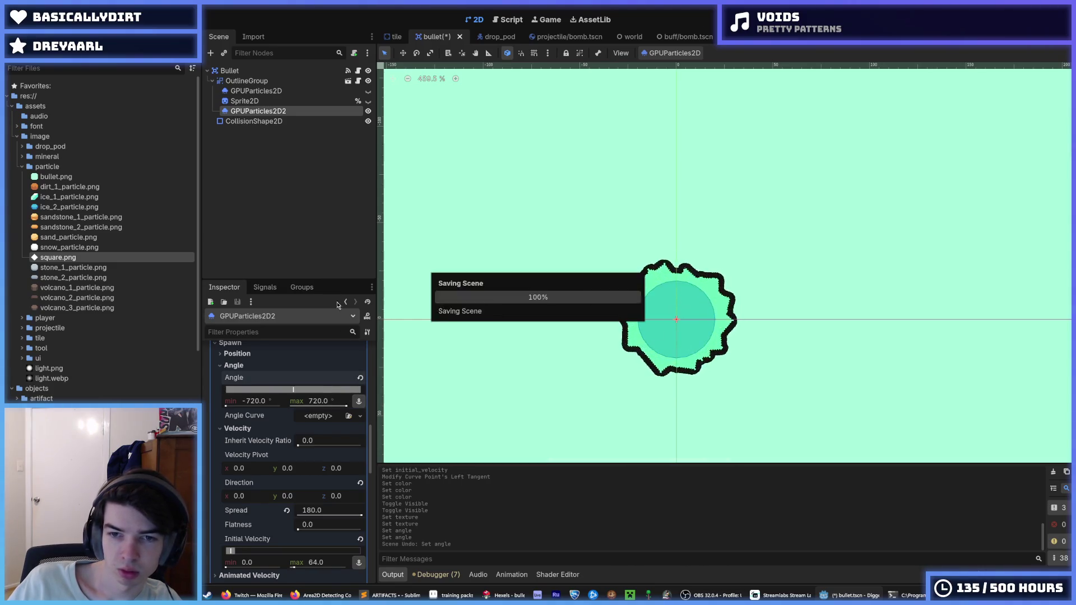
Glance at the tile and drop_pod scene tabs, then return to the bullet scene.
{"action": "left_click", "coordinate": [392, 37]}
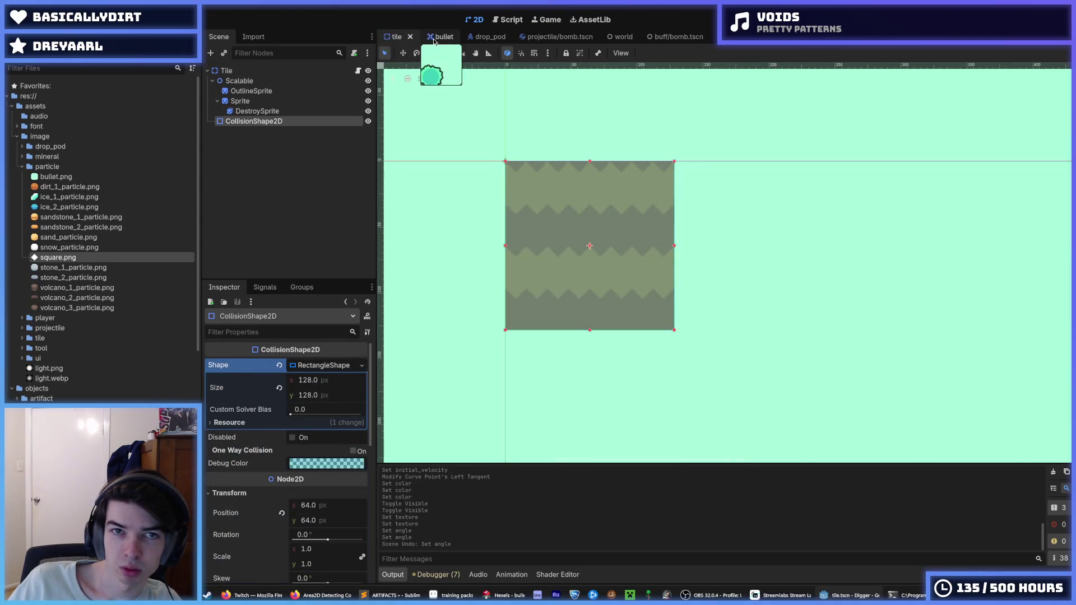
{"action": "left_click", "coordinate": [429, 40]}
{"action": "left_click", "coordinate": [487, 37]}
{"action": "left_click", "coordinate": [423, 39]}
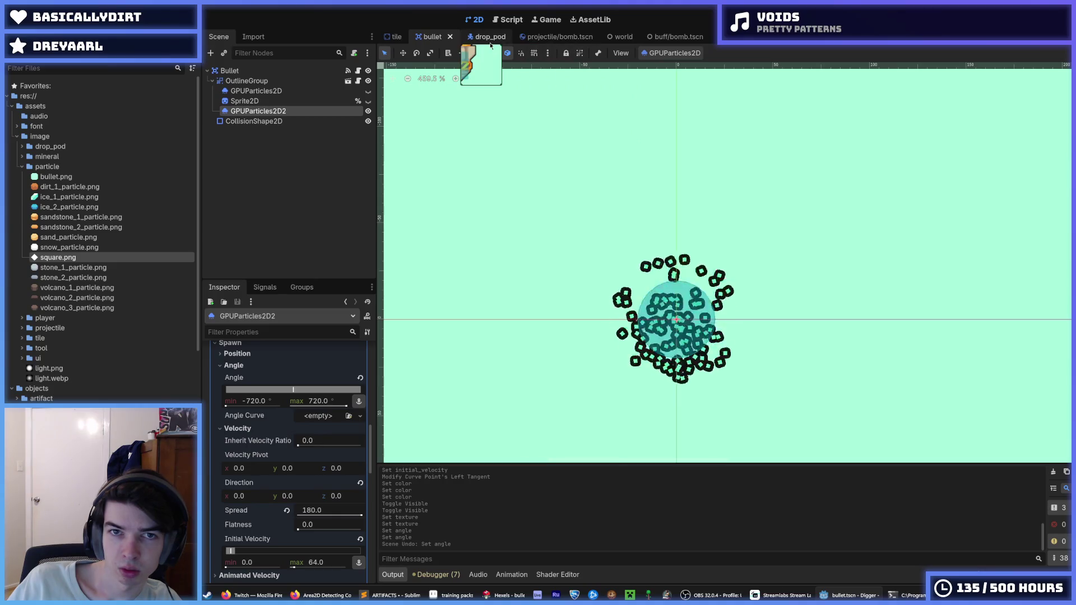
Show GPUParticles2D, hide GPUParticles2D2, and expand GPUParticles2D's spawn Angle settings.
{"action": "left_click", "coordinate": [368, 91]}
{"action": "left_click", "coordinate": [369, 111]}
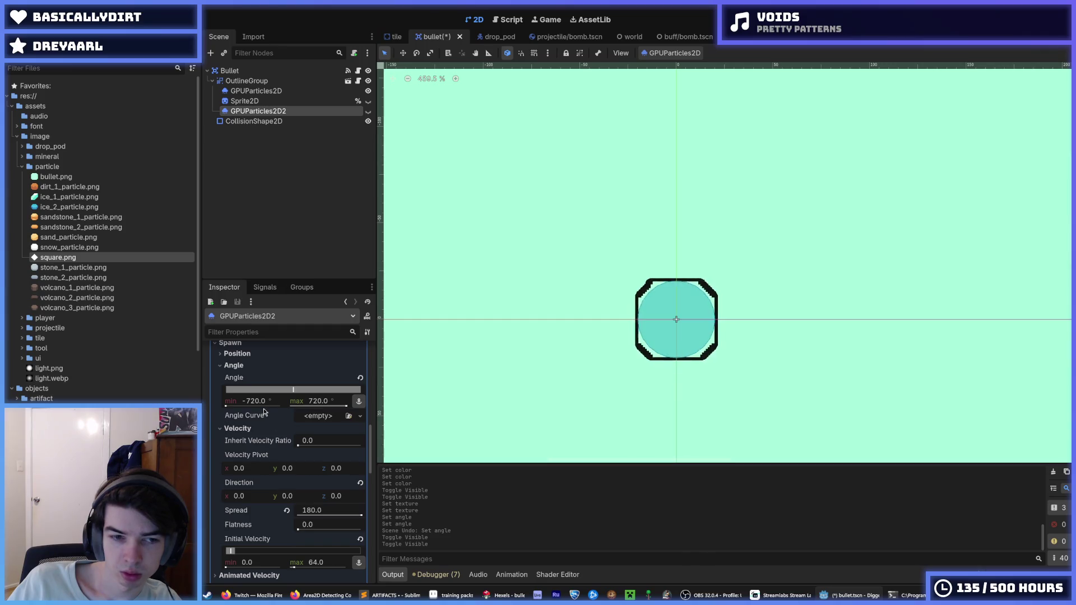
{"action": "left_click", "coordinate": [256, 91]}
{"action": "scroll", "coordinate": [273, 414], "scroll_direction": "down", "scroll_amount": 10}
{"action": "scroll", "coordinate": [273, 413], "scroll_direction": "up", "scroll_amount": 3}
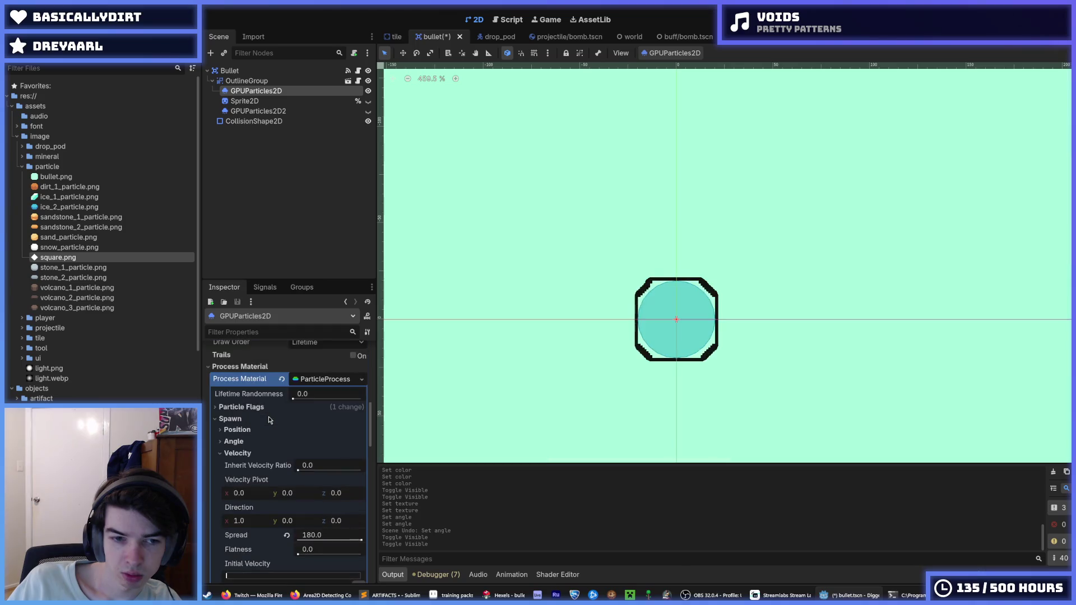
{"action": "left_click", "coordinate": [258, 442]}
Widen GPUParticles2D's spawn angle range to -720° to 720° and run the game with F5.
{"action": "left_click_drag", "start_coordinate": [253, 483], "coordinate": [226, 482]}
{"action": "left_click_drag", "start_coordinate": [319, 482], "coordinate": [345, 481]}
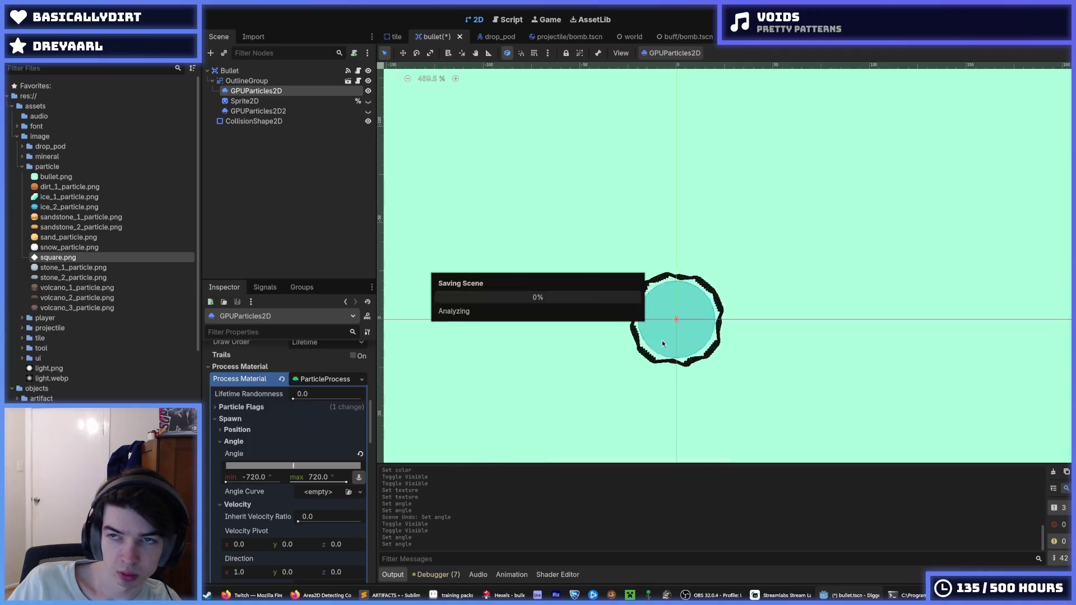
{"action": "key", "text": "F5"}
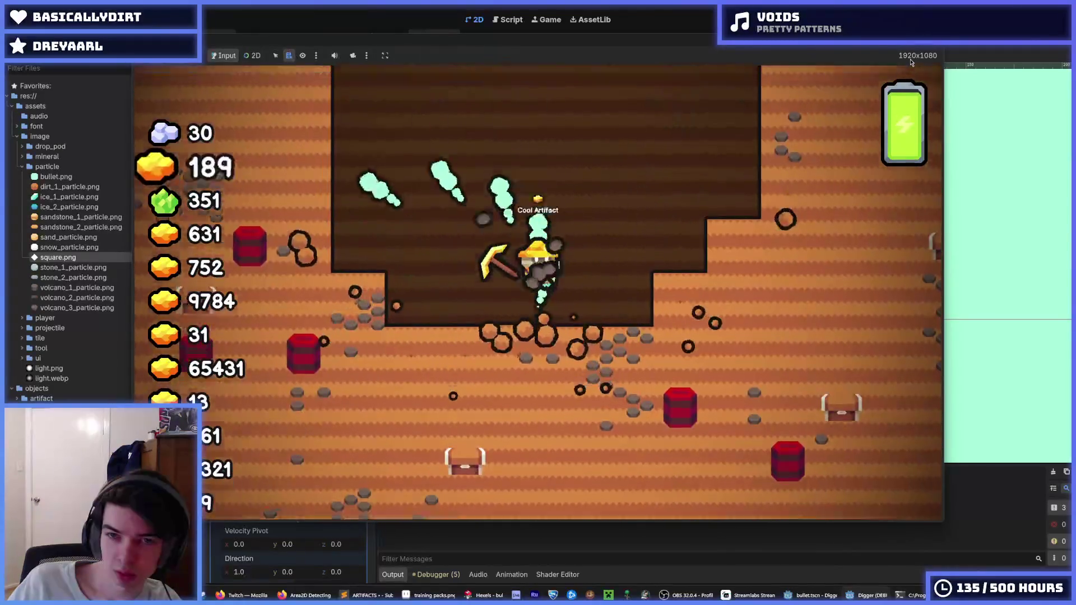
Dig upward through dirt to test the particles, then stop the game and reset the angle.
{"action": "key", "text": "w"}
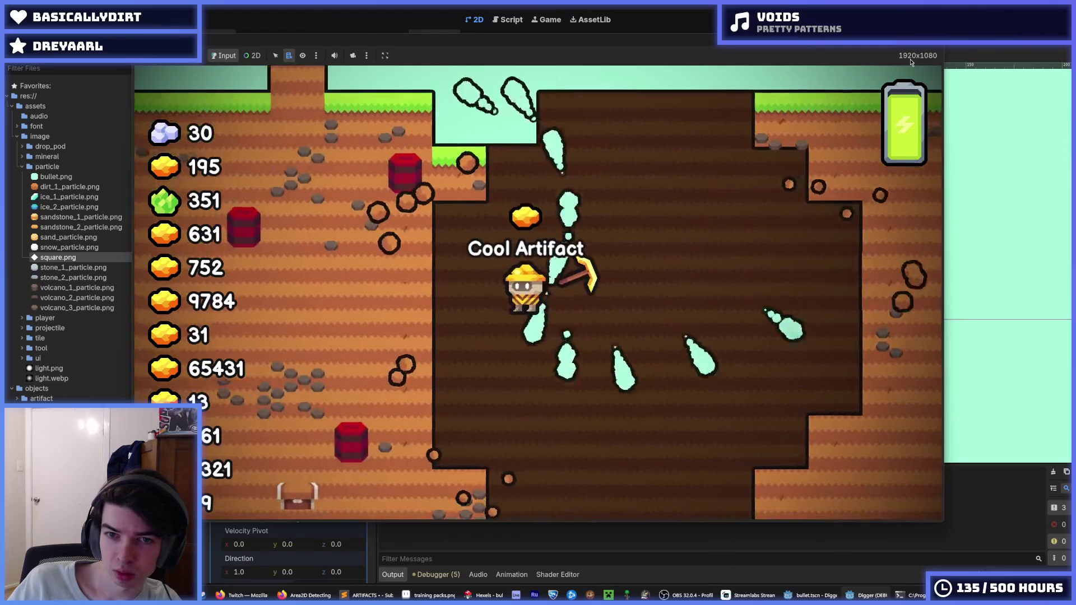
{"action": "key", "text": "w"}
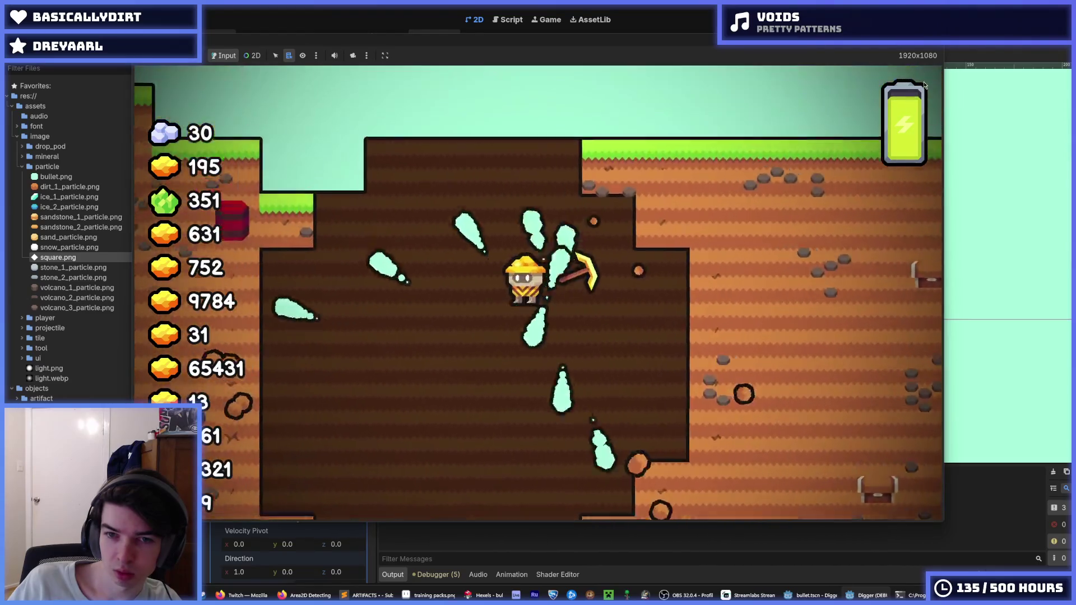
{"action": "key", "text": "F8"}
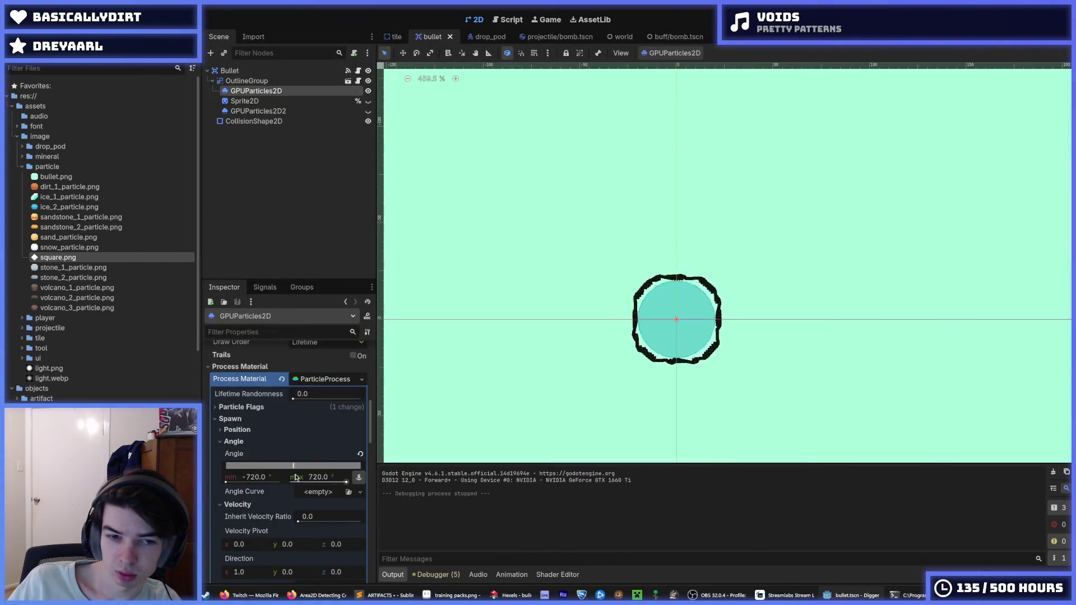
{"action": "left_click", "coordinate": [361, 455]}
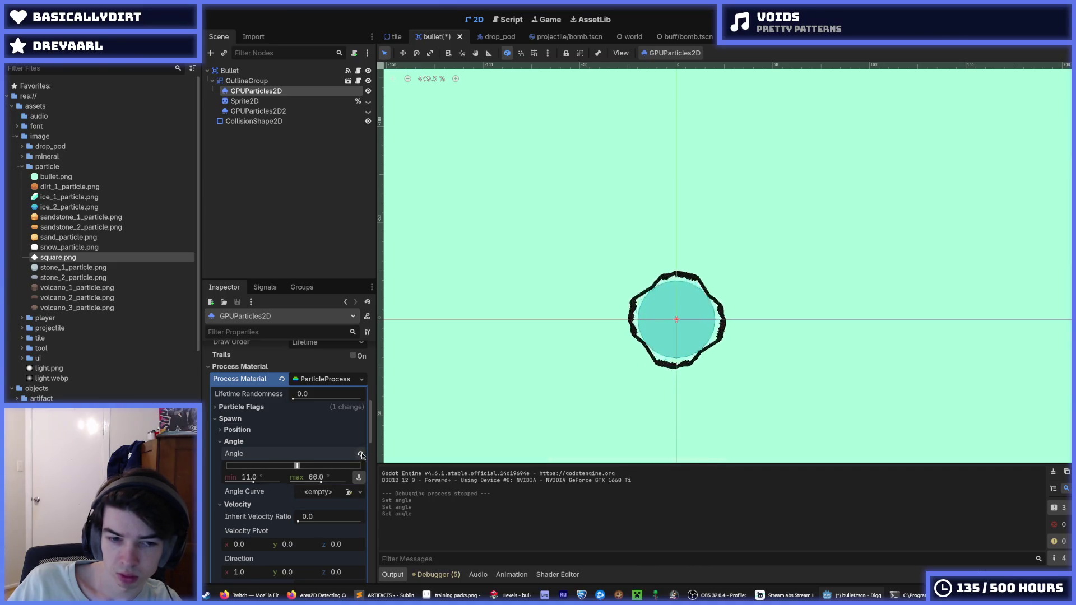
Expand and collapse the Animated Velocity, Accelerations, Gravity and Linear Accel groups in the particle inspector.
{"action": "scroll", "coordinate": [282, 477], "scroll_direction": "down", "scroll_amount": 3}
{"action": "left_click", "coordinate": [272, 474]}
{"action": "left_click", "coordinate": [272, 474]}
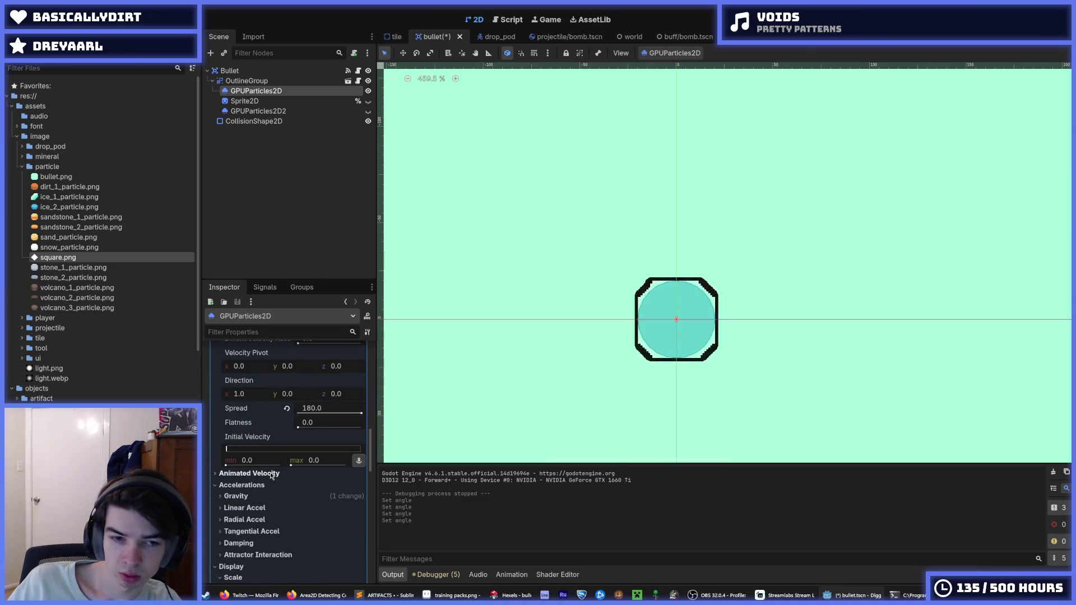
{"action": "left_click", "coordinate": [269, 486]}
{"action": "left_click", "coordinate": [269, 486]}
{"action": "left_click", "coordinate": [247, 496]}
{"action": "left_click", "coordinate": [246, 496]}
{"action": "left_click", "coordinate": [262, 508]}
{"action": "left_click", "coordinate": [262, 508]}
{"action": "left_click", "coordinate": [245, 498]}
{"action": "left_click", "coordinate": [246, 498]}
{"action": "scroll", "coordinate": [245, 501], "scroll_direction": "up", "scroll_amount": 1}
{"action": "scroll", "coordinate": [245, 501], "scroll_direction": "up", "scroll_amount": 15}
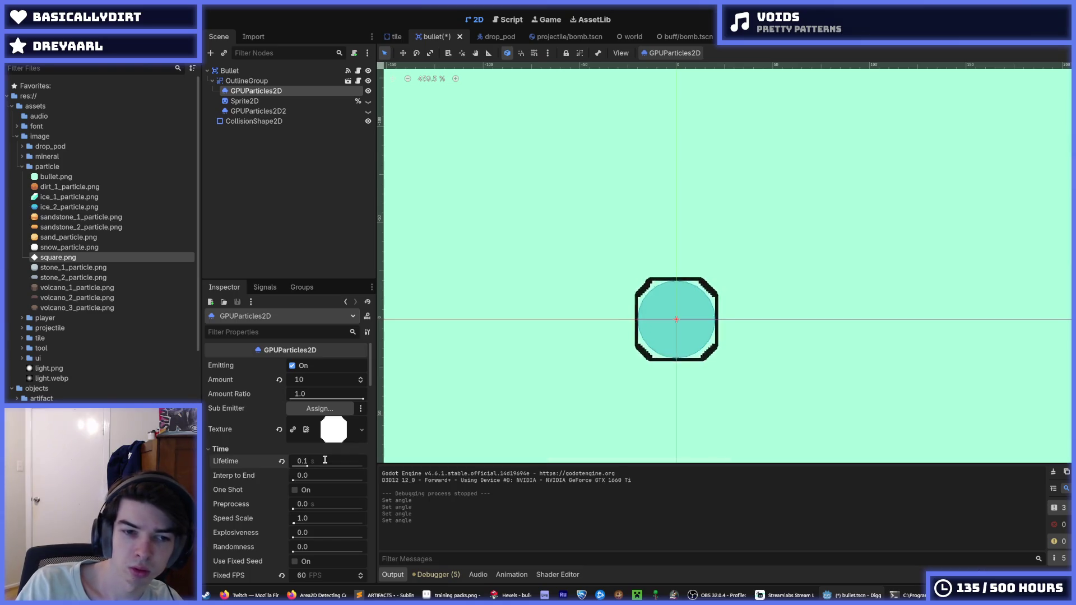
{"action": "scroll", "coordinate": [325, 460], "scroll_direction": "down", "scroll_amount": 15}
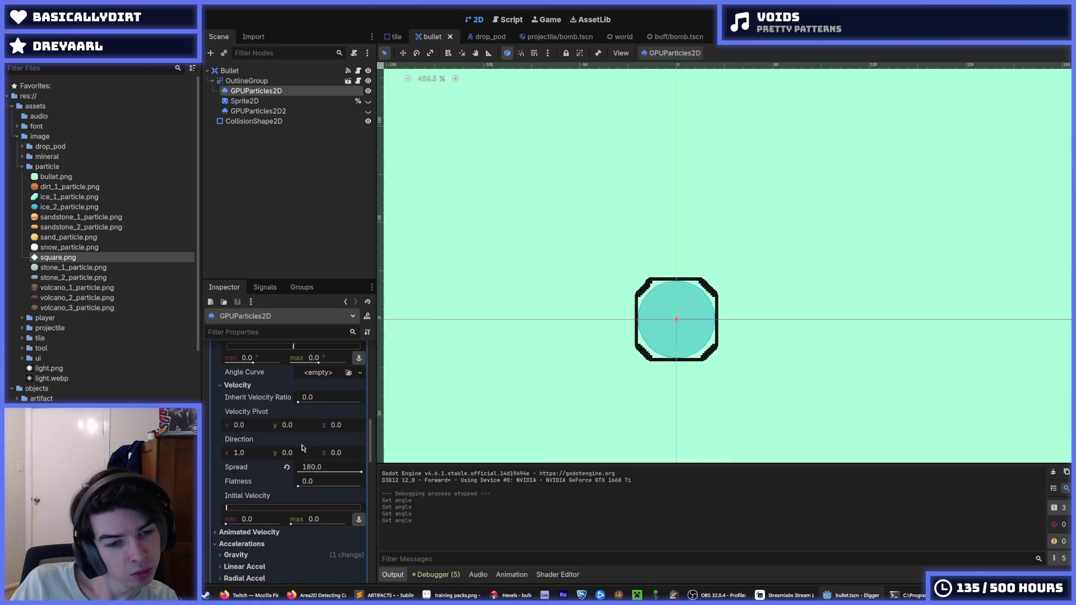
Select GPUParticles2D2, show it and hide GPUParticles2D, then save and run the game.
{"action": "left_click", "coordinate": [245, 101]}
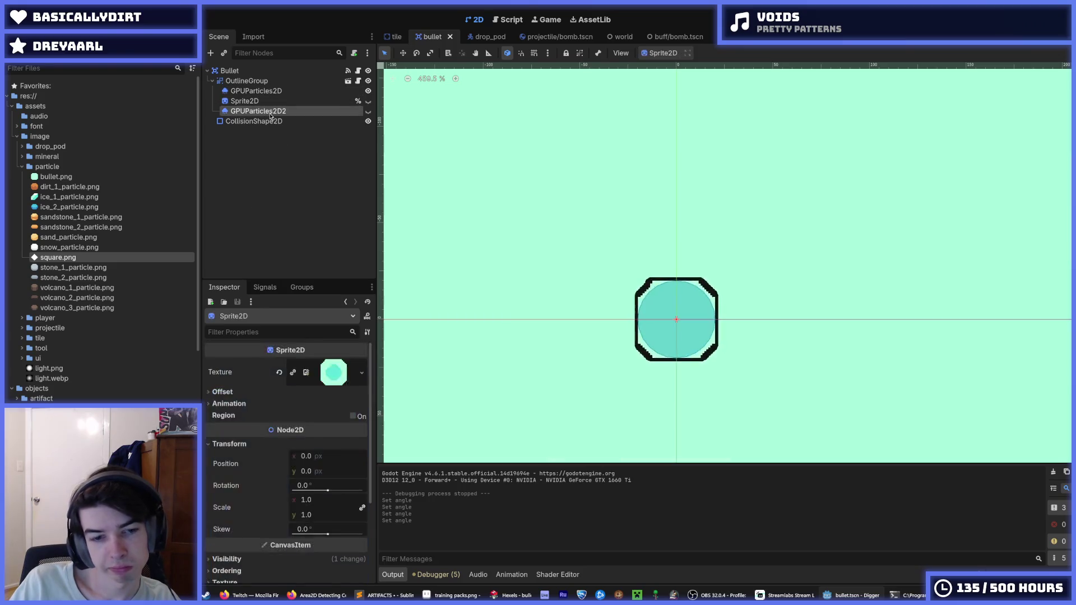
{"action": "left_click", "coordinate": [269, 112]}
{"action": "scroll", "coordinate": [264, 447], "scroll_direction": "down", "scroll_amount": 2}
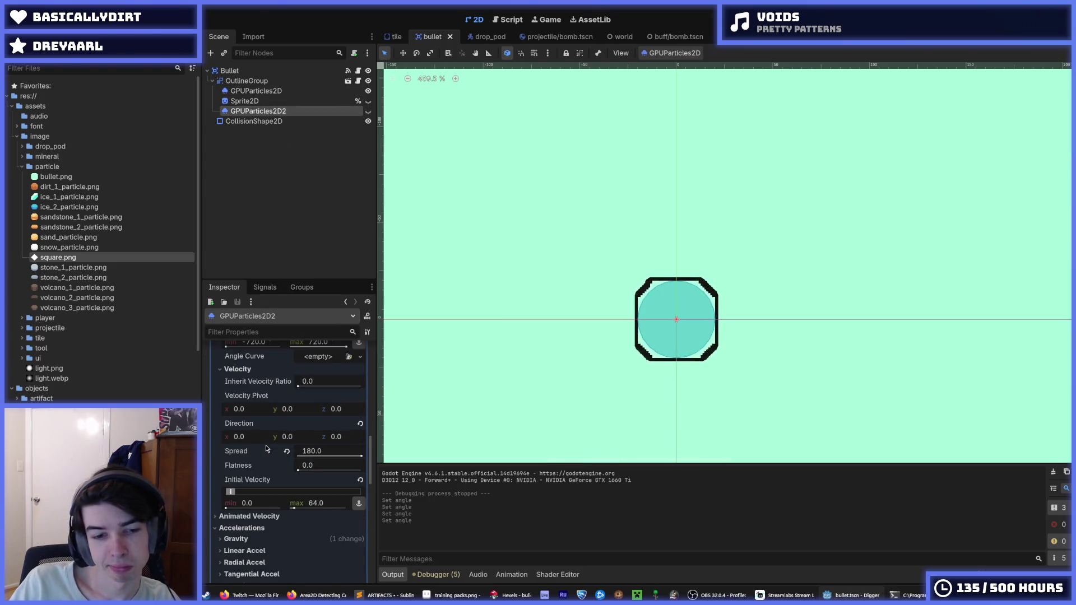
{"action": "scroll", "coordinate": [272, 497], "scroll_direction": "up", "scroll_amount": 2}
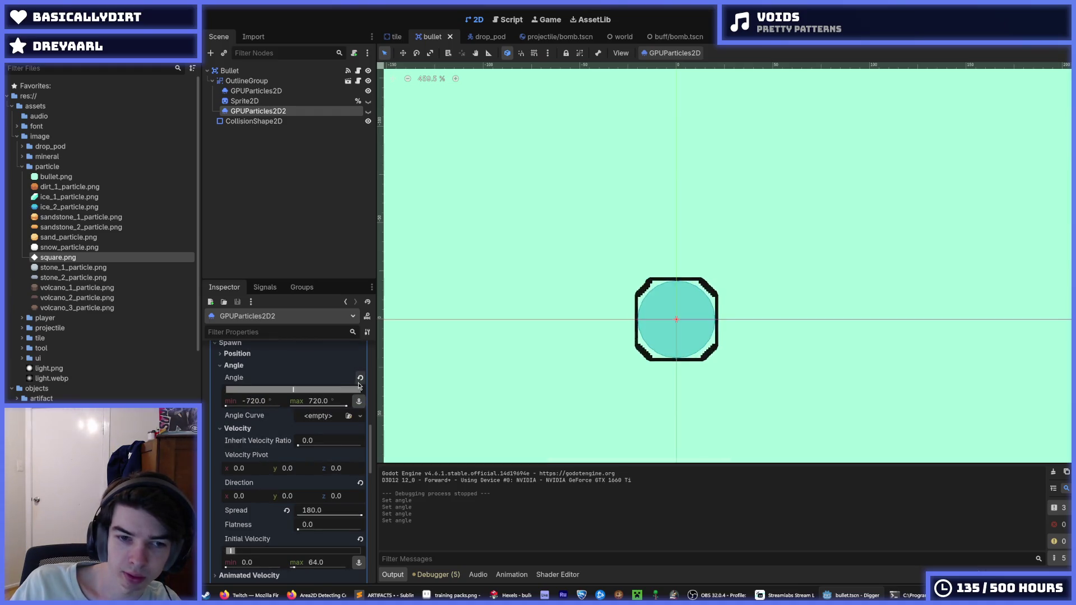
{"action": "left_click", "coordinate": [369, 111]}
{"action": "left_click", "coordinate": [369, 91]}
{"action": "key", "text": "F5"}
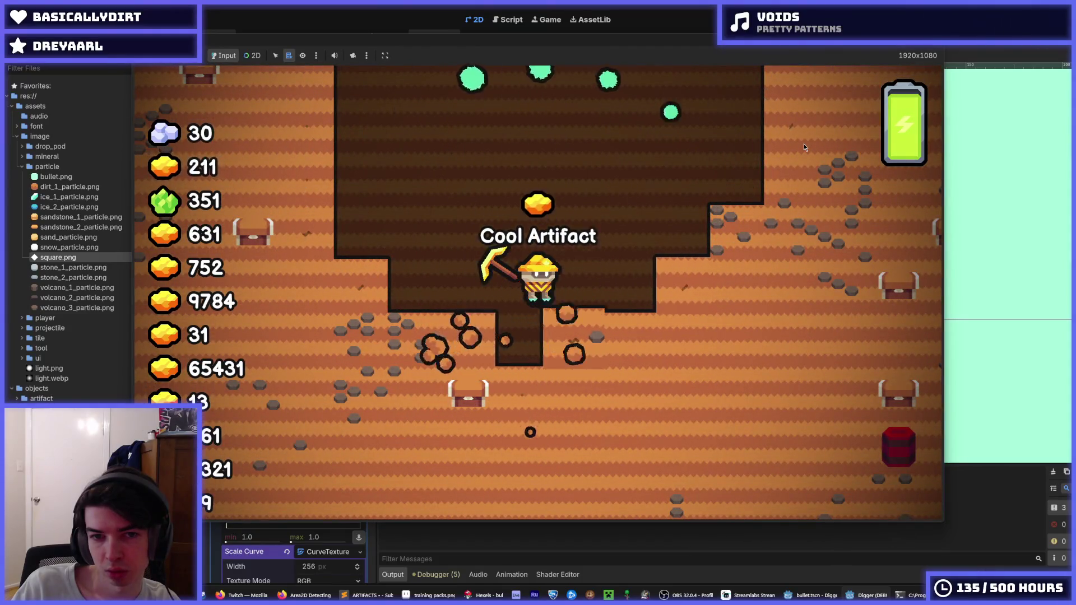
Fly the miner up toward the surface to check the spinning particles, then stop the game.
{"action": "key", "text": "w"}
{"action": "key", "text": "w"}
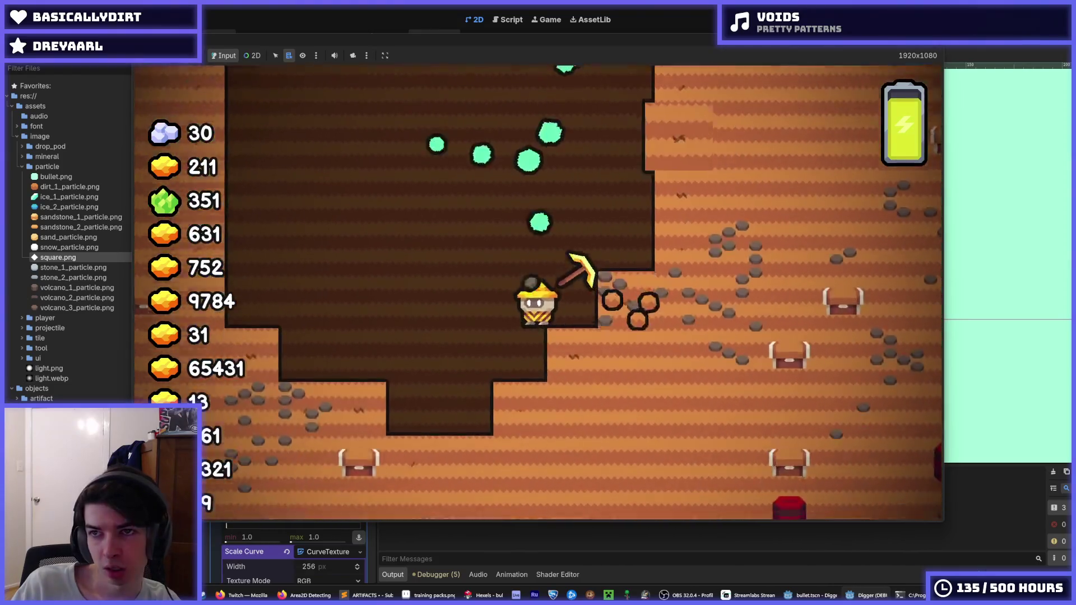
{"action": "key", "text": "F8"}
{"action": "scroll", "coordinate": [291, 448], "scroll_direction": "down", "scroll_amount": 5}
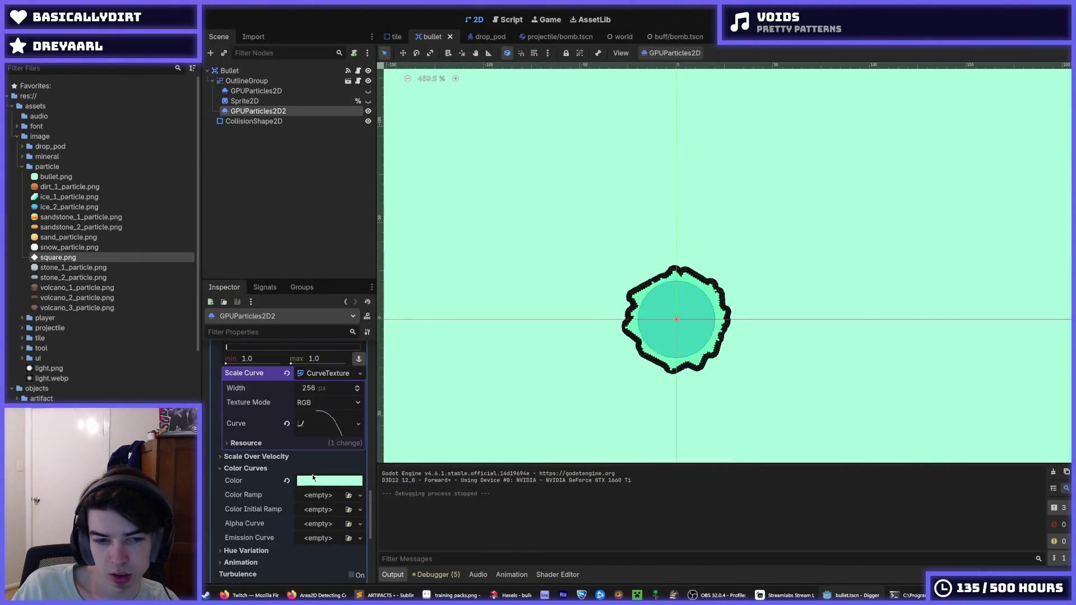
Move GPUParticles2D2 to the top of OutlineGroup in the scene tree.
{"action": "left_click", "coordinate": [317, 481]}
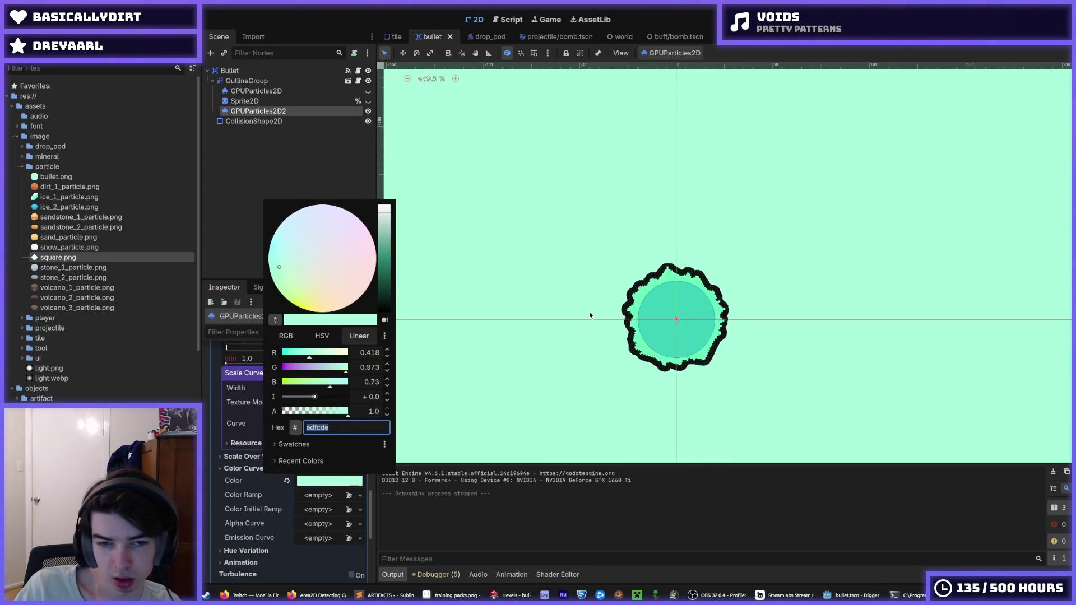
{"action": "left_click", "coordinate": [255, 139]}
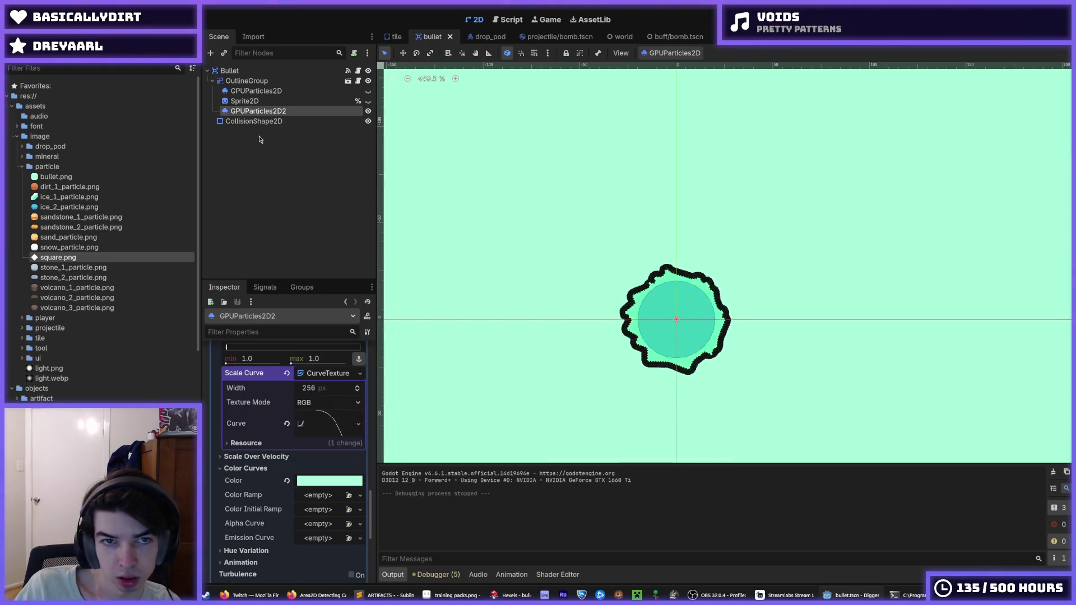
{"action": "left_click_drag", "start_coordinate": [288, 110], "coordinate": [284, 90]}
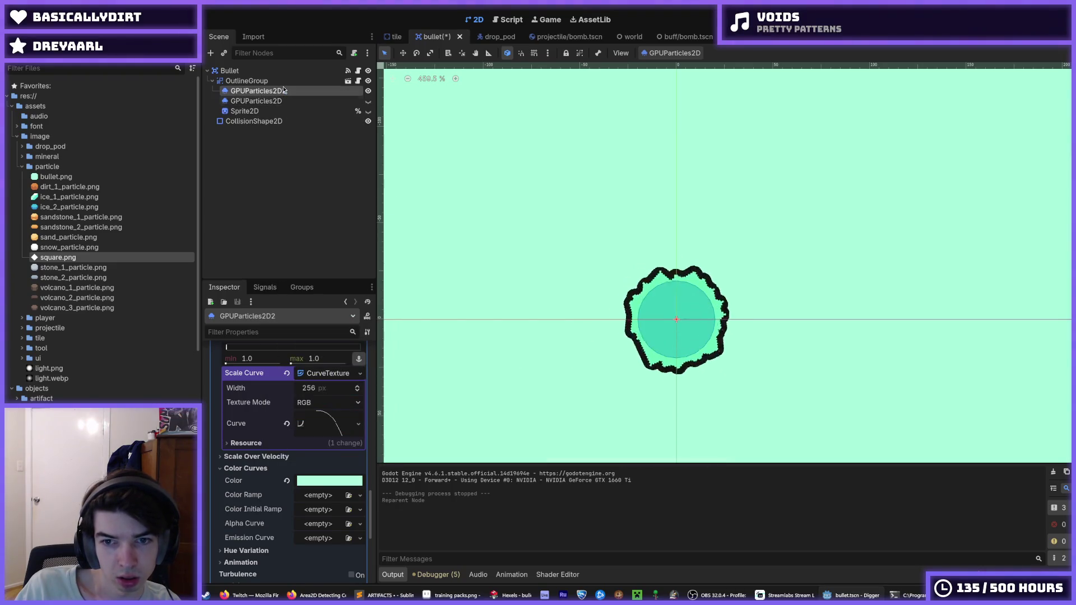
{"action": "scroll", "coordinate": [262, 421], "scroll_direction": "down", "scroll_amount": 4}
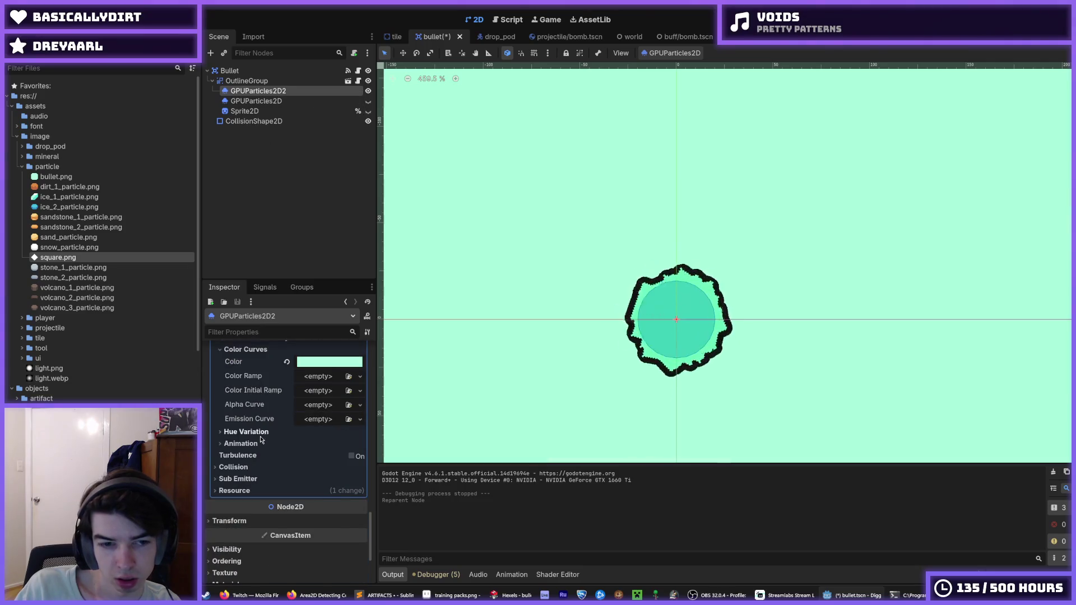
Reset the particle colour to white, then remove all red to make it bright cyan.
{"action": "left_click", "coordinate": [250, 432]}
{"action": "left_click", "coordinate": [250, 432]}
{"action": "left_click", "coordinate": [307, 364]}
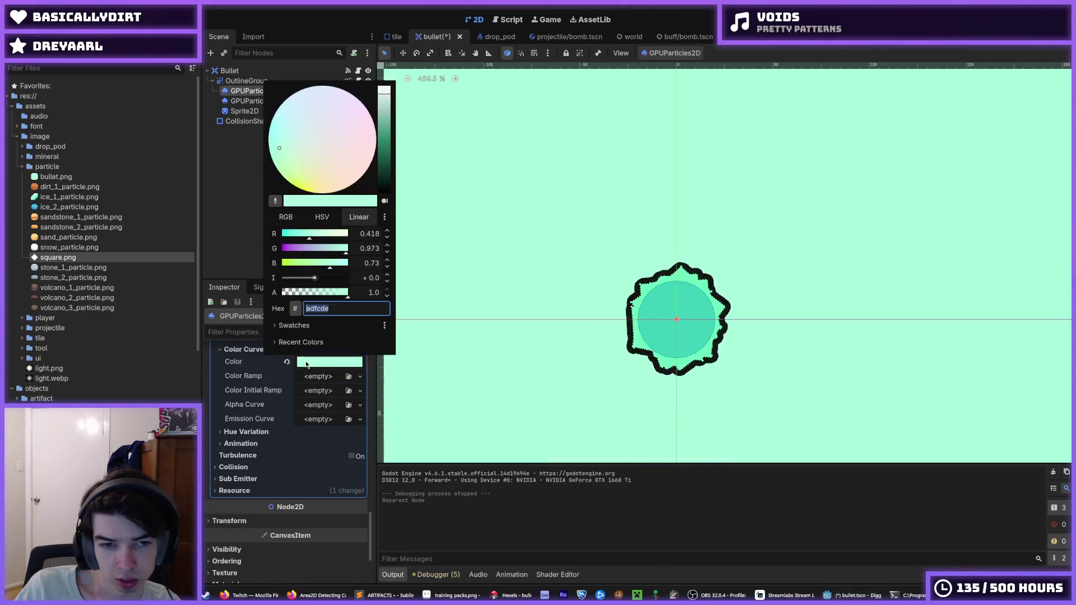
{"action": "left_click", "coordinate": [287, 362]}
{"action": "left_click", "coordinate": [287, 362]}
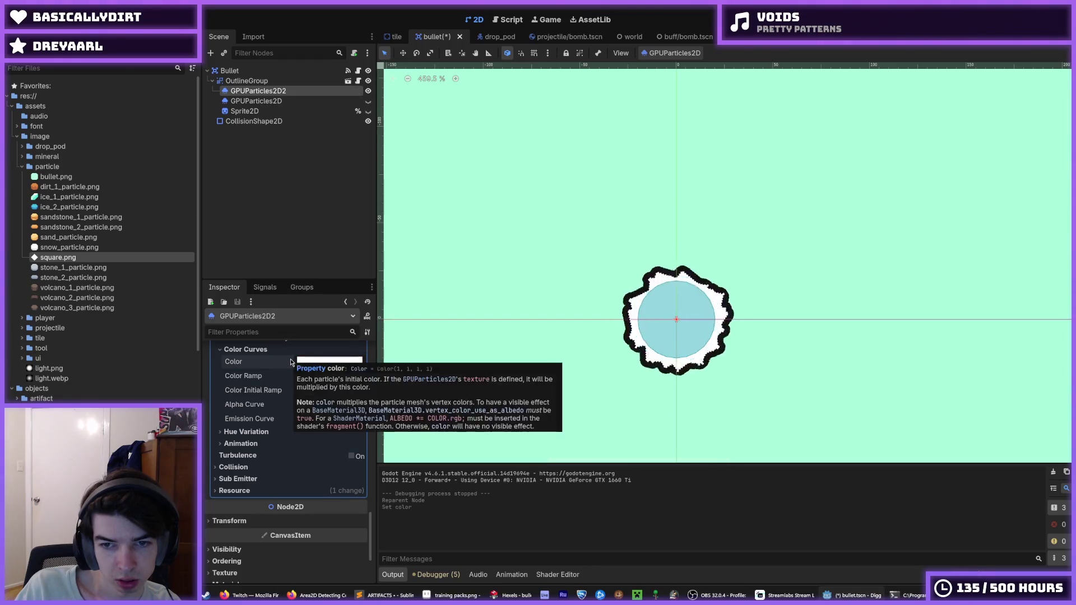
{"action": "left_click", "coordinate": [323, 363]}
{"action": "left_click", "coordinate": [322, 364]}
{"action": "left_click", "coordinate": [323, 363]}
{"action": "left_click", "coordinate": [324, 235]}
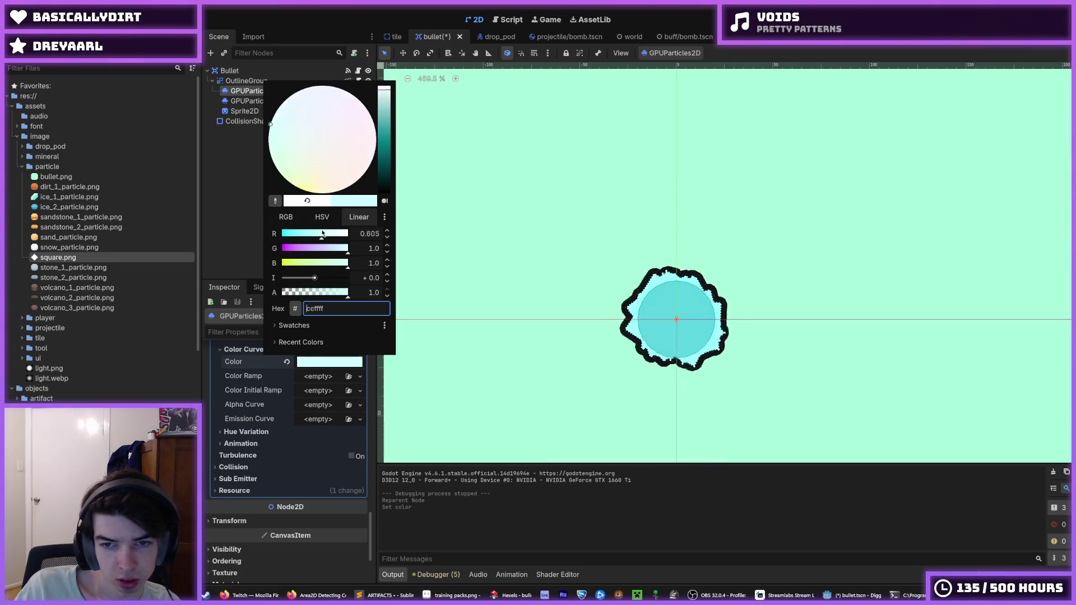
{"action": "left_click_drag", "start_coordinate": [323, 234], "coordinate": [232, 238]}
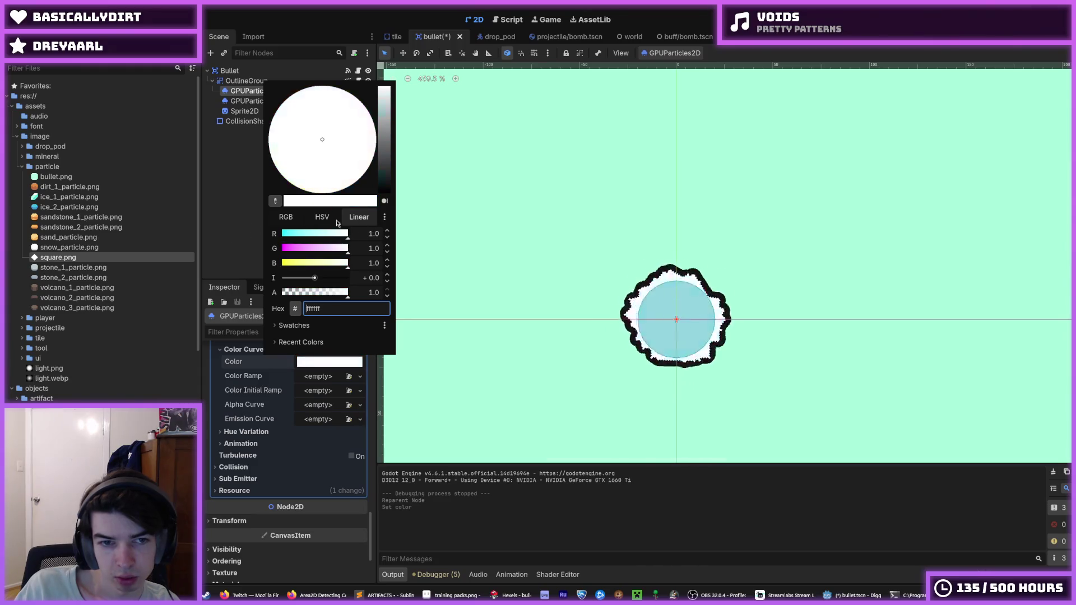
Try green and yellow particle colours, entering ff0000 and then raising green.
{"action": "left_click_drag", "start_coordinate": [300, 263], "coordinate": [274, 264]}
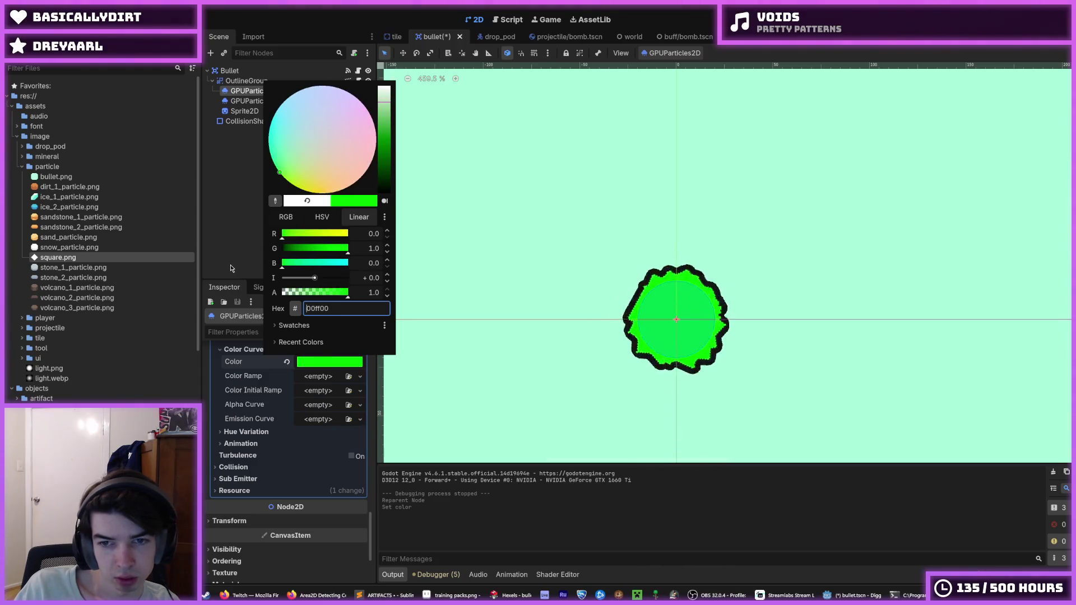
{"action": "key", "text": "ctrl+z"}
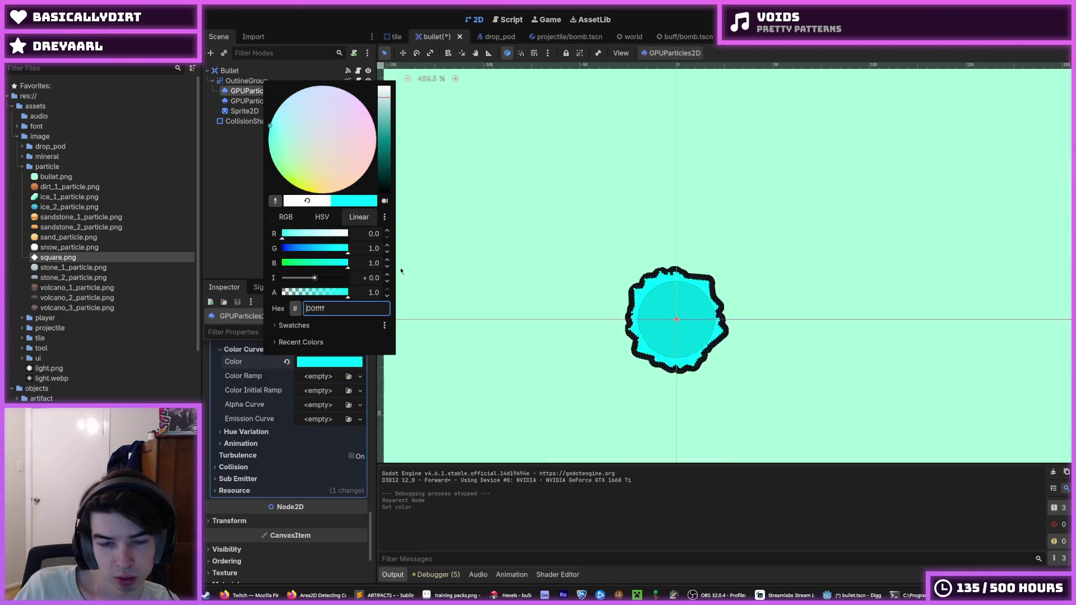
{"action": "mouse_move", "coordinate": [325, 250]}
{"action": "left_mouse_down"}
{"action": "mouse_move", "coordinate": [280, 249]}
{"action": "mouse_move", "coordinate": [473, 261]}
{"action": "left_mouse_up"}
{"action": "mouse_move", "coordinate": [323, 268]}
{"action": "left_mouse_down"}
{"action": "mouse_move", "coordinate": [278, 264]}
{"action": "mouse_move", "coordinate": [481, 245]}
{"action": "left_mouse_up"}
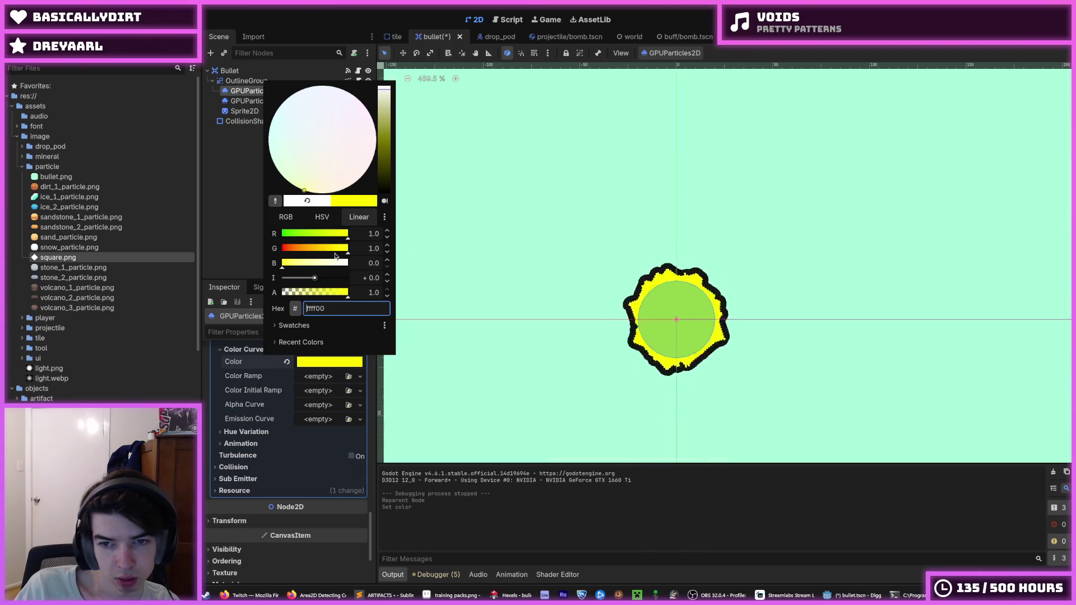
{"action": "type", "text": "ff0000"}
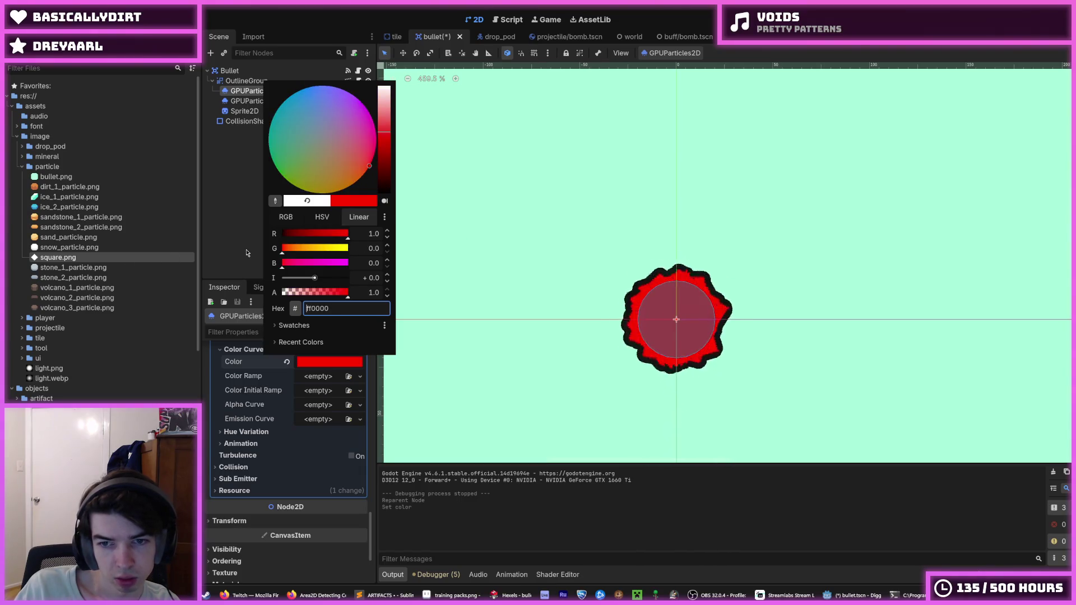
{"action": "left_click_drag", "start_coordinate": [283, 249], "coordinate": [425, 245]}
Try the yellow-orange and pale-yellow palette swatches for the particle colour.
{"action": "left_click", "coordinate": [294, 326]}
{"action": "left_click", "coordinate": [318, 370]}
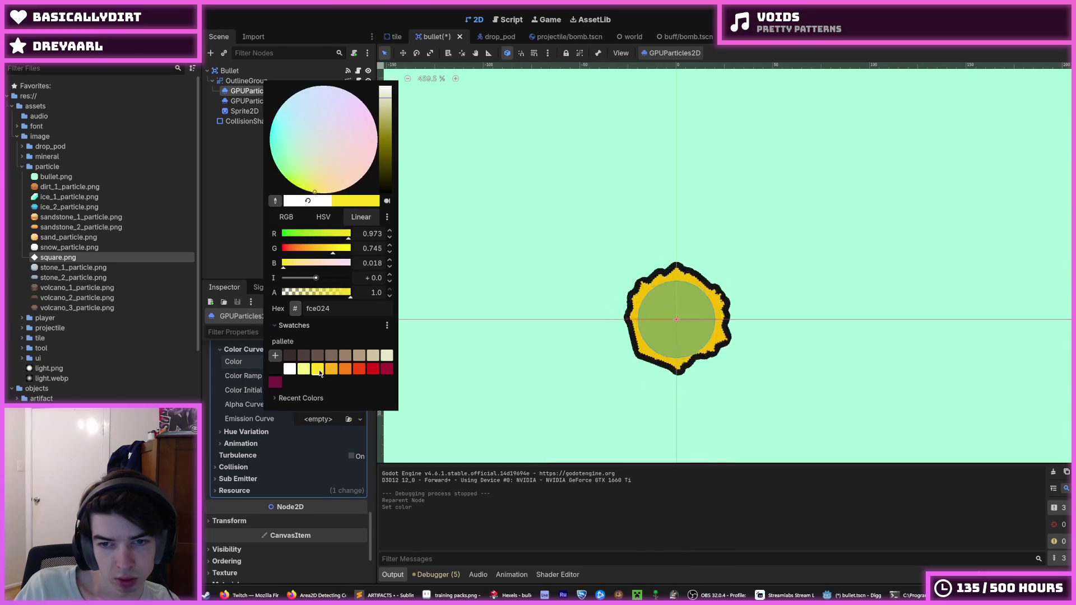
{"action": "left_click", "coordinate": [304, 370]}
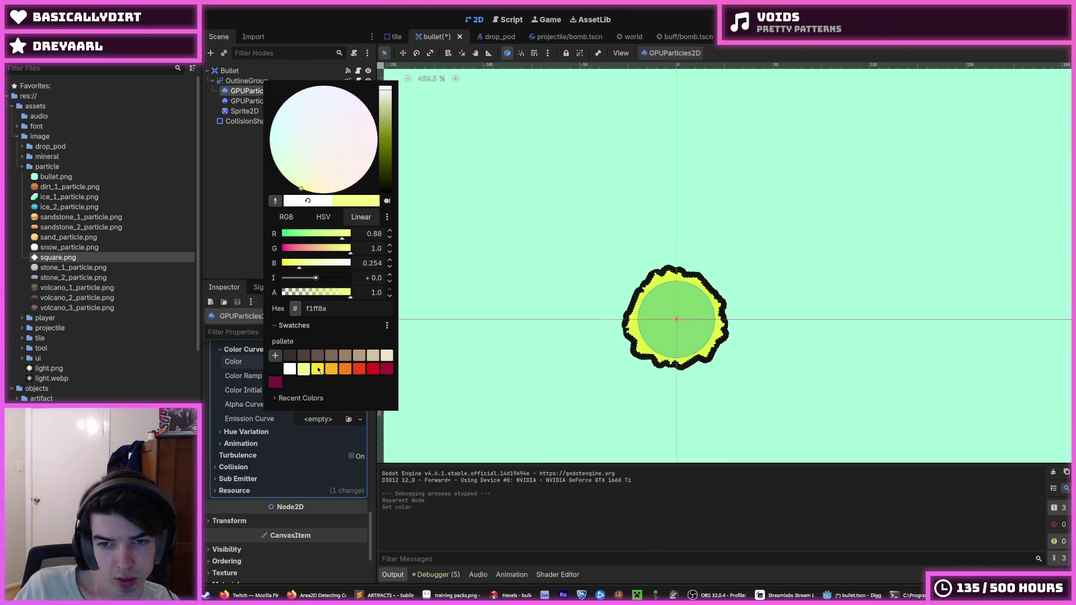
{"action": "left_click", "coordinate": [318, 370]}
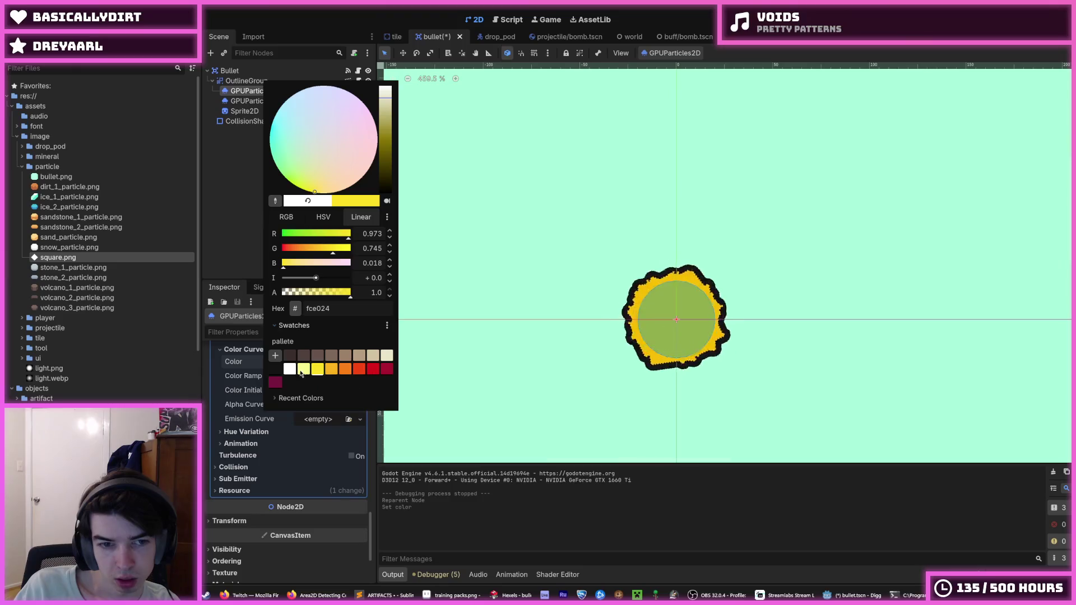
{"action": "left_click", "coordinate": [303, 370]}
{"action": "left_click", "coordinate": [317, 370]}
Step through the orange and red-orange swatches and settle on dark crimson a71630.
{"action": "left_click", "coordinate": [330, 370]}
{"action": "left_click", "coordinate": [345, 370]}
{"action": "left_click", "coordinate": [362, 369]}
{"action": "left_click", "coordinate": [373, 370]}
{"action": "left_click", "coordinate": [389, 370]}
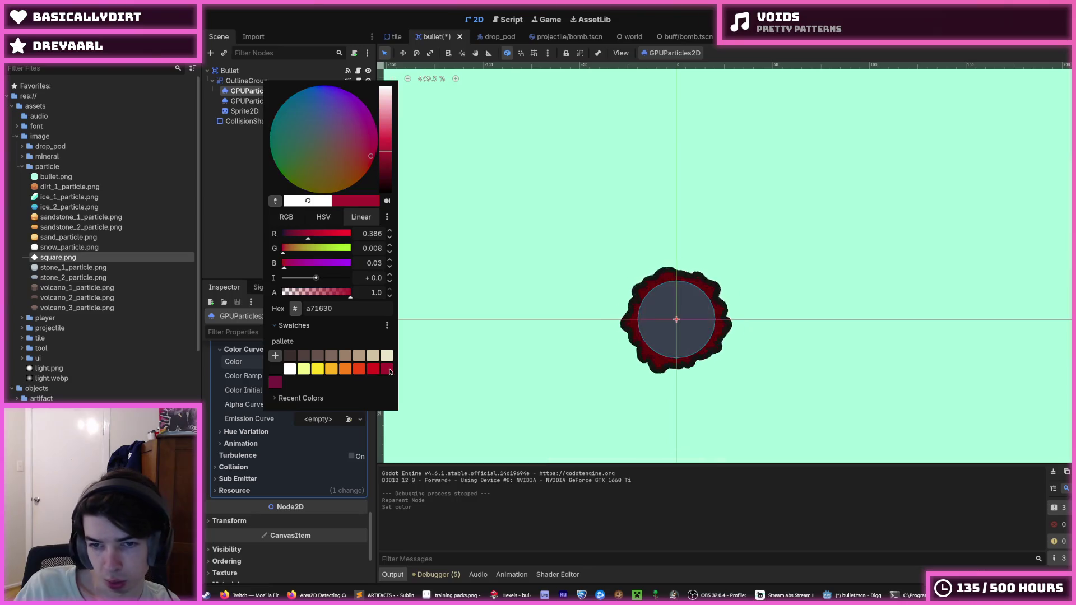
{"action": "right_click", "coordinate": [389, 373]}
{"action": "key", "text": "Escape"}
{"action": "left_click", "coordinate": [278, 422]}
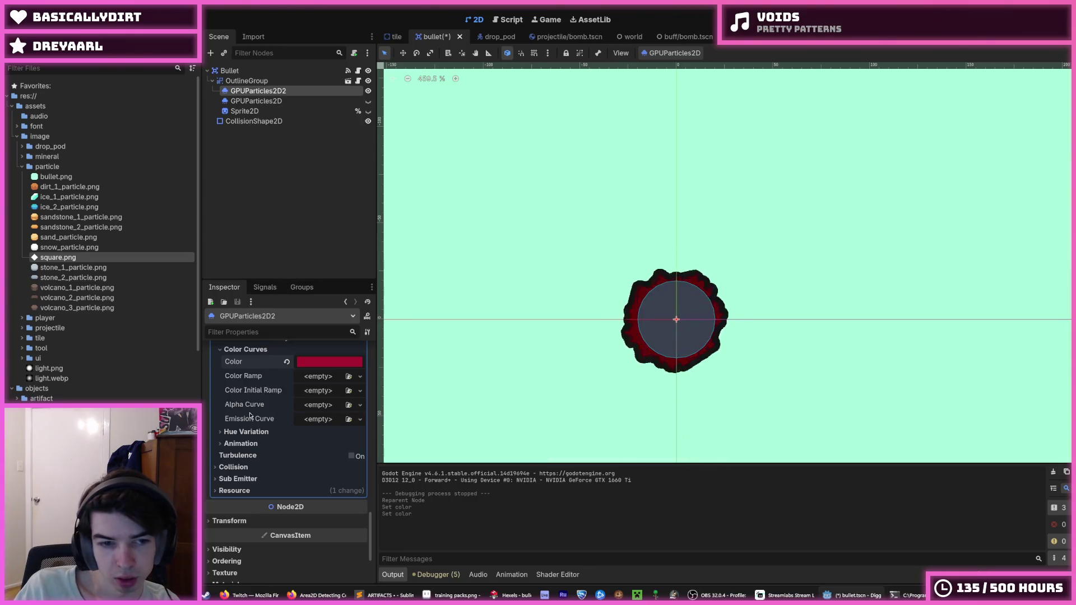
Add a new GradientTexture1D Color Ramp with a mint adfcde stop, removing the other stop.
{"action": "left_click", "coordinate": [313, 377]}
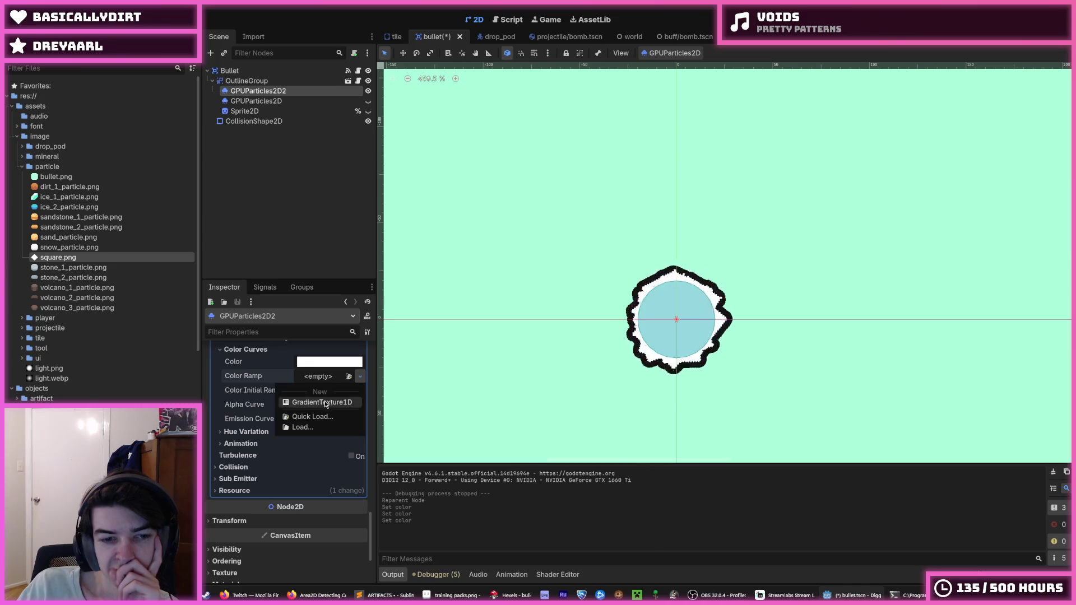
{"action": "left_click", "coordinate": [322, 399]}
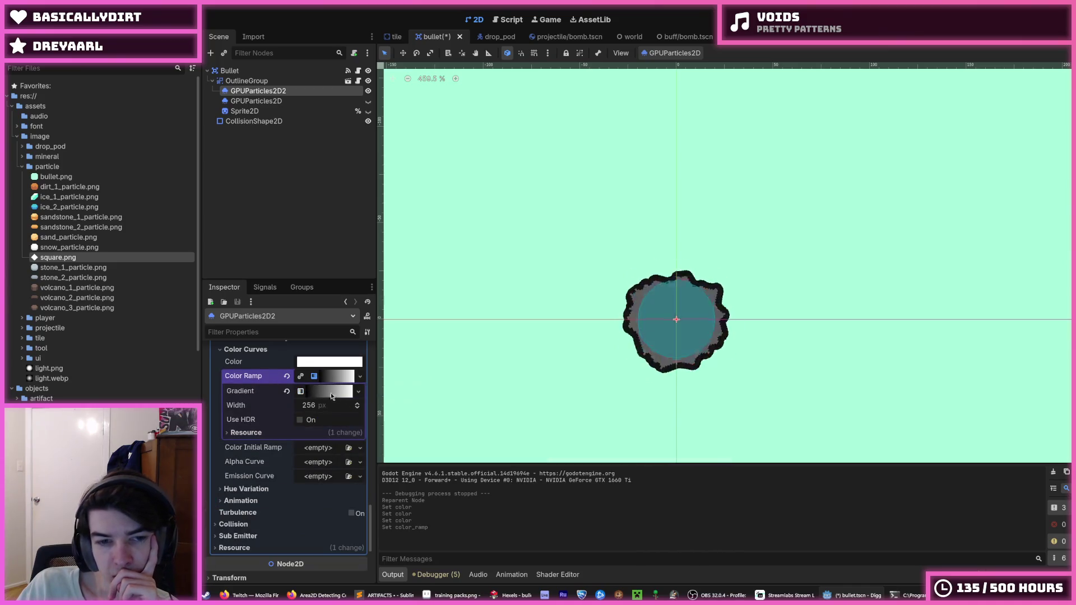
{"action": "left_click", "coordinate": [325, 392]}
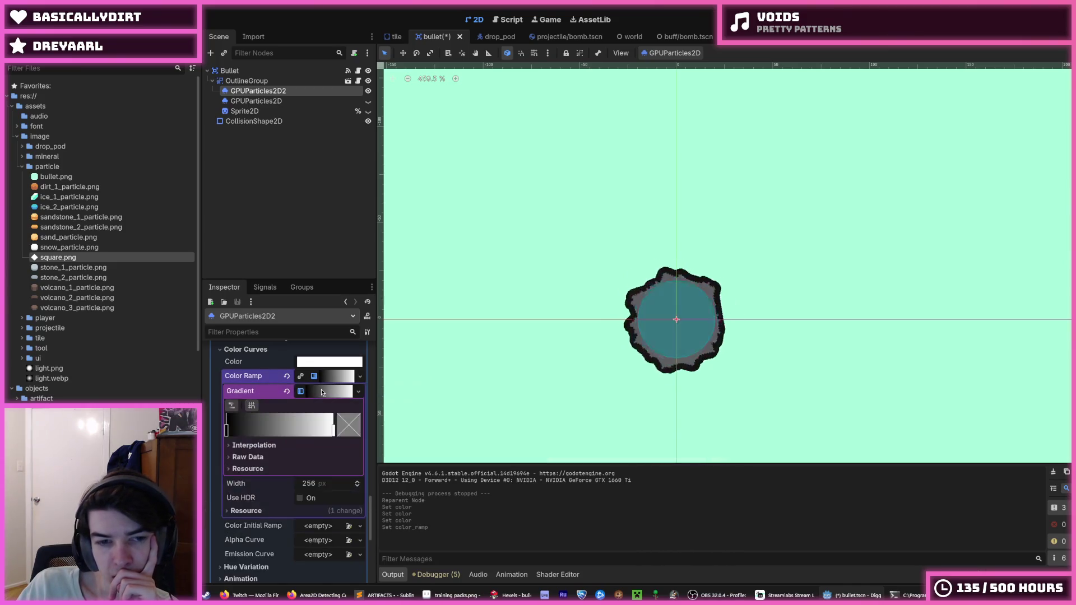
{"action": "double_click", "coordinate": [335, 432]}
{"action": "type", "text": "adfcde"}
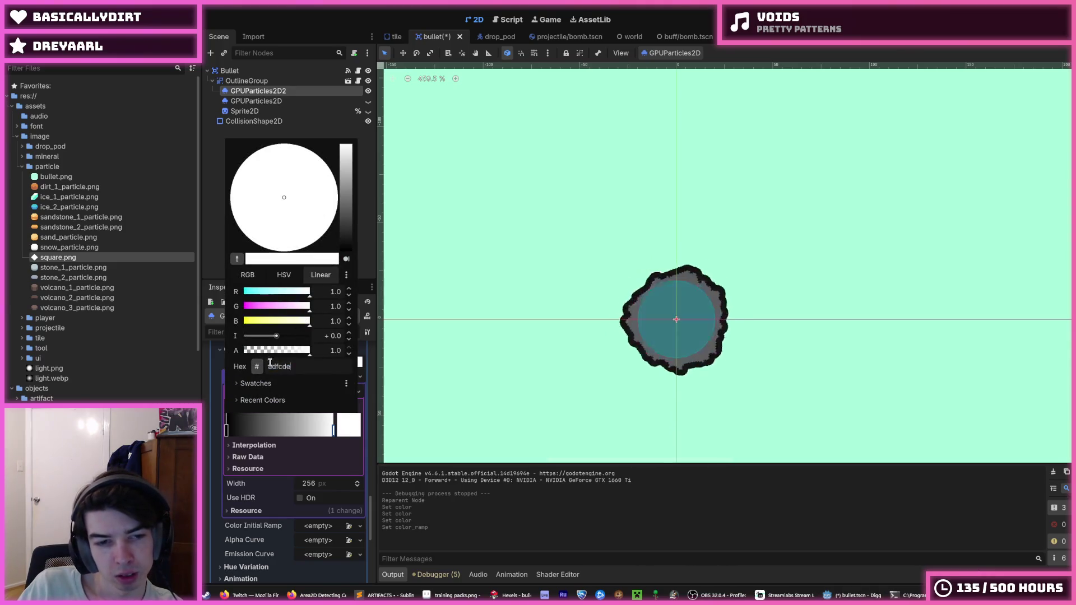
{"action": "key", "text": "Return"}
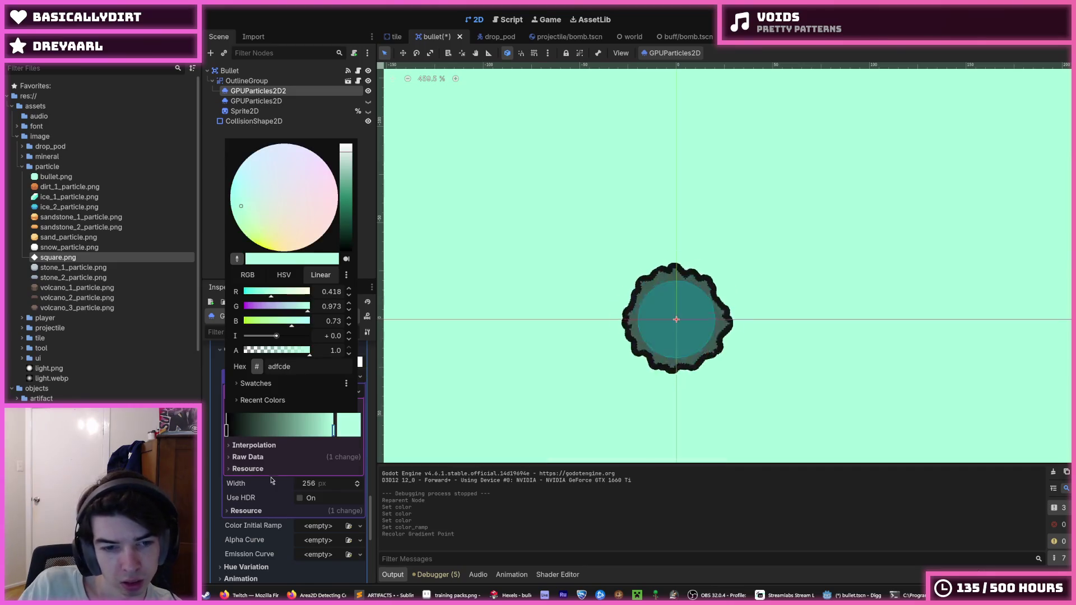
{"action": "left_click", "coordinate": [227, 431]}
{"action": "right_click", "coordinate": [228, 432]}
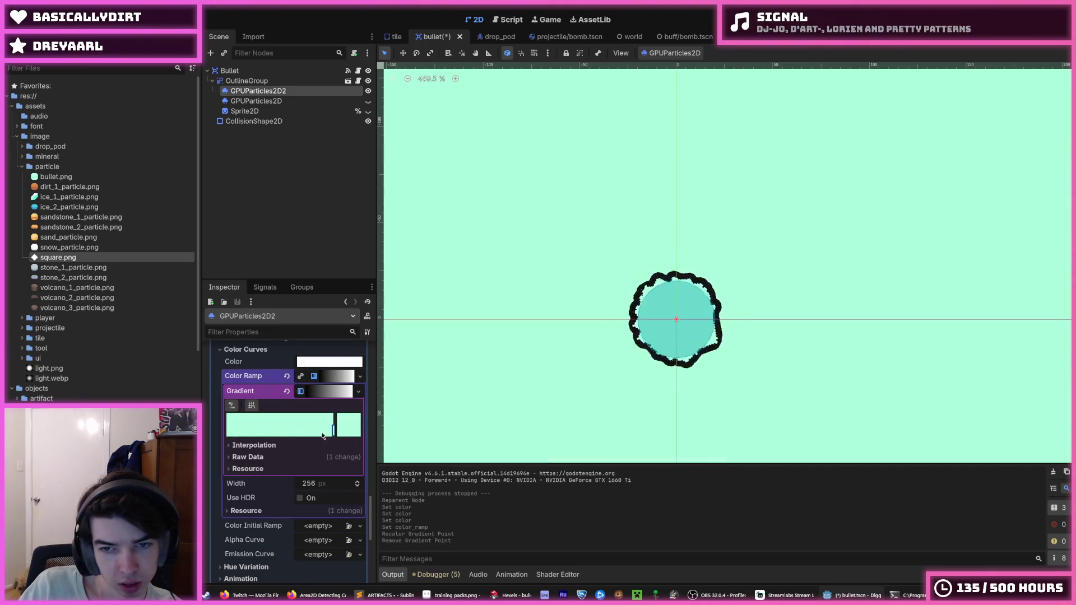
Move the mint gradient stop to the start, preview the bullet, and run the game.
{"action": "left_click", "coordinate": [545, 392]}
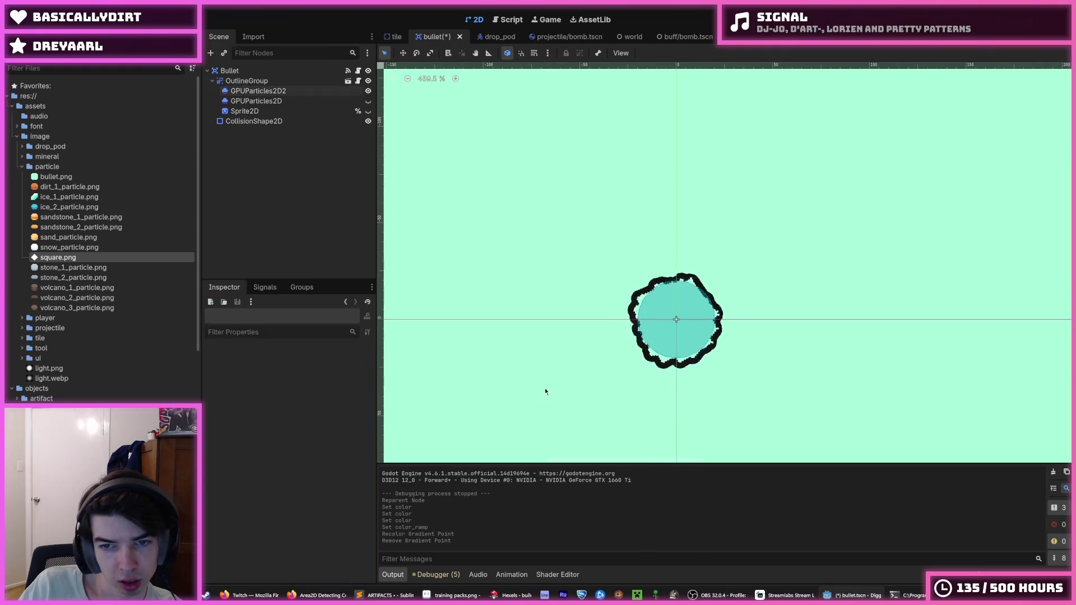
{"action": "left_click", "coordinate": [269, 91]}
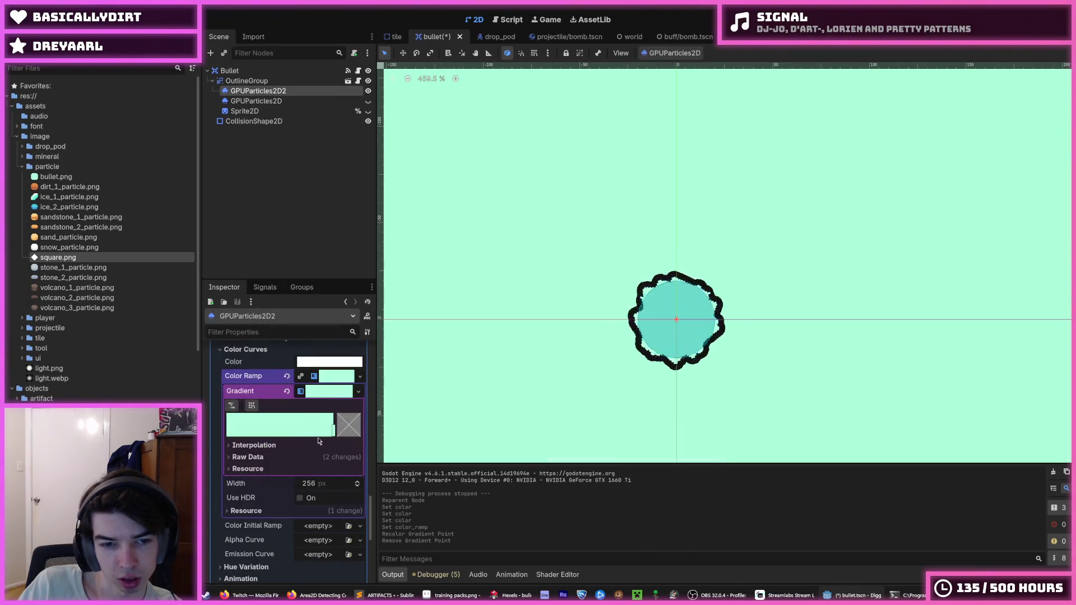
{"action": "left_click_drag", "start_coordinate": [274, 435], "coordinate": [226, 433]}
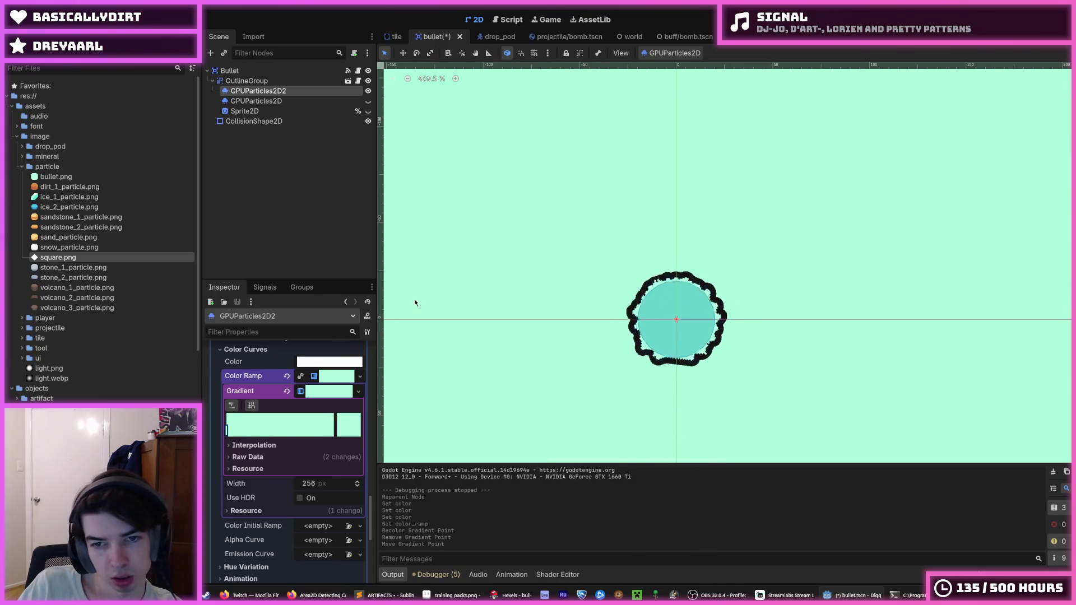
{"action": "left_click", "coordinate": [549, 258]}
{"action": "scroll", "coordinate": [547, 264], "scroll_direction": "down", "scroll_amount": 5}
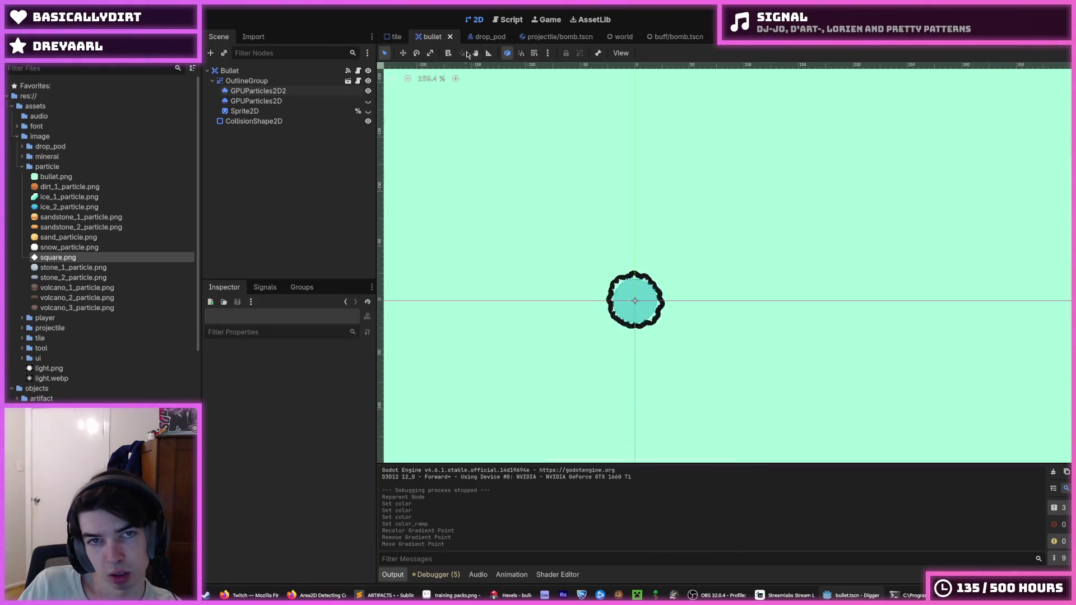
{"action": "left_click", "coordinate": [306, 92]}
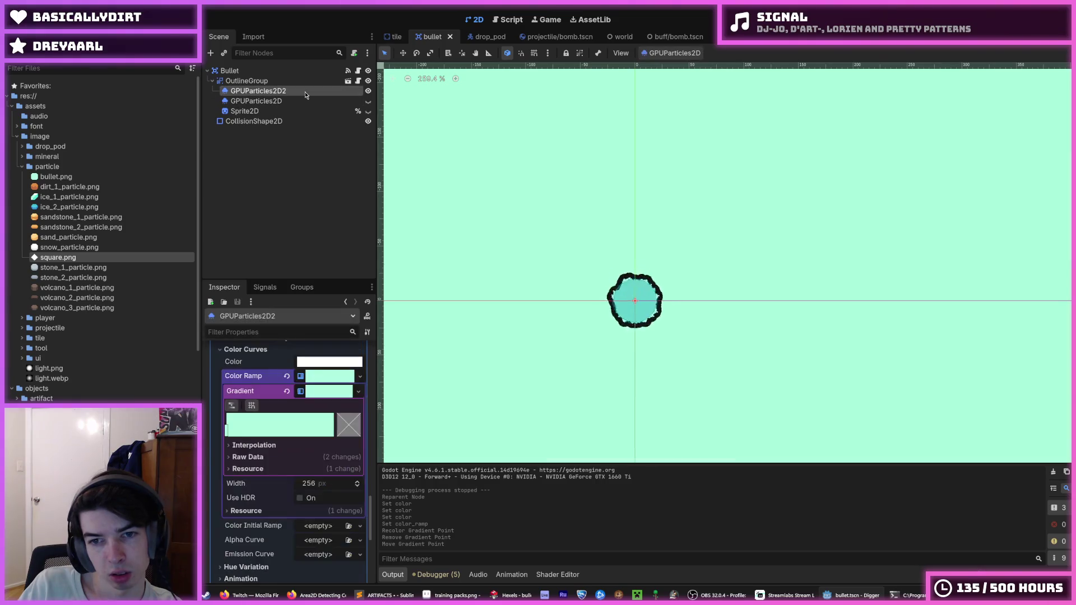
{"action": "scroll", "coordinate": [548, 257], "scroll_direction": "up", "scroll_amount": 7}
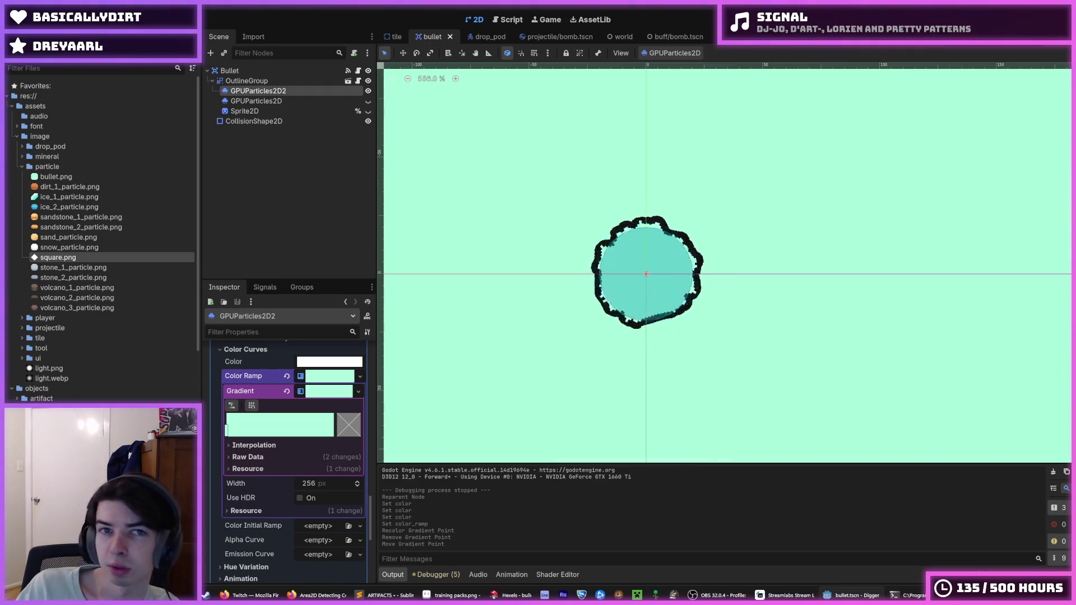
{"action": "key", "text": "F5"}
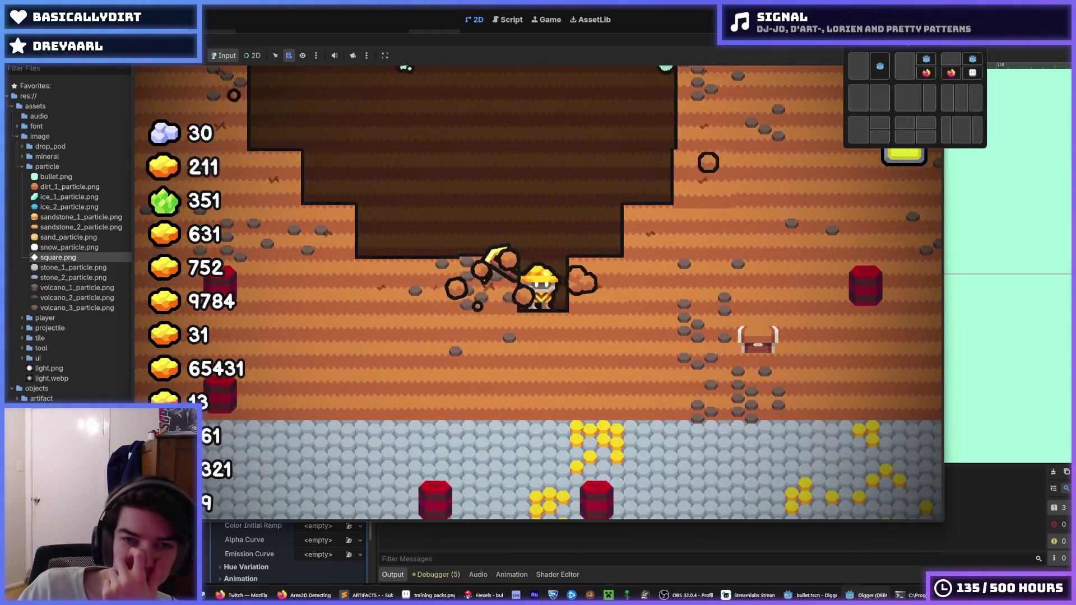
End the Digger test run after digging tiles with mint particle trails.
{"action": "key", "text": "F8"}
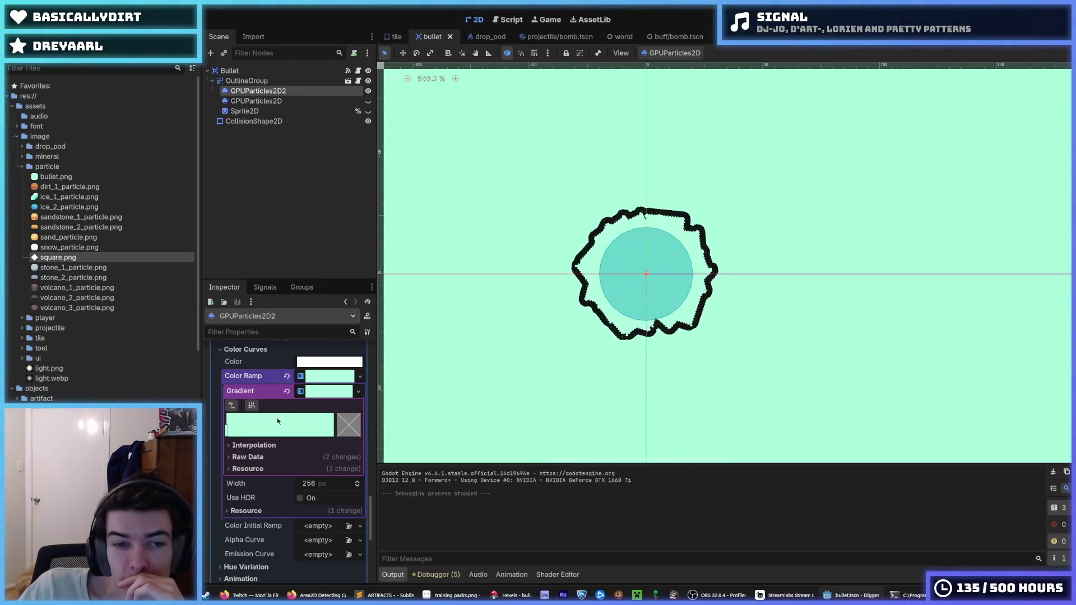
From the Node dock's Signals list, connect finished() to the Bullet script, creating _on_gpu_particles_2d_2_finished.
{"action": "scroll", "coordinate": [277, 421], "scroll_direction": "up", "scroll_amount": 5}
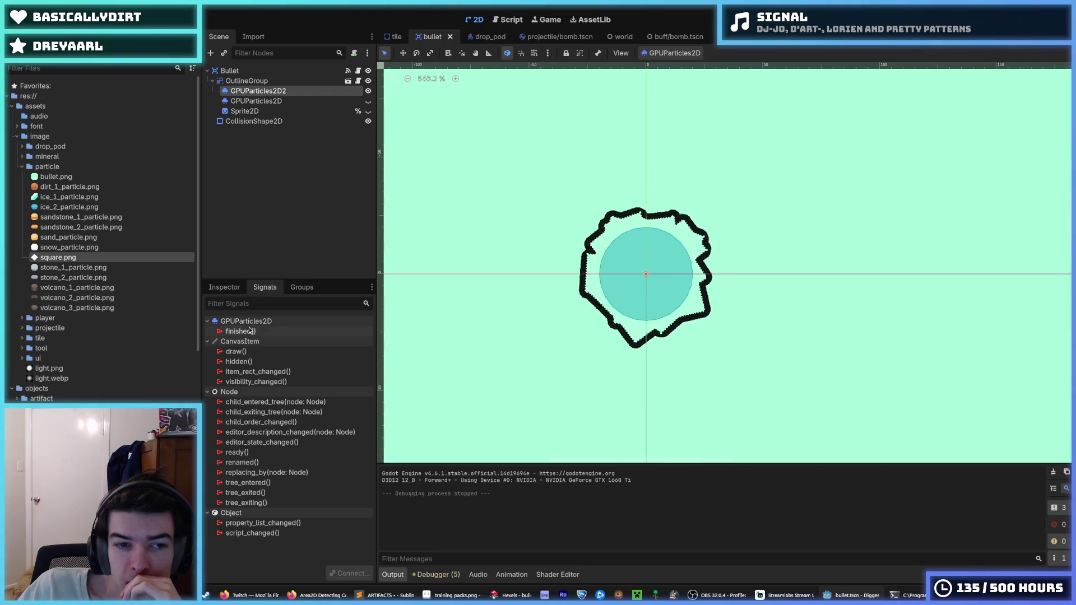
{"action": "left_click", "coordinate": [224, 287]}
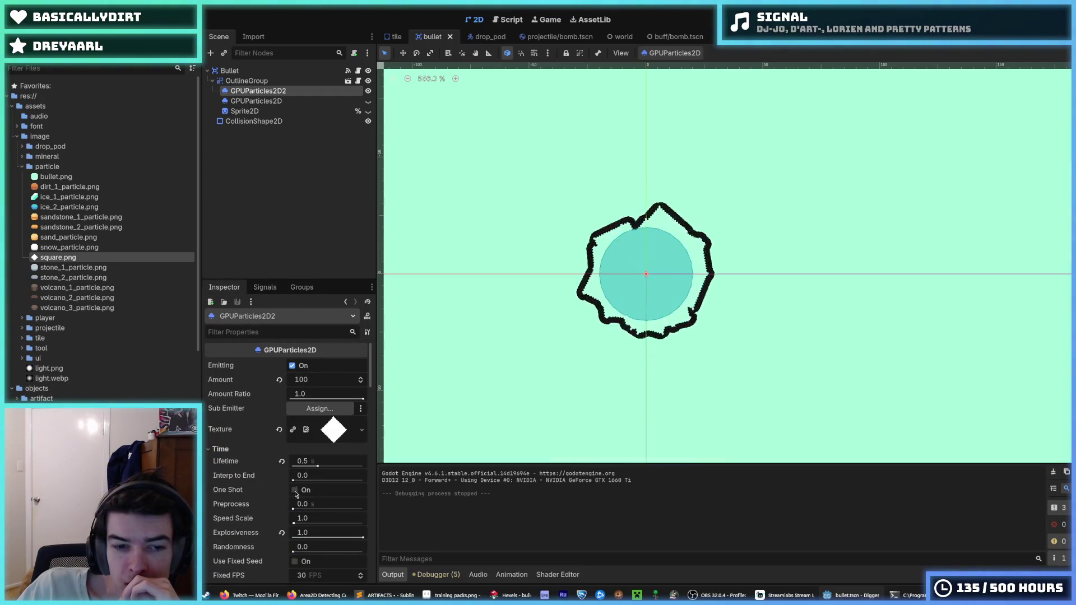
{"action": "left_click", "coordinate": [263, 288]}
{"action": "right_click", "coordinate": [262, 332]}
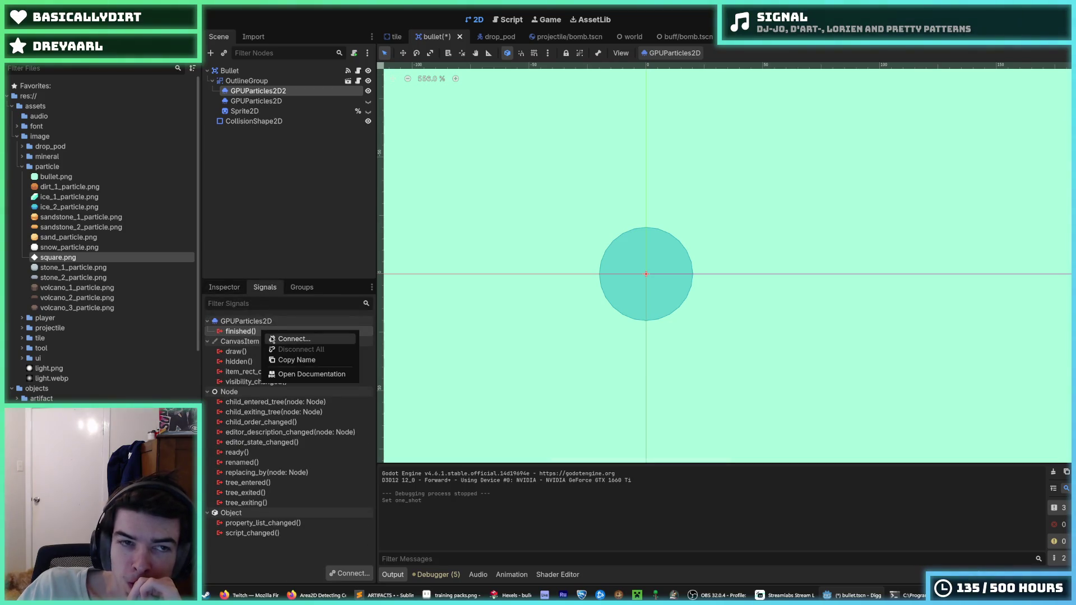
{"action": "left_click", "coordinate": [274, 340]}
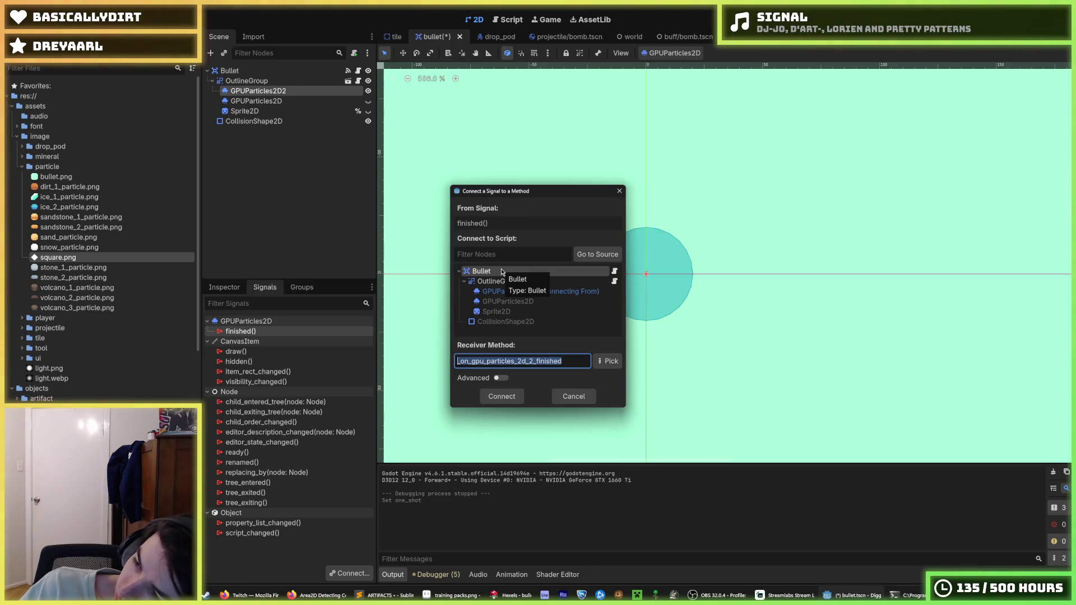
{"action": "key", "text": "Return"}
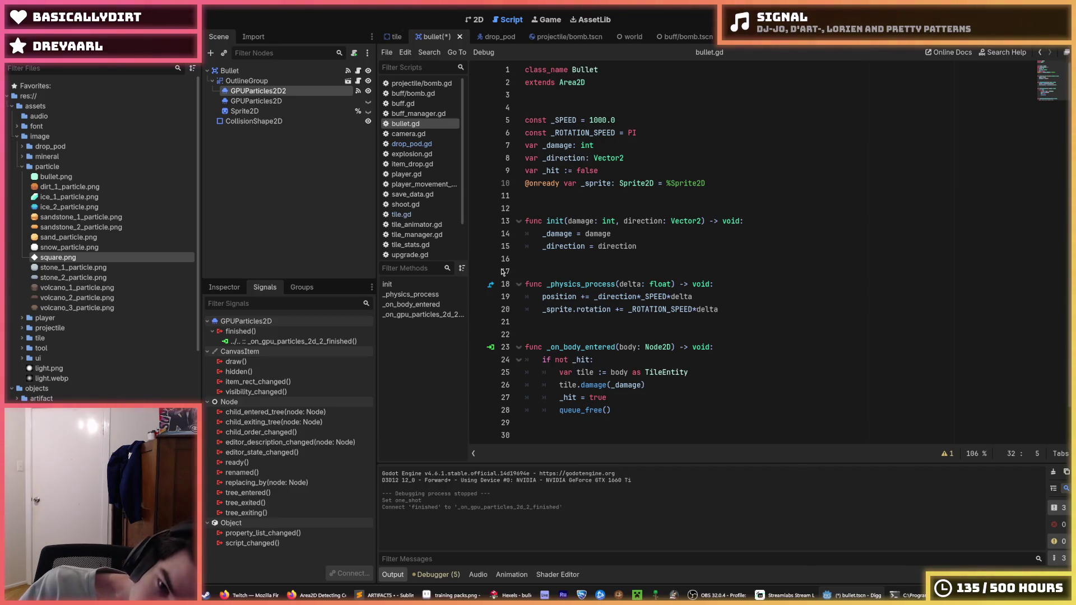
{"action": "left_click", "coordinate": [762, 222]}
{"action": "left_click", "coordinate": [726, 235]}
{"action": "left_click", "coordinate": [757, 224]}
{"action": "left_click", "coordinate": [740, 235]}
{"action": "left_click", "coordinate": [747, 226]}
{"action": "left_click", "coordinate": [747, 230]}
{"action": "left_click", "coordinate": [743, 224]}
{"action": "left_click", "coordinate": [741, 227]}
{"action": "left_click", "coordinate": [741, 224]}
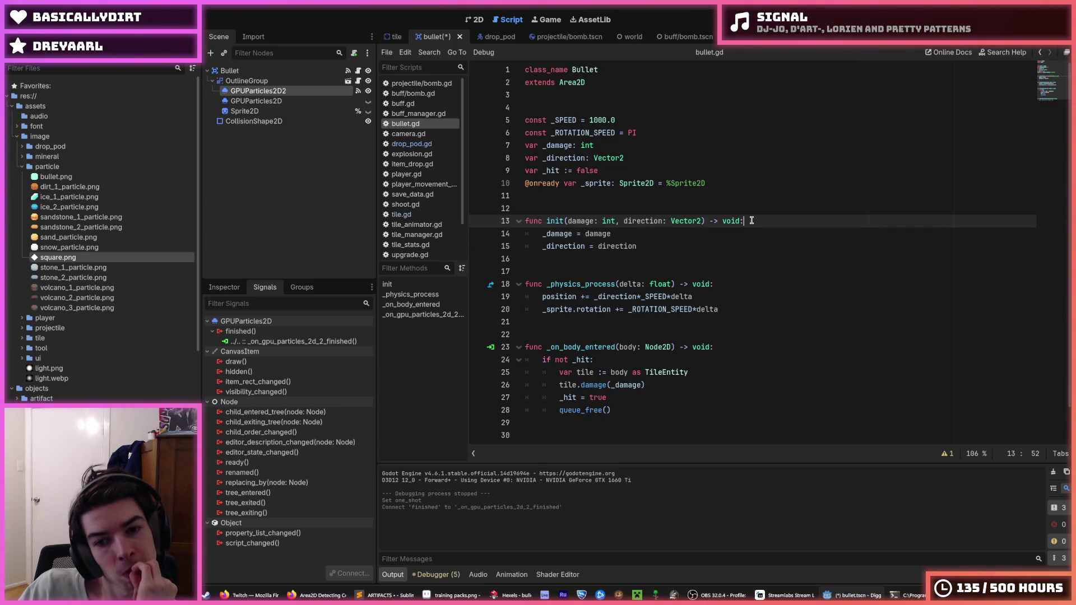
{"action": "left_click", "coordinate": [644, 398]}
{"action": "left_click", "coordinate": [670, 379]}
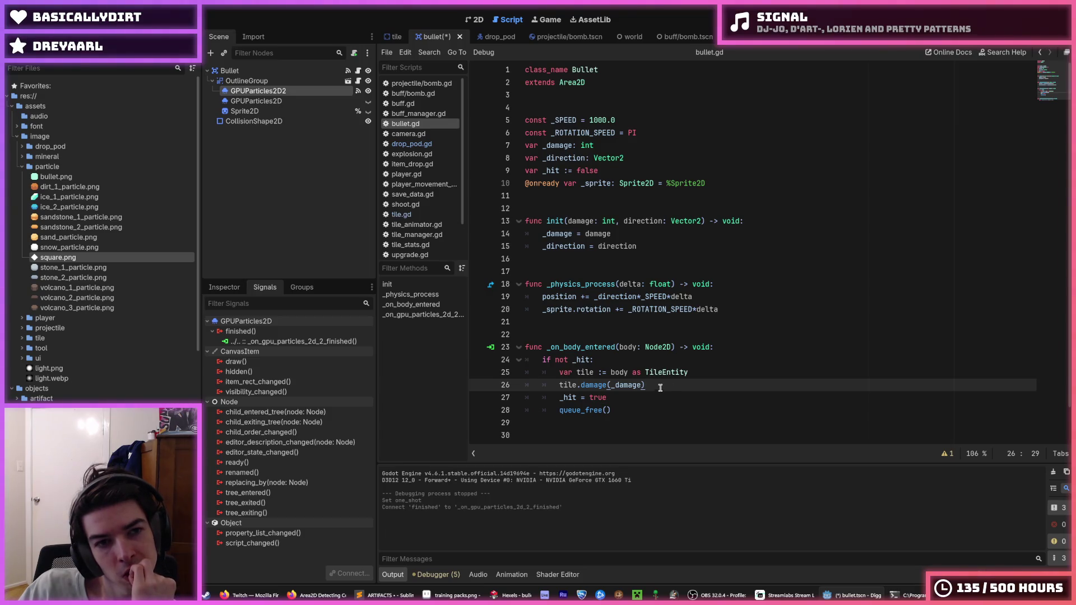
{"action": "left_click", "coordinate": [690, 180]}
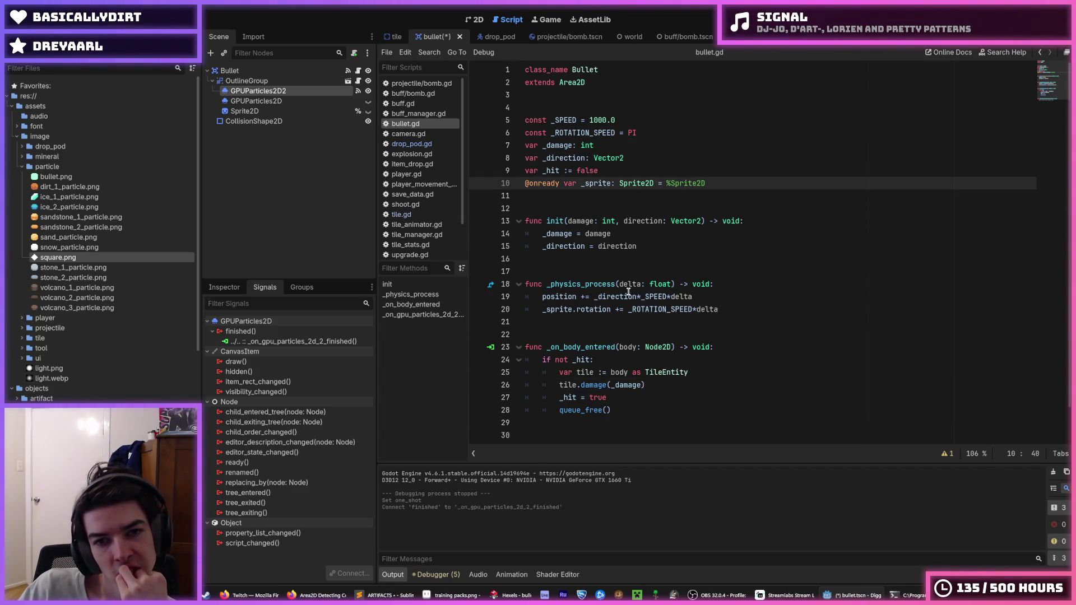
Rename GPUParticles2D2 to ExplosionParticles and remove its old finished signal connection.
{"action": "double_click", "coordinate": [290, 91]}
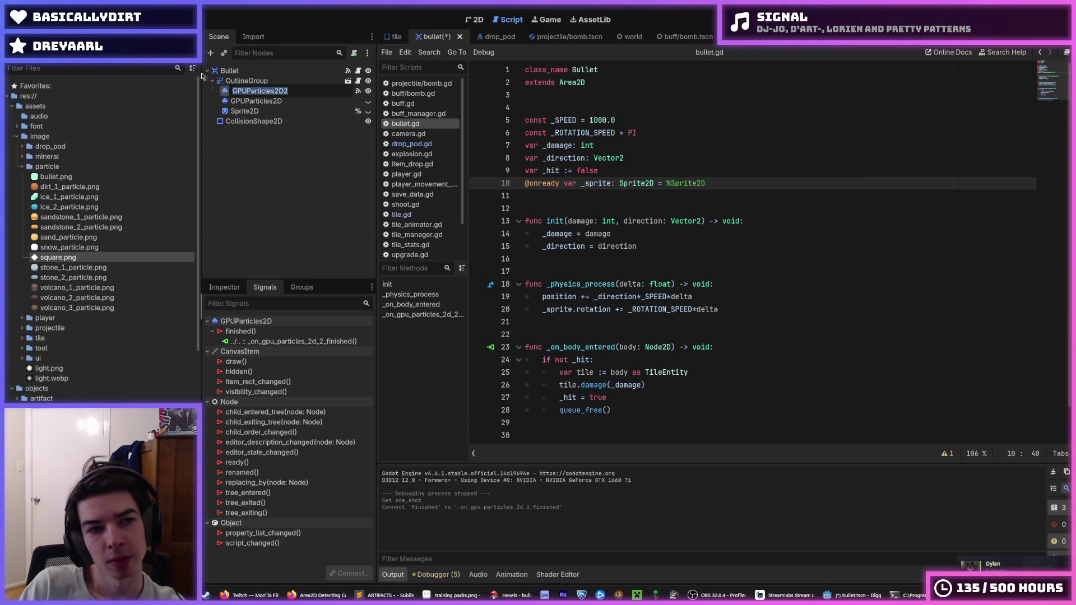
{"action": "type", "text": "Explosio"}
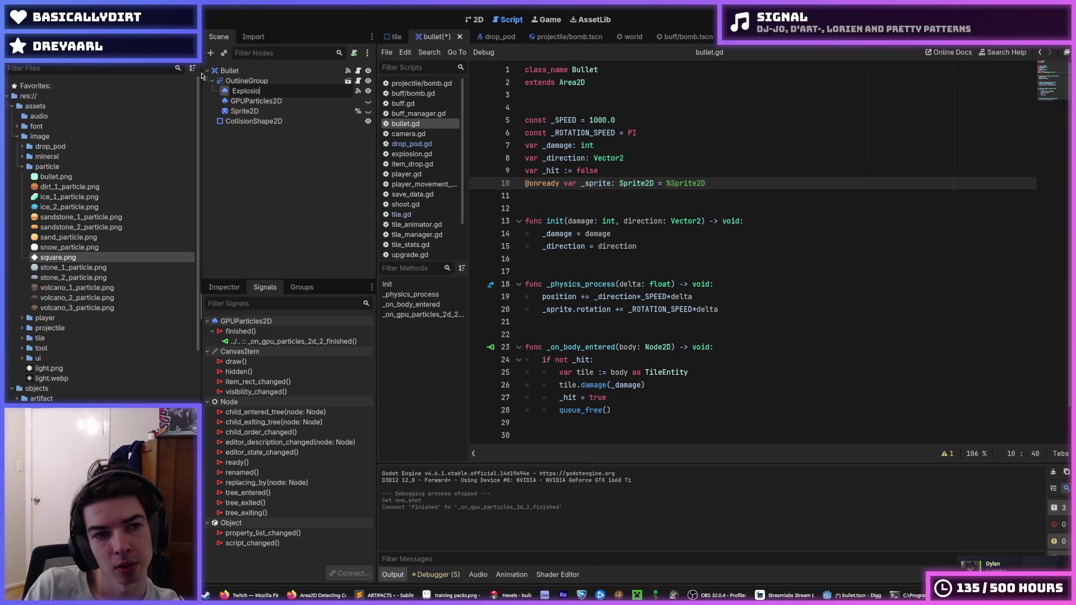
{"action": "type", "text": "nParticles"}
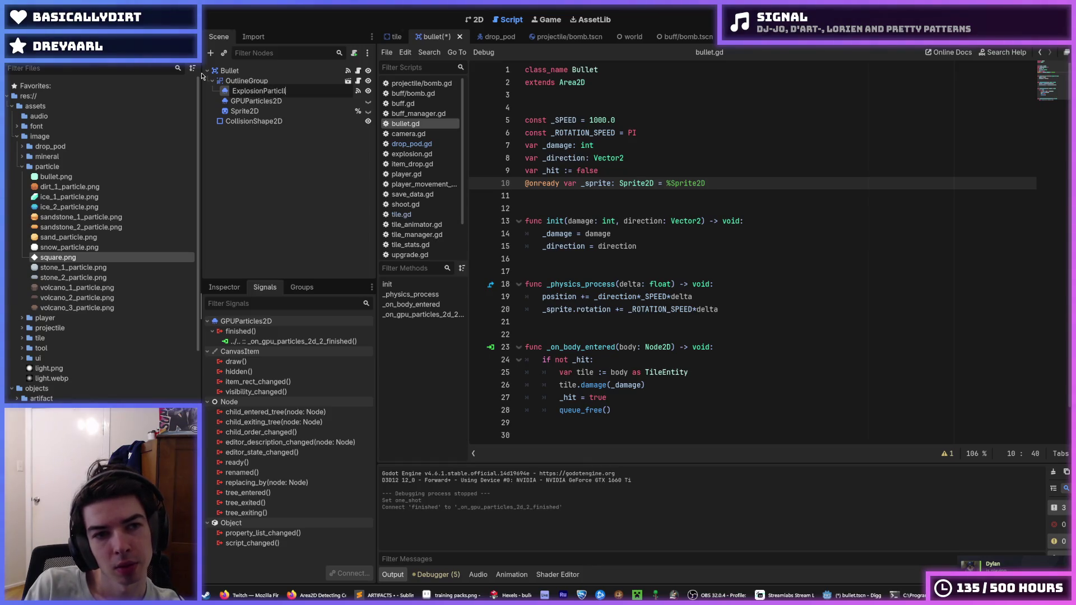
{"action": "key", "text": "Return"}
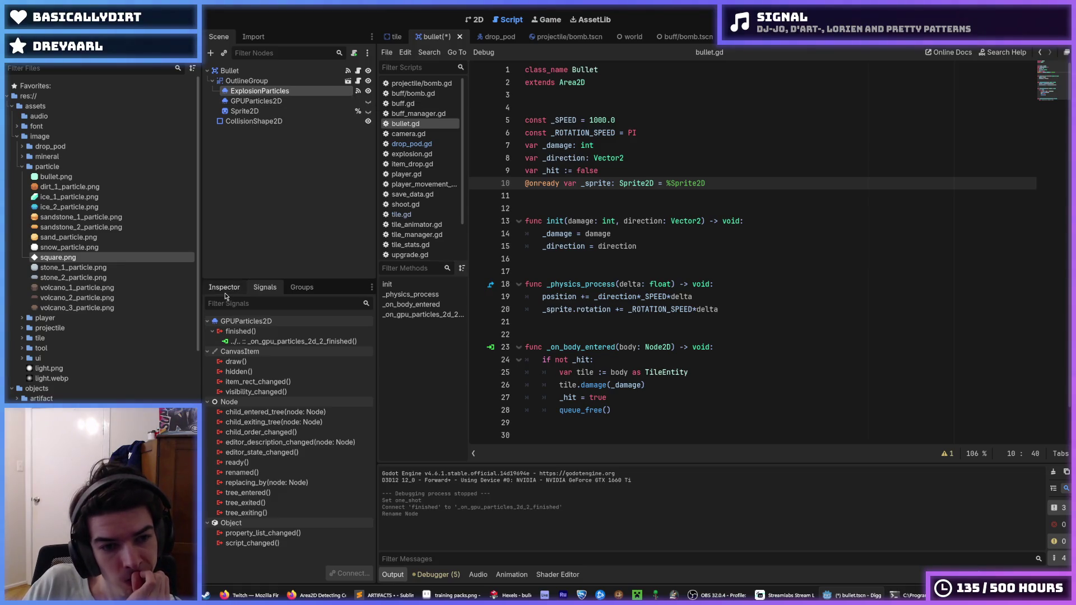
{"action": "left_click", "coordinate": [270, 341]}
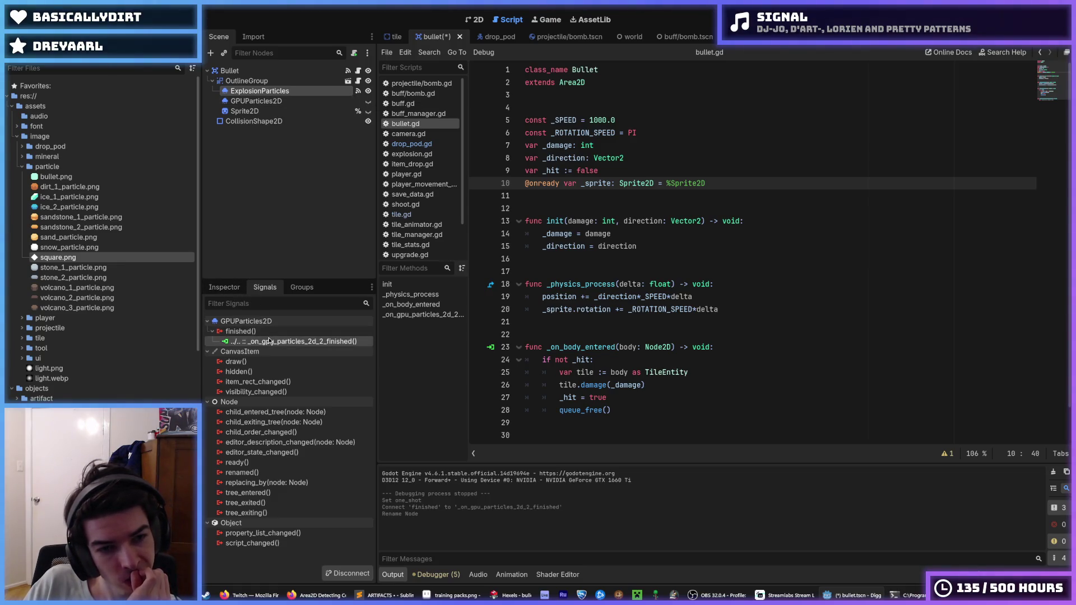
{"action": "right_click", "coordinate": [270, 340]}
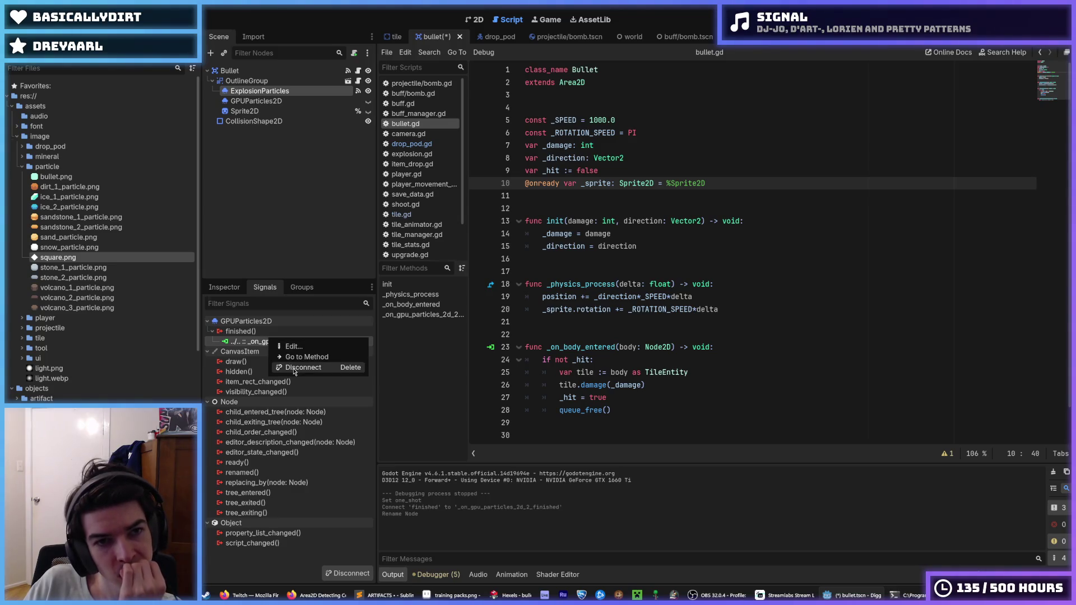
{"action": "left_click", "coordinate": [295, 368]}
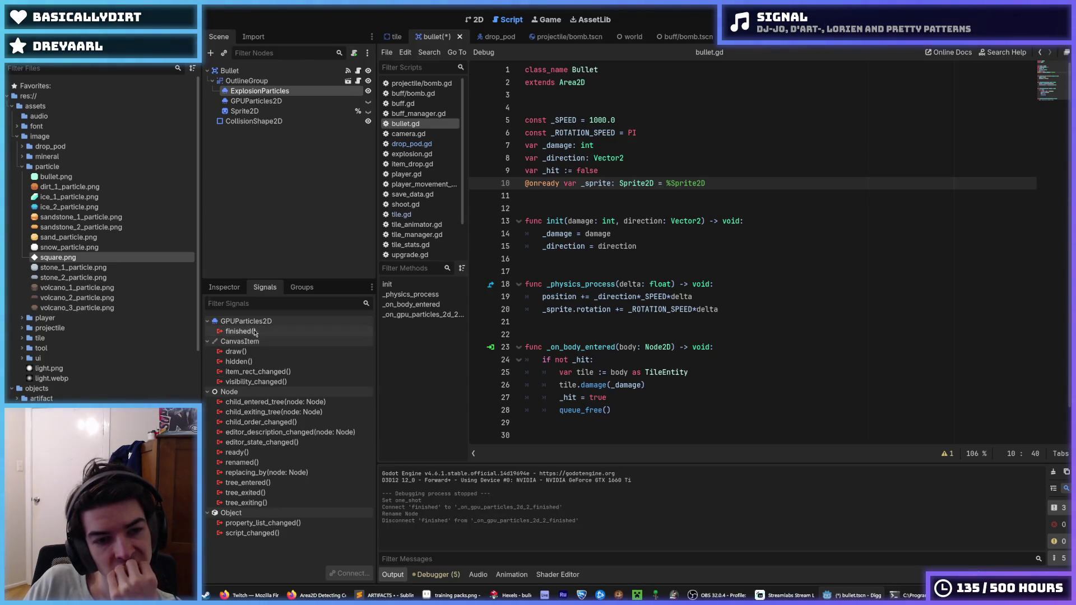
Reconnect finished() to generate _on_explosion_particles_finished, then select the old handler function.
{"action": "left_click", "coordinate": [252, 331]}
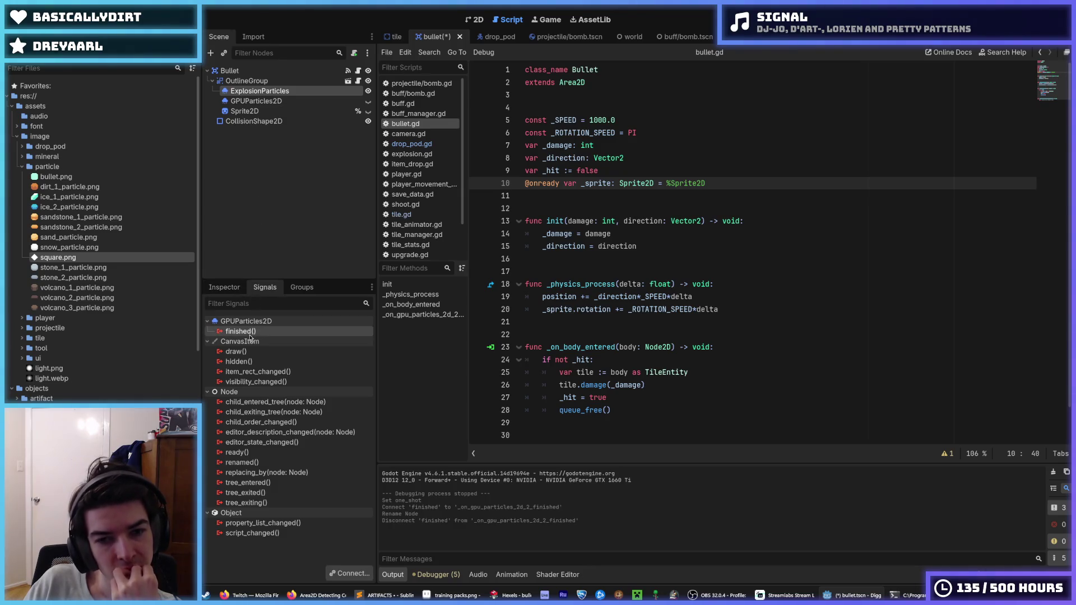
{"action": "right_click", "coordinate": [252, 332]}
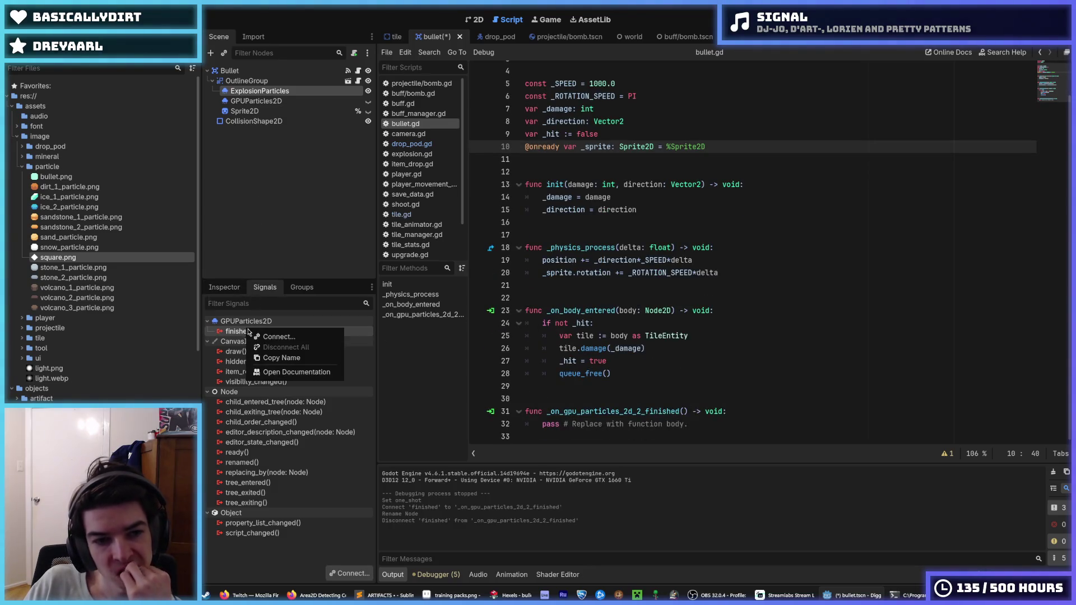
{"action": "left_click", "coordinate": [263, 337]}
{"action": "left_click", "coordinate": [495, 272]}
{"action": "left_click", "coordinate": [501, 397]}
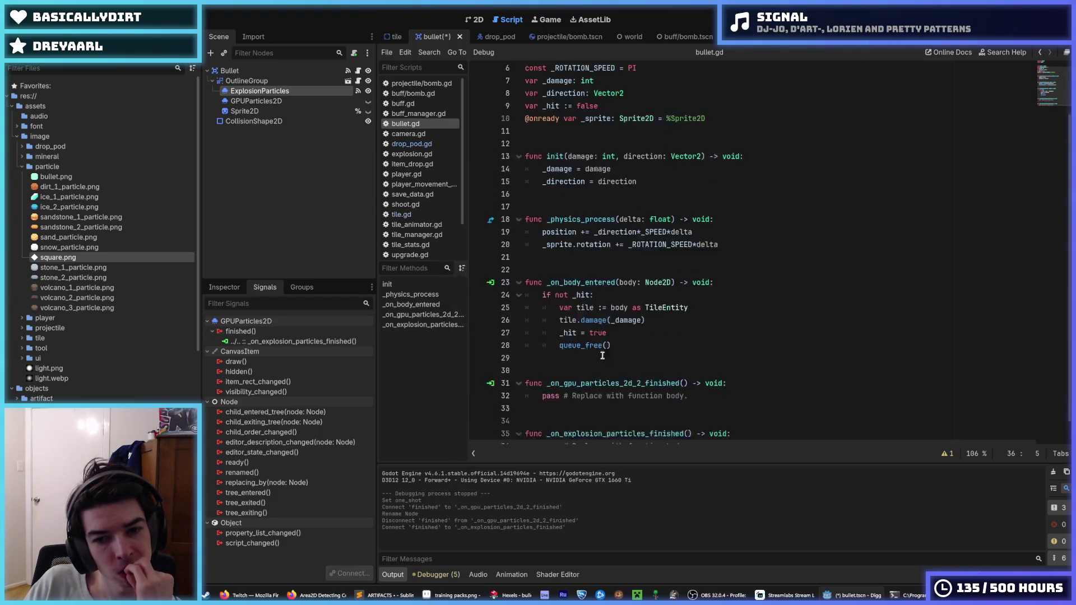
{"action": "mouse_move", "coordinate": [688, 374]}
{"action": "left_mouse_down"}
{"action": "mouse_move", "coordinate": [523, 362]}
{"action": "mouse_move", "coordinate": [521, 343]}
{"action": "left_mouse_up"}
Delete the old handler, move queue_free() into _on_explosion_particles_finished and remove pass.
{"action": "key", "text": "BackSpace"}
{"action": "key", "text": "BackSpace"}
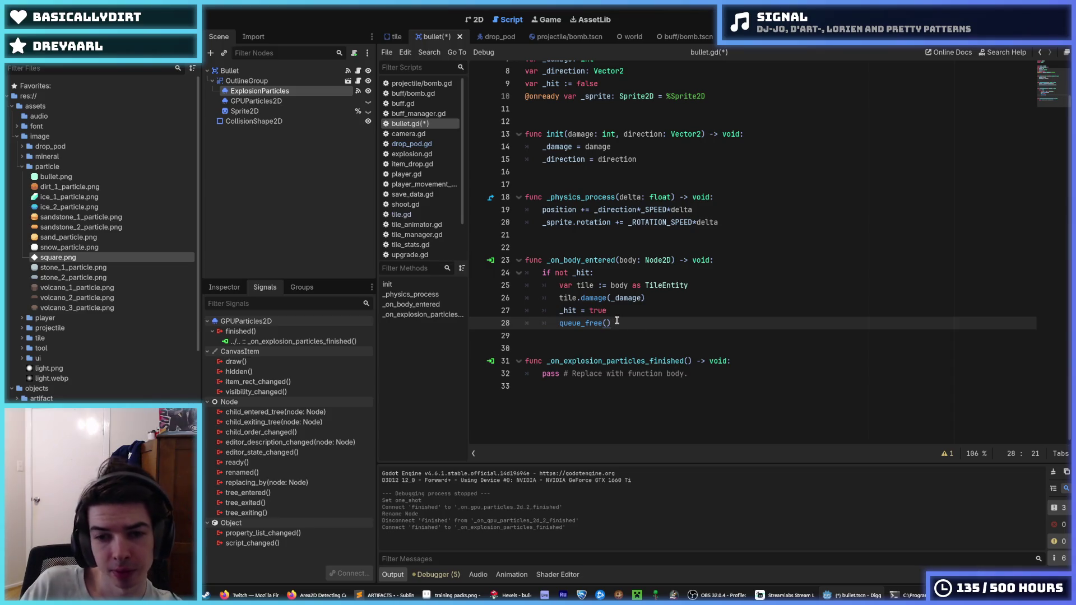
{"action": "key", "text": "alt+Down"}
{"action": "key", "text": "alt+Down"}
{"action": "key", "text": "alt+Down"}
{"action": "key", "text": "shift+Tab"}
{"action": "left_click", "coordinate": [713, 378], "text": "shift"}
{"action": "key", "text": "BackSpace"}
{"action": "scroll", "coordinate": [704, 358], "scroll_direction": "up", "scroll_amount": 3}
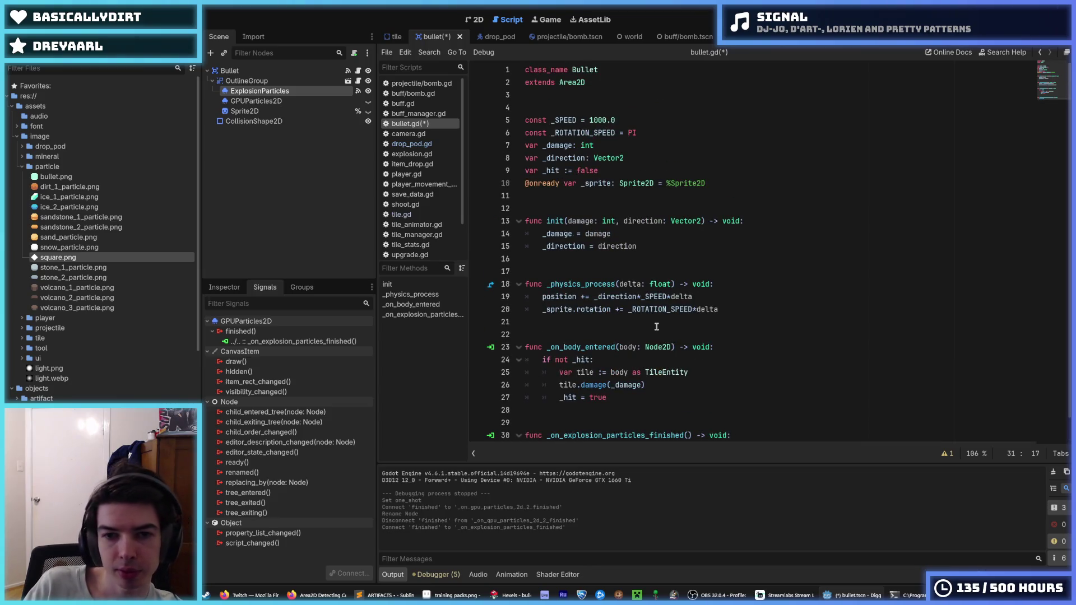
{"action": "scroll", "coordinate": [657, 326], "scroll_direction": "down", "scroll_amount": 1}
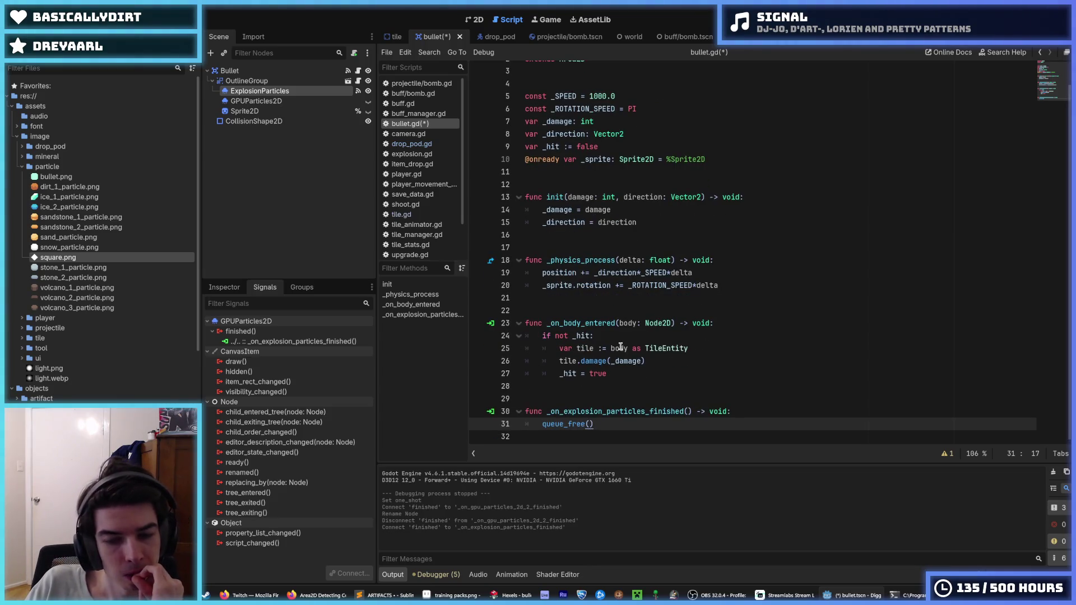
{"action": "left_click_drag", "start_coordinate": [608, 374], "coordinate": [560, 373]}
{"action": "right_click", "coordinate": [560, 374]}
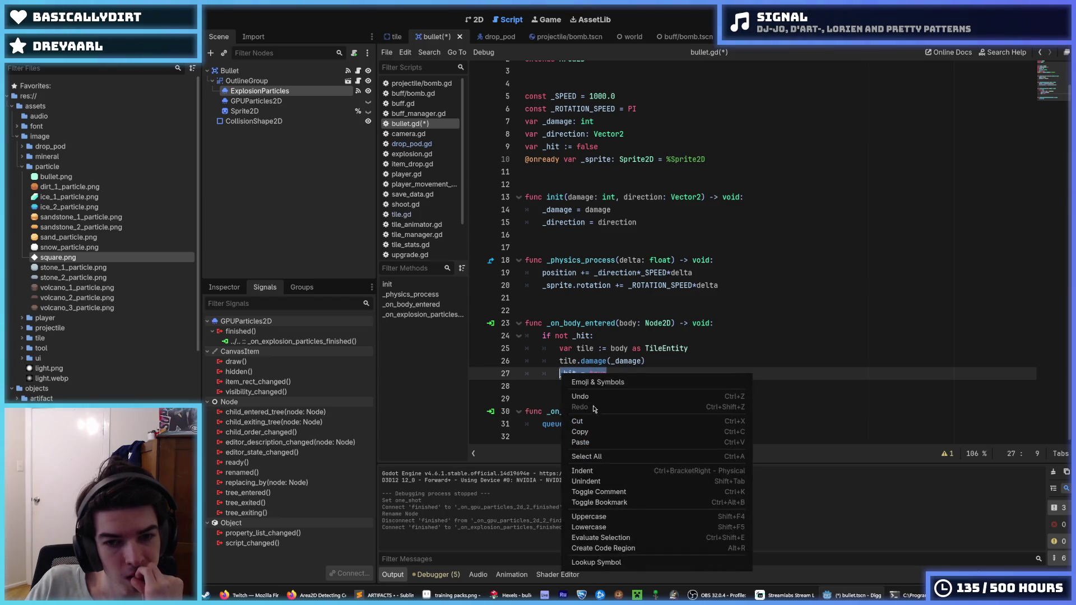
{"action": "left_click", "coordinate": [583, 429]}
Wrap the _physics_process movement lines in an 'if not _hit:' condition.
{"action": "left_click", "coordinate": [717, 261]}
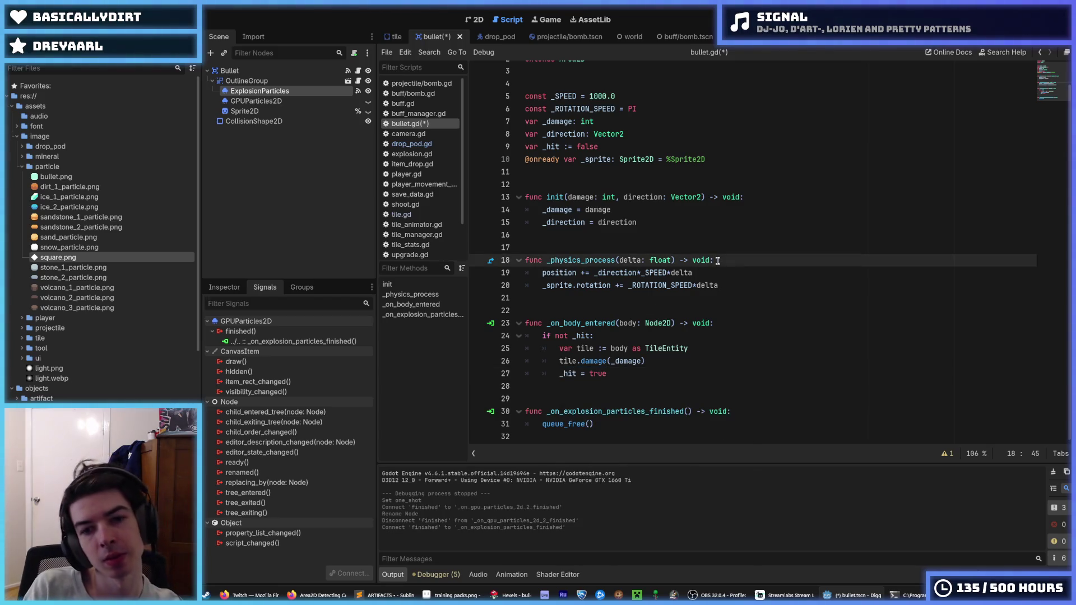
{"action": "key", "text": "Return"}
{"action": "type", "text": "if not hit:"}
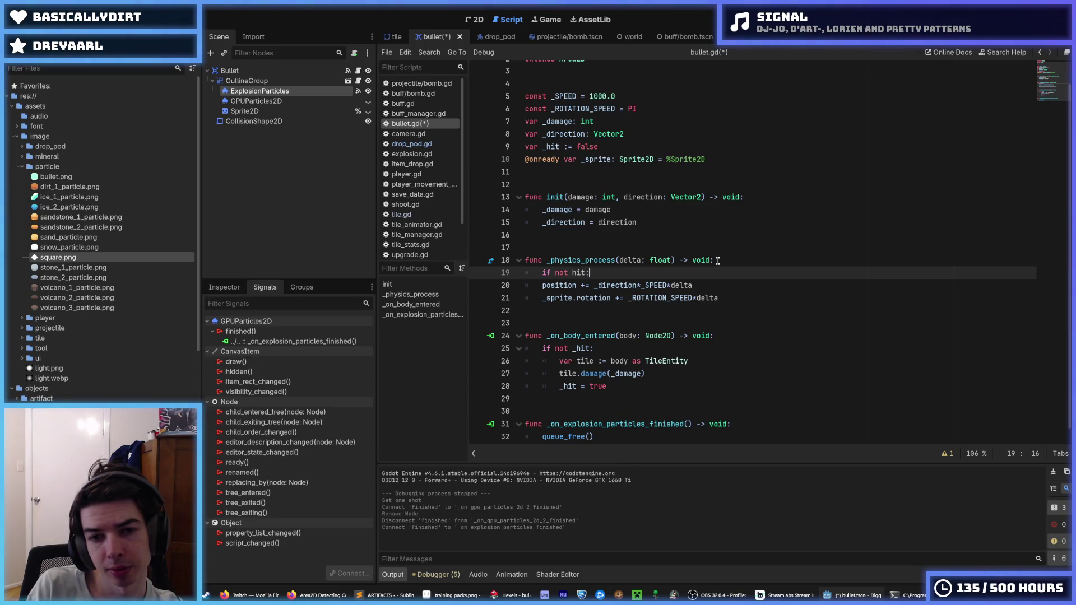
{"action": "key", "text": "Down"}
{"action": "key", "text": "shift+Down"}
{"action": "key", "text": "Tab"}
{"action": "key", "text": "Up"}
{"action": "key", "text": "Up"}
{"action": "key", "text": "Up"}
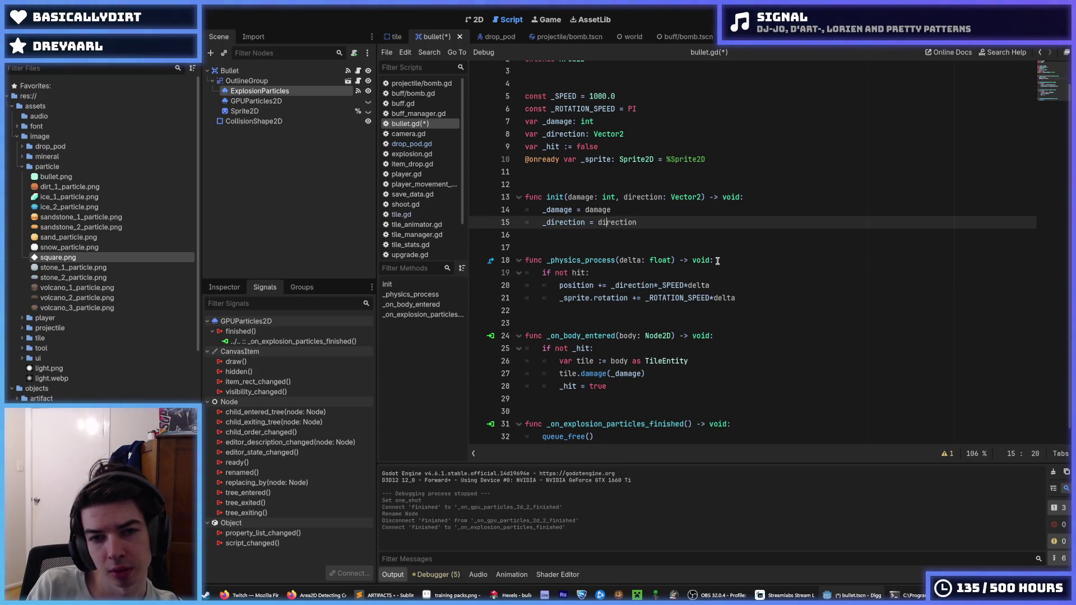
{"action": "key", "text": "Up"}
{"action": "key", "text": "Down"}
{"action": "key", "text": "Down"}
{"action": "key", "text": "Down"}
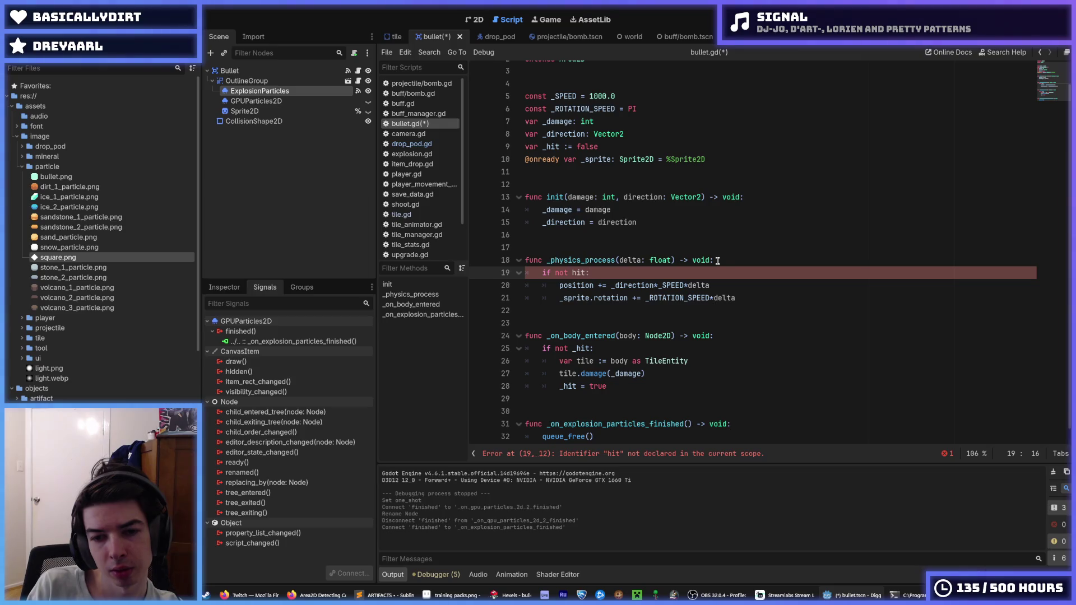
{"action": "key", "text": "Left"}
{"action": "key", "text": "Left"}
{"action": "type", "text": "_"}
{"action": "key", "text": "Escape"}
Move the caret to the end of the _hit = true line in _on_body_entered.
{"action": "key", "text": "Down"}
{"action": "key", "text": "Down"}
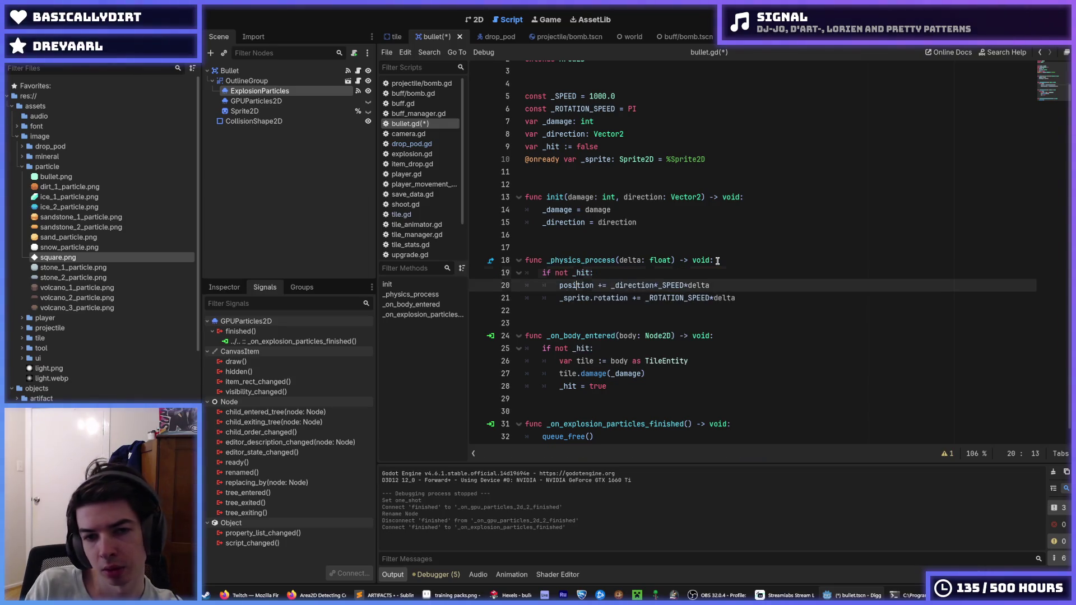
{"action": "key", "text": "Down"}
{"action": "key", "text": "Down"}
{"action": "key", "text": "Down"}
{"action": "key", "text": "Up"}
{"action": "key", "text": "End"}
{"action": "key", "text": "Down"}
{"action": "key", "text": "Down"}
{"action": "key", "text": "Down"}
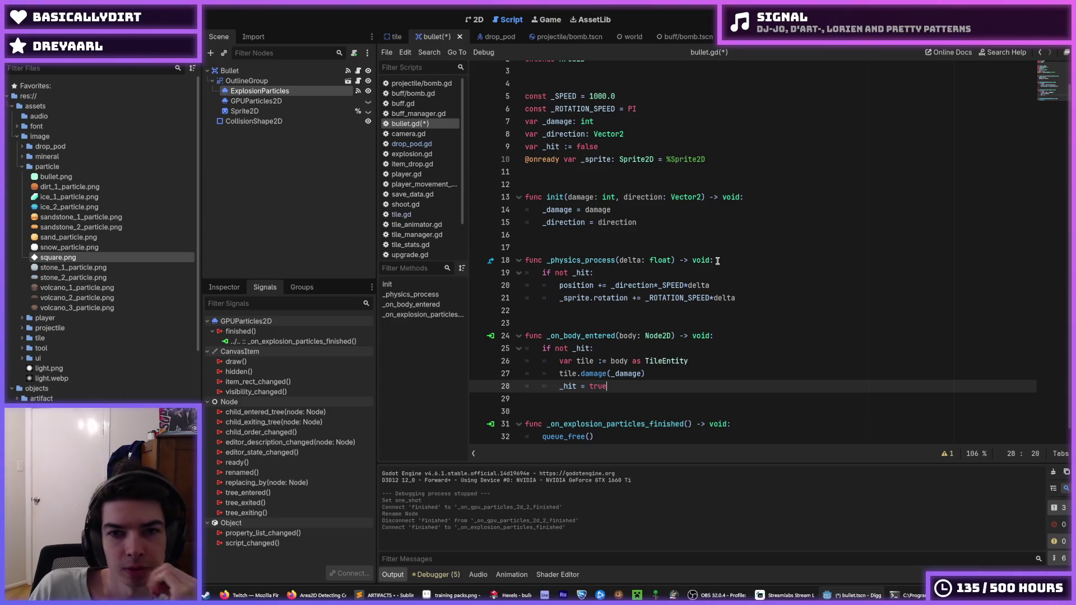
{"action": "left_click", "coordinate": [722, 159]}
{"action": "key", "text": "ctrl+shift+d"}
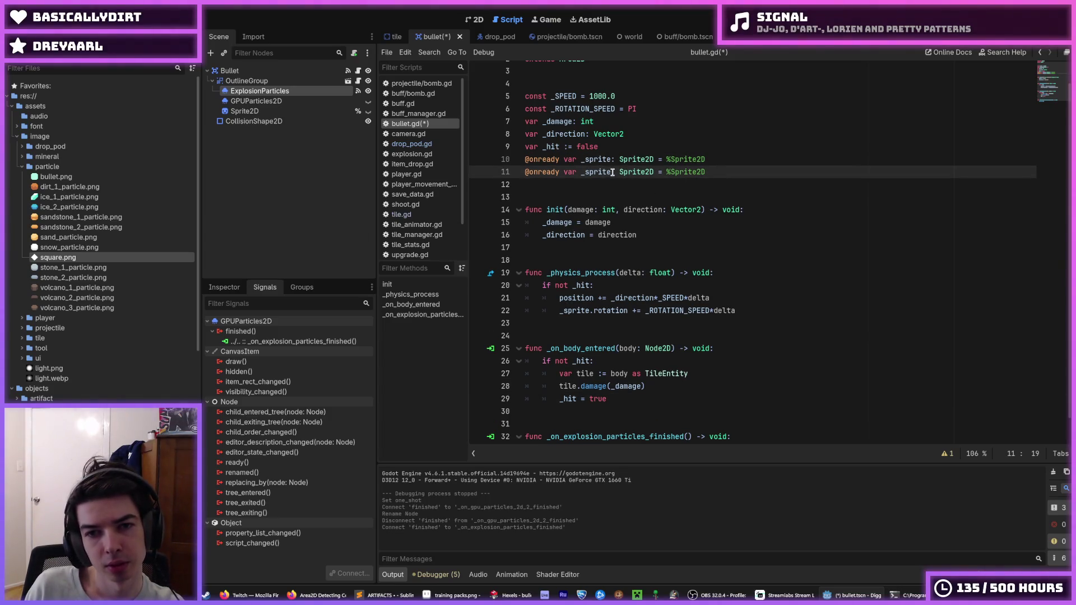
{"action": "double_click", "coordinate": [613, 173]}
{"action": "type", "text": "_collision_shape"}
{"action": "double_click", "coordinate": [671, 172]}
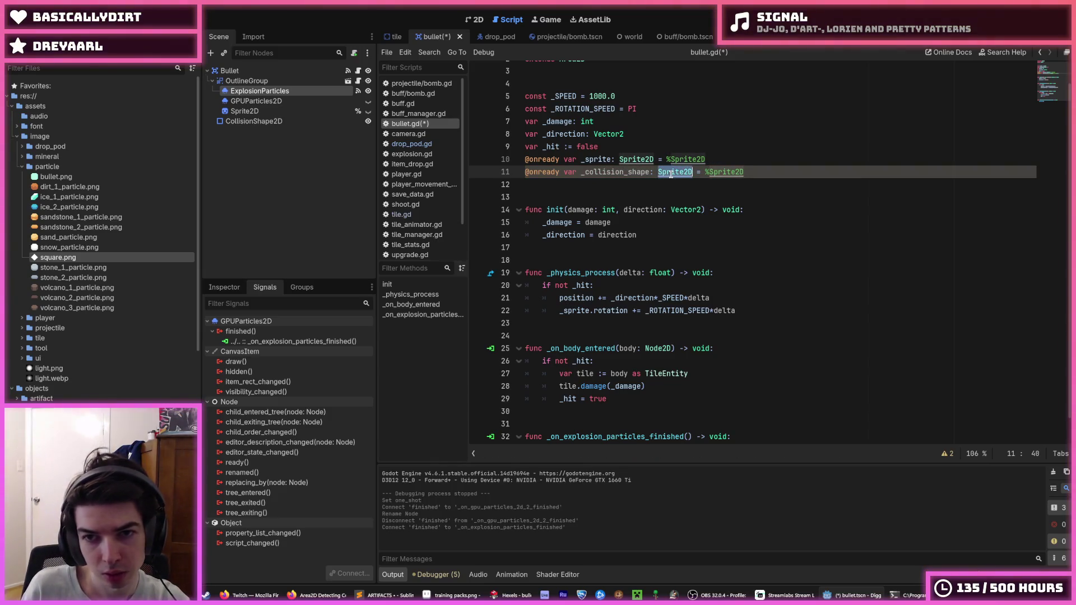
{"action": "key", "text": "ctrl+d"}
{"action": "type", "text": "CollisionShape2D"}
{"action": "left_click", "coordinate": [740, 172]}
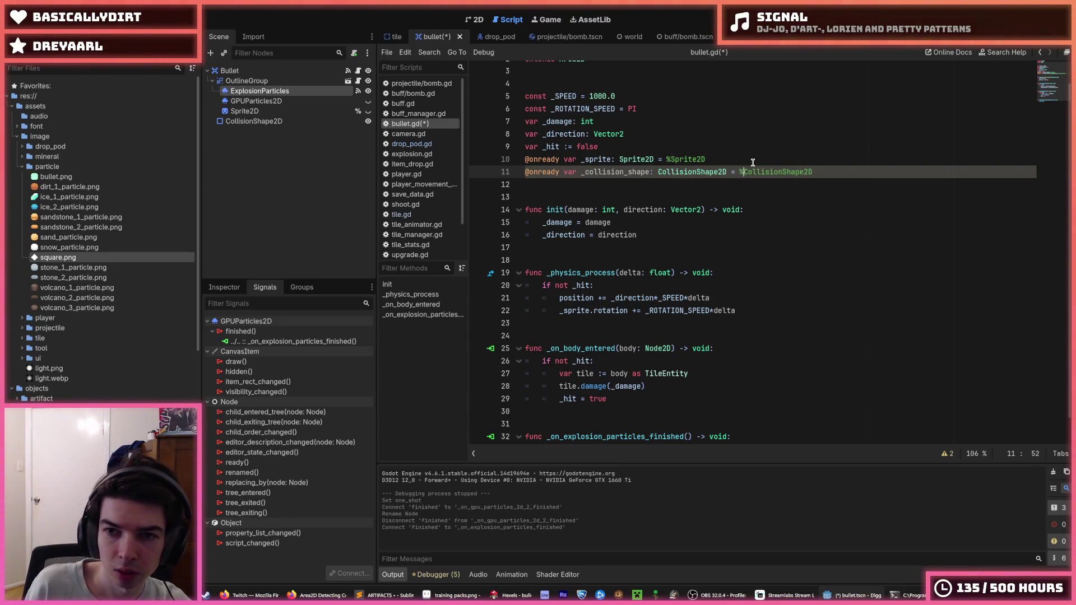
{"action": "type", "text": "$"}
Add '_collision_shape.disabled = true' below _hit = true and save bullet.gd.
{"action": "left_click", "coordinate": [712, 315]}
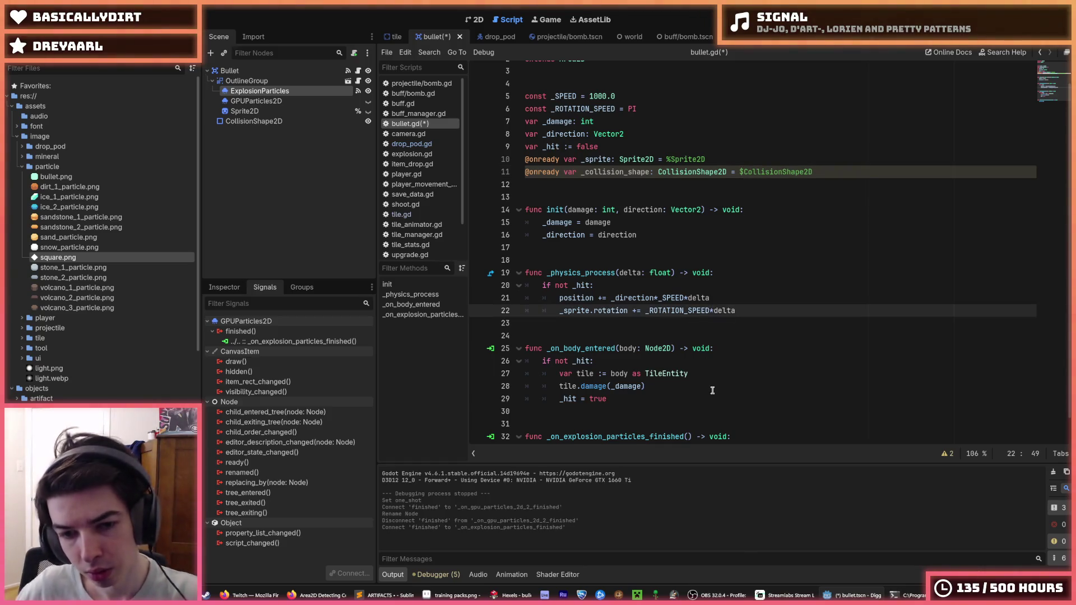
{"action": "left_click", "coordinate": [713, 391]}
{"action": "key", "text": "Down"}
{"action": "key", "text": "Return"}
{"action": "type", "text": "collisi"}
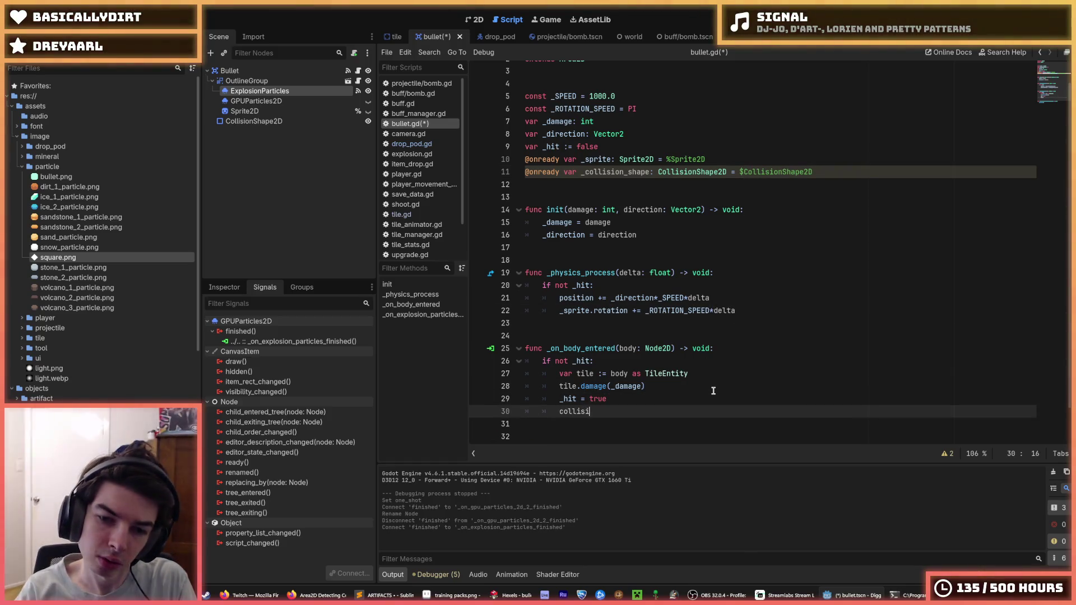
{"action": "type", "text": "on_shape."}
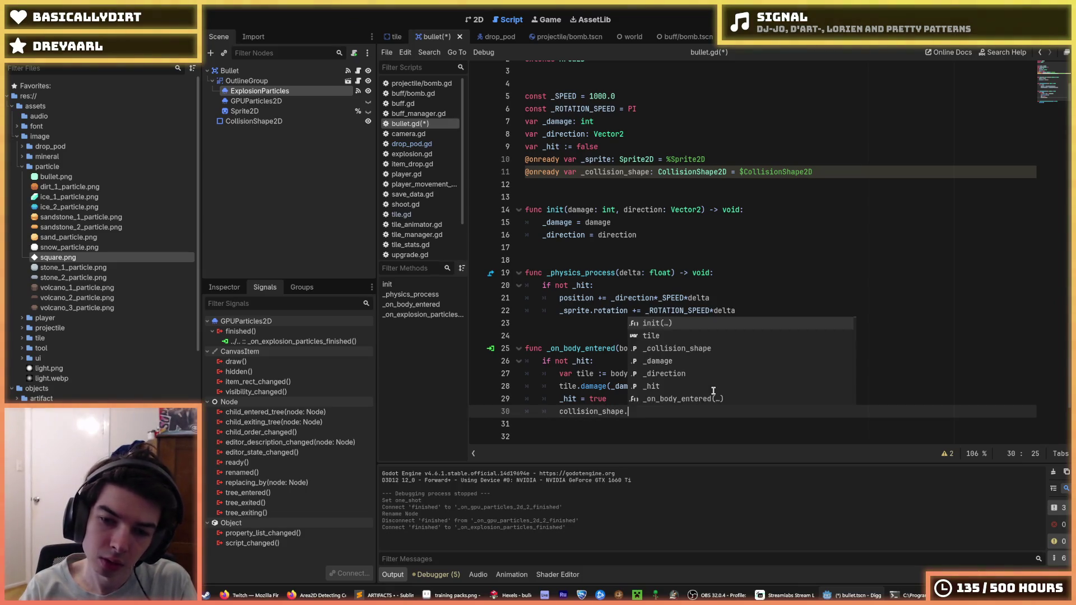
{"action": "type", "text": "disabled = true"}
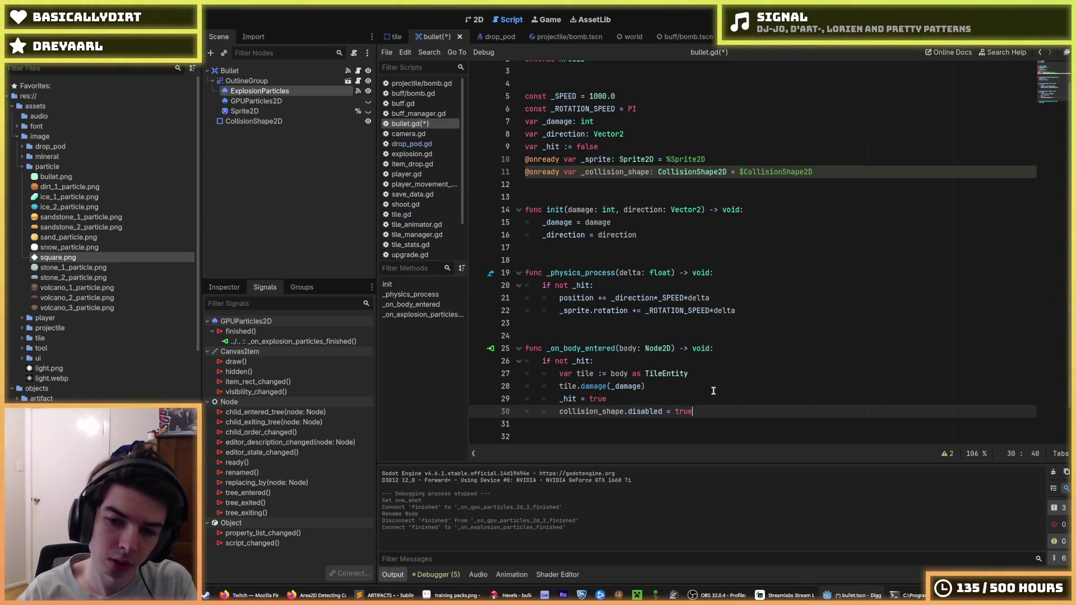
{"action": "scroll", "coordinate": [714, 390], "scroll_direction": "down", "scroll_amount": 1}
{"action": "left_click", "coordinate": [560, 374]}
{"action": "type", "text": "_"}
{"action": "key", "text": "ctrl+s"}
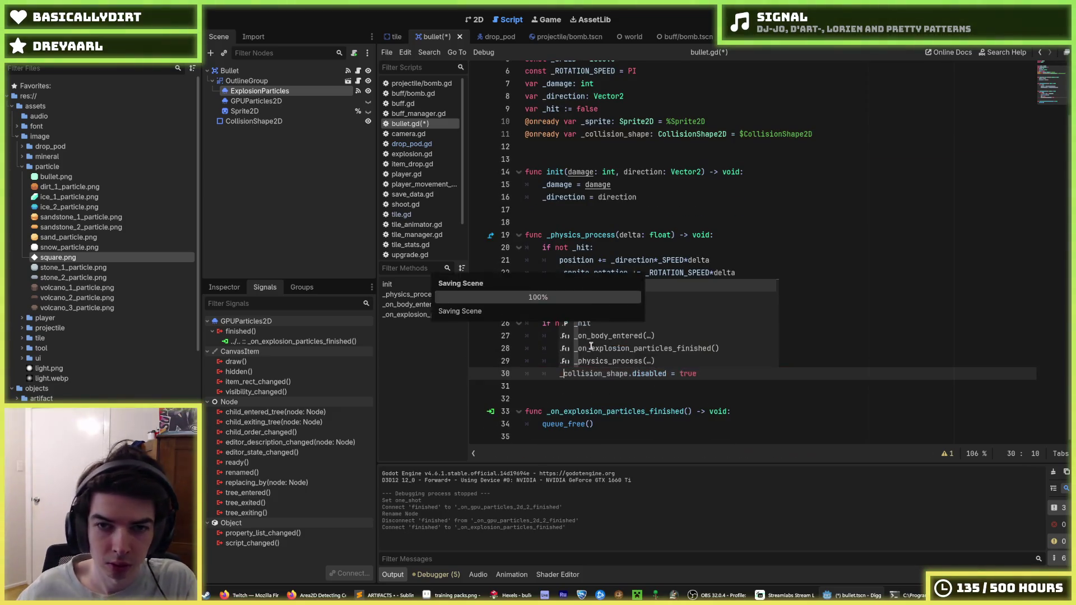
Test-run the game to check the change, then stop it.
{"action": "left_click", "coordinate": [850, 370]}
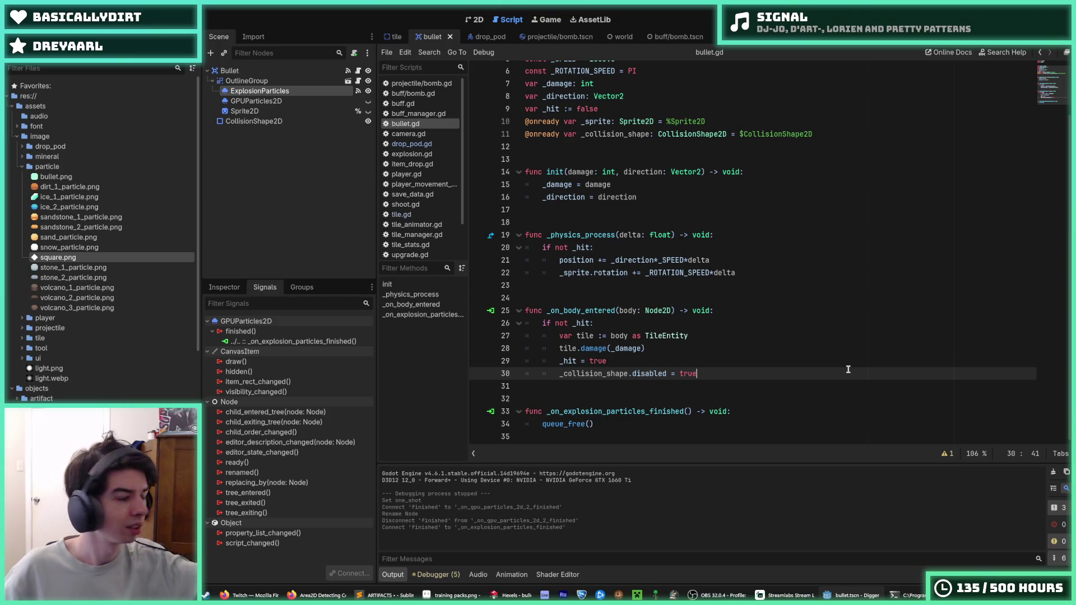
{"action": "left_click", "coordinate": [848, 348]}
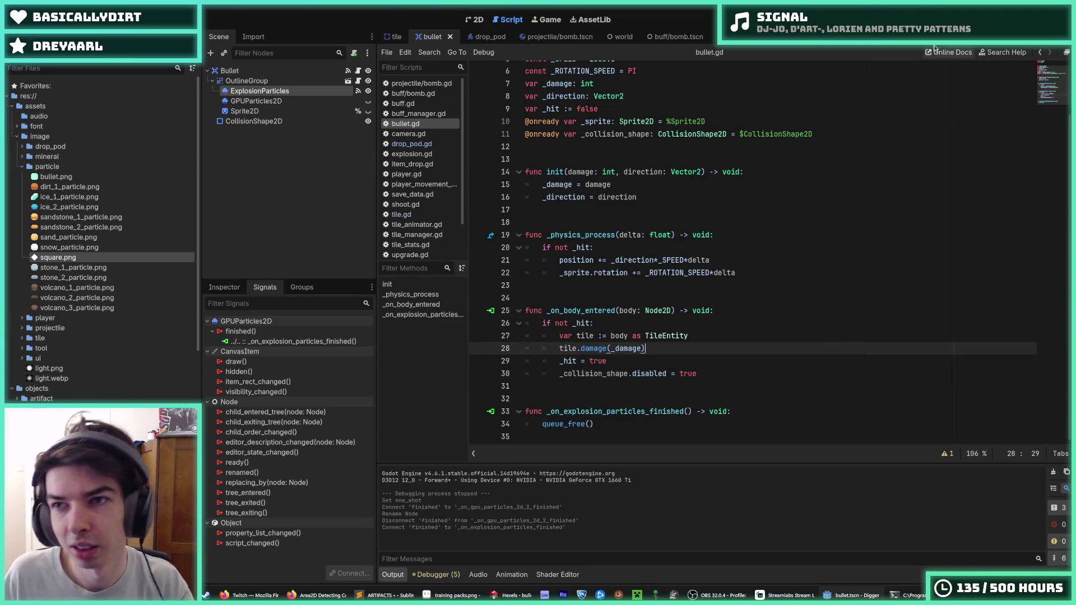
{"action": "key", "text": "F5"}
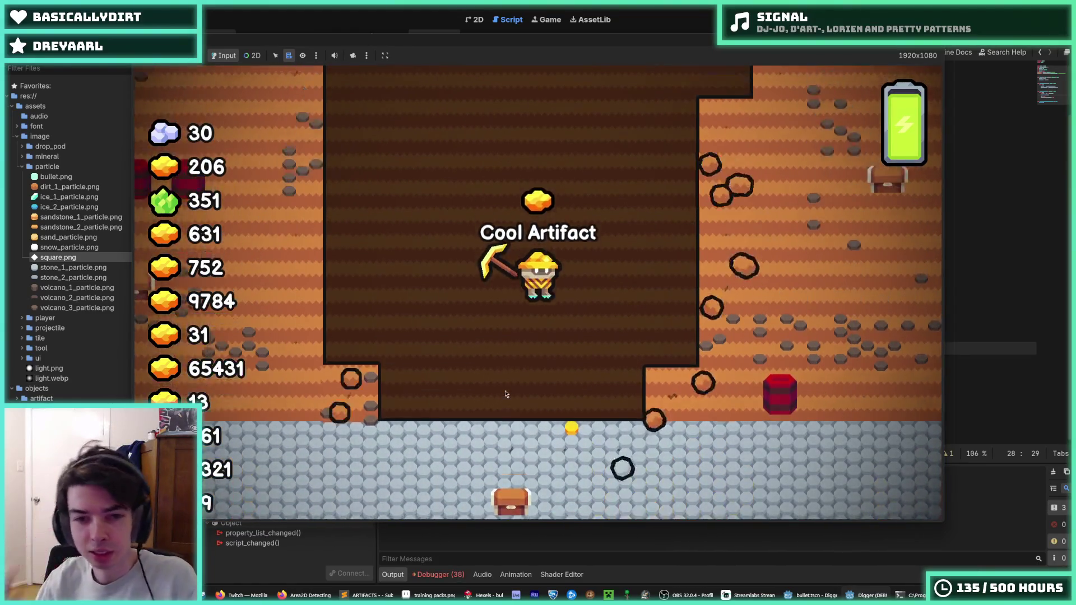
{"action": "key", "text": "F8"}
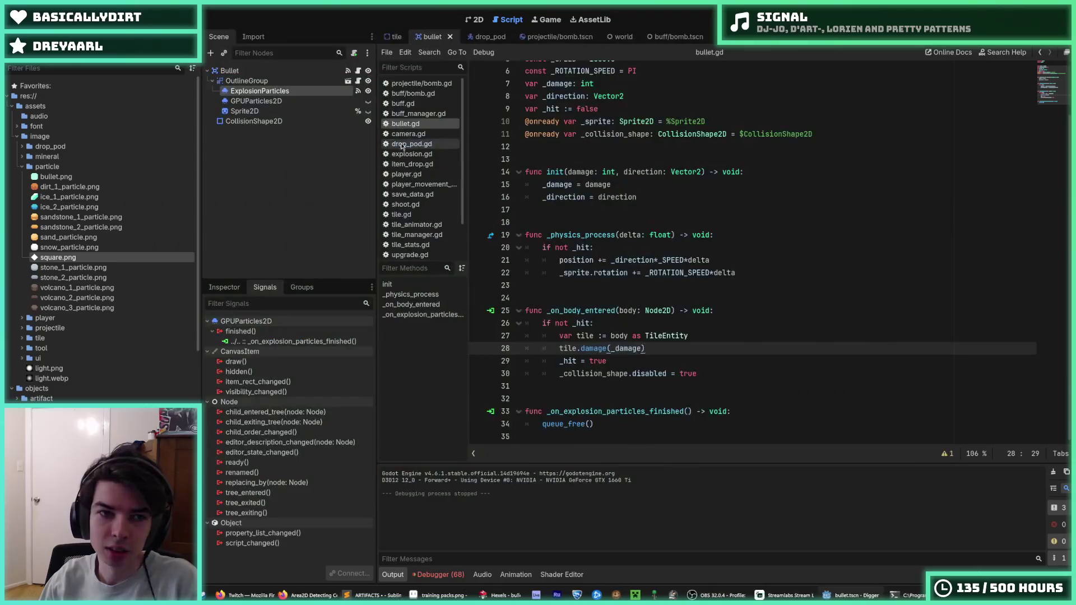
Make GPUParticles2D and Sprite2D visible again, select ExplosionParticles, and save the scene.
{"action": "left_click", "coordinate": [368, 101]}
{"action": "left_click", "coordinate": [368, 111]}
{"action": "left_click", "coordinate": [302, 101]}
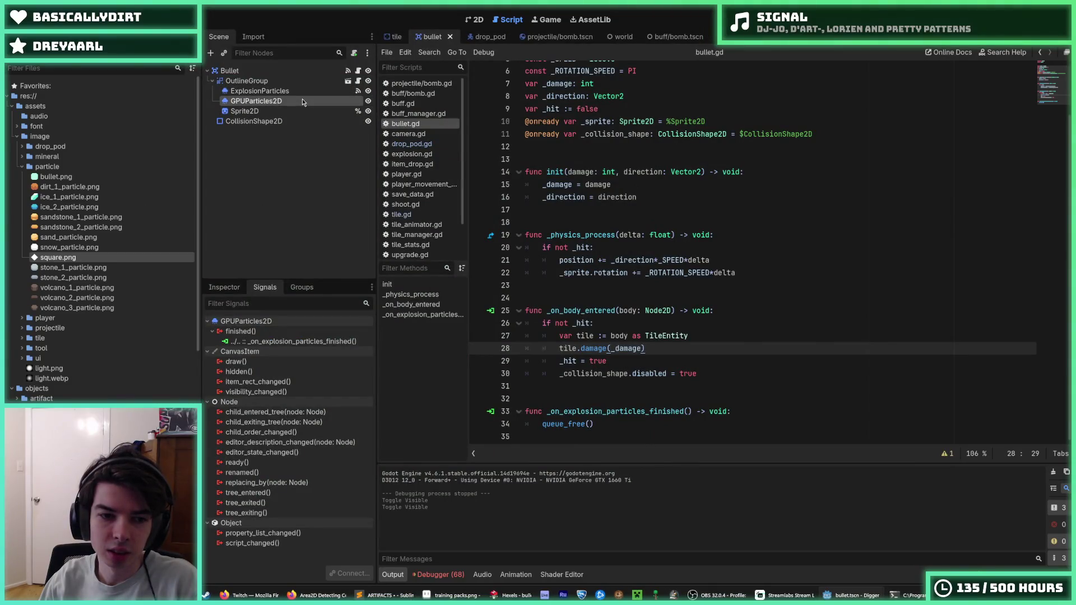
{"action": "left_click", "coordinate": [304, 91]}
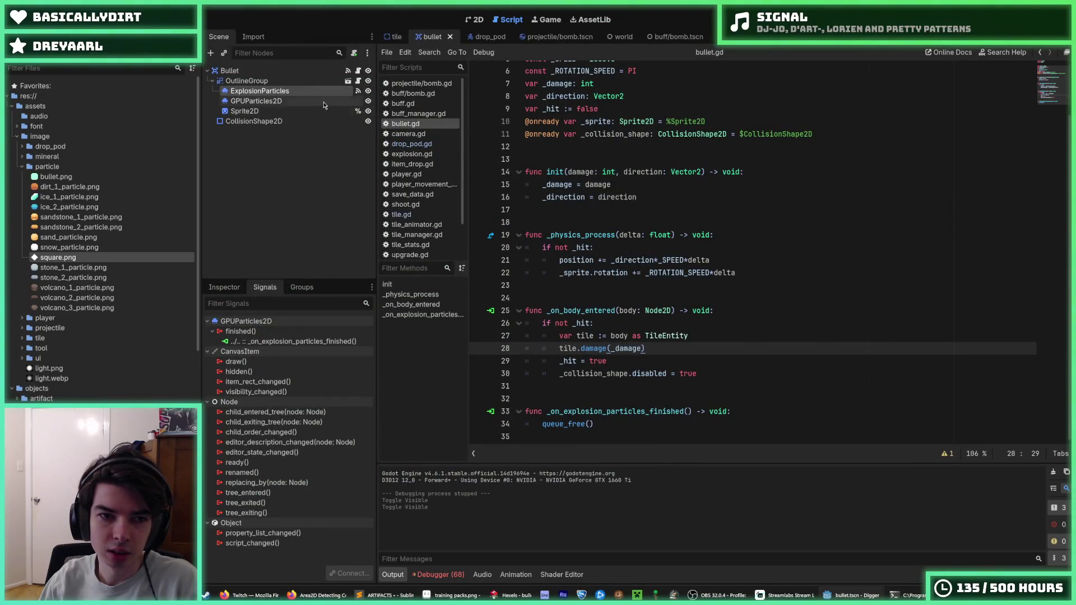
{"action": "left_click", "coordinate": [225, 287]}
{"action": "key", "text": "ctrl+s"}
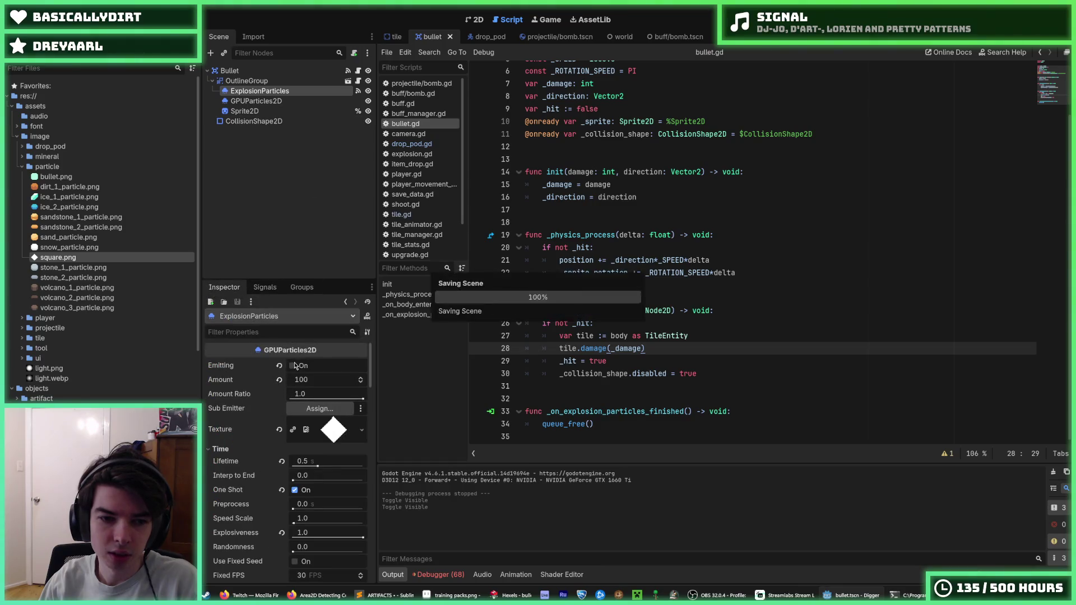
Duplicate the _collision_shape declaration on line 11 and rename the copy to _explosion_particles.
{"action": "scroll", "coordinate": [275, 424], "scroll_direction": "down", "scroll_amount": 5}
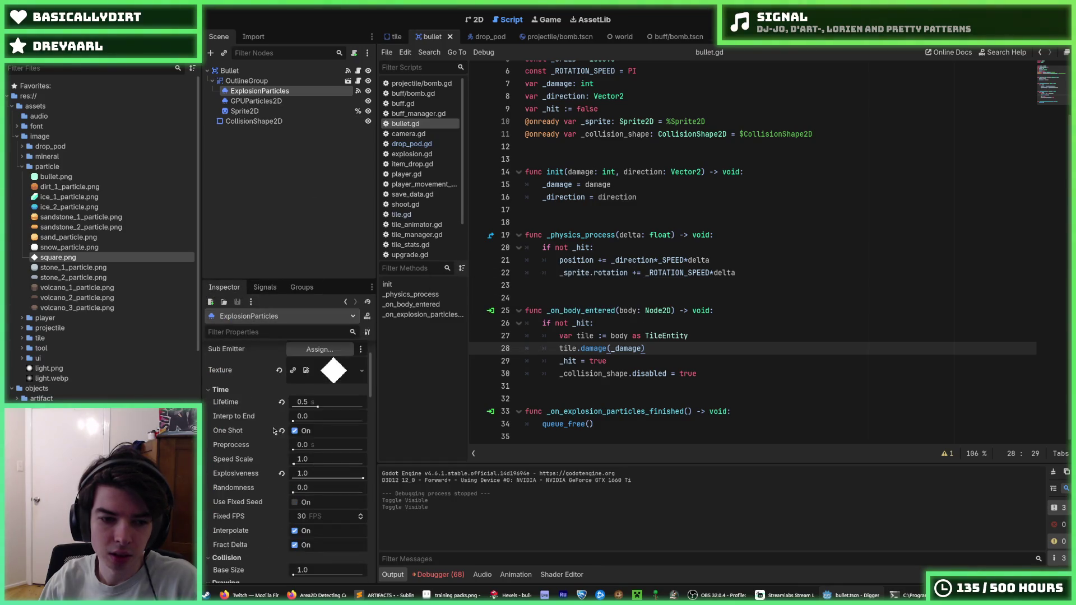
{"action": "left_click", "coordinate": [705, 373]}
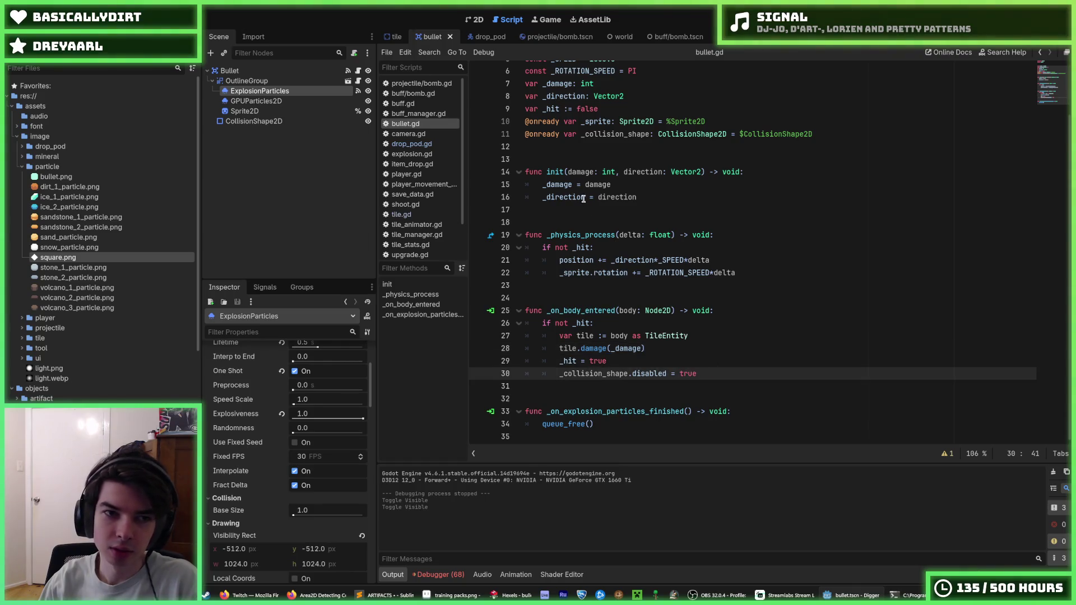
{"action": "left_click", "coordinate": [731, 122]}
{"action": "left_click", "coordinate": [727, 133]}
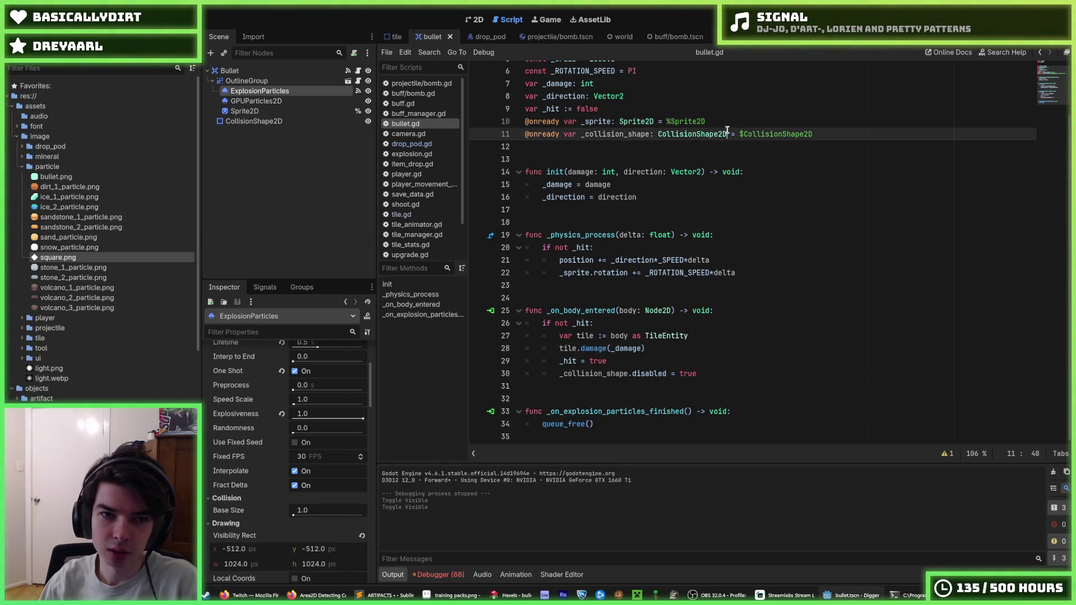
{"action": "key", "text": "ctrl+shift+d"}
{"action": "double_click", "coordinate": [611, 134]}
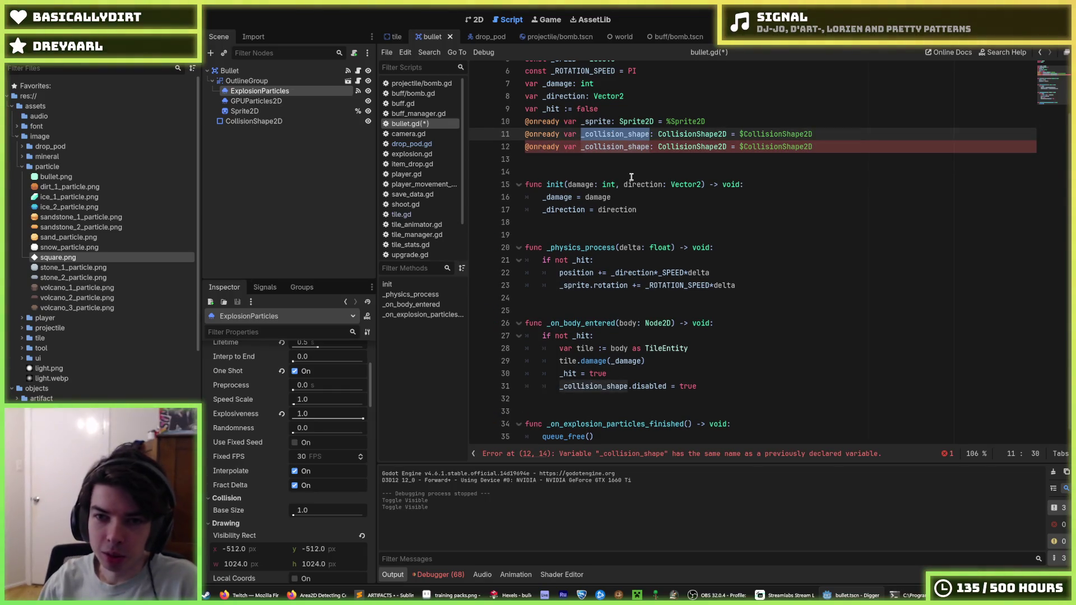
{"action": "left_click", "coordinate": [585, 134]}
{"action": "left_click_drag", "start_coordinate": [586, 134], "coordinate": [650, 134]}
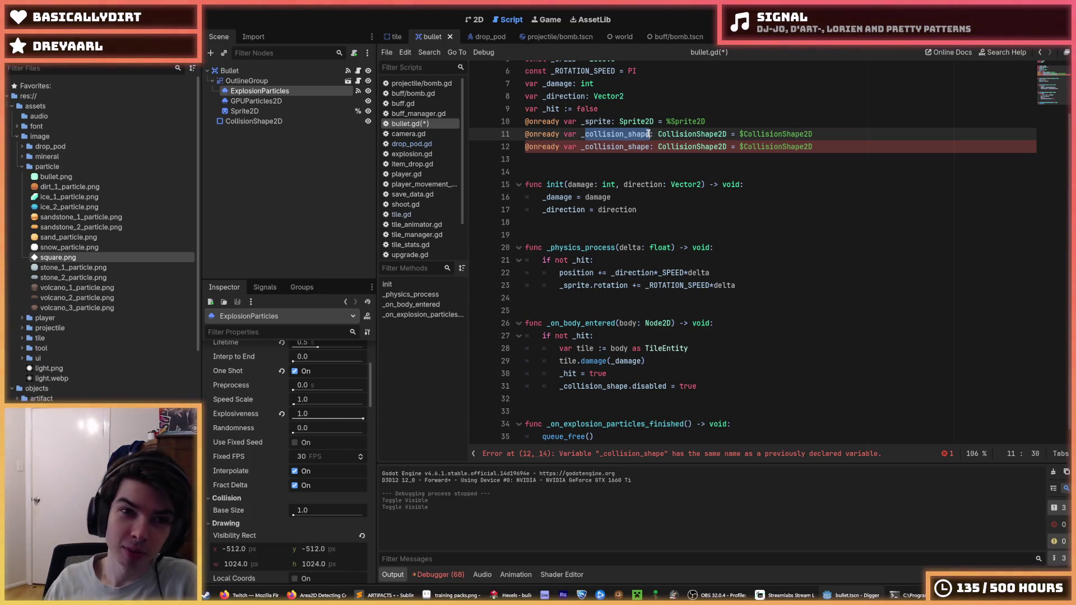
{"action": "type", "text": "explosion_particl"}
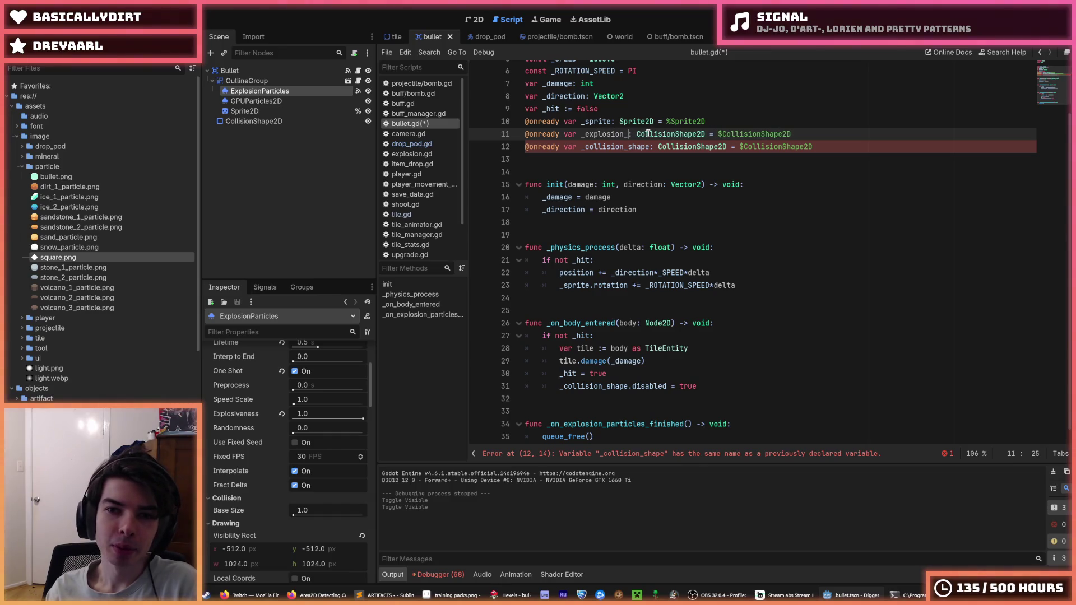
{"action": "type", "text": "es"}
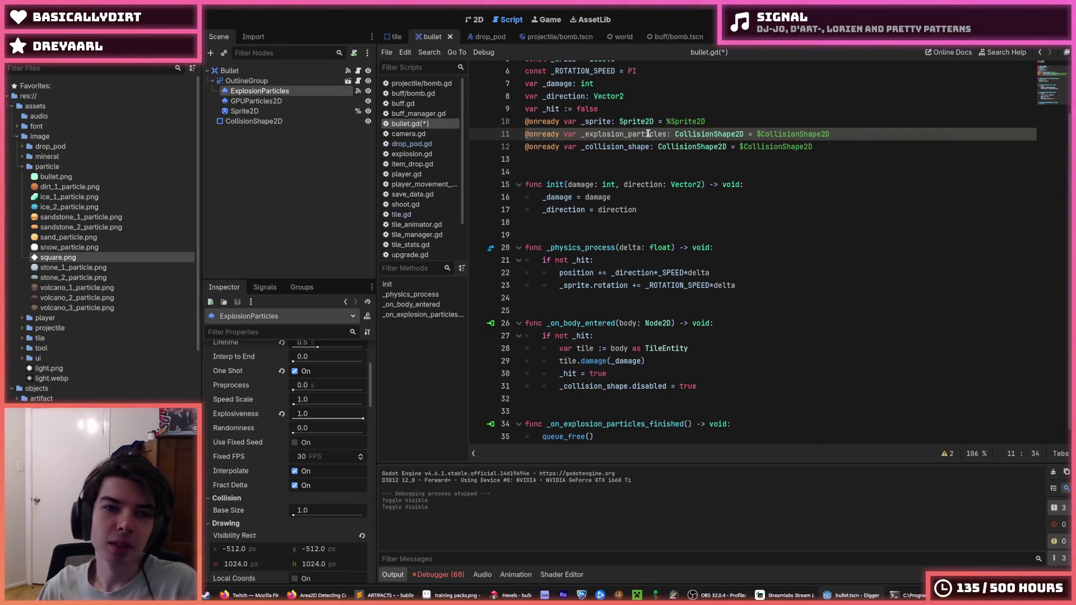
{"action": "double_click", "coordinate": [649, 134]}
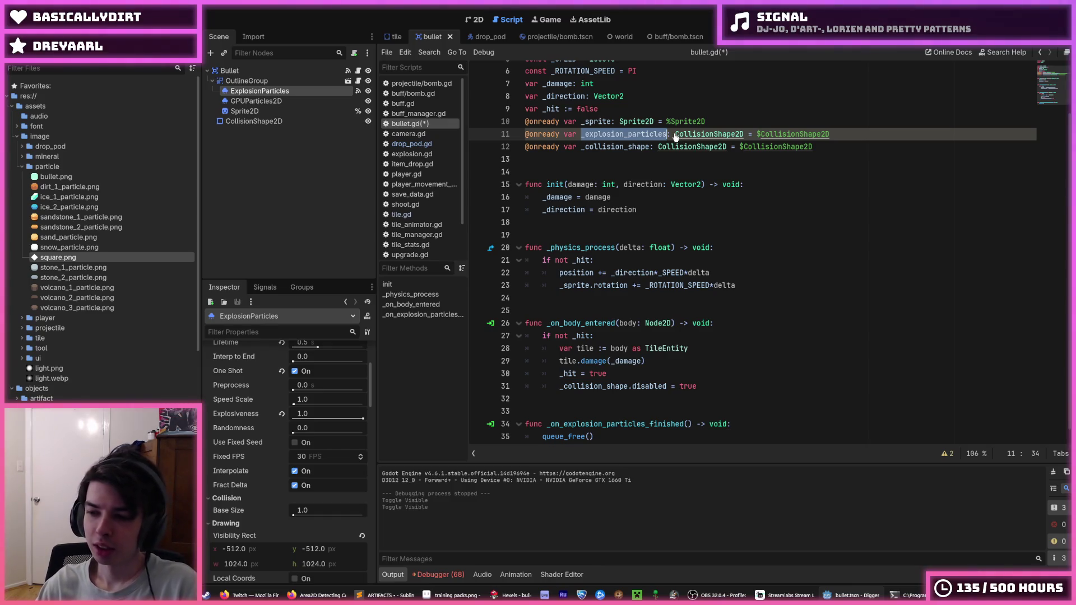
Change its type to GPUParticles2D and its path to %ExplosionParticles, then save the script.
{"action": "double_click", "coordinate": [679, 135]}
{"action": "type", "text": "ExplosionPar"}
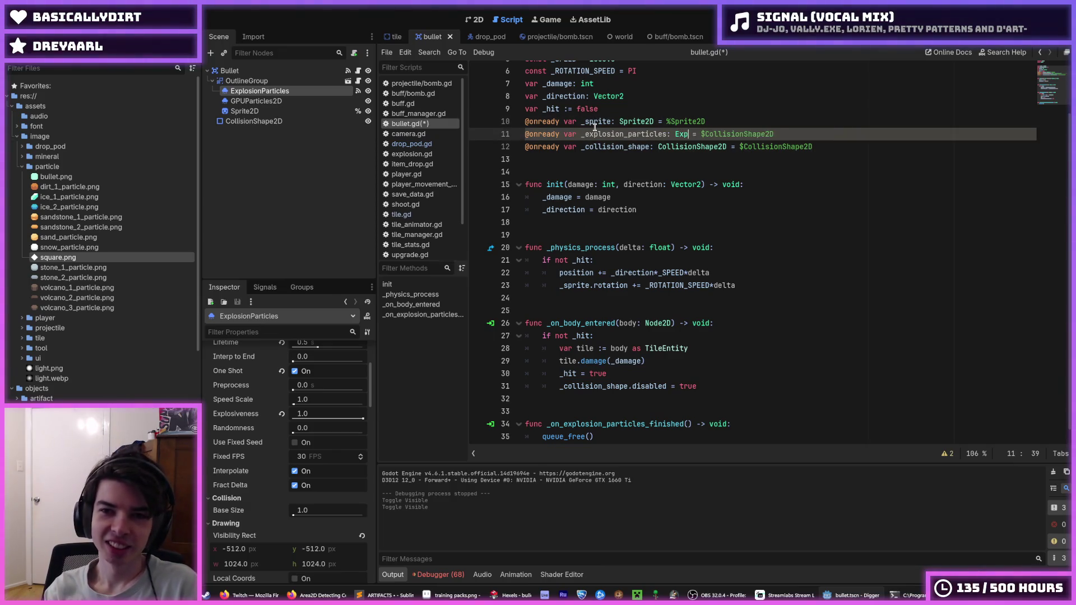
{"action": "key", "text": "BackSpace"}
{"action": "key", "text": "BackSpace"}
{"action": "key", "text": "BackSpace"}
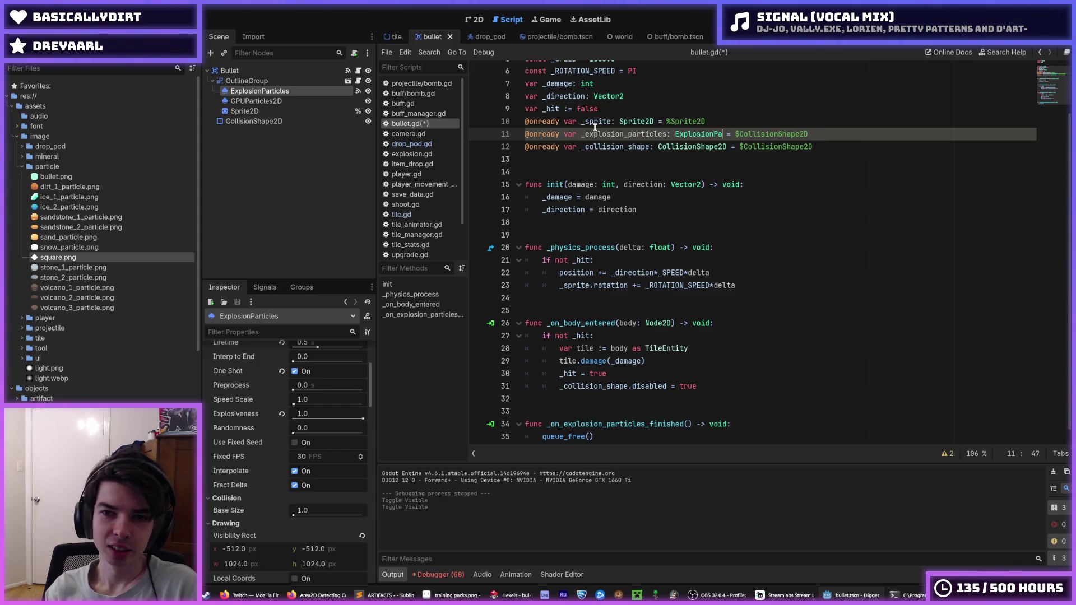
{"action": "type", "text": "GPUPa"}
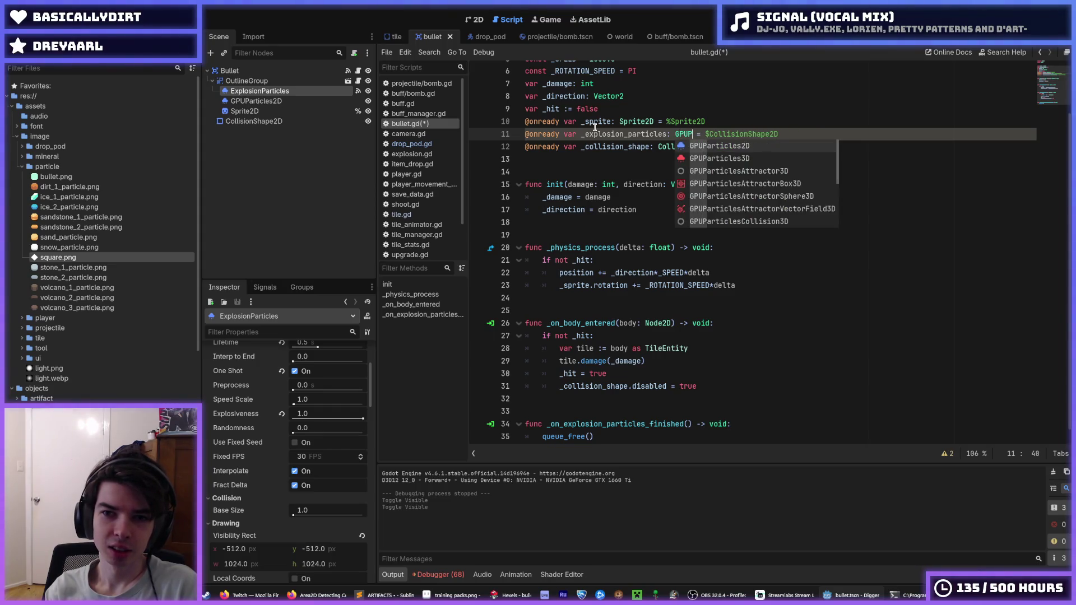
{"action": "key", "text": "Return"}
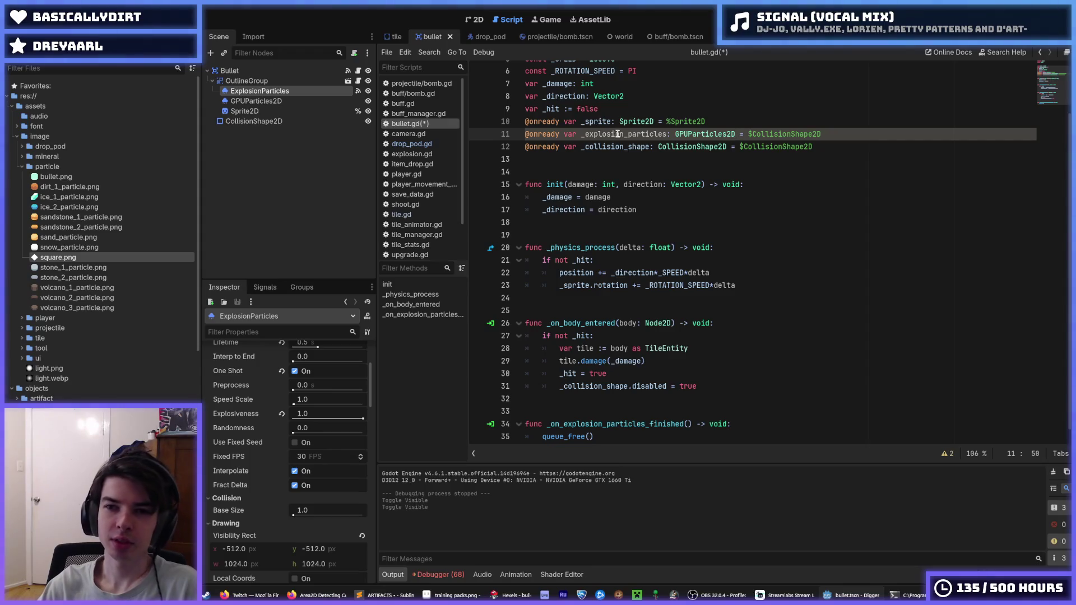
{"action": "double_click", "coordinate": [705, 134]}
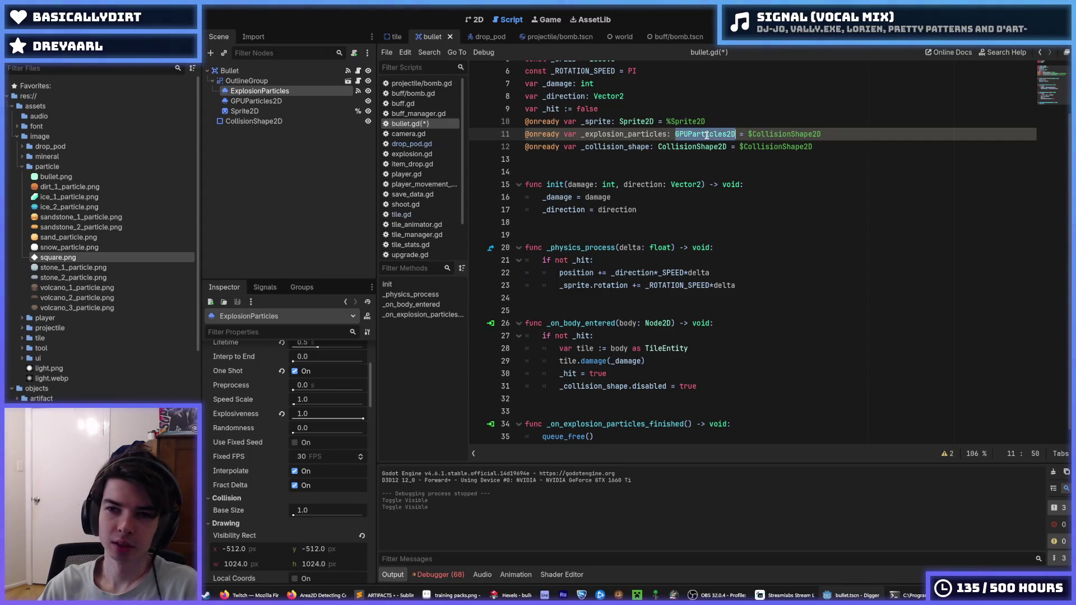
{"action": "double_click", "coordinate": [774, 134]}
{"action": "type", "text": "Explo"}
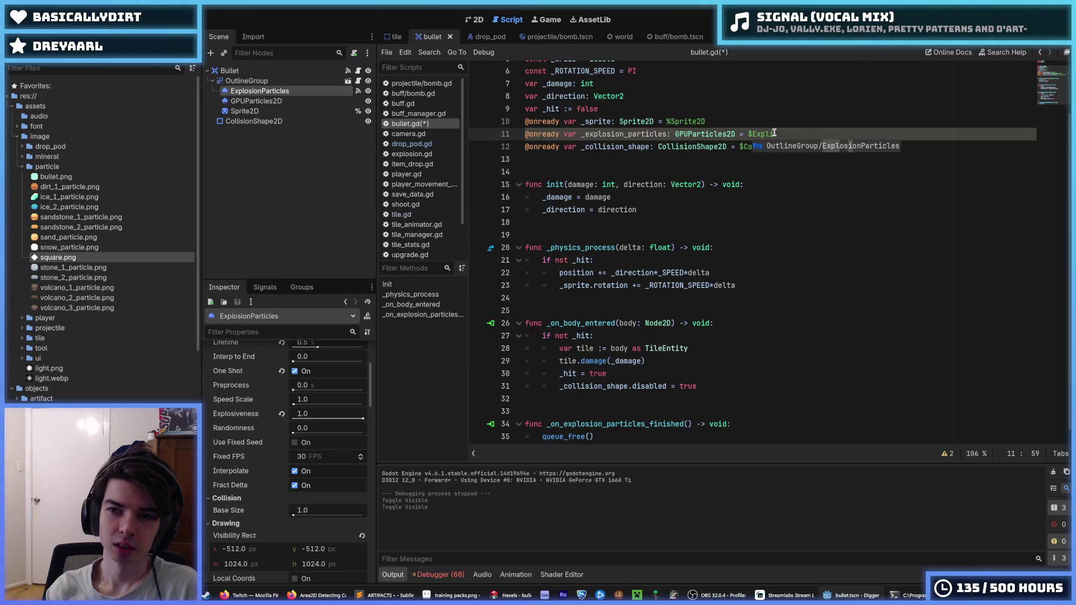
{"action": "key", "text": "Return"}
{"action": "key", "text": "Delete"}
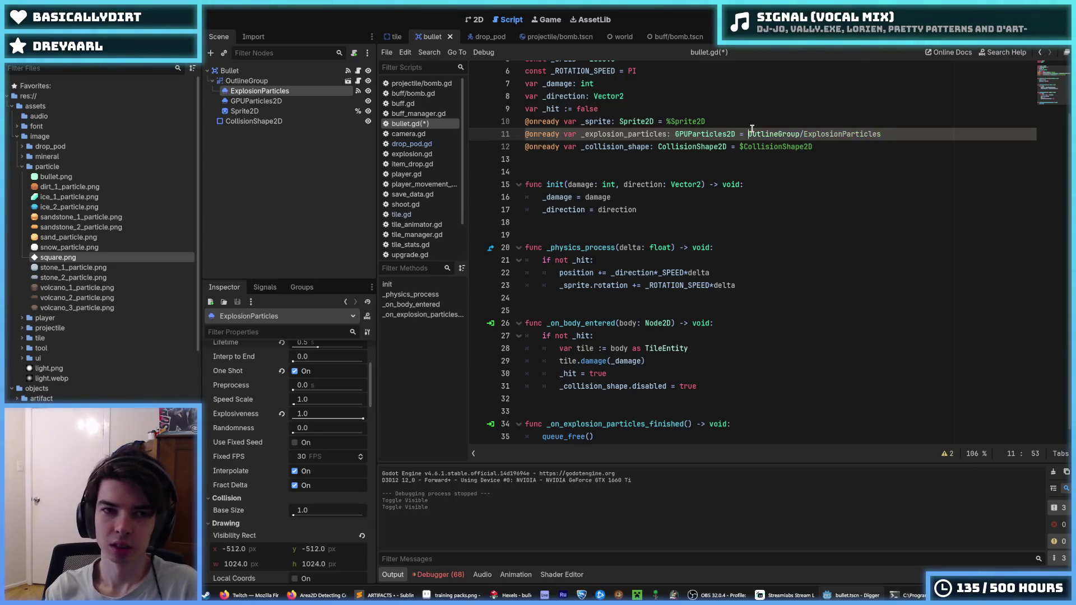
{"action": "key", "text": "BackSpace"}
{"action": "type", "text": "%"}
{"action": "key", "text": "Delete"}
{"action": "key", "text": "Delete"}
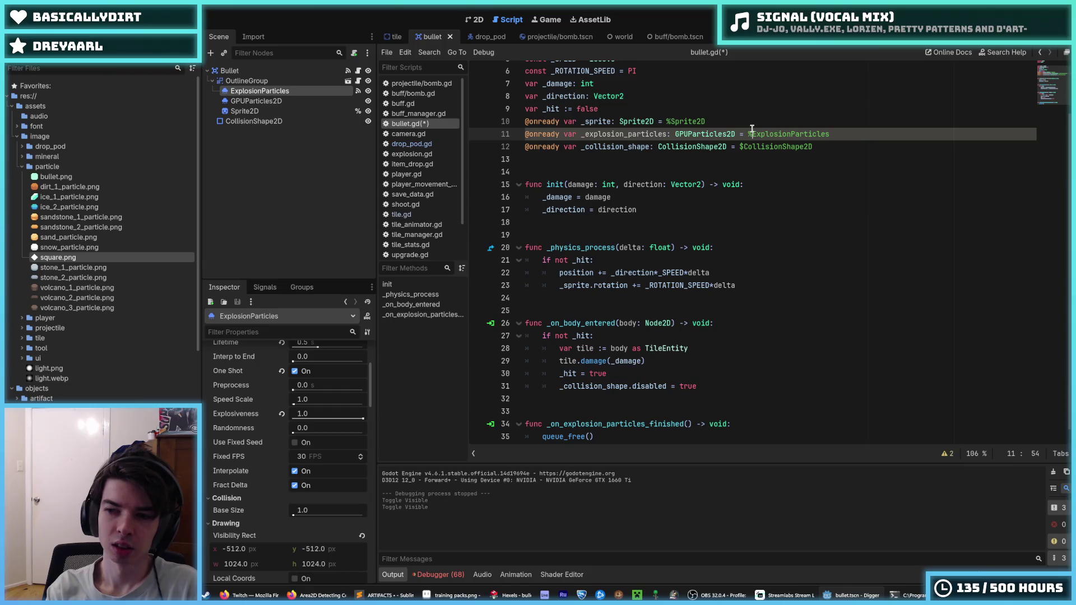
{"action": "key", "text": "ctrl+s"}
Mark the ExplosionParticles node as Access as Unique Name and save.
{"action": "right_click", "coordinate": [303, 93]}
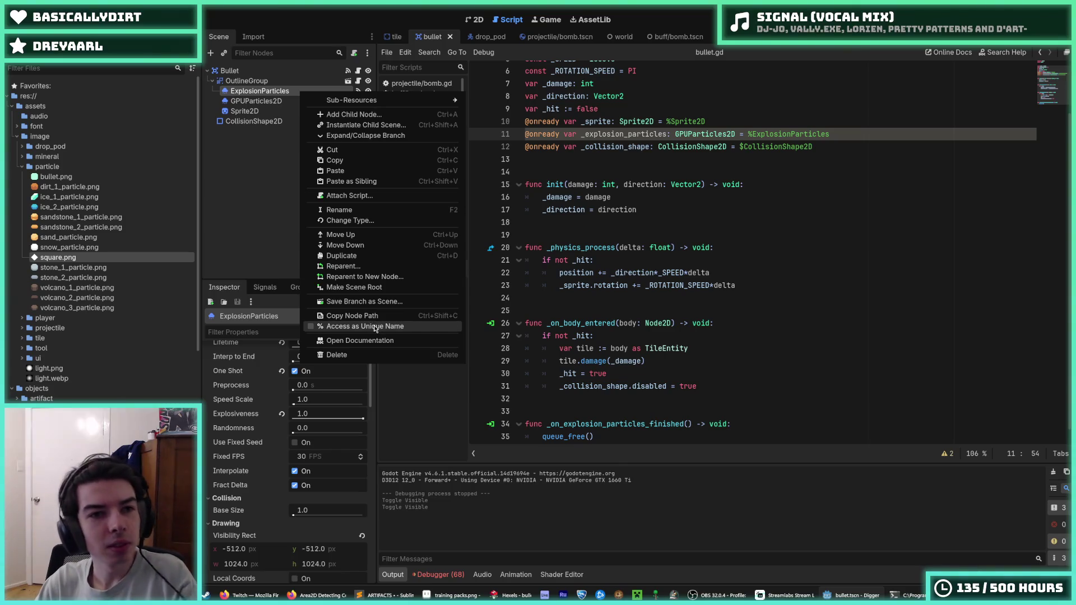
{"action": "left_click", "coordinate": [375, 329]}
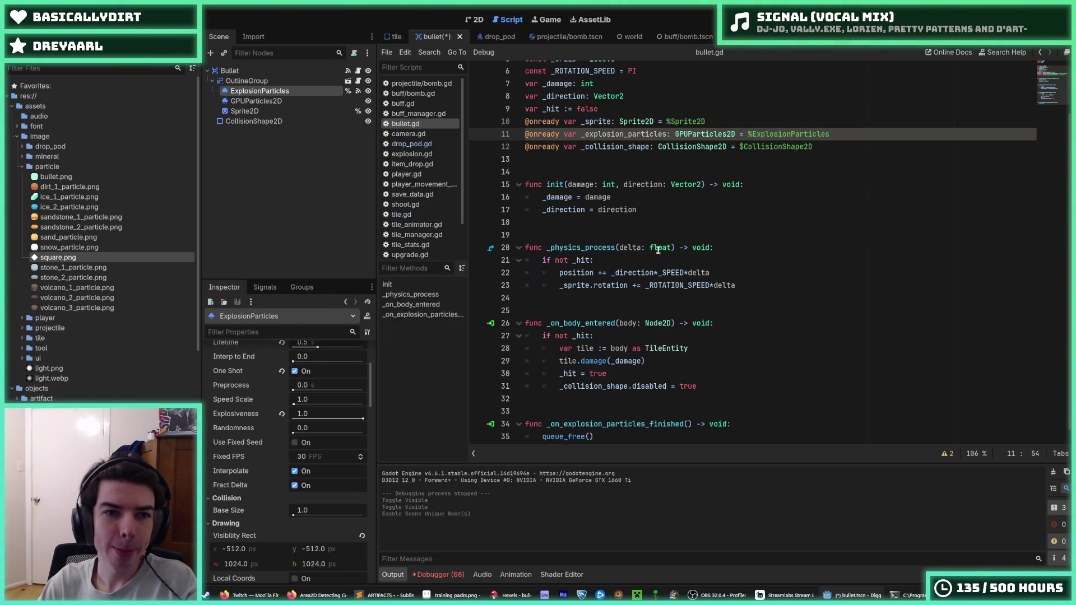
{"action": "key", "text": "ctrl+s"}
Add `_explosion_particles.emitting = true` on line 32 of bullet.gd and save the script.
{"action": "double_click", "coordinate": [615, 134]}
{"action": "key", "text": "ctrl+c"}
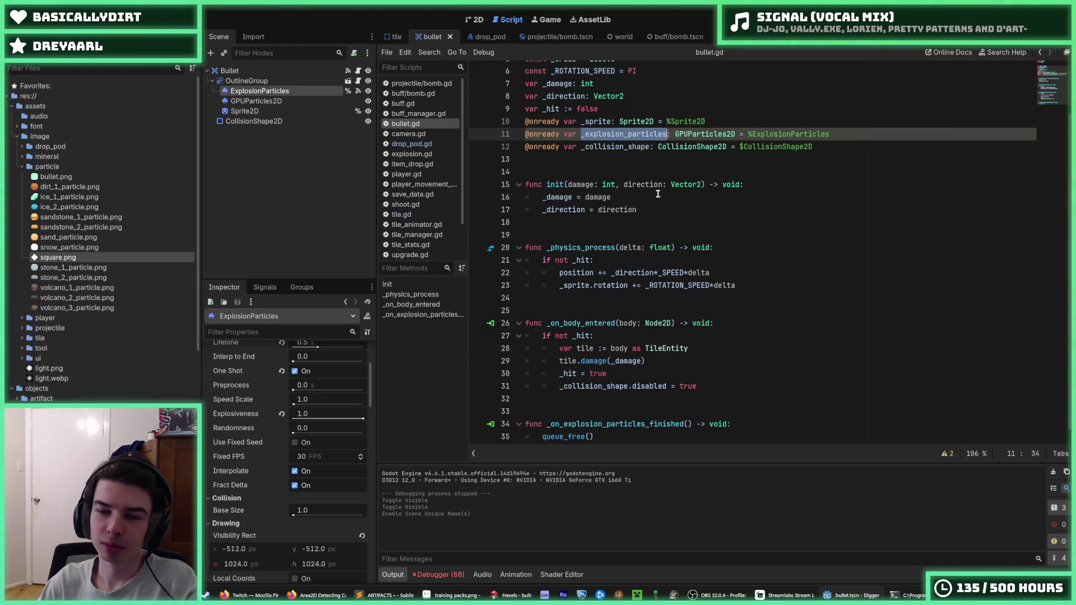
{"action": "left_click", "coordinate": [707, 388]}
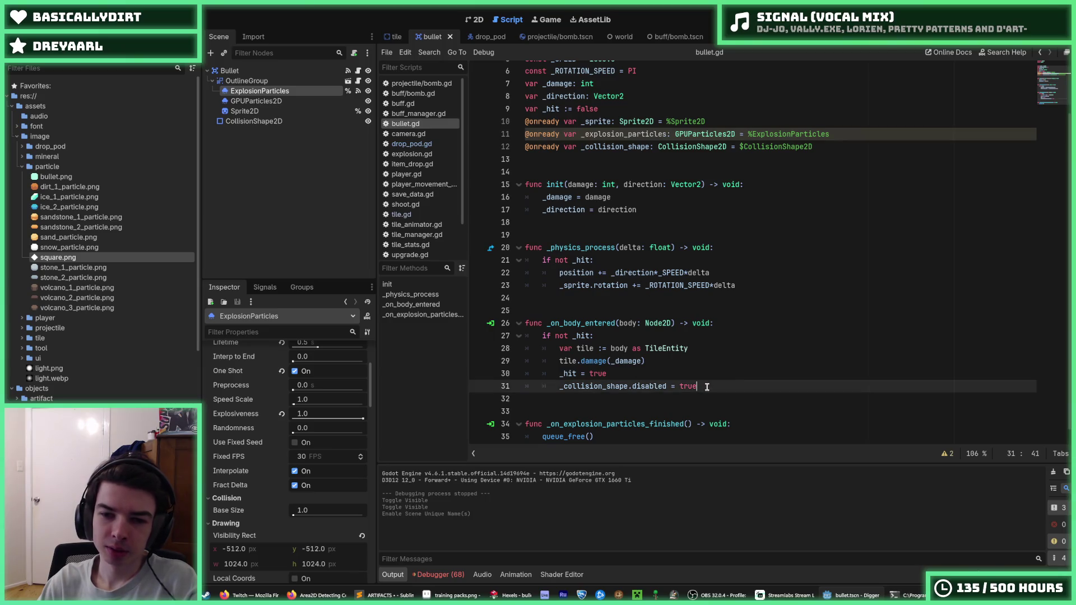
{"action": "key", "text": "Return"}
{"action": "key", "text": "ctrl+v"}
{"action": "type", "text": ".st"}
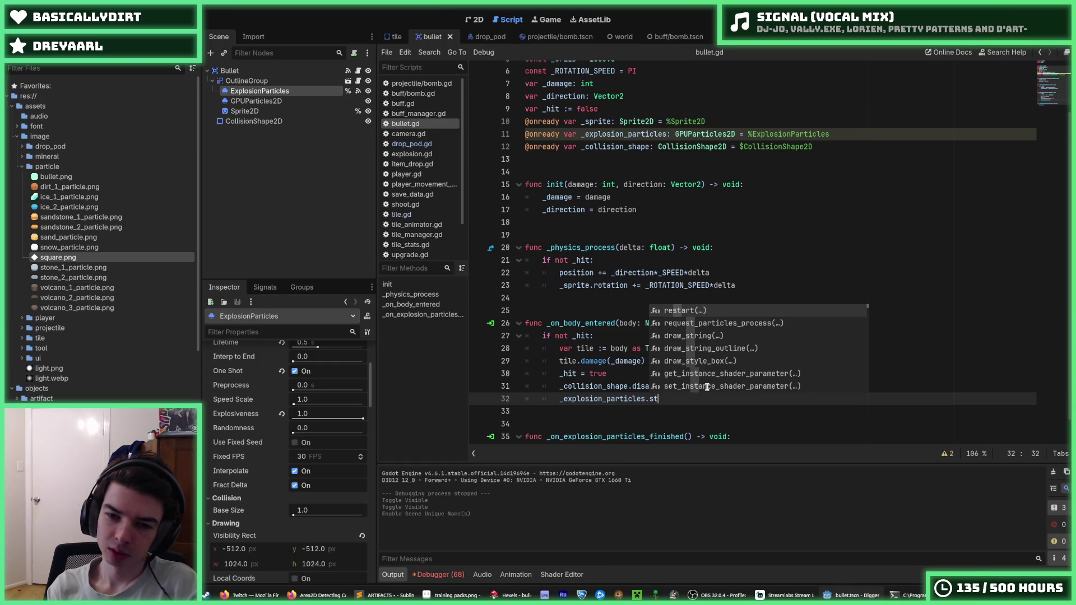
{"action": "type", "text": "art"}
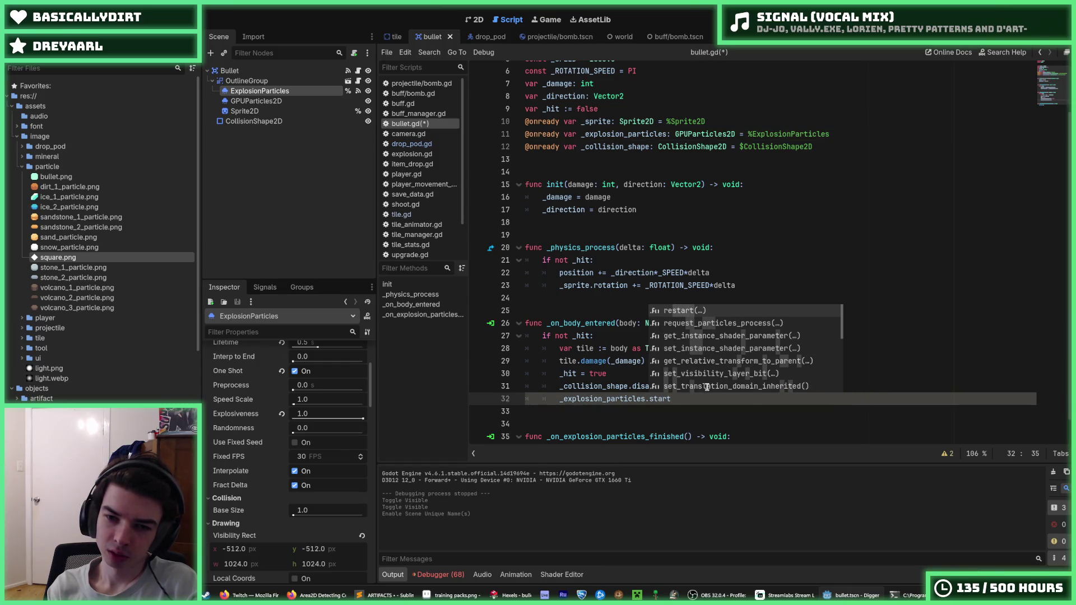
{"action": "key", "text": "BackSpace"}
{"action": "key", "text": "BackSpace"}
{"action": "key", "text": "BackSpace"}
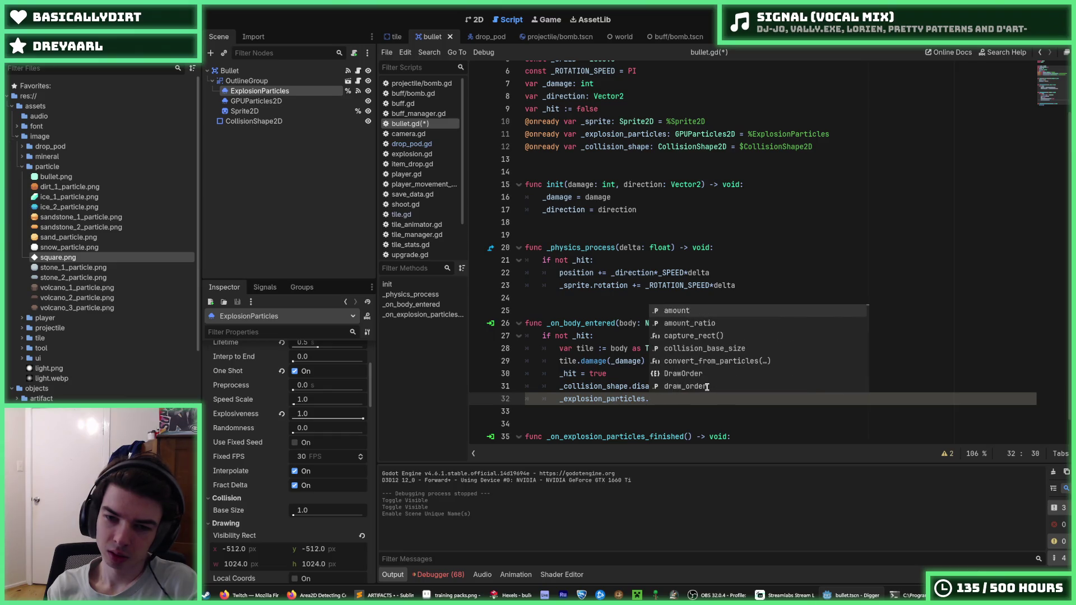
{"action": "type", "text": "s"}
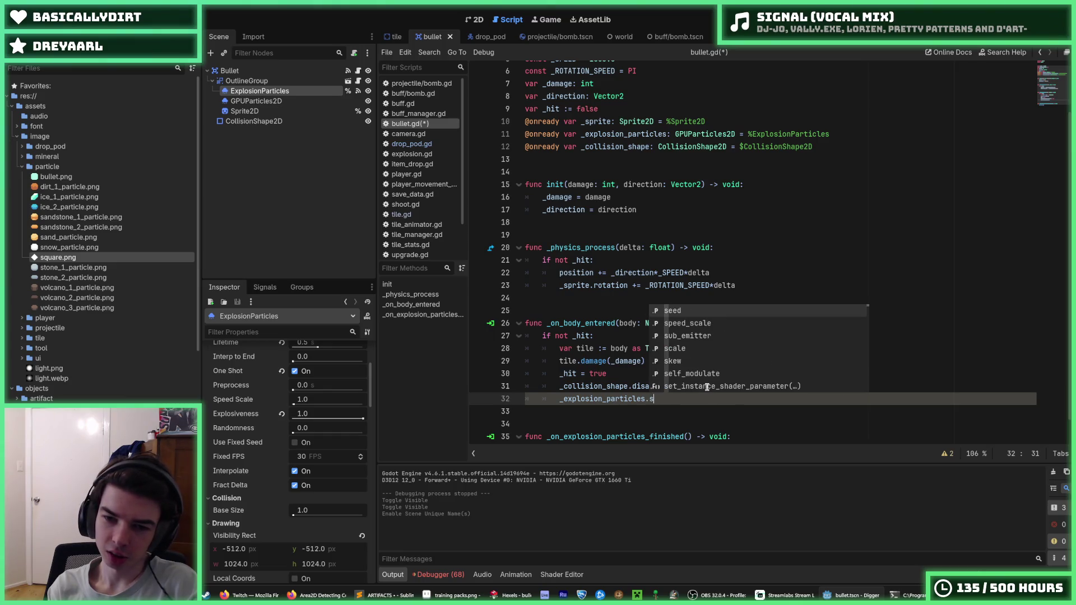
{"action": "key", "text": "BackSpace"}
{"action": "type", "text": "emitti"}
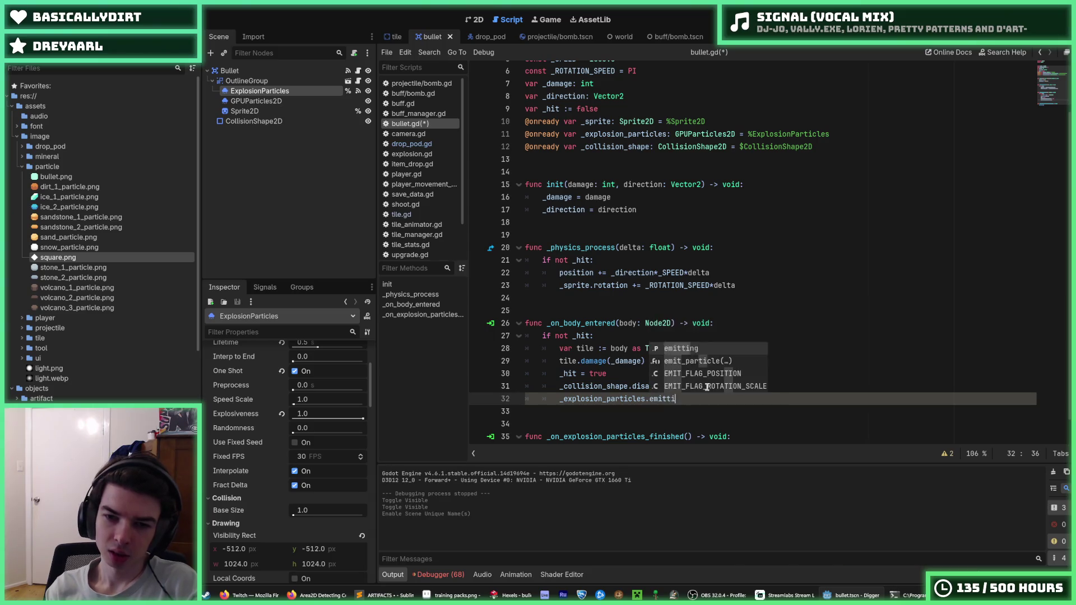
{"action": "type", "text": "ng = true"}
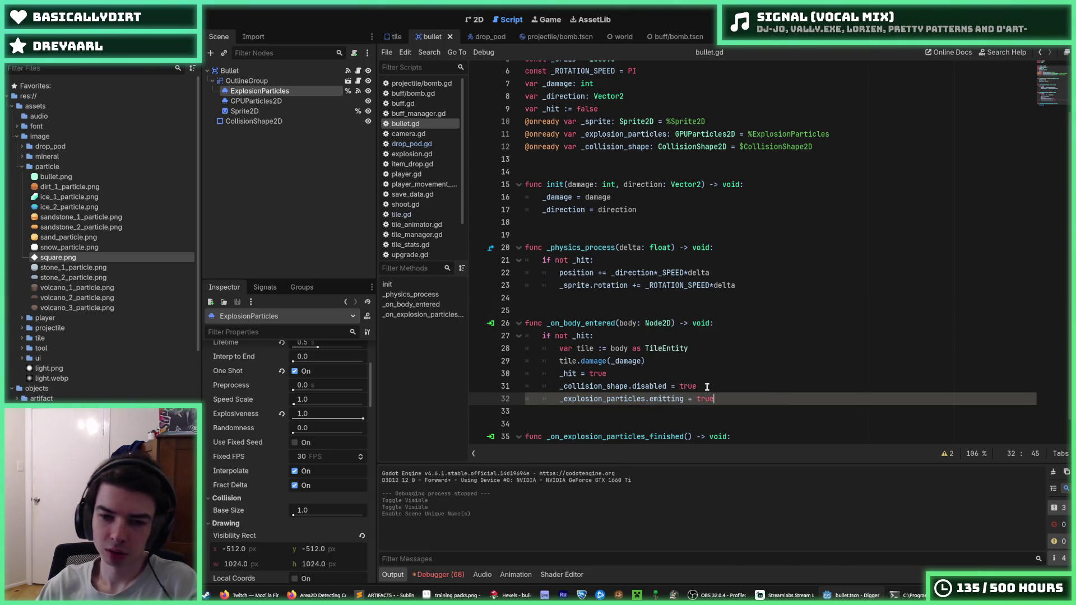
{"action": "left_click", "coordinate": [707, 387]}
{"action": "key", "text": "ctrl+s"}
{"action": "left_click", "coordinate": [439, 575]}
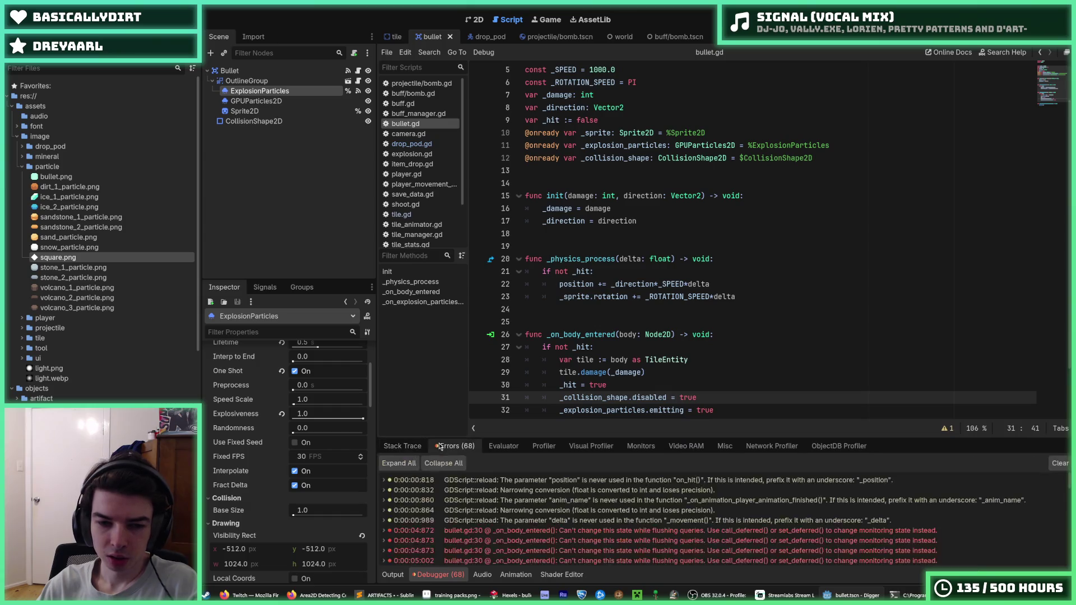
Delete the collision-shape and emitting lines from _on_body_entered and run the game with F5.
{"action": "left_click", "coordinate": [819, 364]}
{"action": "scroll", "coordinate": [826, 278], "scroll_direction": "down", "scroll_amount": 2}
{"action": "left_click", "coordinate": [736, 337]}
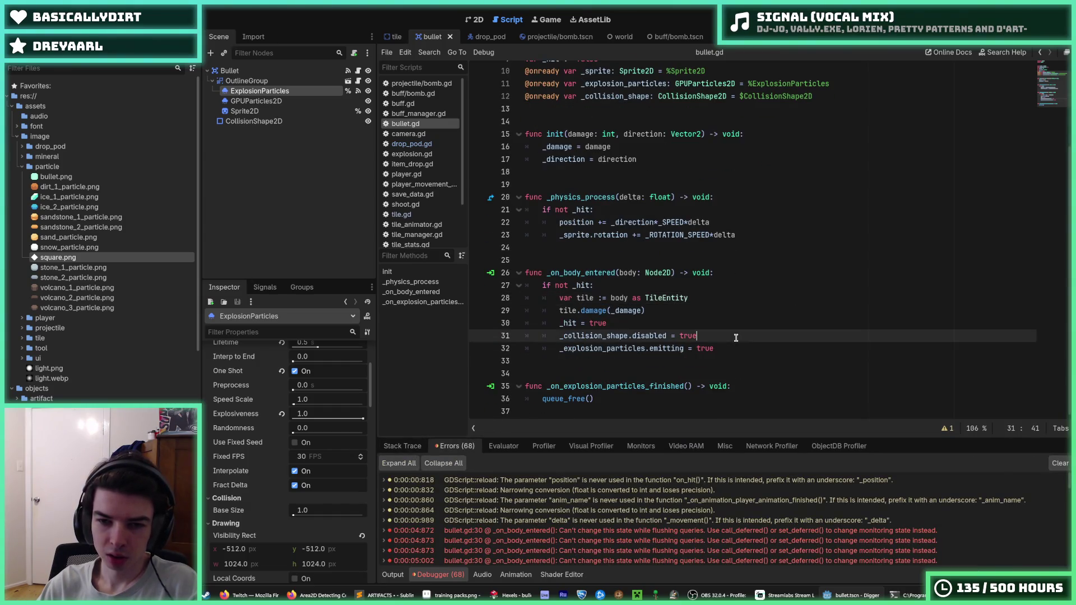
{"action": "left_click", "coordinate": [623, 328]}
{"action": "left_click", "coordinate": [633, 335]}
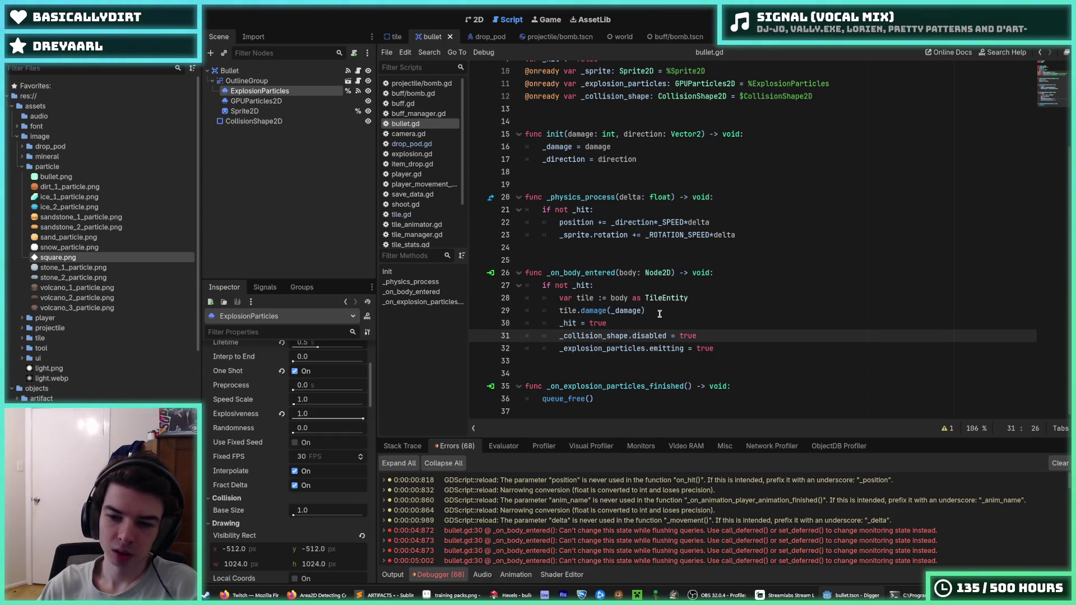
{"action": "mouse_move", "coordinate": [706, 349]}
{"action": "left_mouse_down"}
{"action": "mouse_move", "coordinate": [670, 338]}
{"action": "mouse_move", "coordinate": [718, 336]}
{"action": "mouse_move", "coordinate": [720, 327]}
{"action": "left_mouse_up"}
{"action": "left_click", "coordinate": [671, 339]}
{"action": "left_click", "coordinate": [714, 327]}
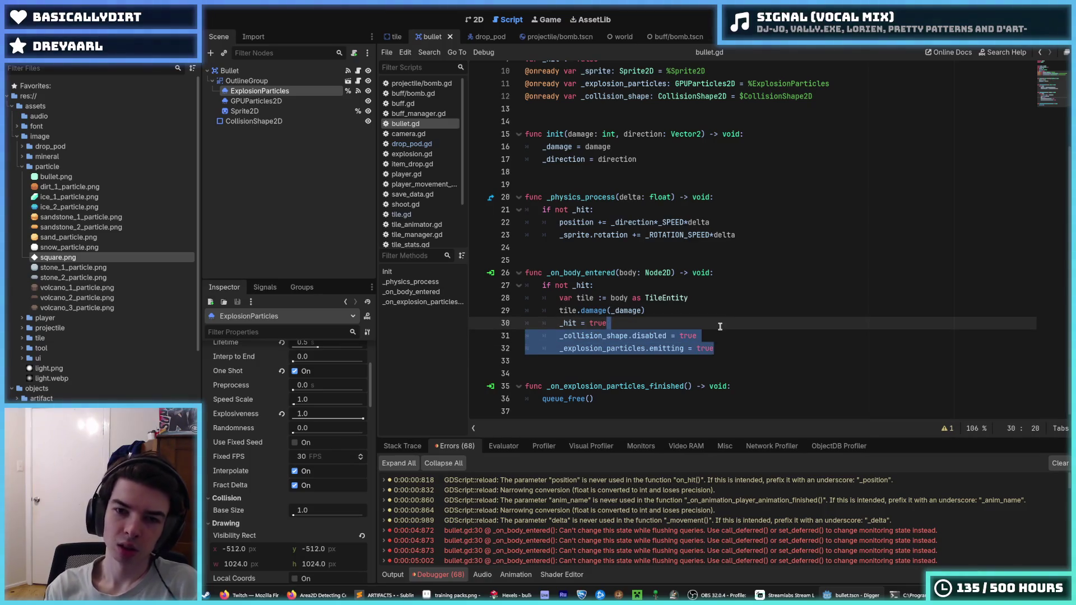
{"action": "key", "text": "BackSpace"}
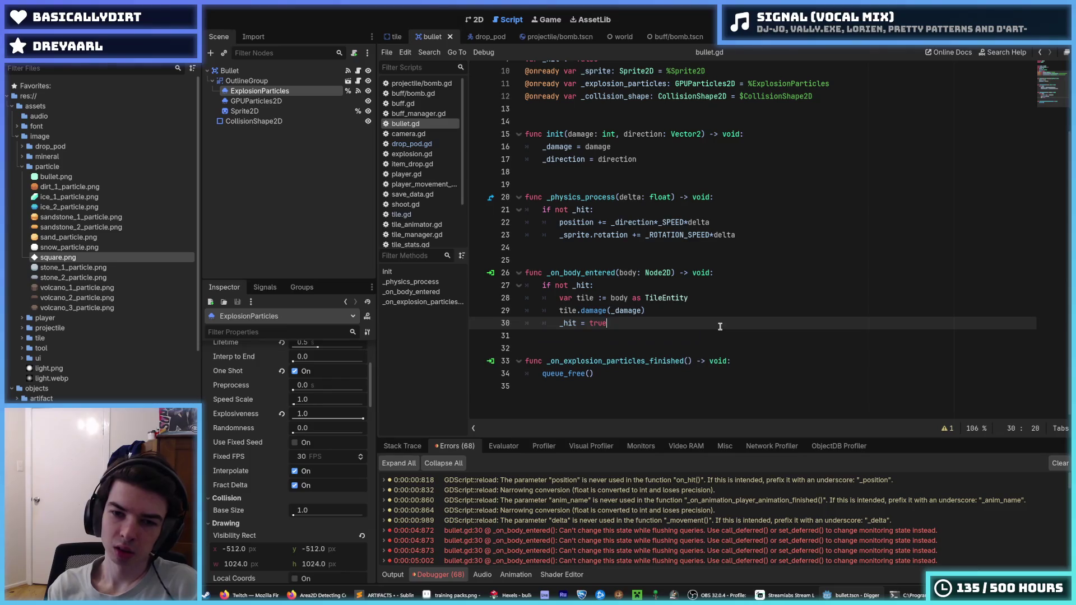
{"action": "key", "text": "F5"}
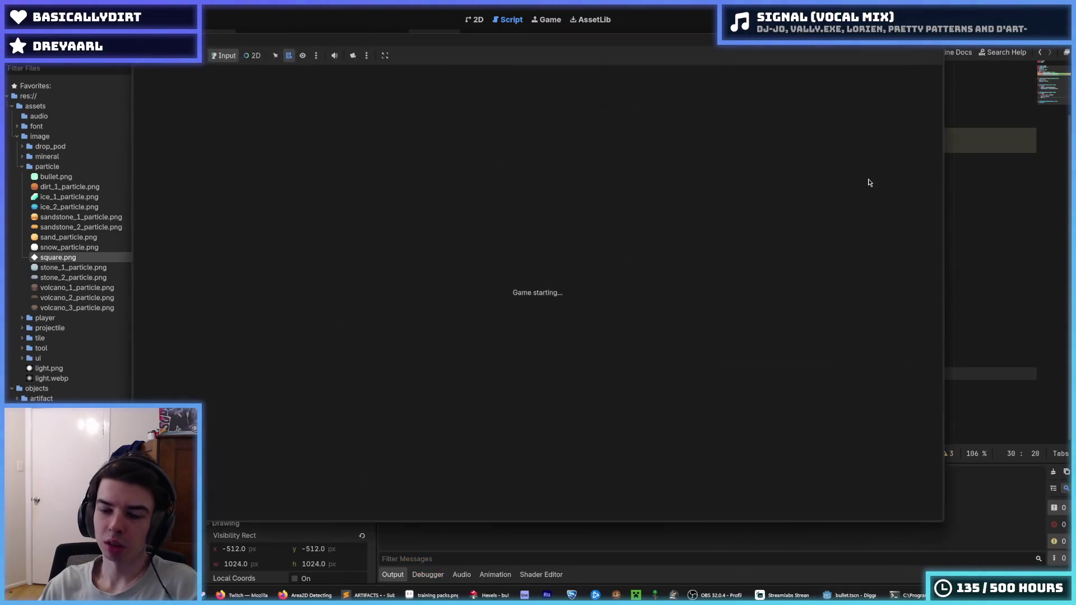
Stop the game, restore the lines, delete only the `_collision_shape.disabled` line, and save.
{"action": "key", "text": "F8"}
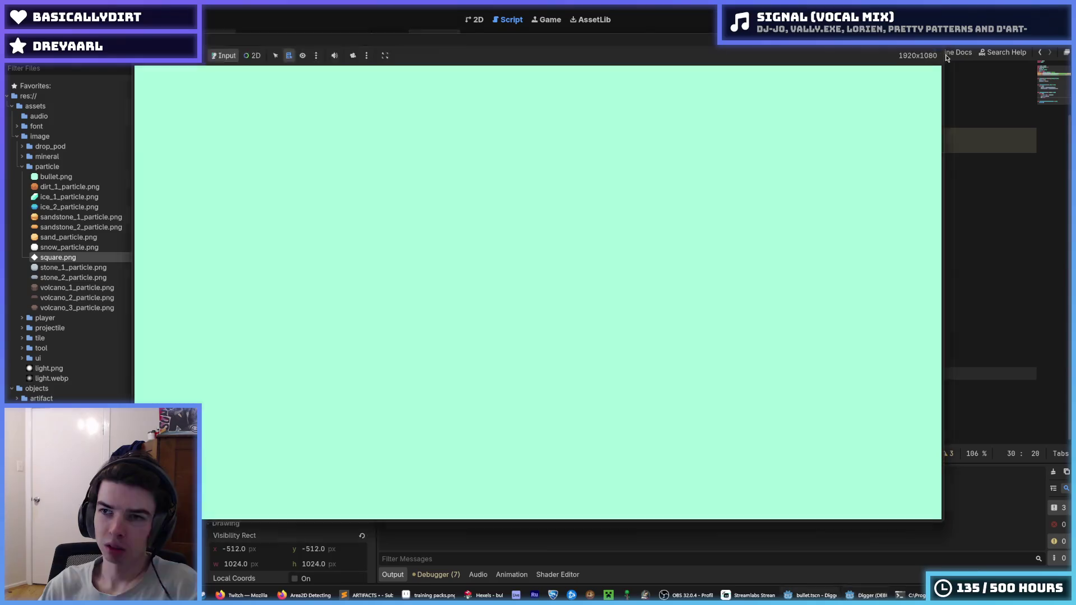
{"action": "key", "text": "ctrl+z"}
{"action": "left_click_drag", "start_coordinate": [728, 387], "coordinate": [724, 375]}
{"action": "key", "text": "BackSpace"}
{"action": "key", "text": "ctrl+s"}
{"action": "left_click", "coordinate": [839, 153]}
{"action": "left_click_drag", "start_coordinate": [839, 153], "coordinate": [860, 133]}
{"action": "key", "text": "BackSpace"}
{"action": "key", "text": "F5"}
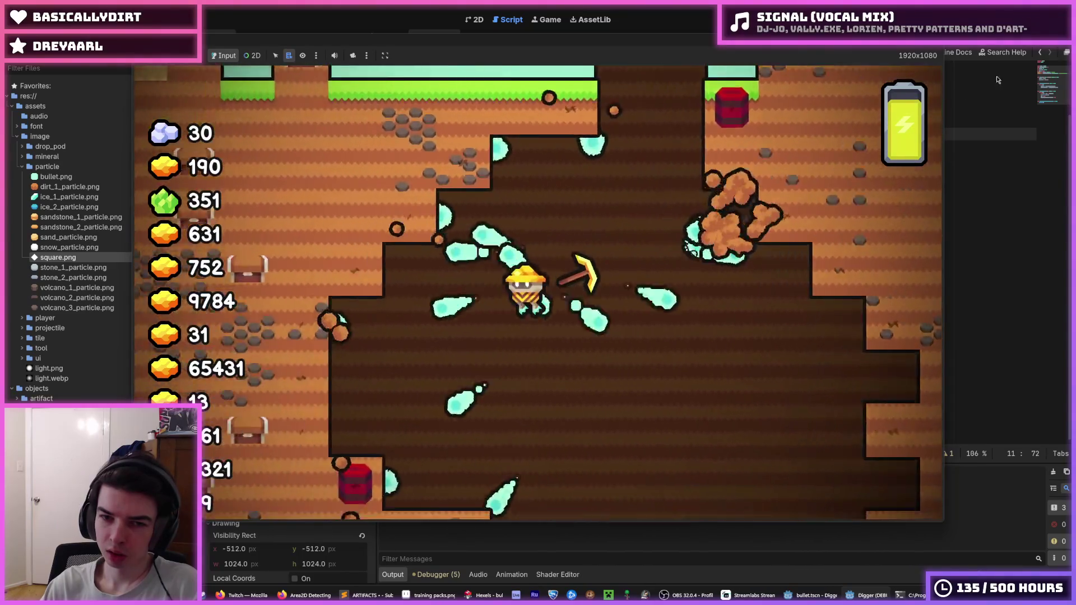
{"action": "key", "text": "F8"}
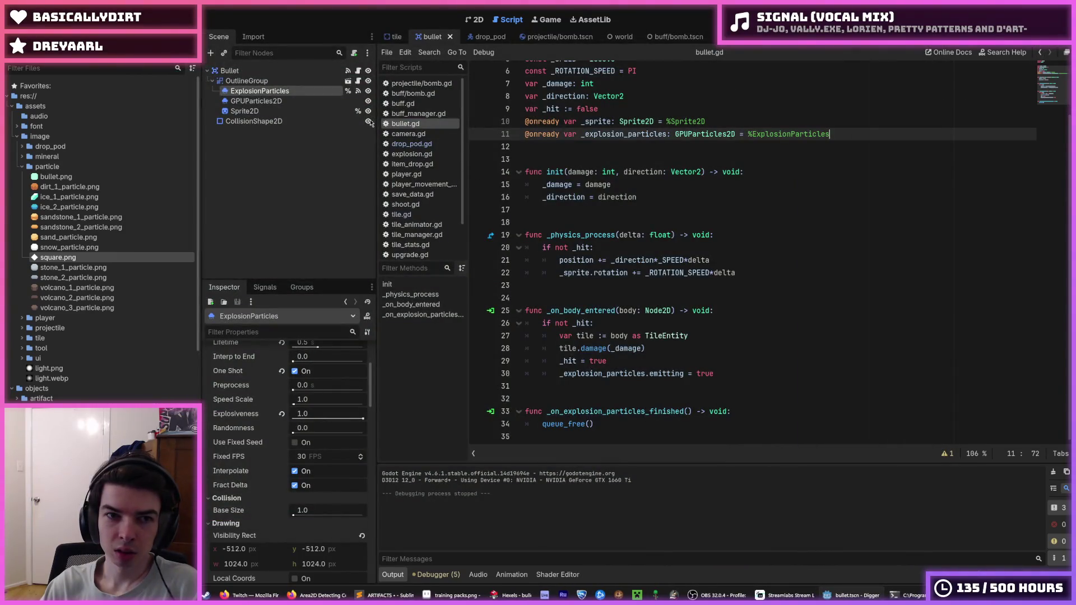
Inspect the GPUParticles2D node's properties in the Inspector.
{"action": "left_click", "coordinate": [292, 102]}
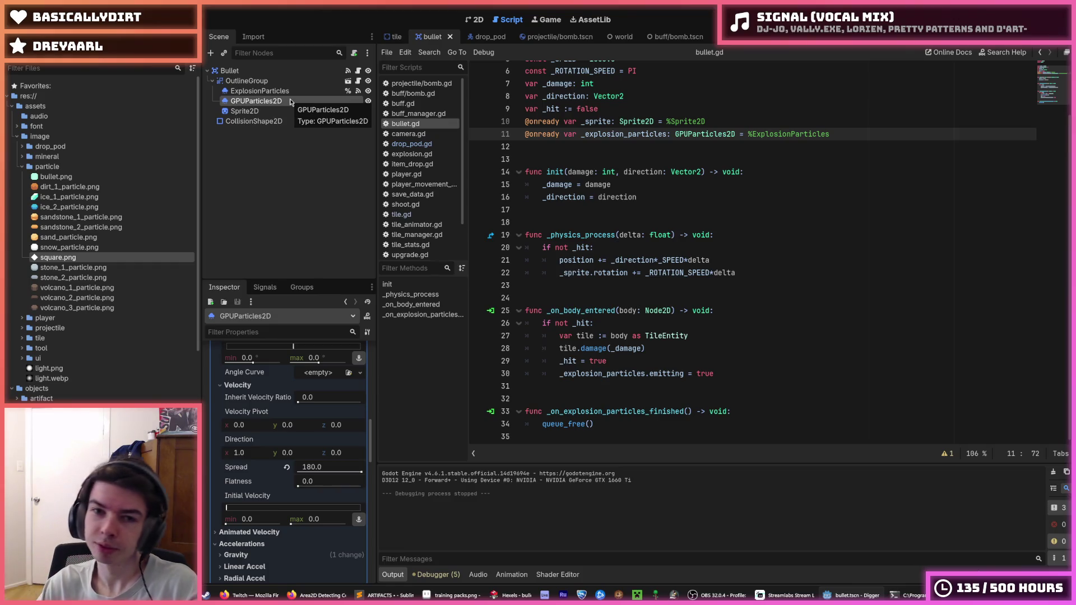
{"action": "scroll", "coordinate": [86, 245], "scroll_direction": "down", "scroll_amount": 5}
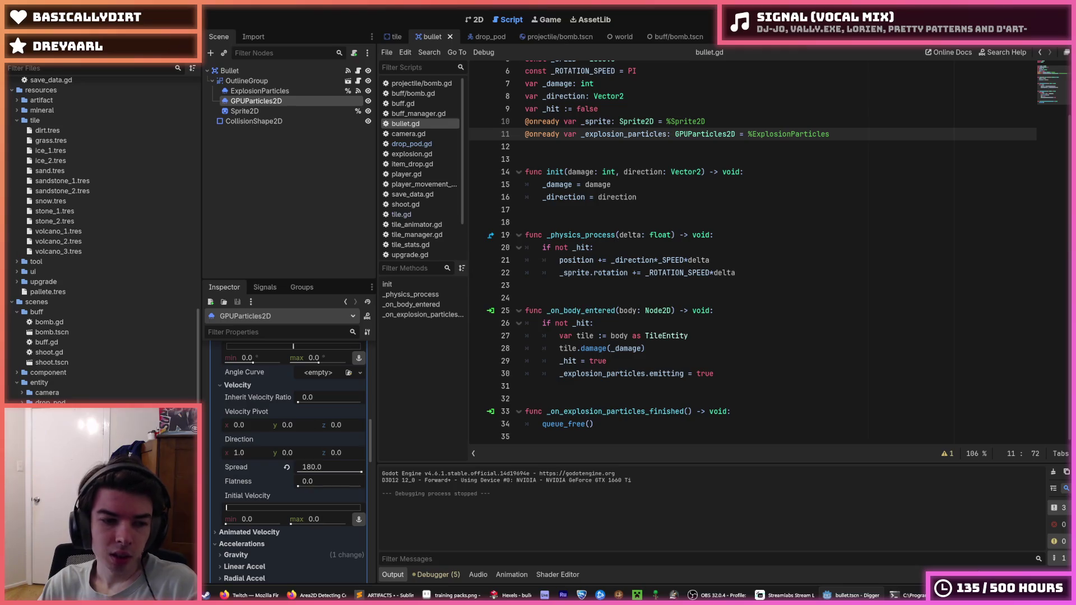
{"action": "scroll", "coordinate": [86, 246], "scroll_direction": "down", "scroll_amount": 1}
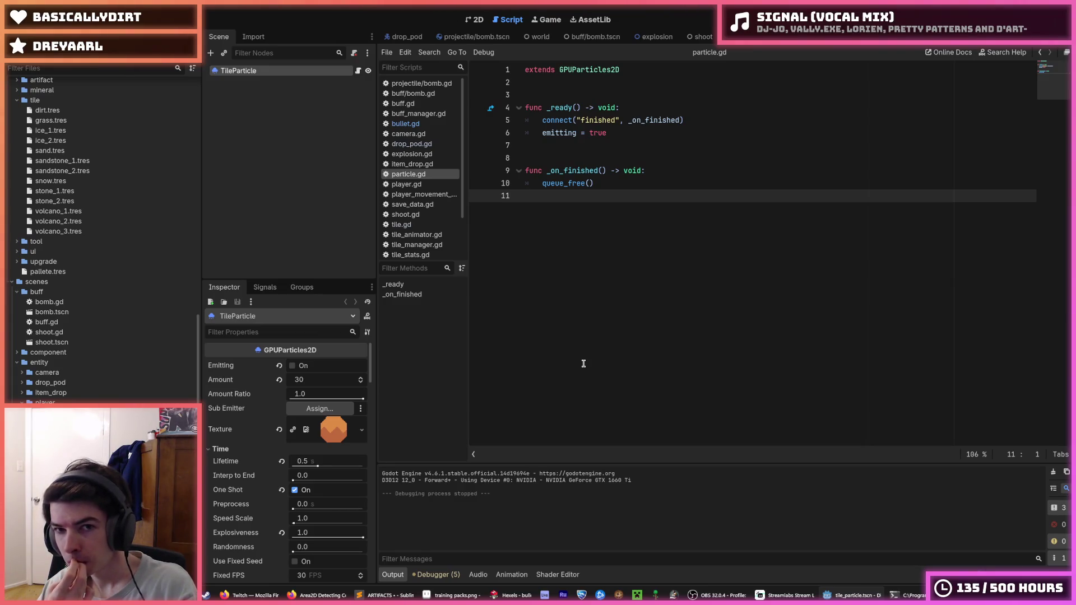
Connect TileParticle's finished() signal to _on_finished through the Node > Signals panel.
{"action": "left_click", "coordinate": [265, 287]}
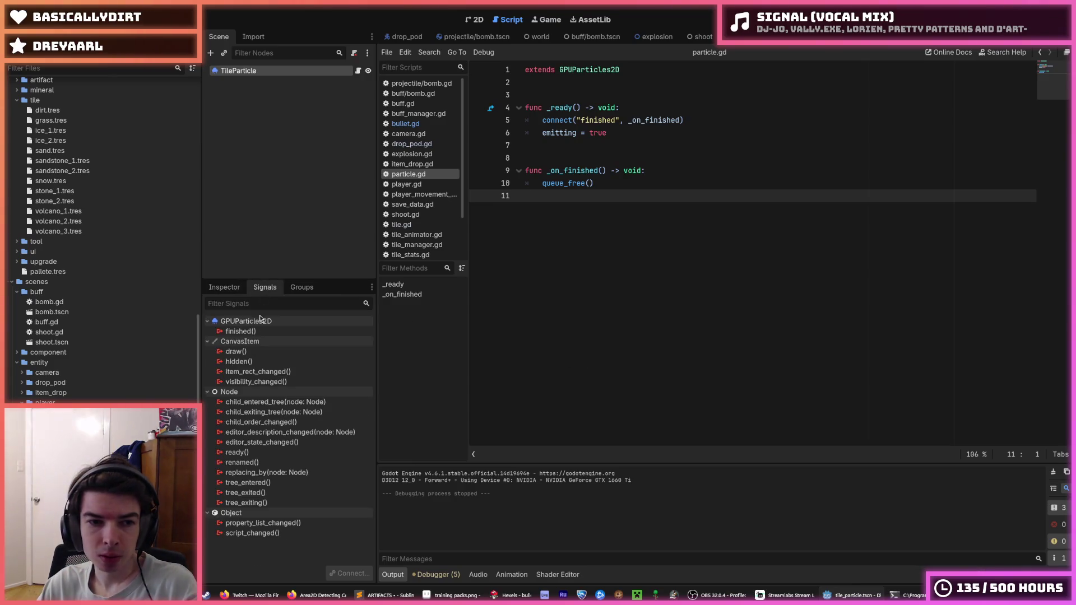
{"action": "right_click", "coordinate": [259, 332]}
{"action": "left_click", "coordinate": [289, 340]}
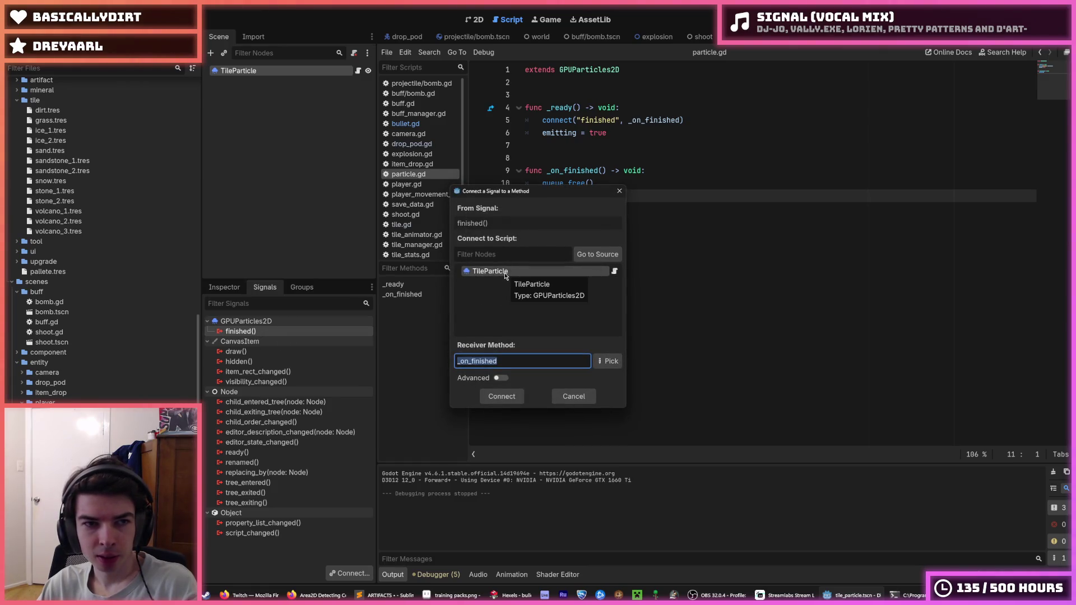
{"action": "key", "text": "Return"}
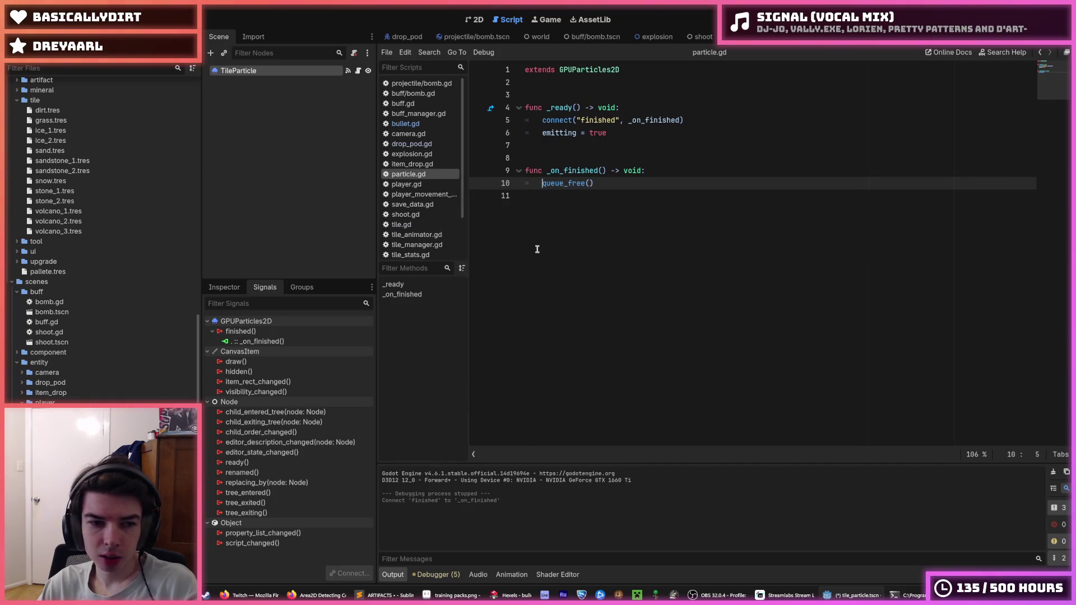
{"action": "left_click", "coordinate": [224, 287]}
{"action": "left_click", "coordinate": [264, 287]}
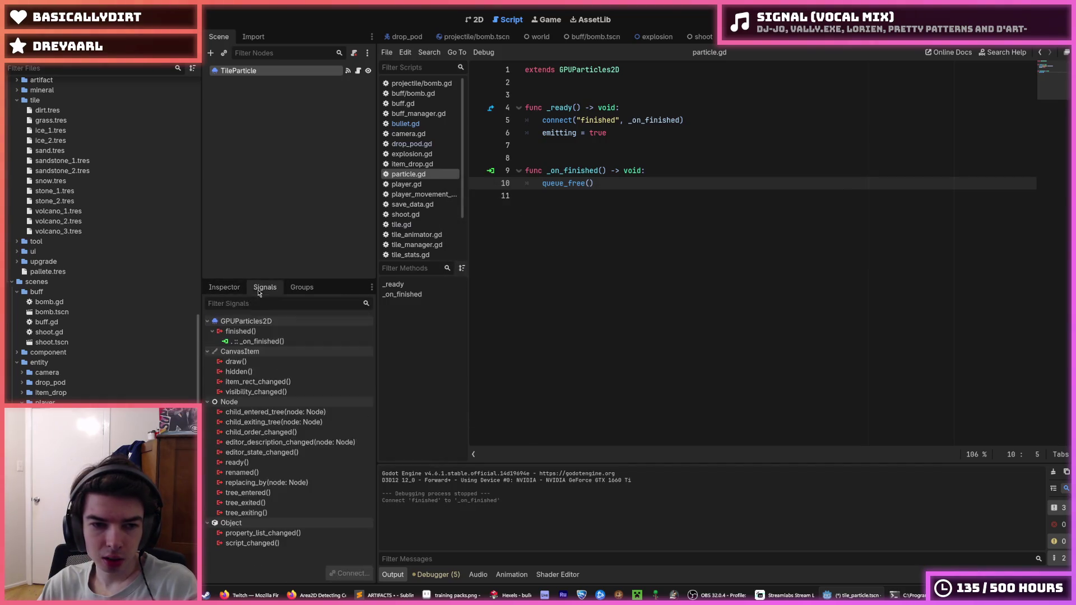
{"action": "left_click", "coordinate": [225, 287]}
{"action": "left_click", "coordinate": [255, 287]}
{"action": "left_click", "coordinate": [224, 287]}
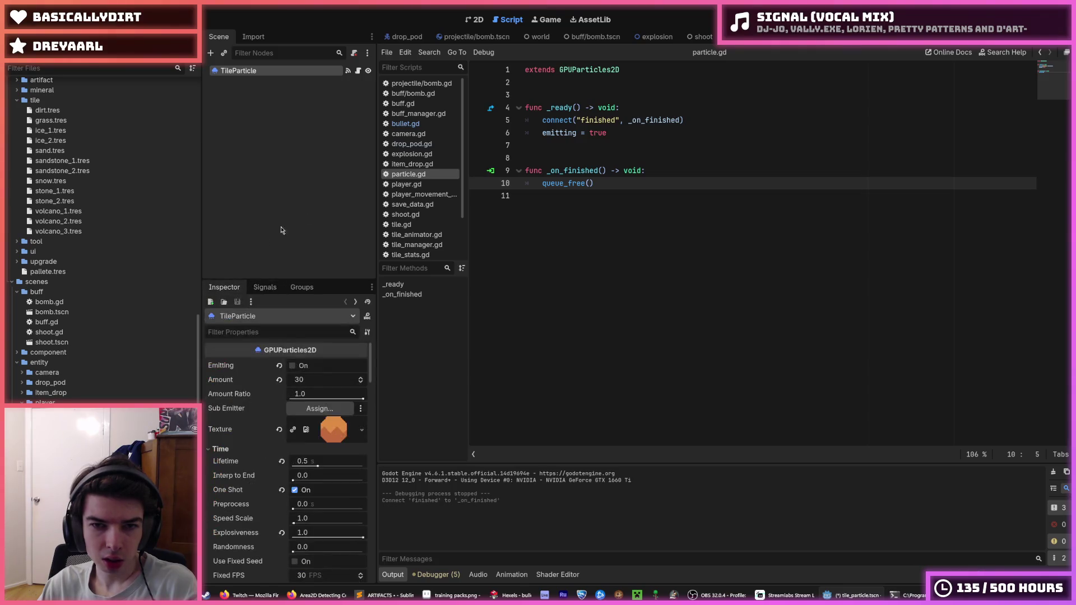
Delete the connect("finished") line from _ready and save.
{"action": "left_click_drag", "start_coordinate": [686, 122], "coordinate": [686, 110]}
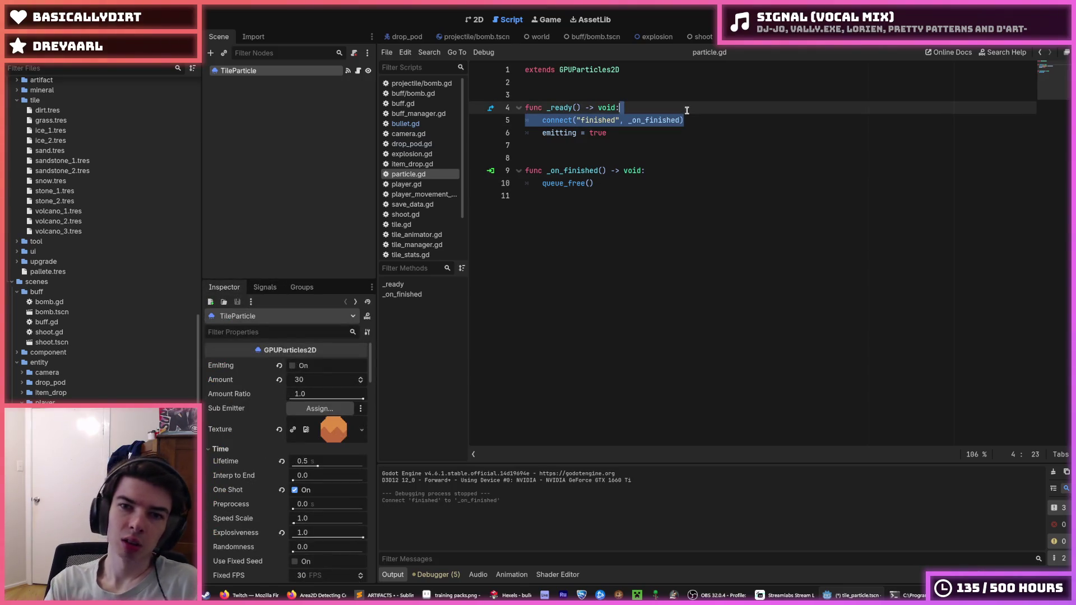
{"action": "key", "text": "BackSpace"}
{"action": "key", "text": "ctrl+s"}
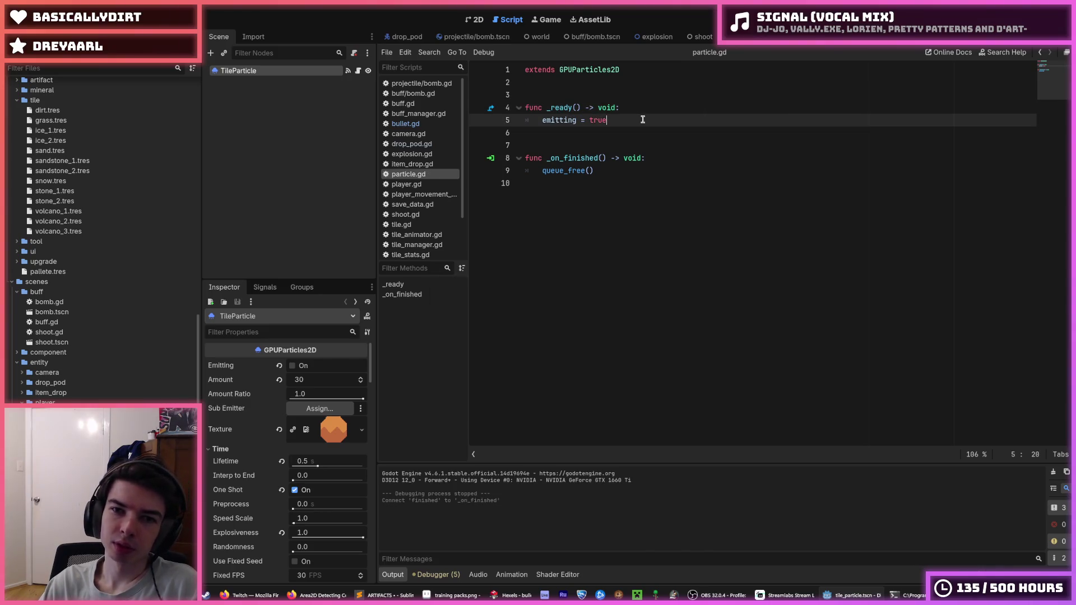
Save the TileParticle scene and launch the game with F5.
{"action": "left_click", "coordinate": [478, 20]}
{"action": "key", "text": "ctrl+s"}
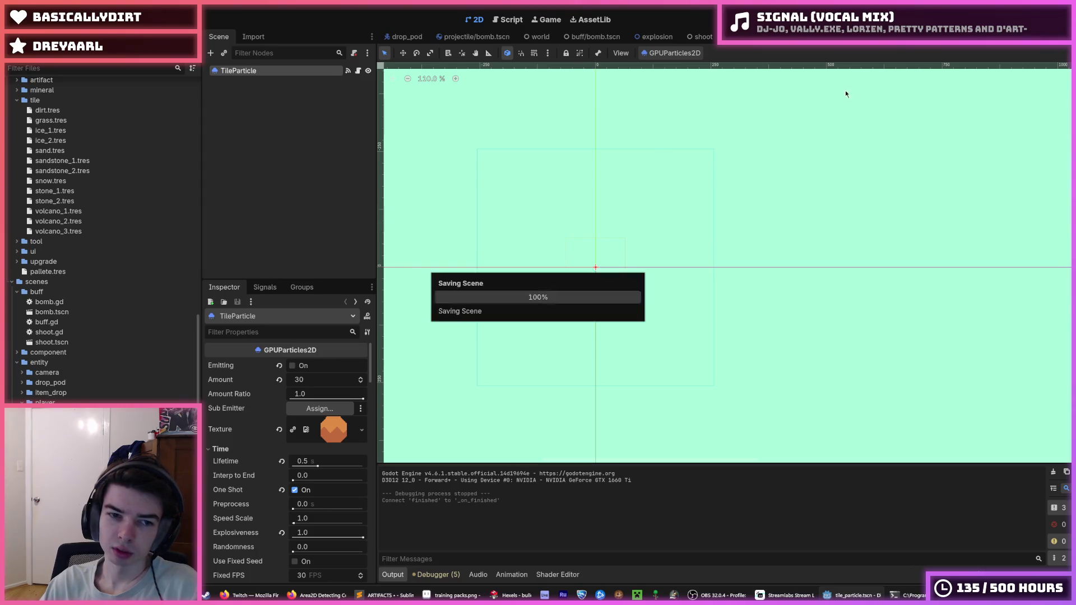
{"action": "key", "text": "F5"}
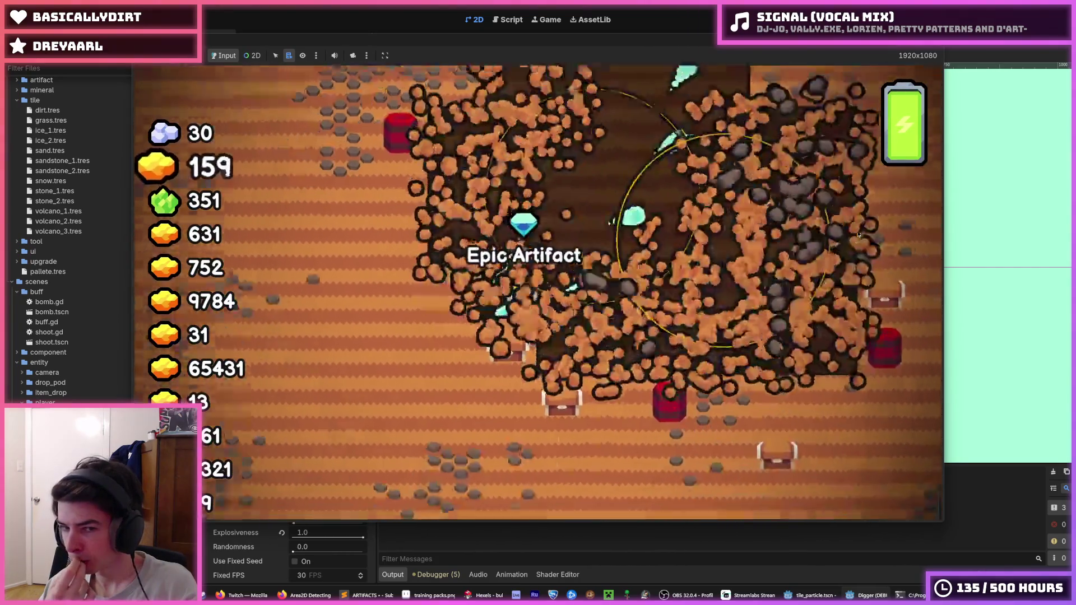
Dig through tiles in all directions to confirm the particles free themselves, then stop and save.
{"action": "key", "text": "w"}
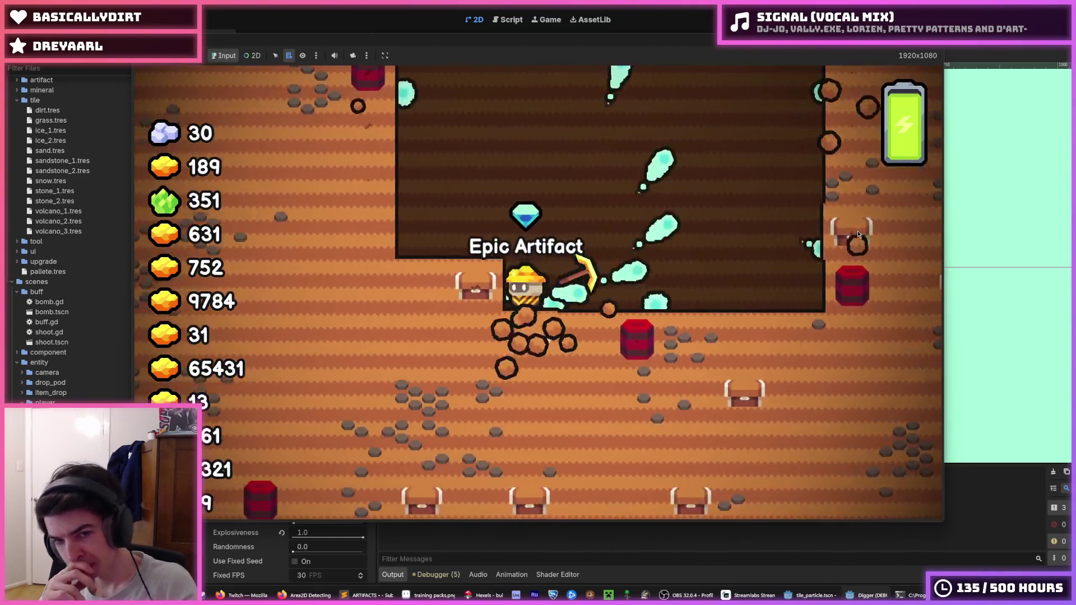
{"action": "key", "text": "a"}
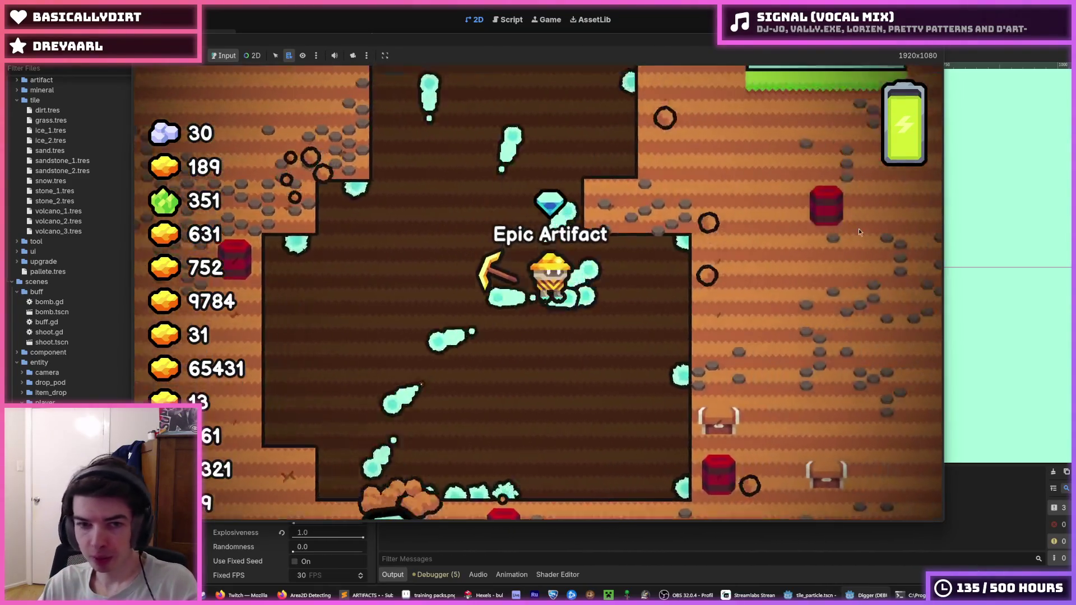
{"action": "key", "text": "s"}
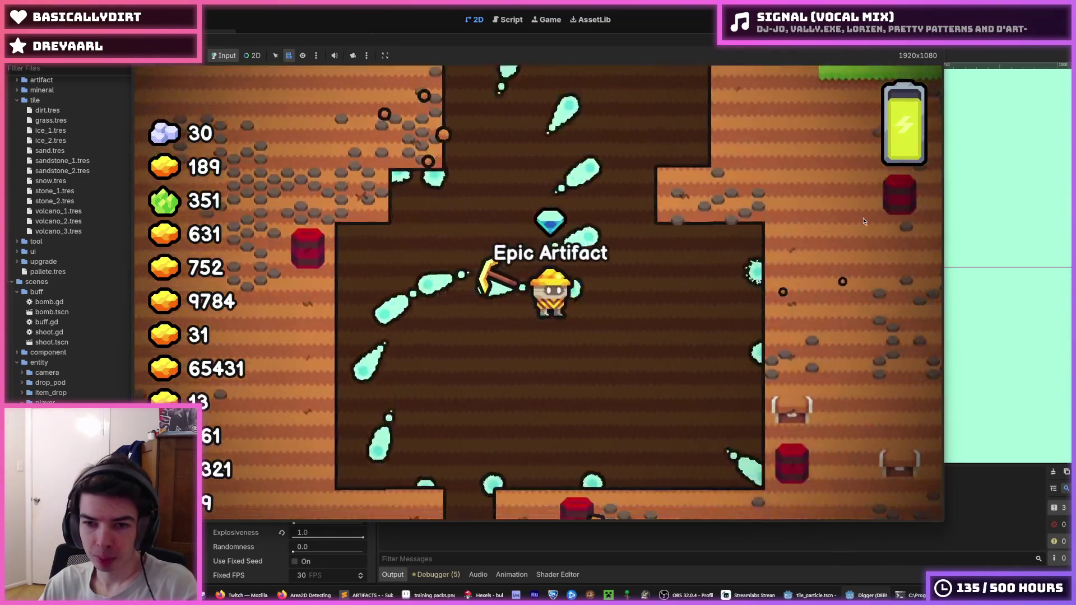
{"action": "key", "text": "d"}
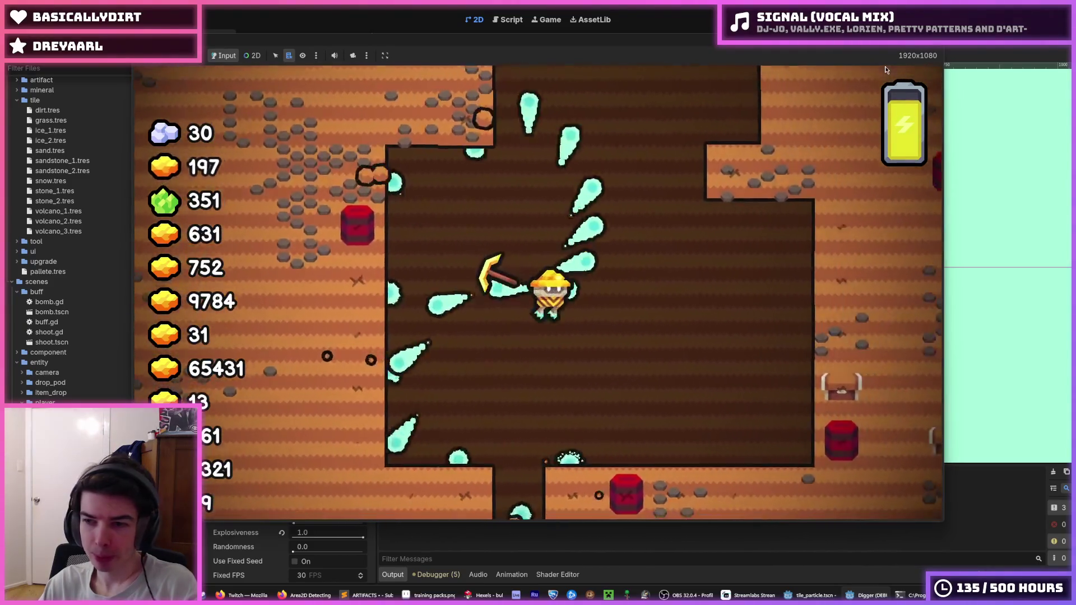
{"action": "key", "text": "w"}
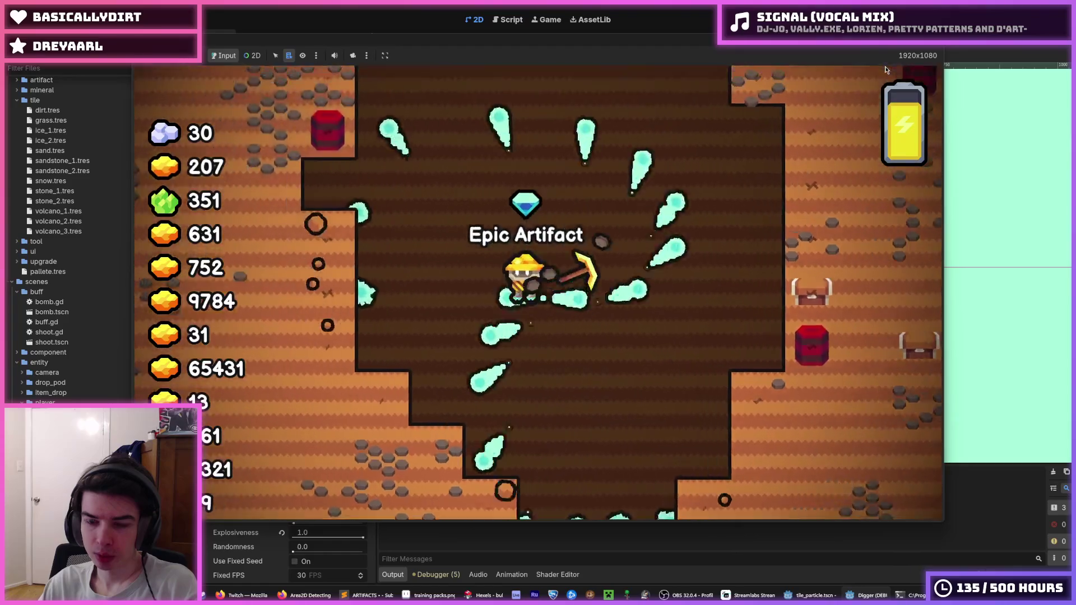
{"action": "key", "text": "s"}
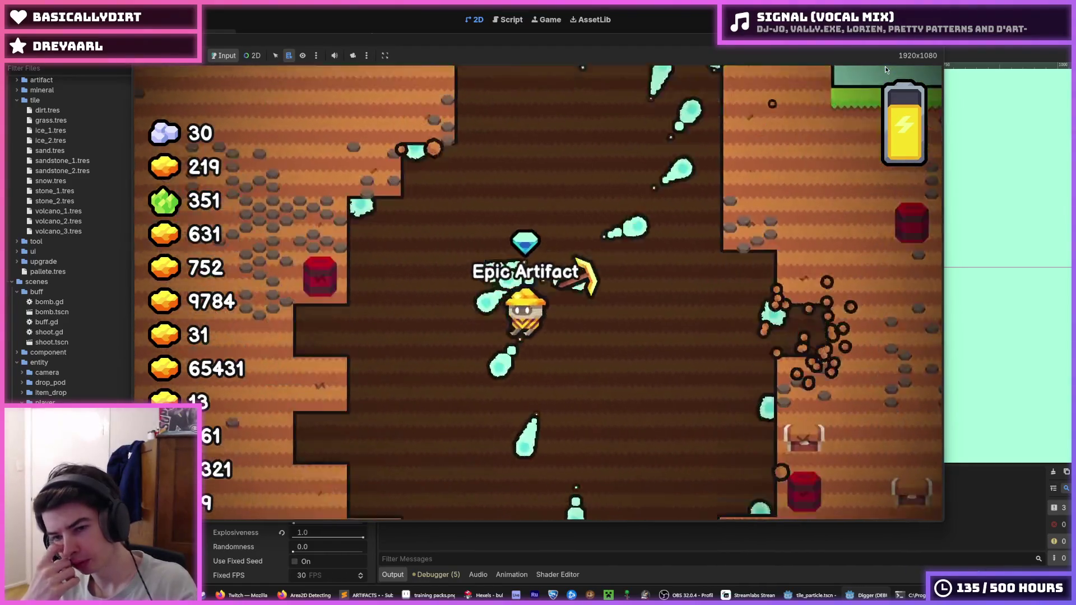
{"action": "key", "text": "a"}
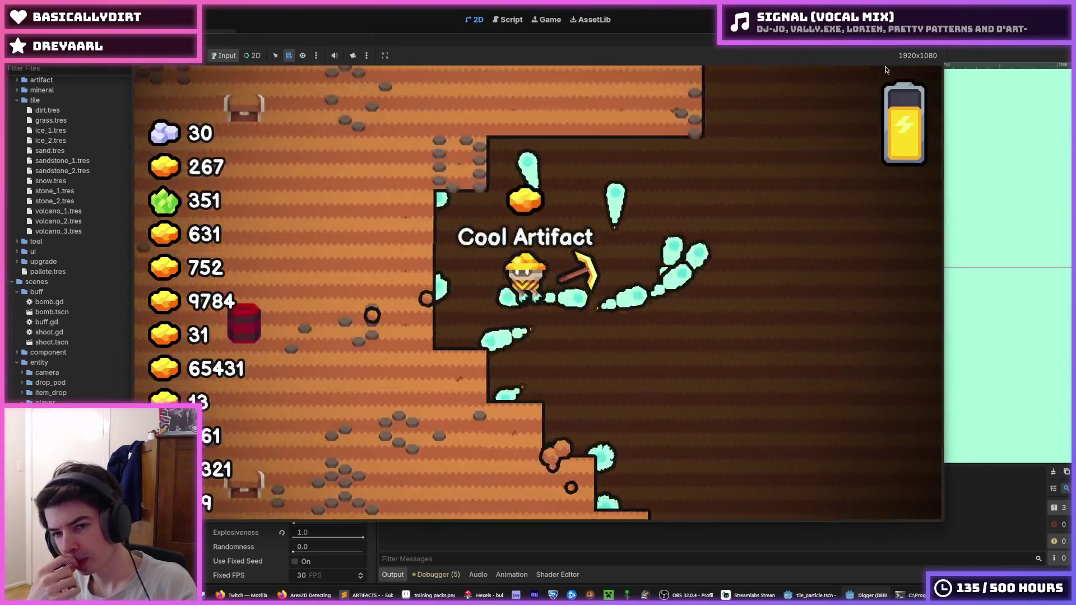
{"action": "key", "text": "w"}
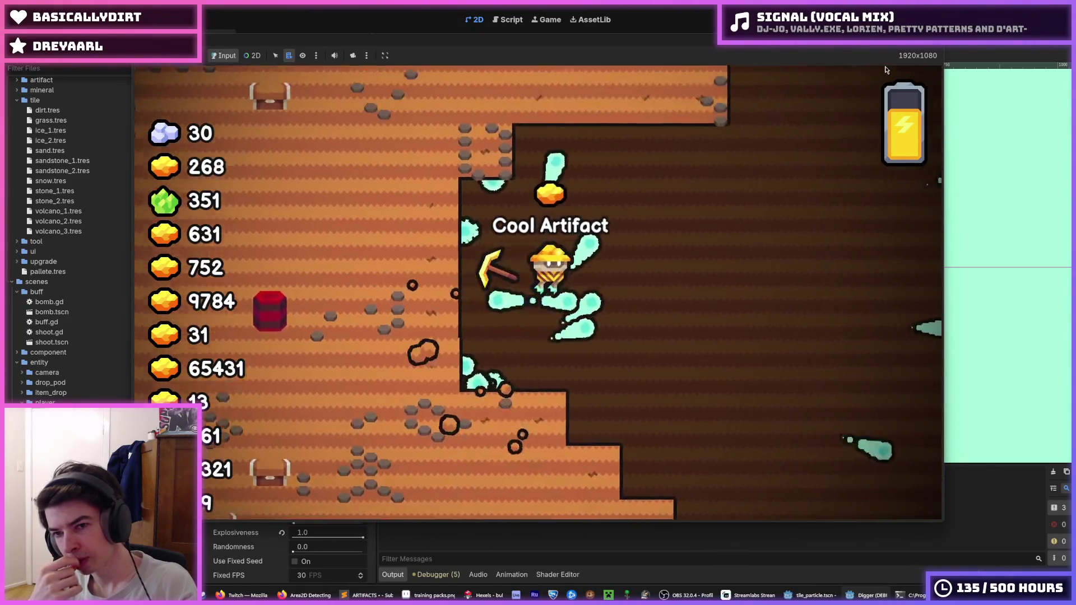
{"action": "key", "text": "d"}
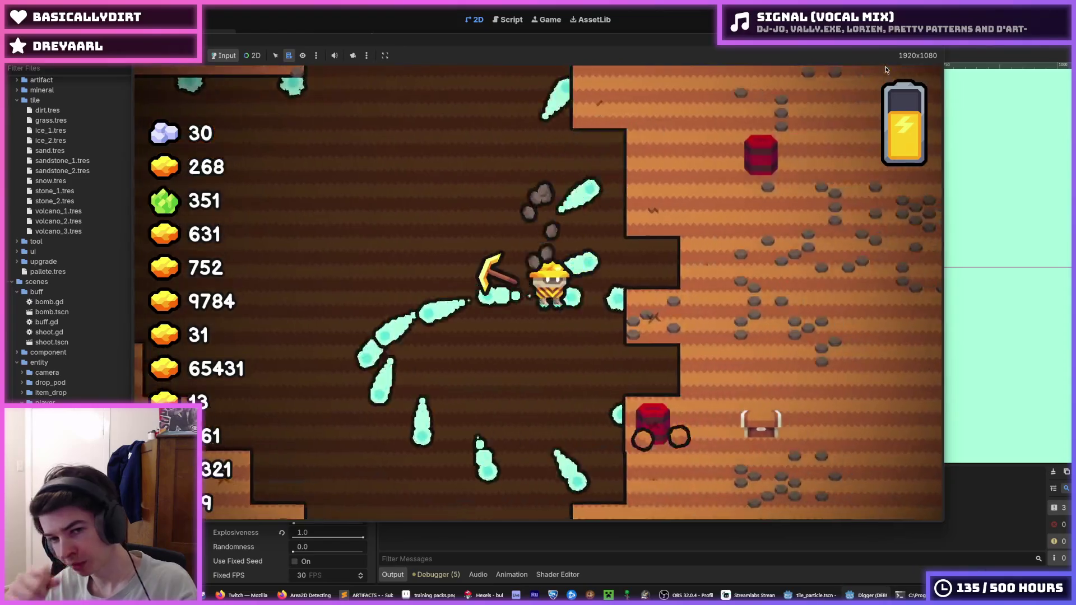
{"action": "key", "text": "d"}
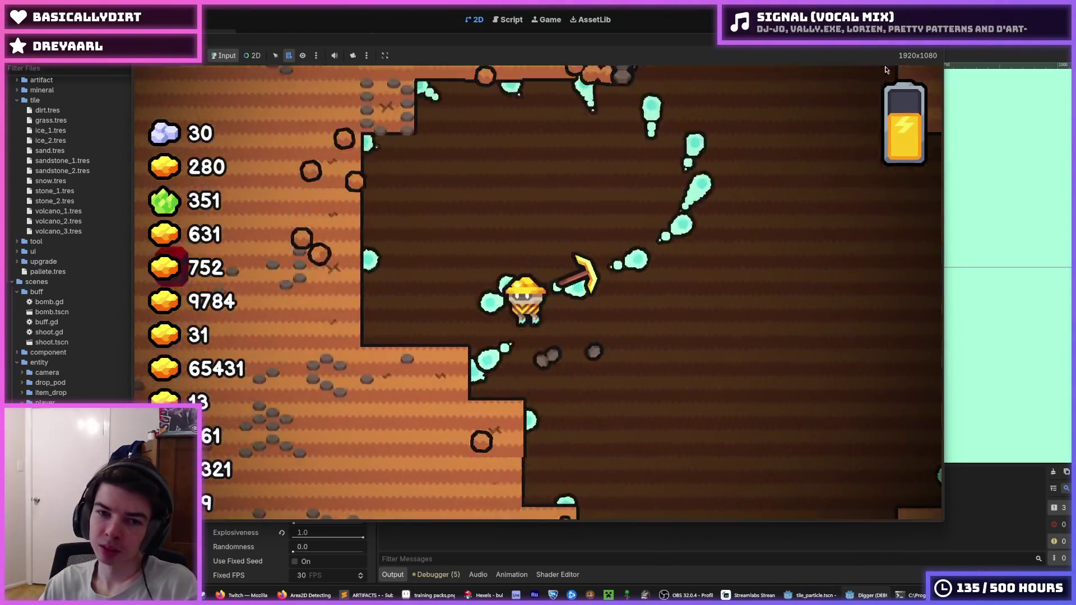
{"action": "key", "text": "a"}
{"action": "key", "text": "d"}
{"action": "key", "text": "a"}
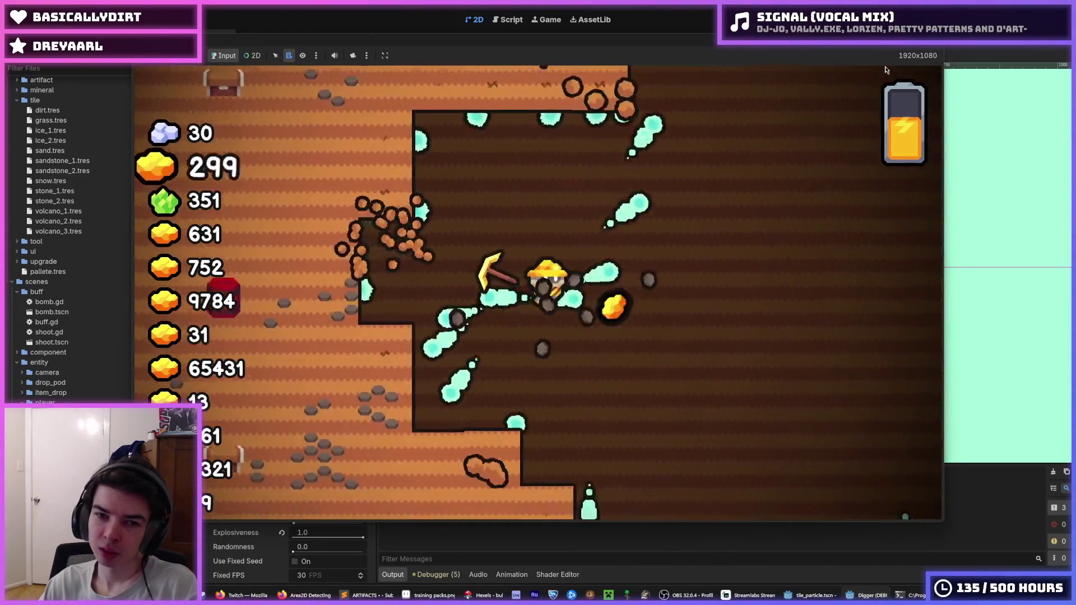
{"action": "key", "text": "d"}
{"action": "key", "text": "F8"}
{"action": "key", "text": "ctrl+s"}
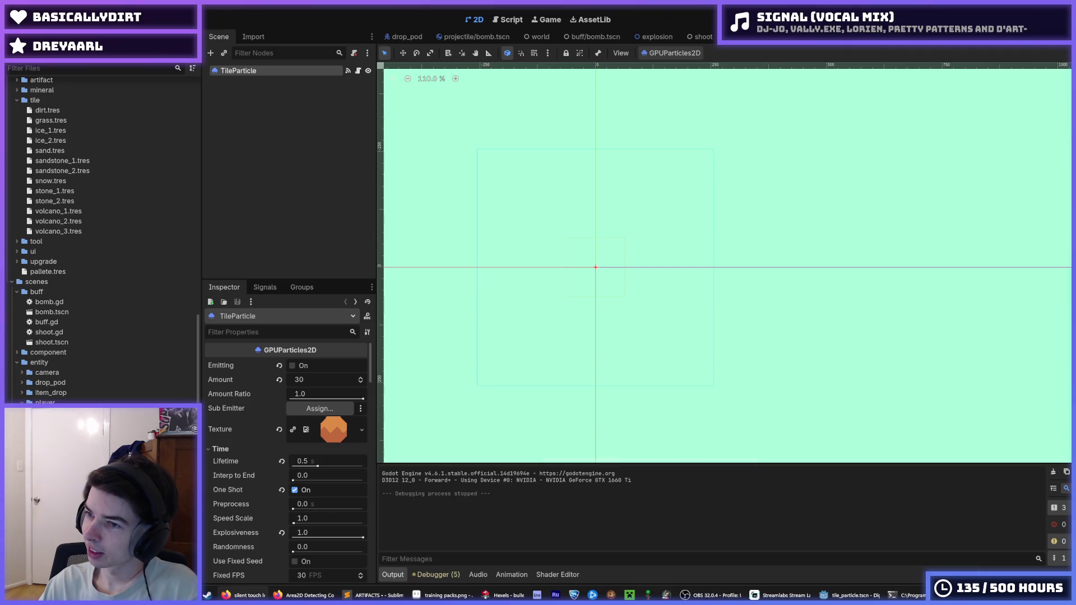
{"action": "left_click", "coordinate": [241, 595]}
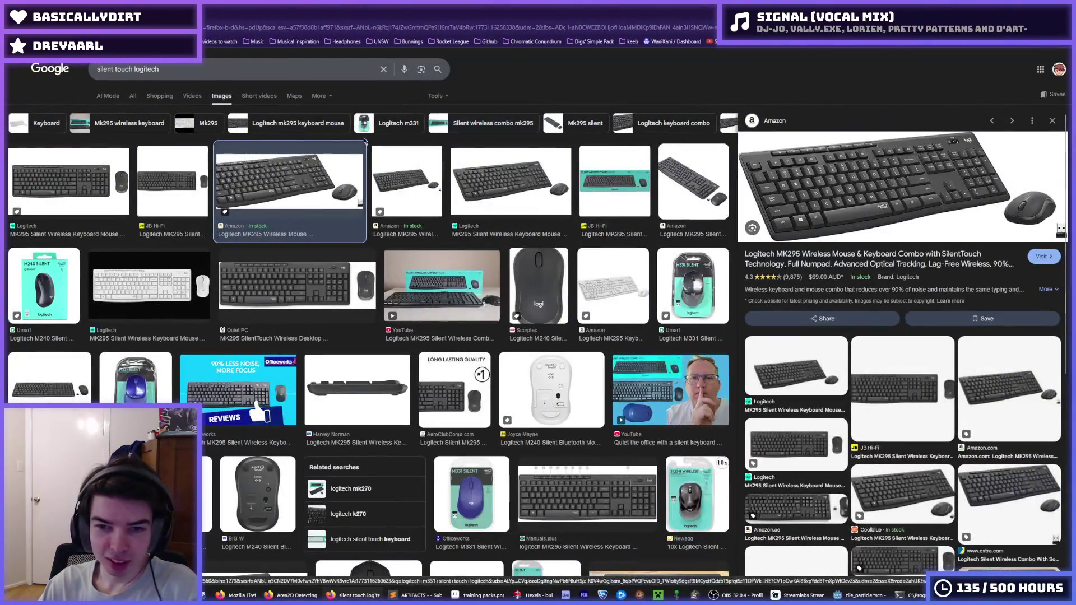
Preview four Logitech MK295 keyboard image results.
{"action": "left_click", "coordinate": [87, 178]}
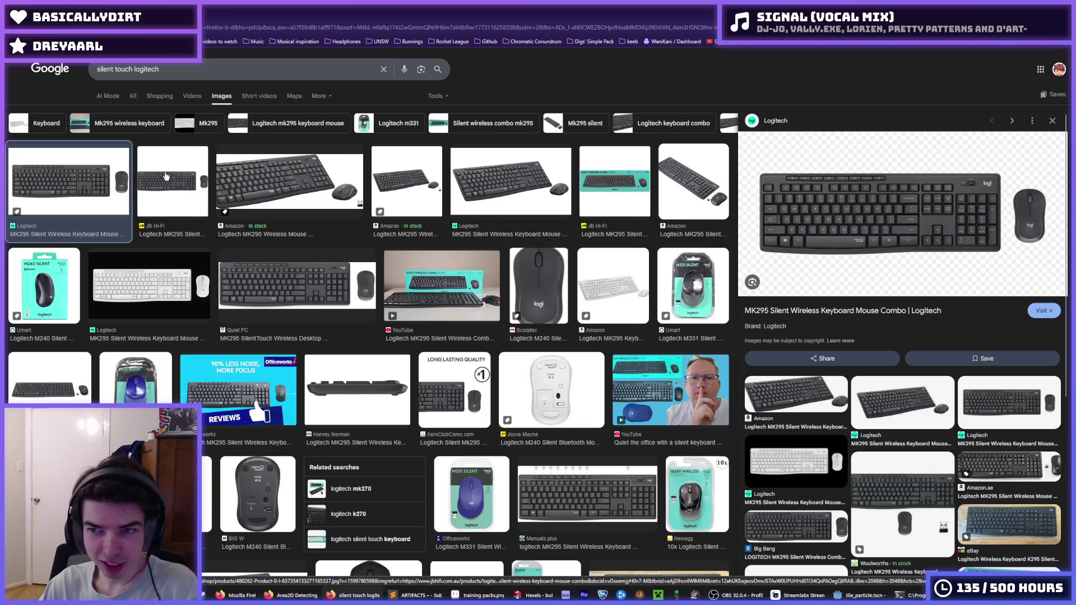
{"action": "left_click", "coordinate": [272, 162]}
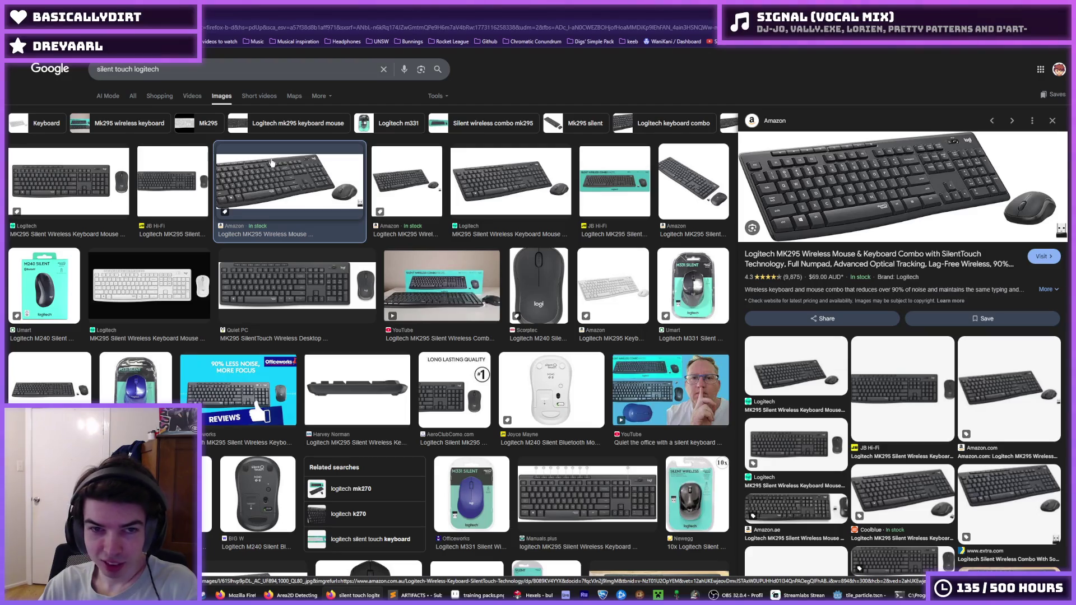
{"action": "left_click", "coordinate": [496, 182]}
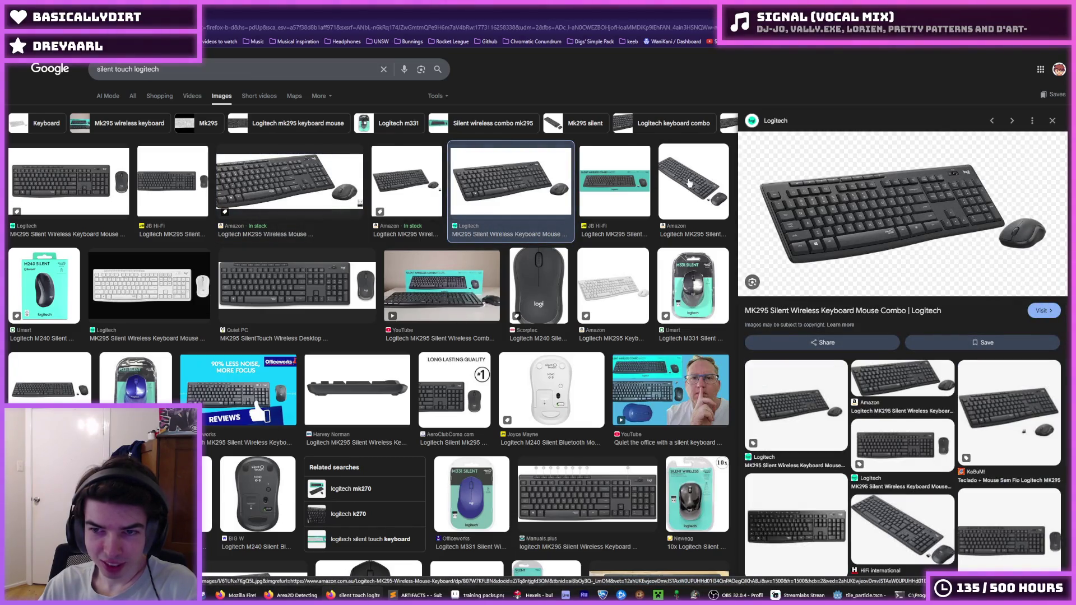
{"action": "left_click", "coordinate": [690, 184]}
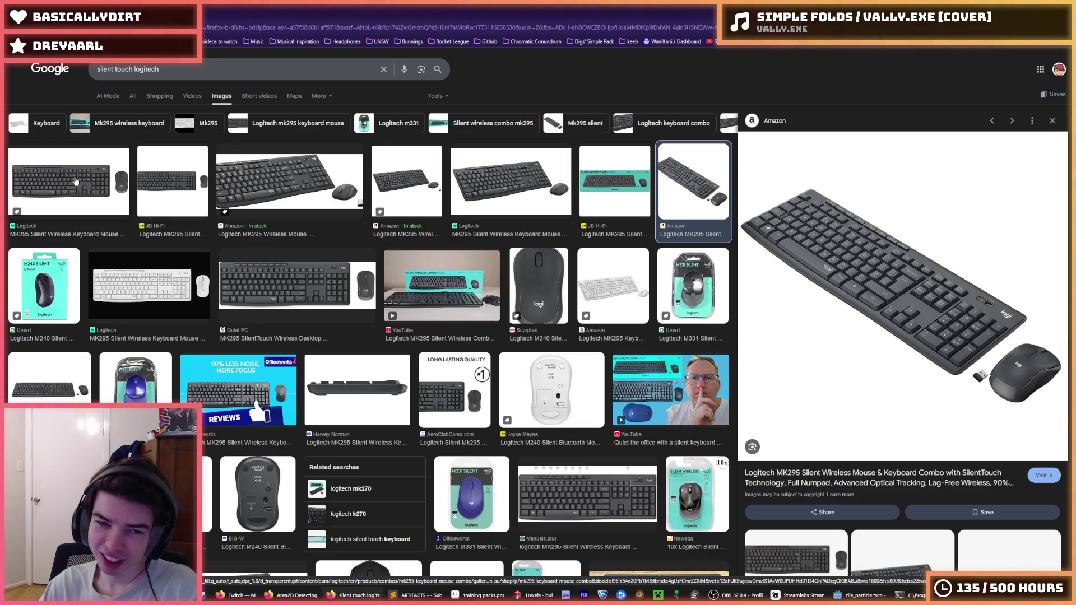
Switch the "silent touch logitech" search from Images to All results.
{"action": "left_click_drag", "start_coordinate": [163, 69], "coordinate": [44, 68]}
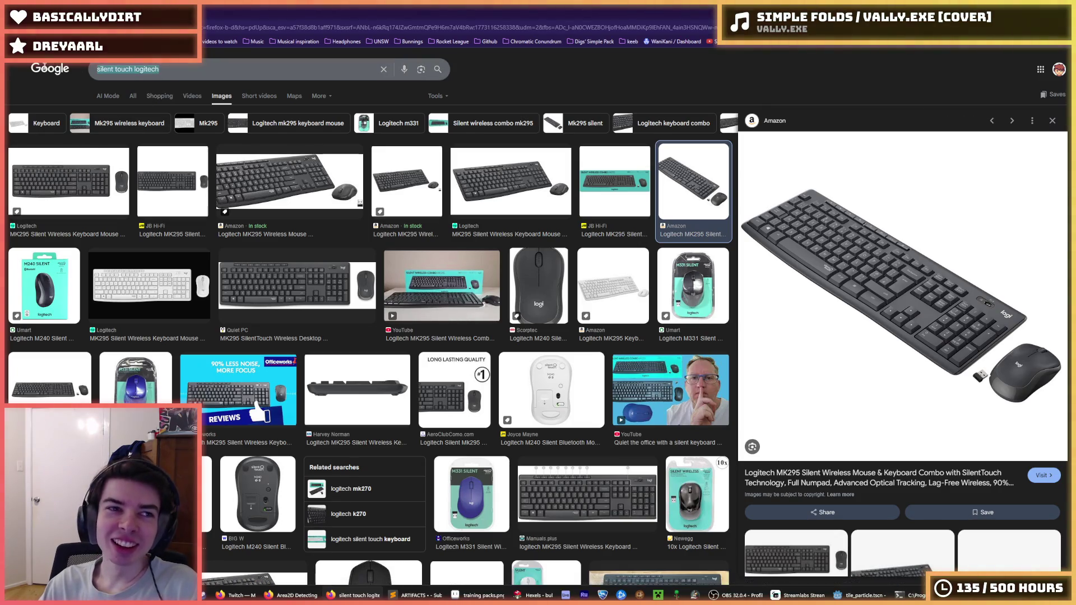
{"action": "left_click", "coordinate": [369, 73]}
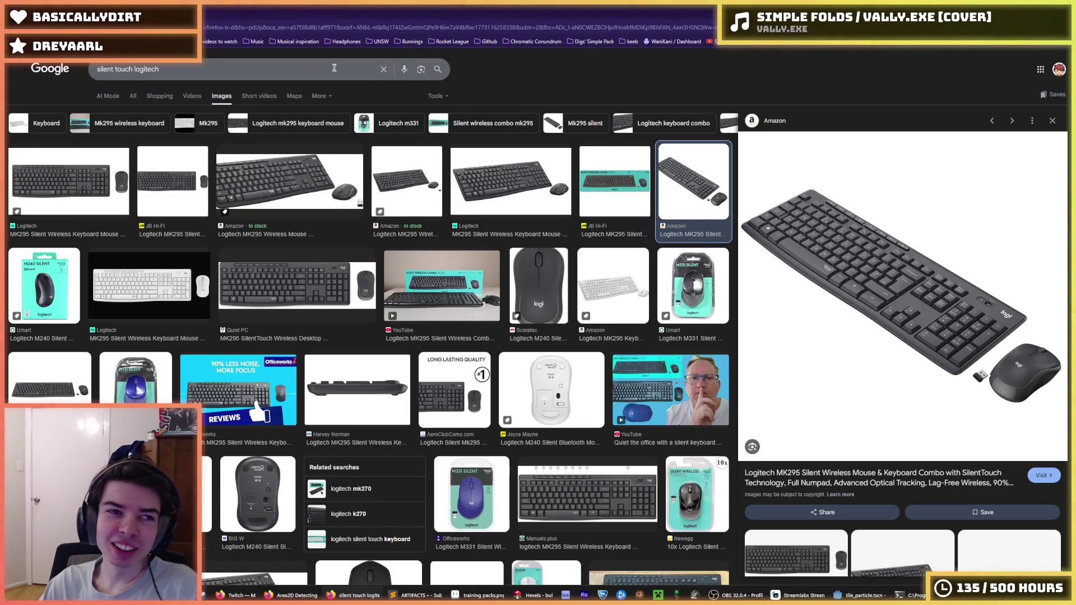
{"action": "left_click_drag", "start_coordinate": [180, 68], "coordinate": [14, 66]}
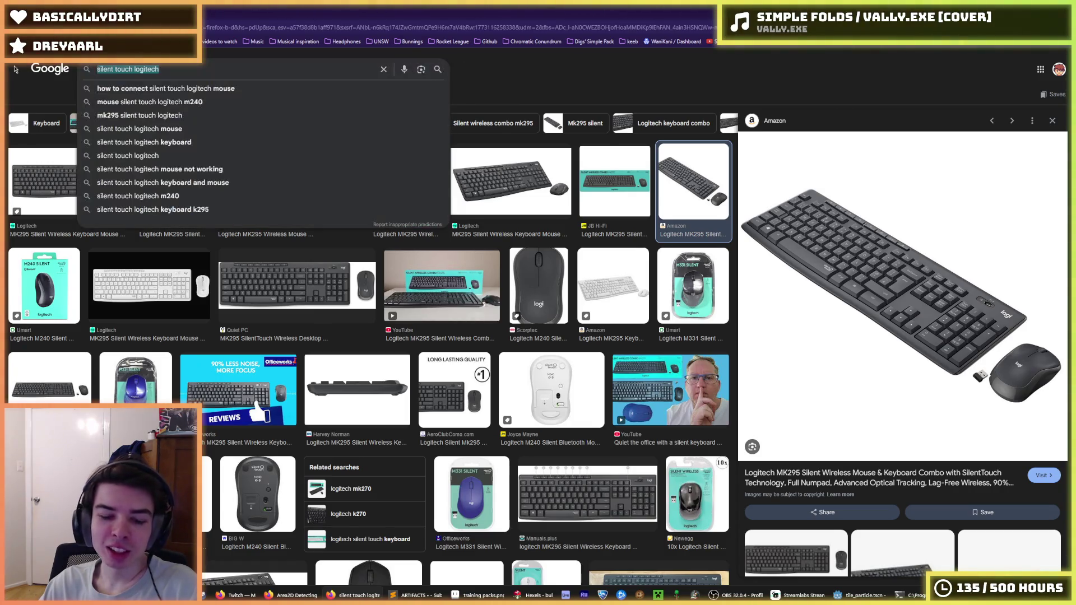
{"action": "left_click", "coordinate": [491, 63]}
{"action": "left_click_drag", "start_coordinate": [162, 69], "coordinate": [94, 69]}
{"action": "left_click", "coordinate": [518, 75]}
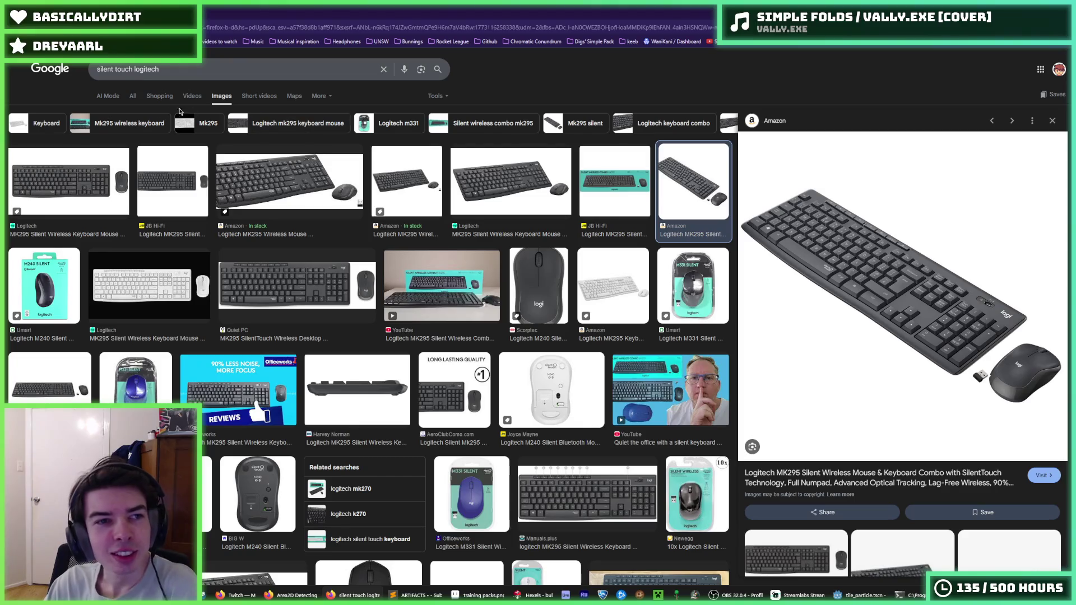
{"action": "left_click", "coordinate": [133, 96]}
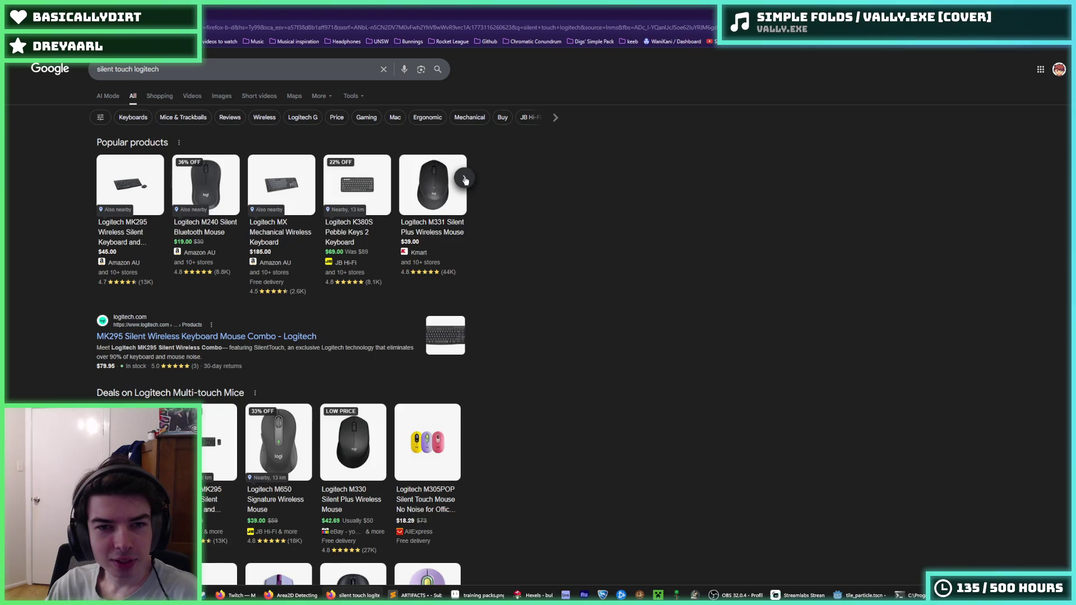
Page four times through the Popular products carousel, then return to the Godot editor.
{"action": "left_click", "coordinate": [463, 180]}
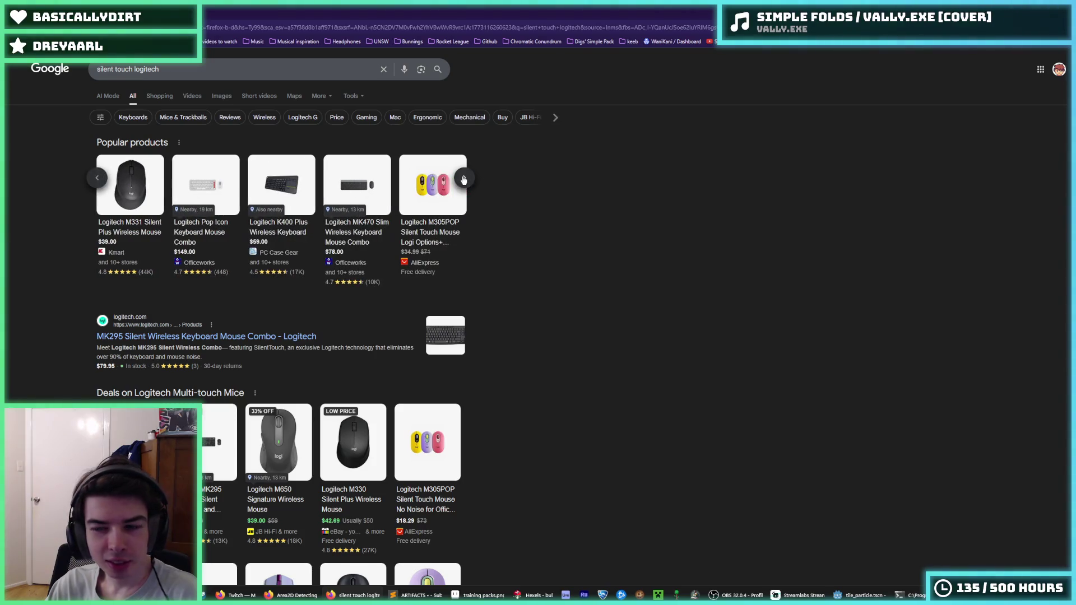
{"action": "left_click", "coordinate": [463, 179]}
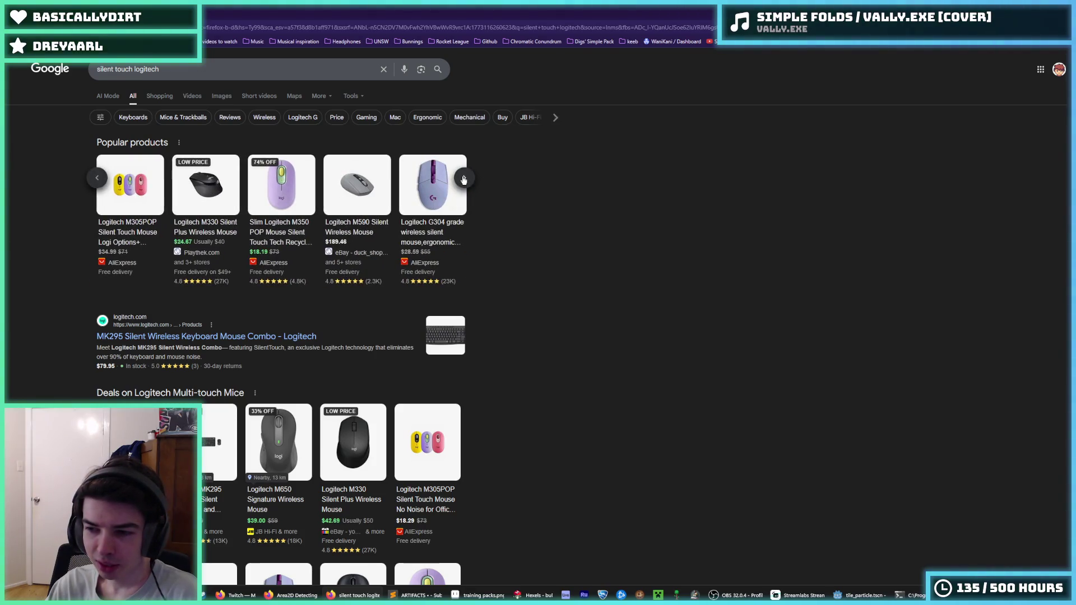
{"action": "left_click", "coordinate": [464, 180]}
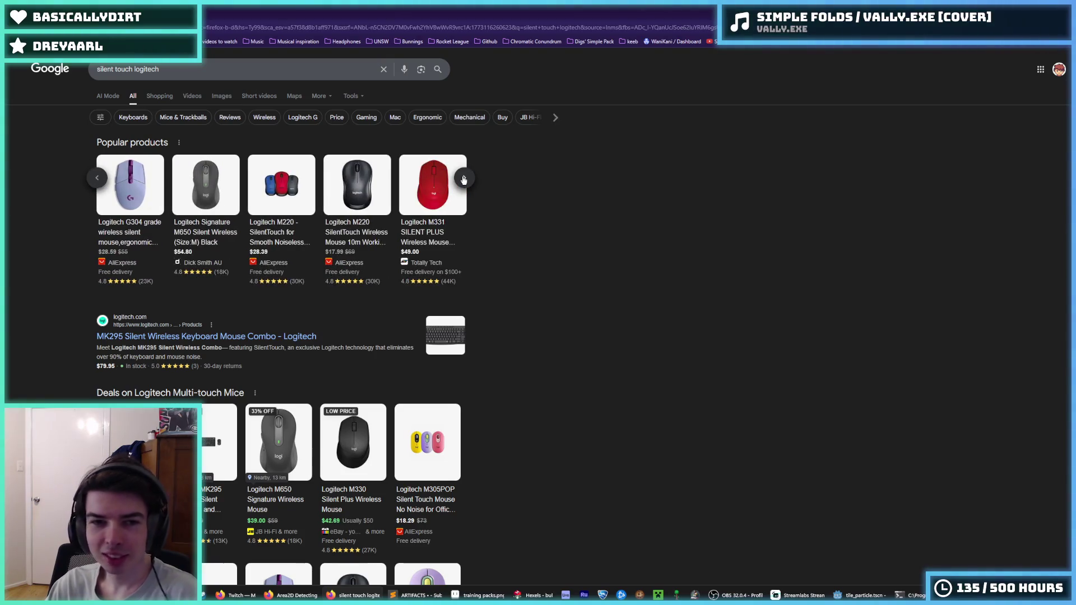
{"action": "left_click", "coordinate": [464, 179]}
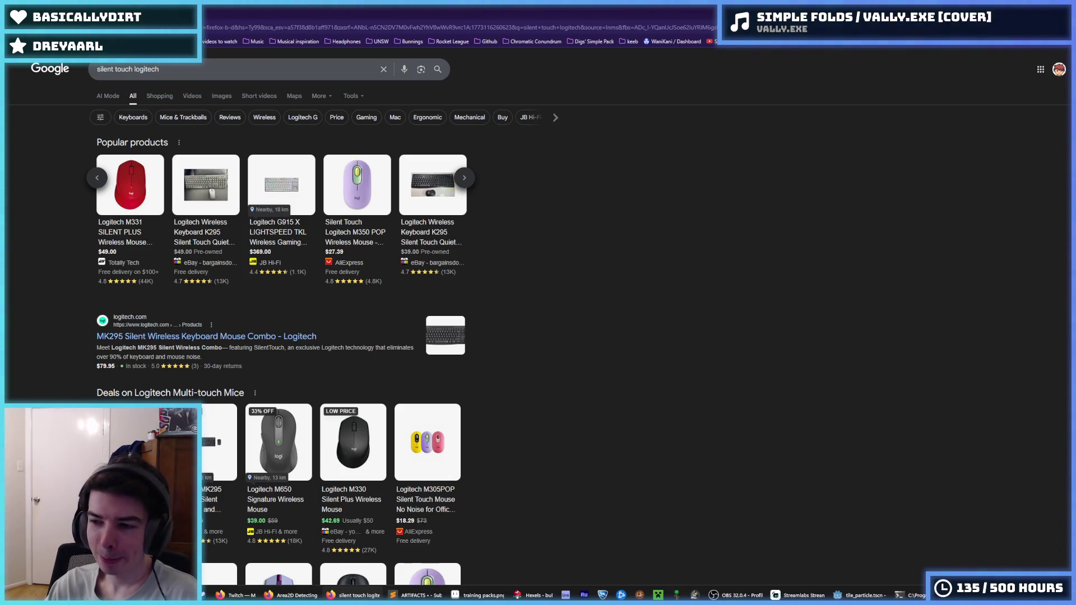
{"action": "key", "text": "alt+Tab"}
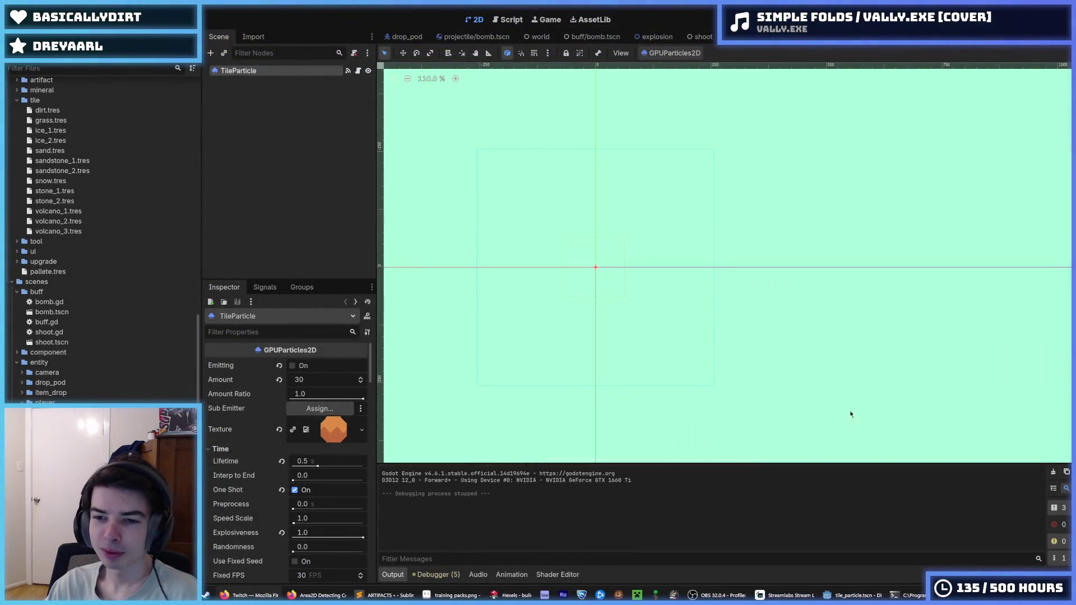
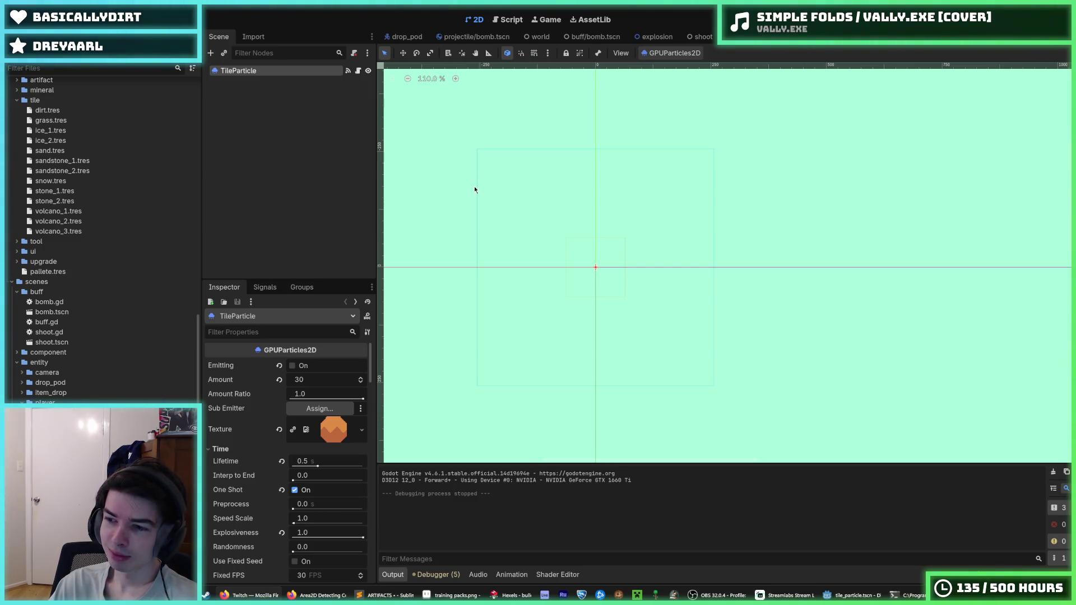
Glance at the particle script, then switch the 2D view to the projectile bomb.tscn scene.
{"action": "left_click", "coordinate": [507, 21]}
{"action": "left_click", "coordinate": [472, 22]}
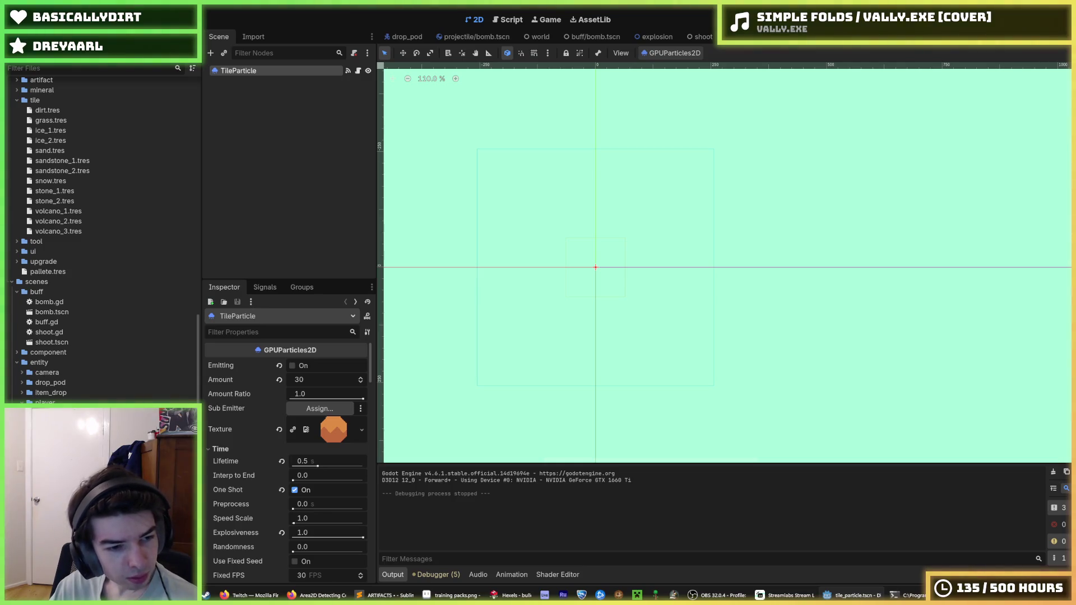
{"action": "scroll", "coordinate": [101, 225], "scroll_direction": "up", "scroll_amount": 10}
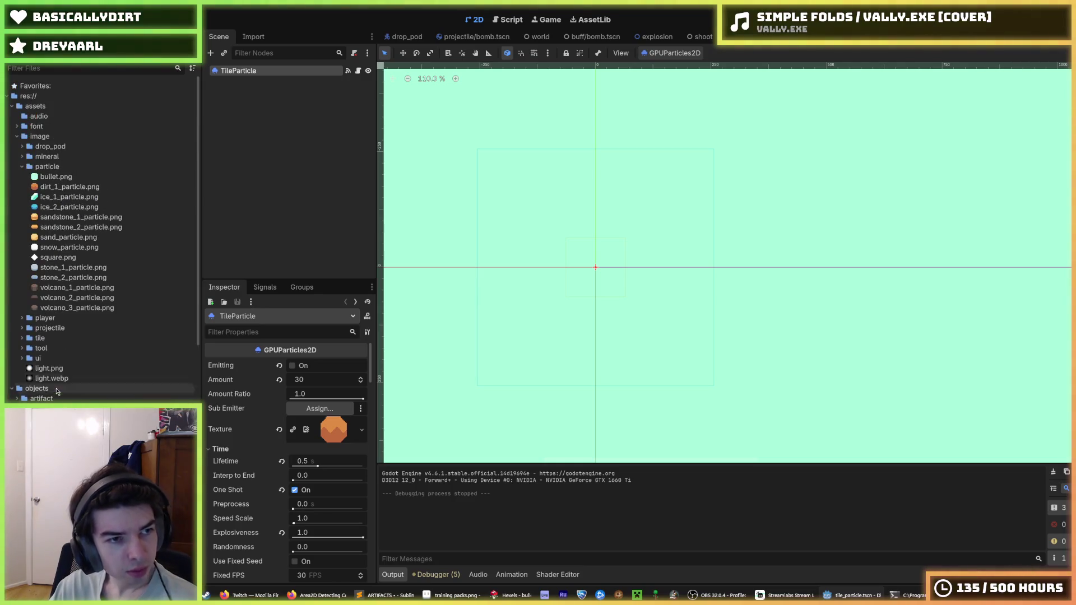
{"action": "left_click", "coordinate": [476, 36]}
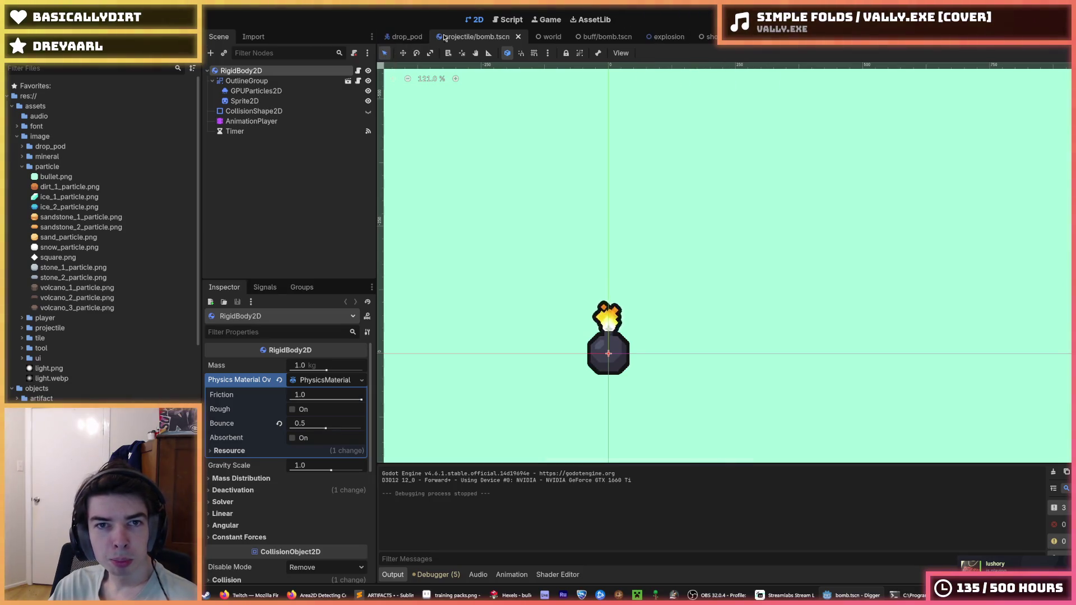
{"action": "scroll", "coordinate": [945, 37], "scroll_direction": "up", "scroll_amount": 2}
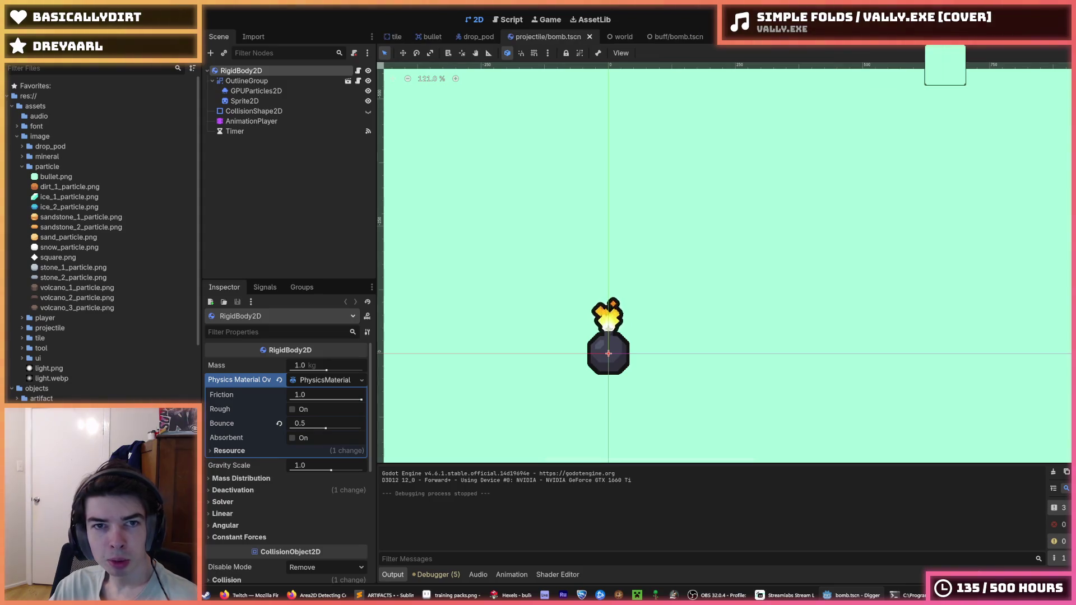
In the bullet scene, save the ExplosionParticles branch as res://scenes/particle/bullet_particle.tscn.
{"action": "left_click", "coordinate": [425, 38]}
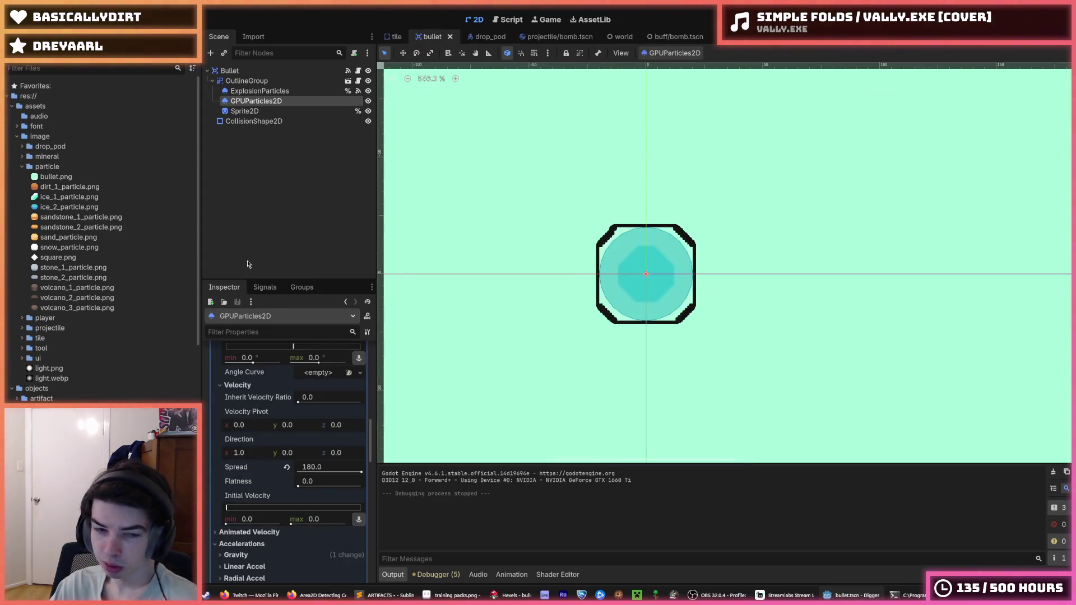
{"action": "right_click", "coordinate": [245, 101]}
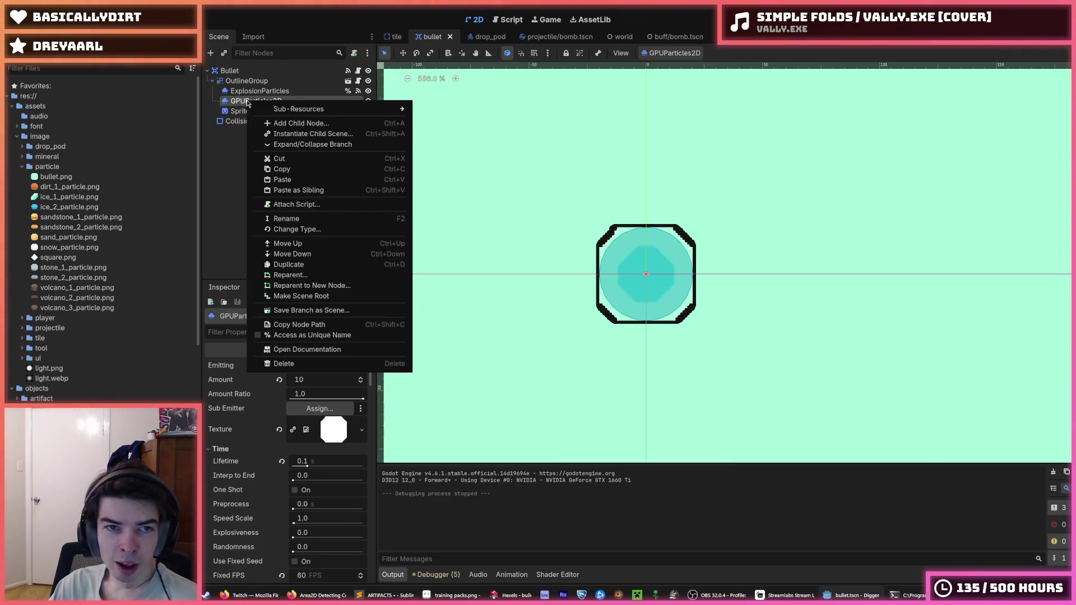
{"action": "left_click", "coordinate": [246, 92]}
{"action": "right_click", "coordinate": [246, 92]}
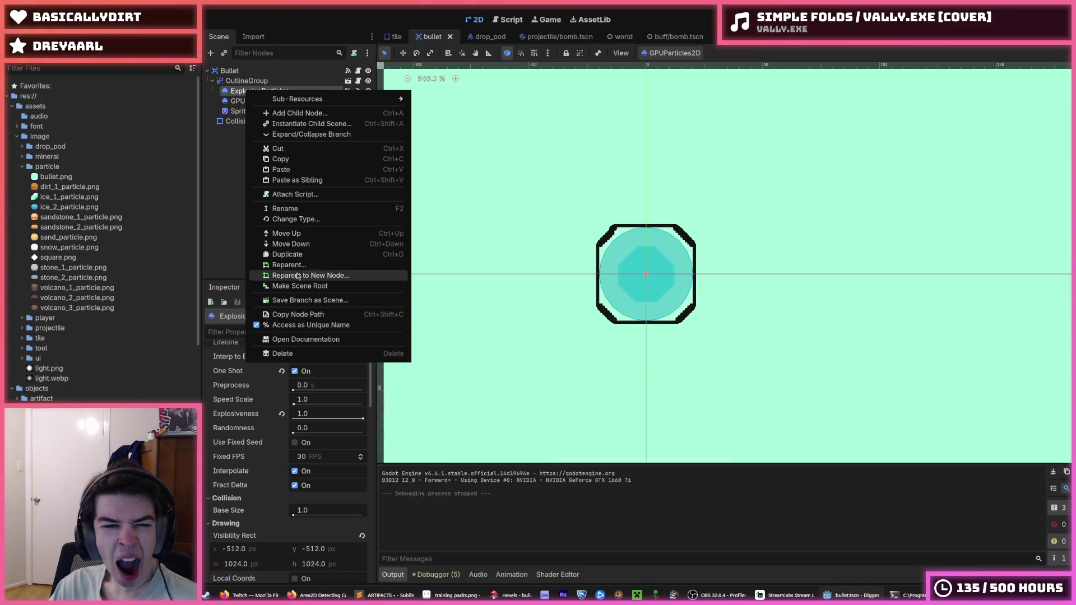
{"action": "left_click", "coordinate": [310, 301]}
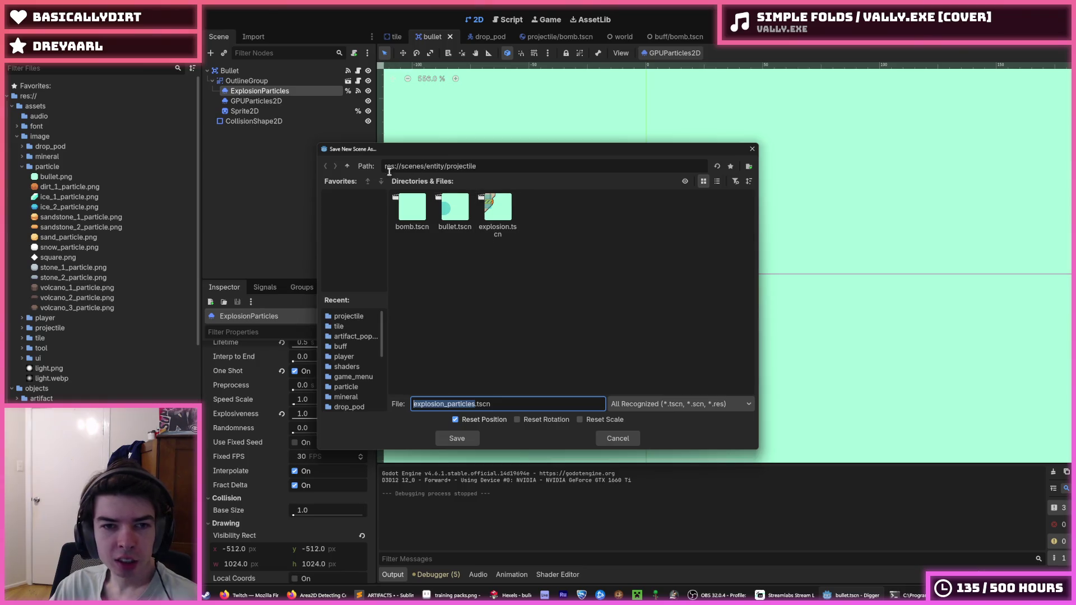
{"action": "left_click", "coordinate": [347, 166]}
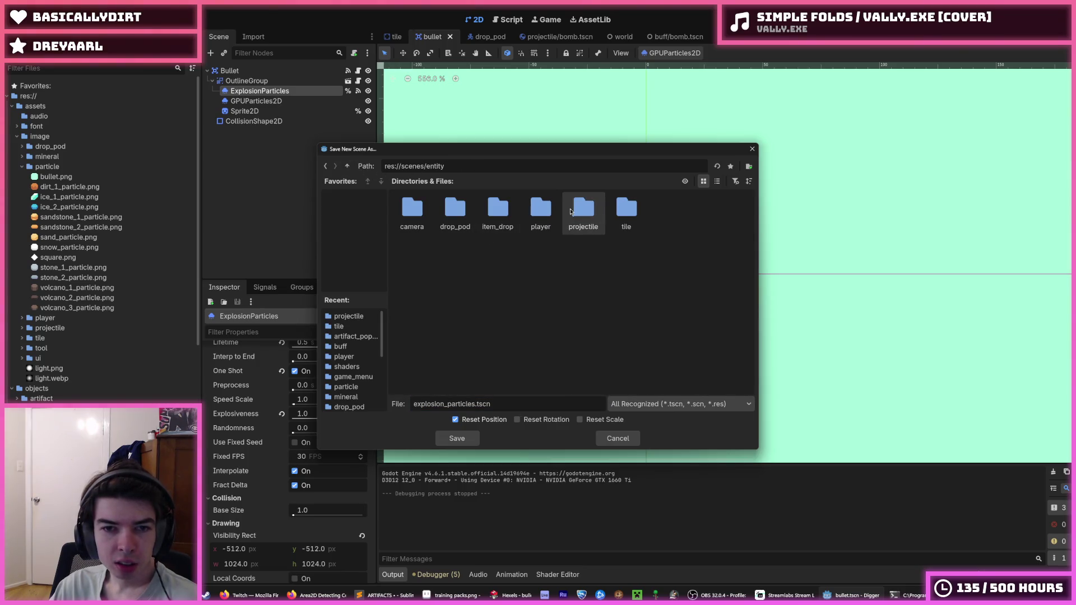
{"action": "left_click", "coordinate": [347, 166]}
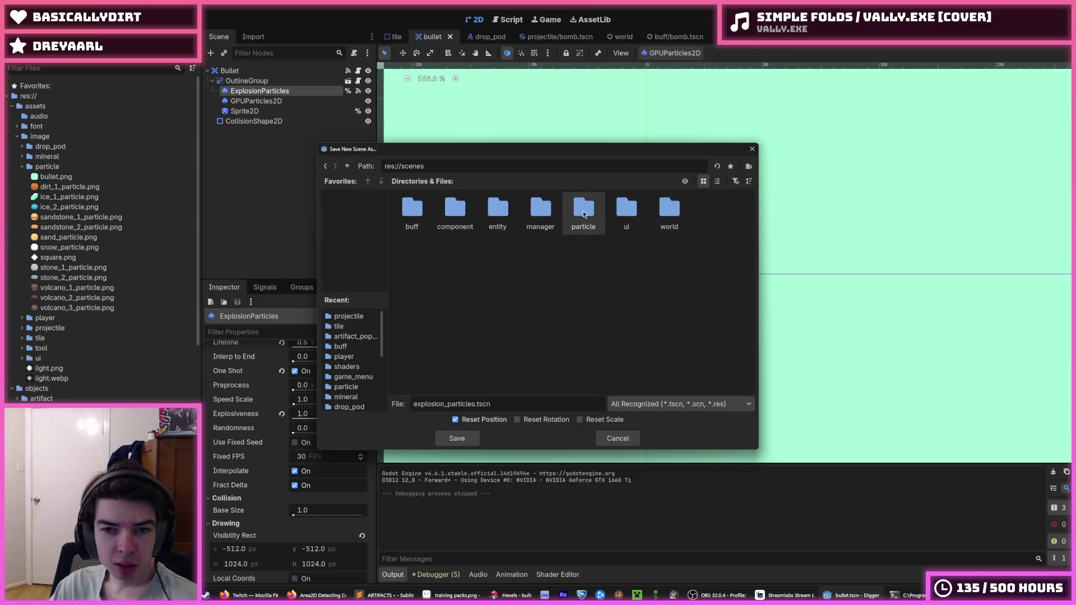
{"action": "double_click", "coordinate": [584, 212]}
{"action": "left_click_drag", "start_coordinate": [448, 404], "coordinate": [414, 403]}
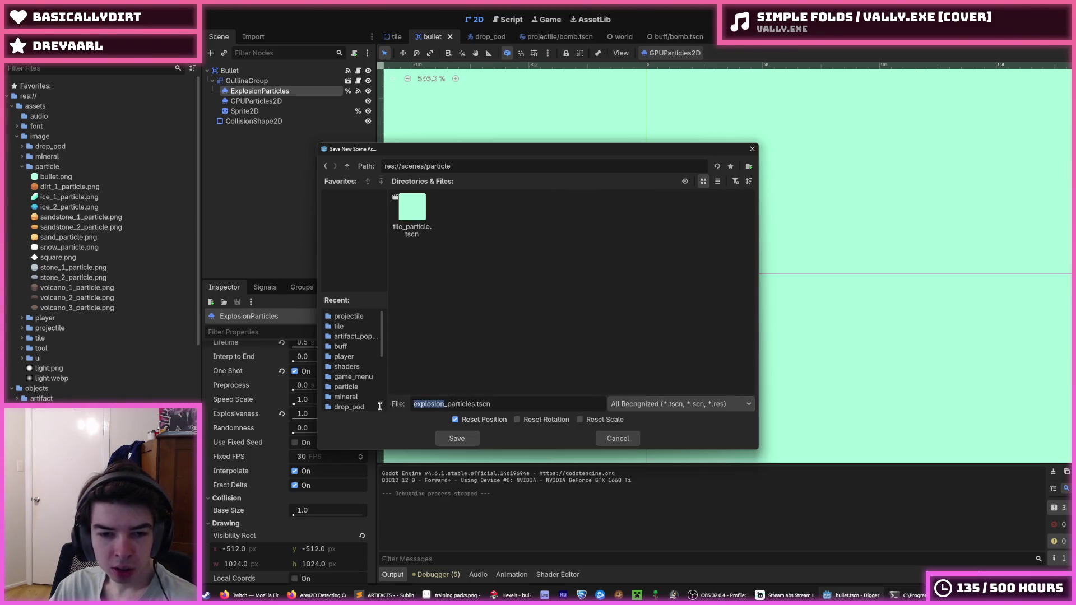
{"action": "type", "text": "bullet"}
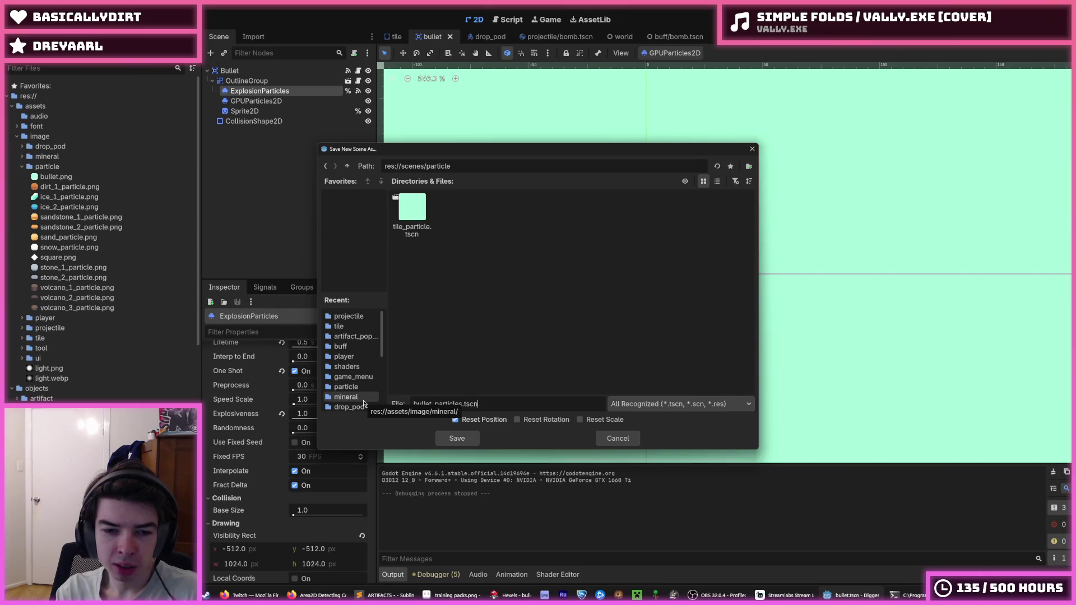
{"action": "key", "text": "BackSpace"}
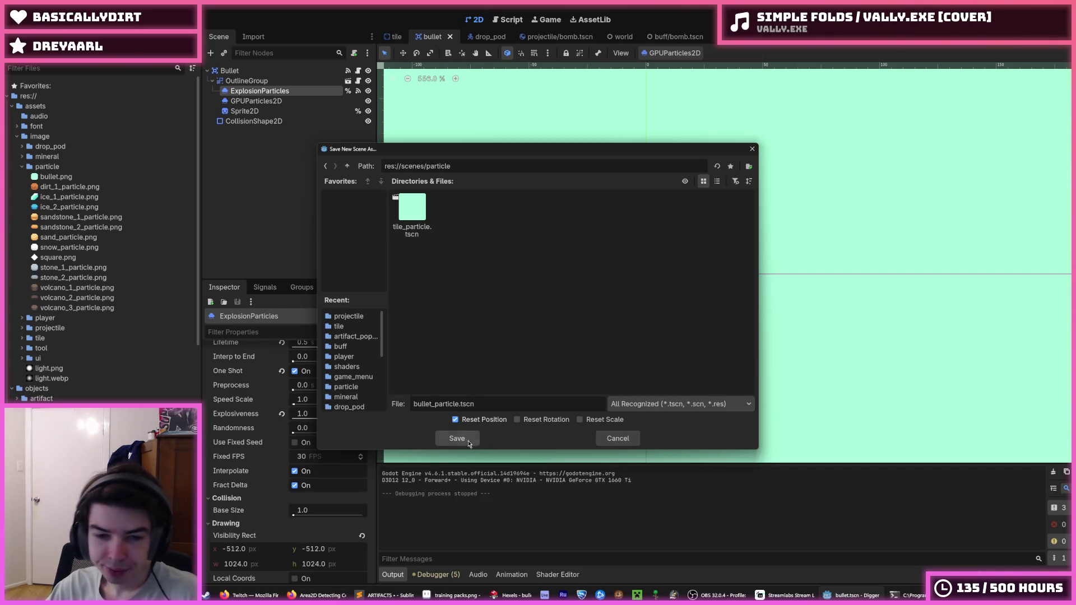
{"action": "left_click", "coordinate": [458, 437]}
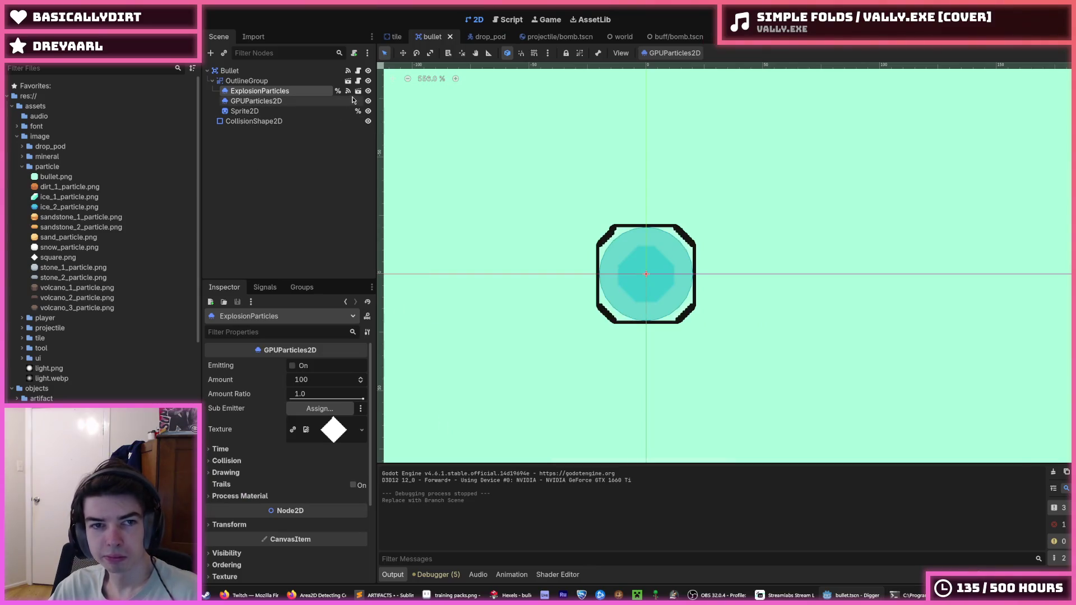
Delete the ExplosionParticles node from the bullet scene and bring up bullet.gd.
{"action": "left_click", "coordinate": [274, 100]}
{"action": "left_click", "coordinate": [274, 91]}
{"action": "key", "text": "Delete"}
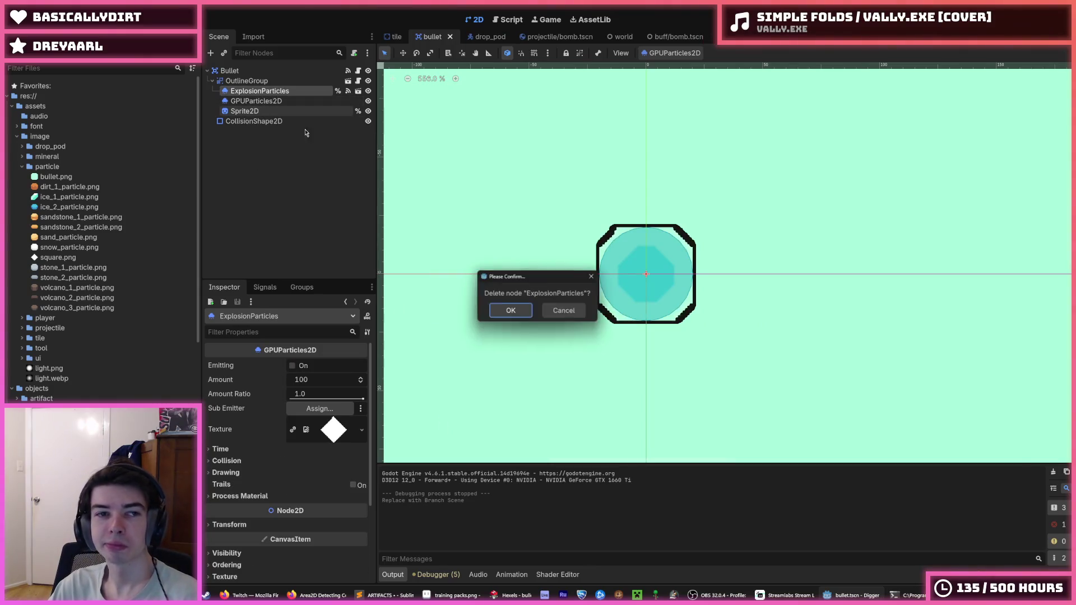
{"action": "left_click", "coordinate": [502, 307]}
{"action": "left_click", "coordinate": [358, 71]}
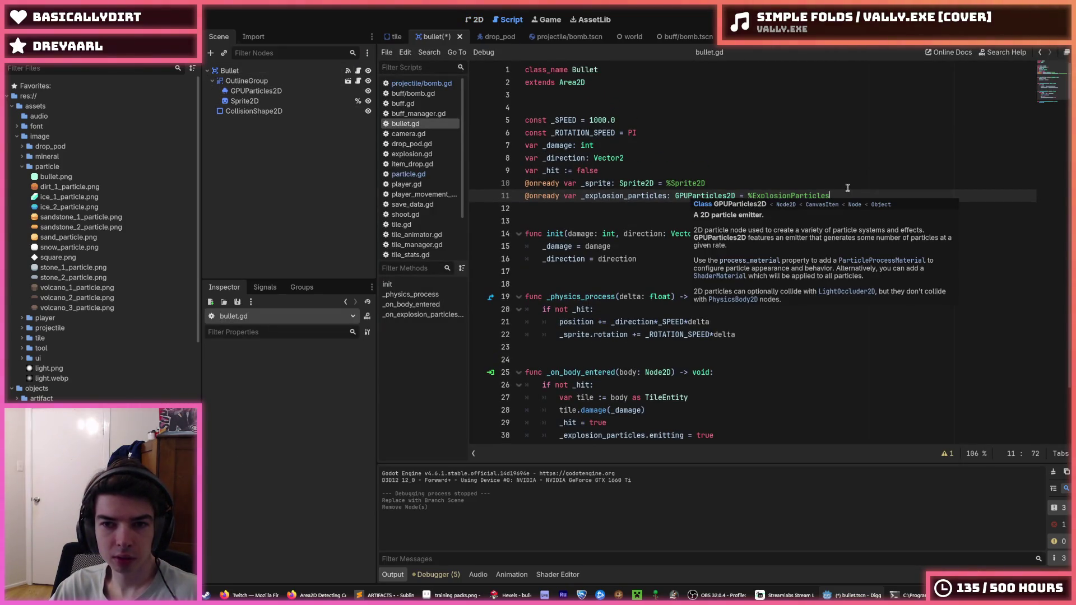
{"action": "mouse_move", "coordinate": [830, 195]}
{"action": "left_mouse_down"}
{"action": "mouse_move", "coordinate": [469, 186]}
{"action": "mouse_move", "coordinate": [473, 195]}
{"action": "left_mouse_up"}
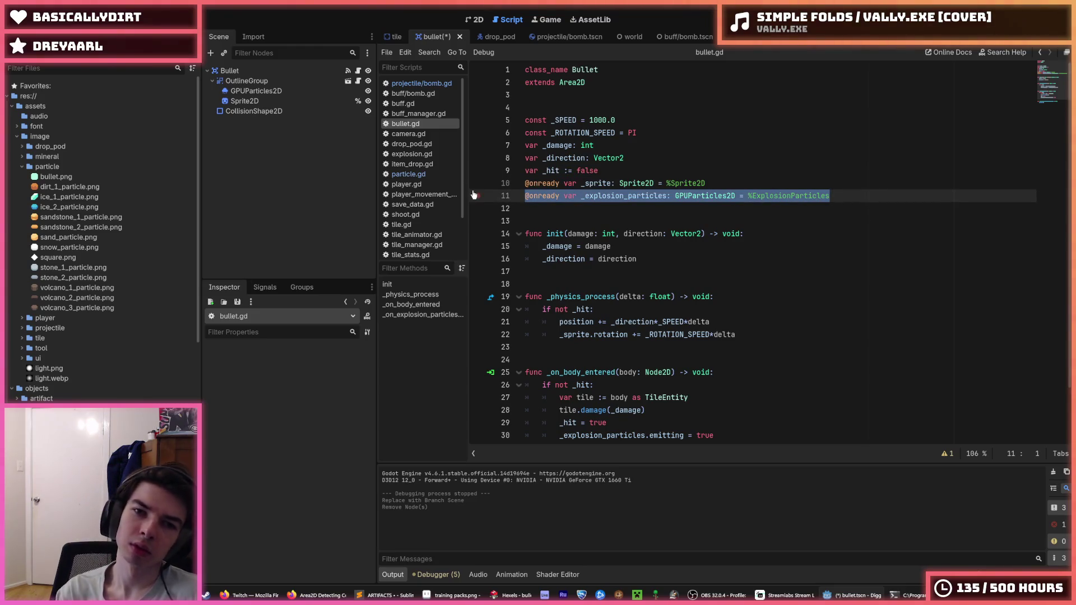
{"action": "type", "text": "var b"}
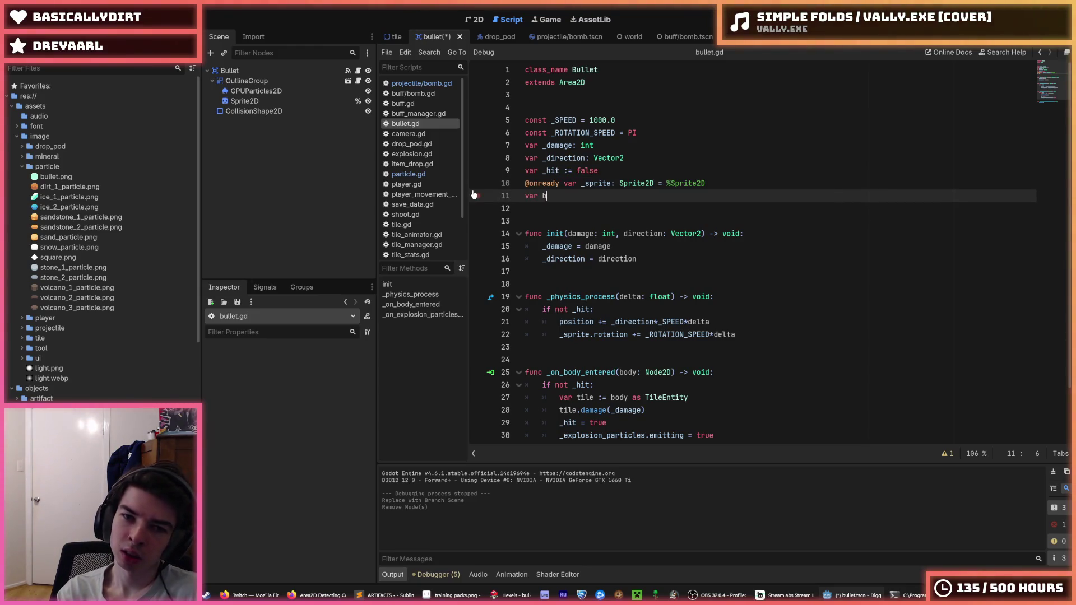
{"action": "key", "text": "BackSpace"}
{"action": "type", "text": "_bullet_p"}
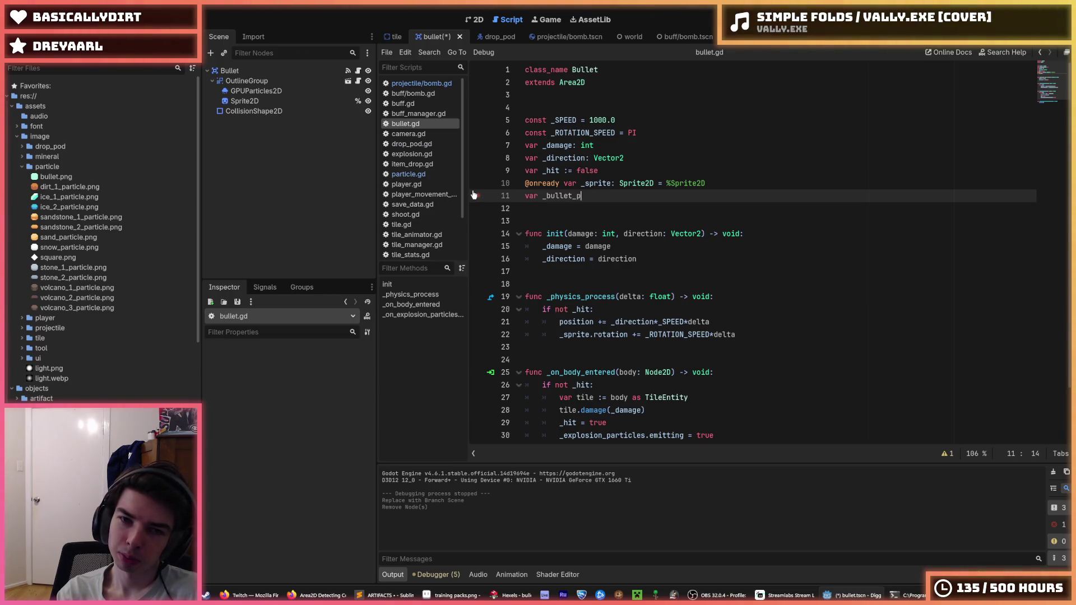
{"action": "type", "text": "article_scene "}
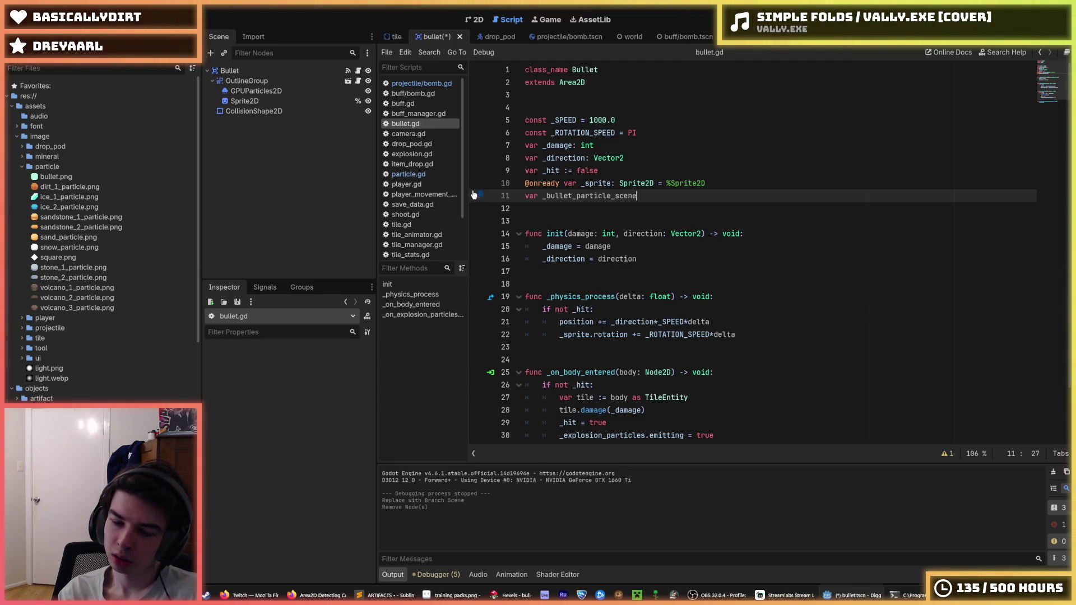
{"action": "type", "text": " :"}
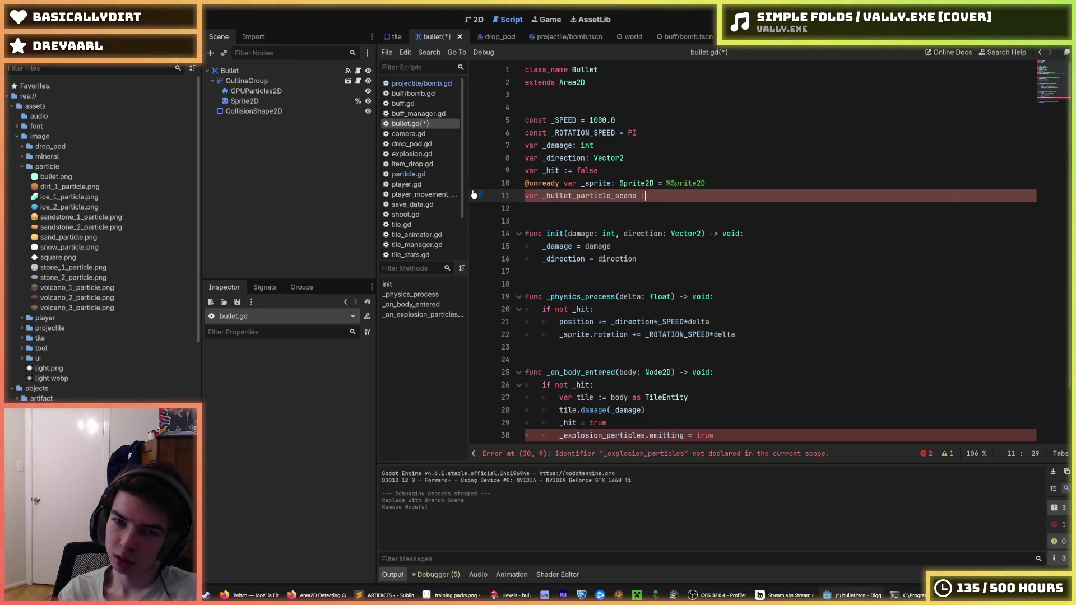
{"action": "type", "text": "= preload(\"bullet_"}
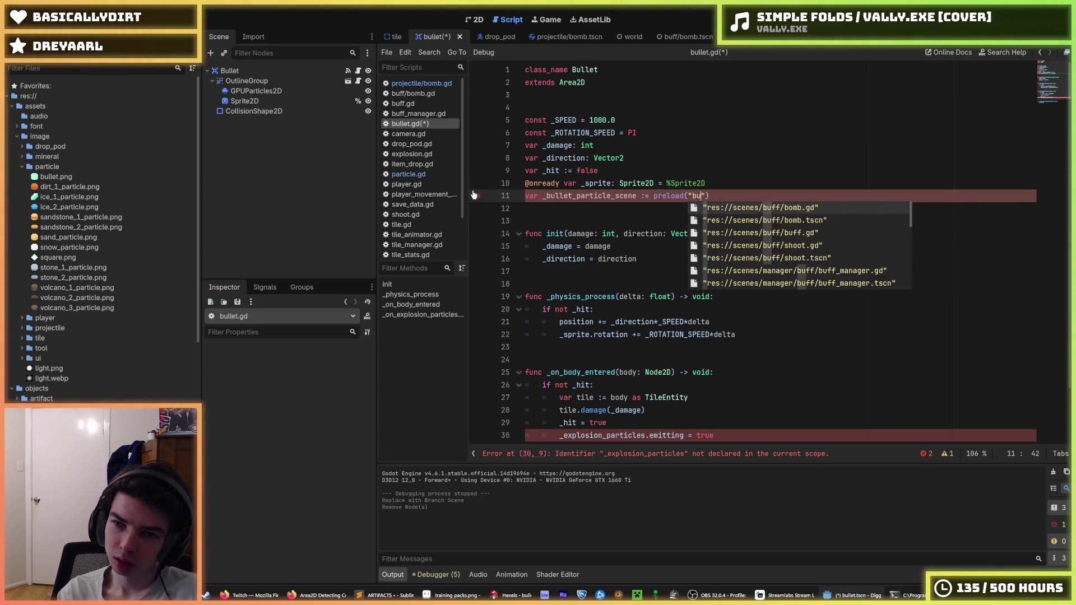
{"action": "key", "text": "Return"}
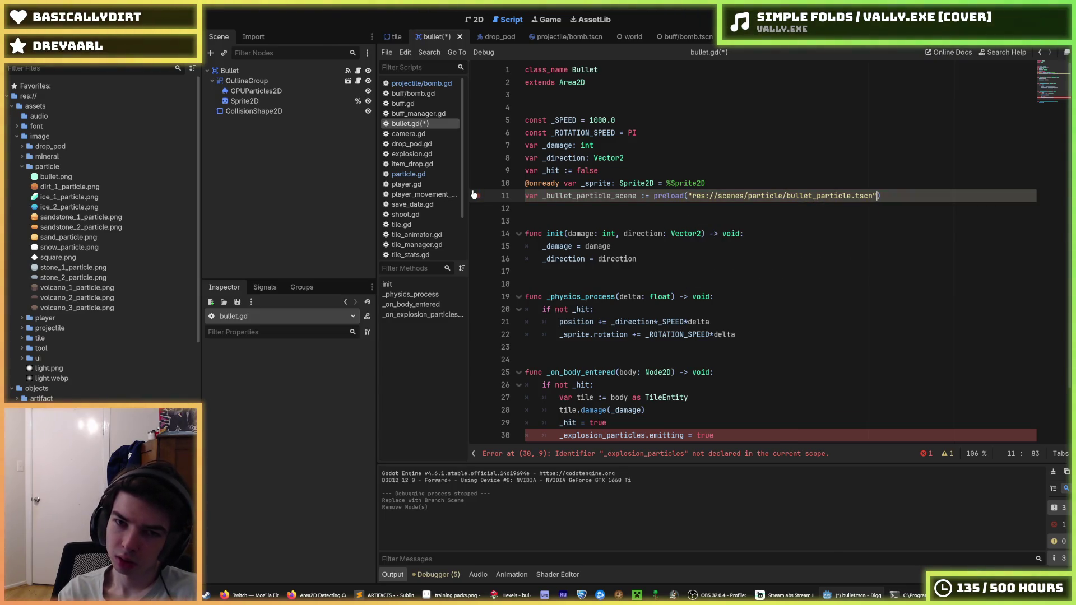
{"action": "key", "text": "alt+Up"}
{"action": "key", "text": "ctrl+s"}
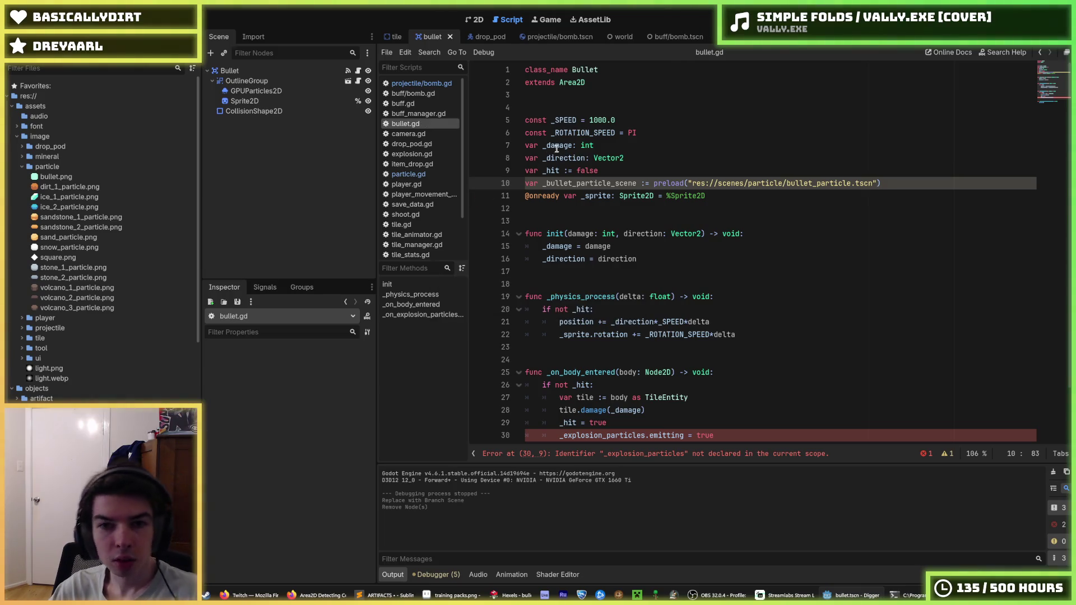
{"action": "double_click", "coordinate": [608, 183]}
{"action": "scroll", "coordinate": [650, 280], "scroll_direction": "down", "scroll_amount": 2}
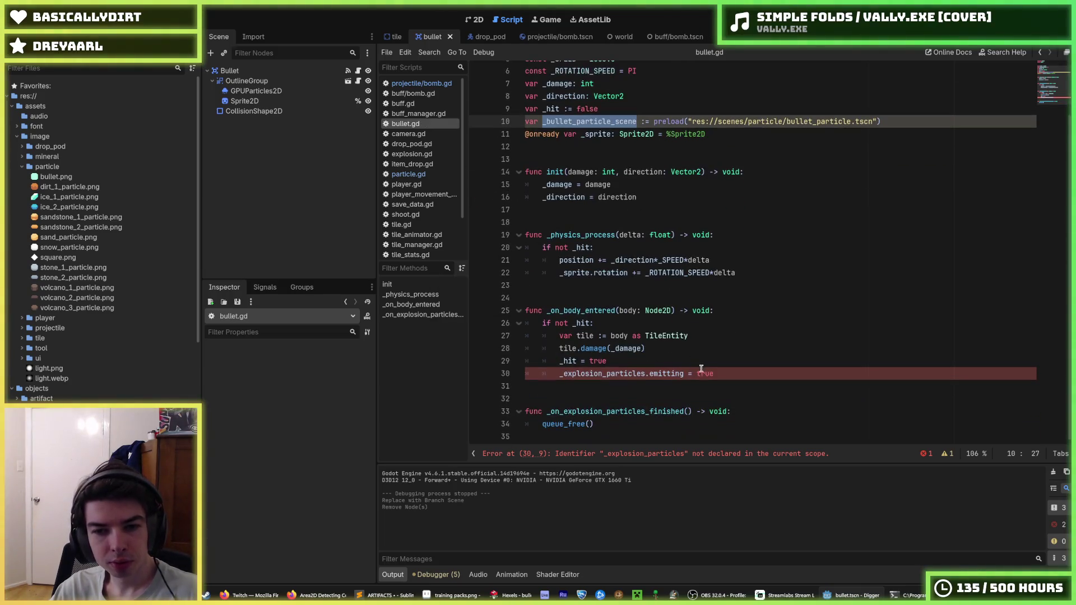
{"action": "left_click_drag", "start_coordinate": [733, 372], "coordinate": [558, 373]}
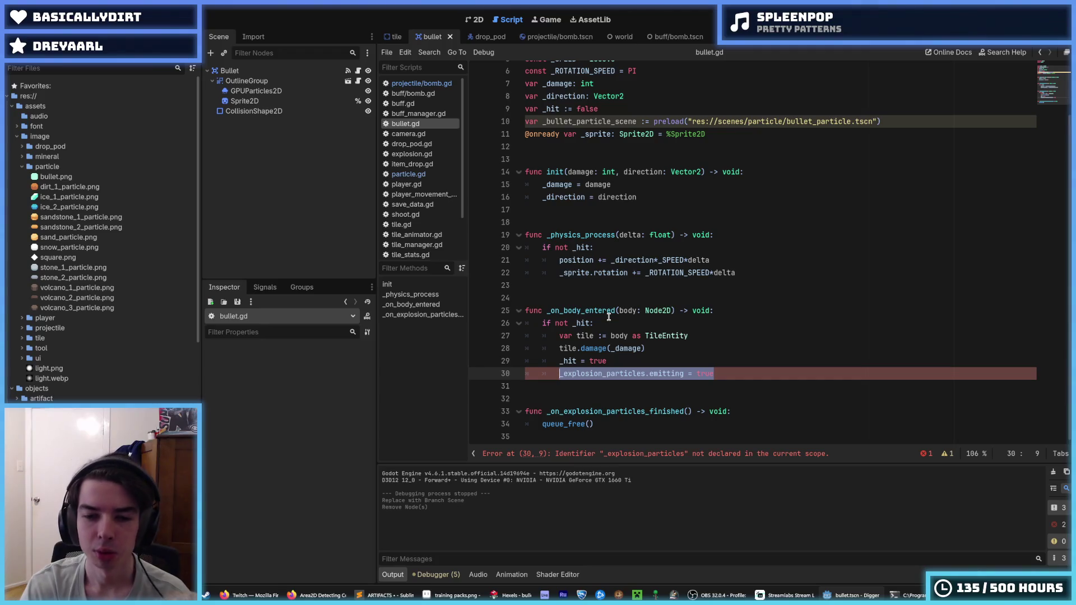
{"action": "key", "text": "Left"}
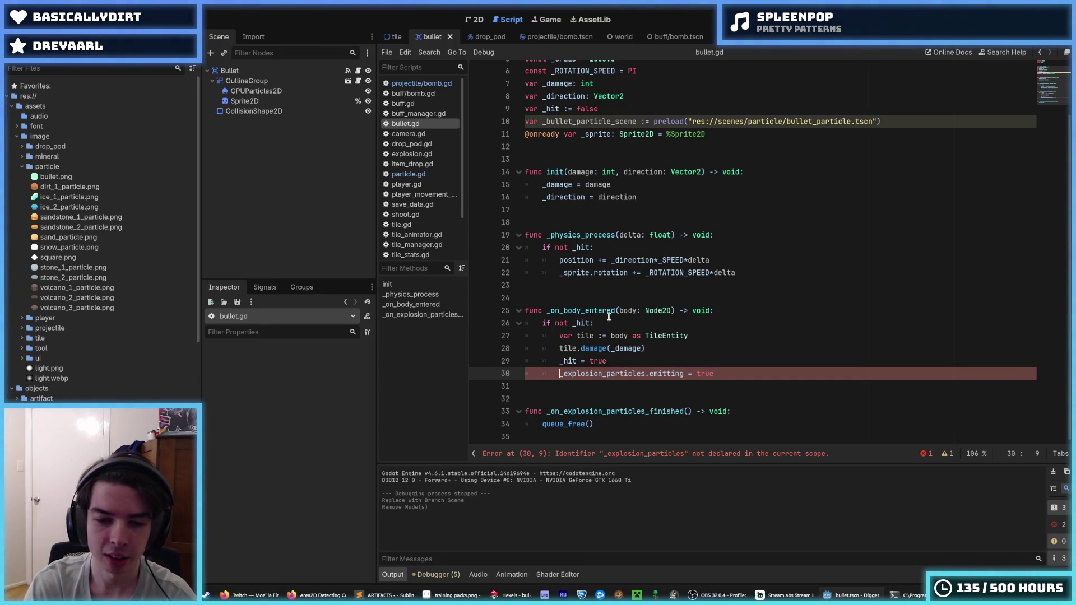
{"action": "key", "text": "shift+End"}
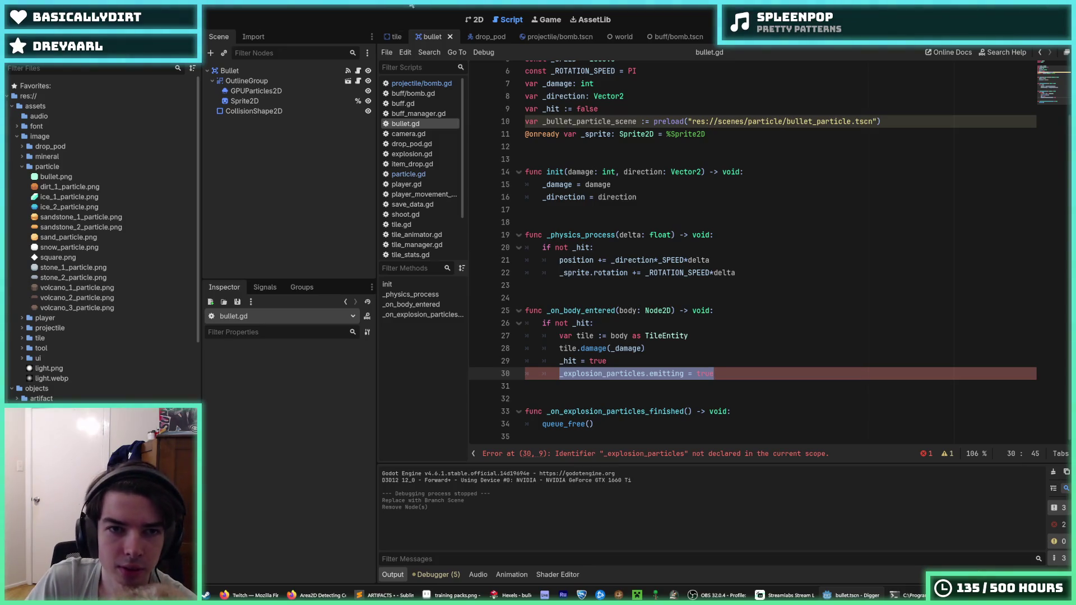
{"action": "mouse_move", "coordinate": [516, 5]}
{"action": "left_mouse_down"}
{"action": "mouse_move", "coordinate": [911, 46]}
{"action": "mouse_move", "coordinate": [685, 216]}
{"action": "left_mouse_up"}
{"action": "left_click", "coordinate": [720, 366]}
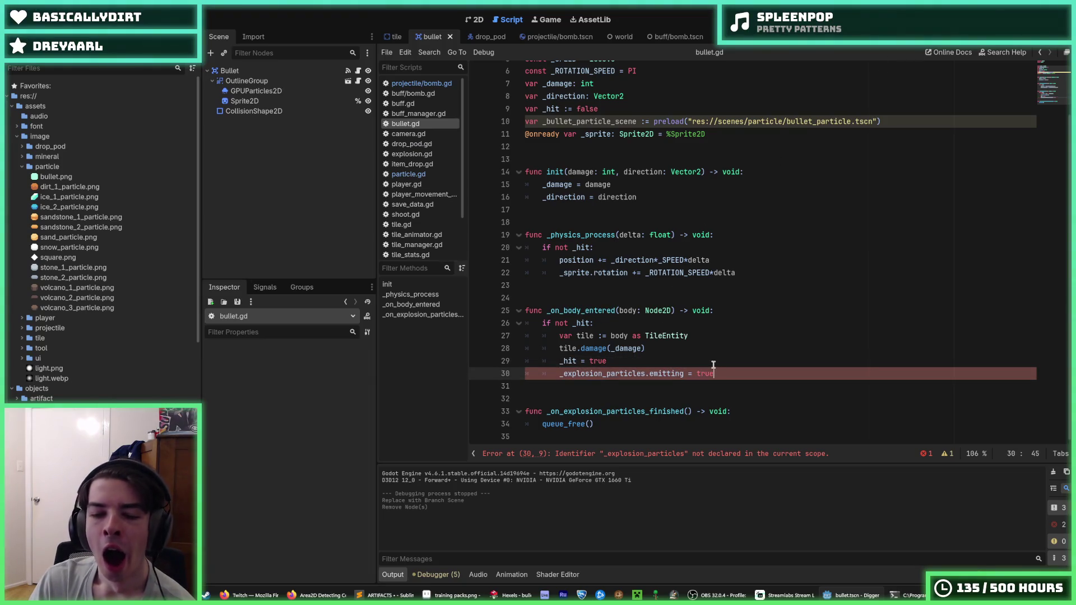
{"action": "left_click", "coordinate": [719, 372]}
{"action": "left_click", "coordinate": [705, 361]}
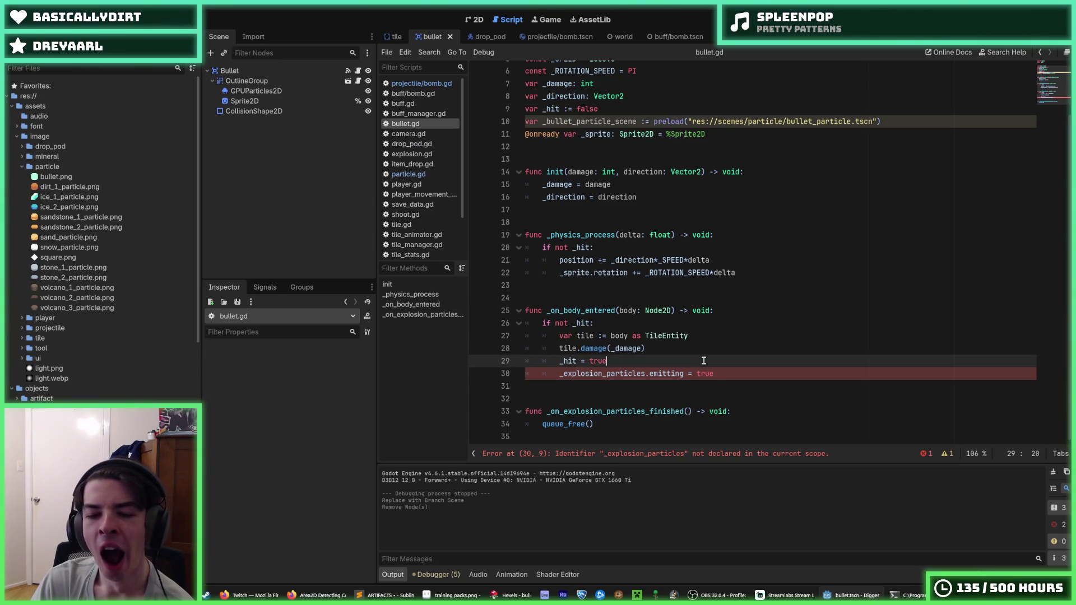
{"action": "left_click", "coordinate": [716, 375]}
{"action": "left_click", "coordinate": [691, 348]}
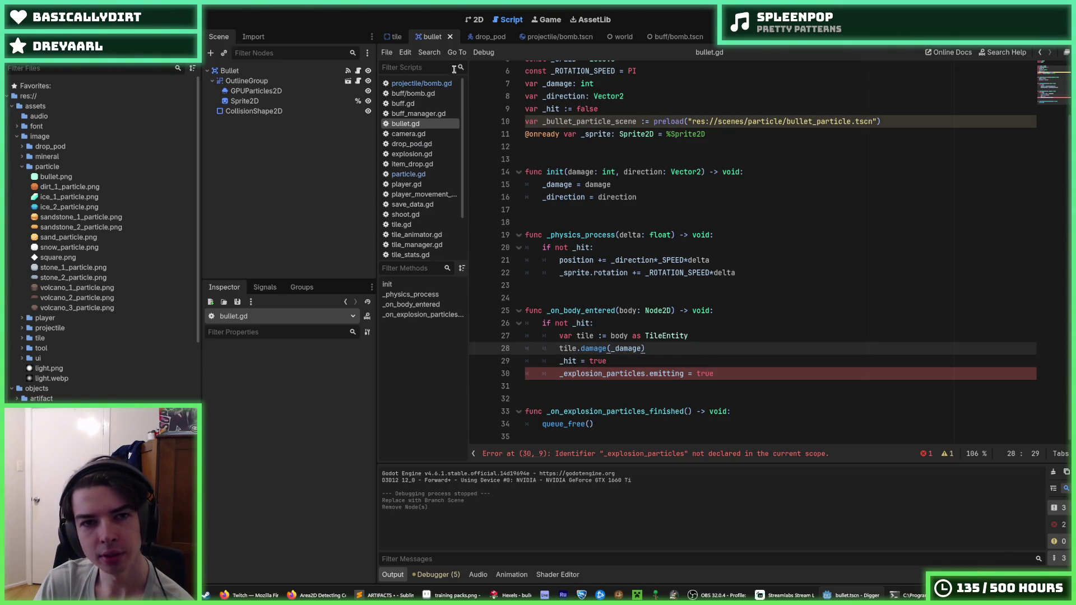
Copy tile.gd's particle-spawning block and paste it over bullet.gd's broken explosion line.
{"action": "left_click", "coordinate": [394, 38]}
{"action": "scroll", "coordinate": [630, 243], "scroll_direction": "down", "scroll_amount": 20}
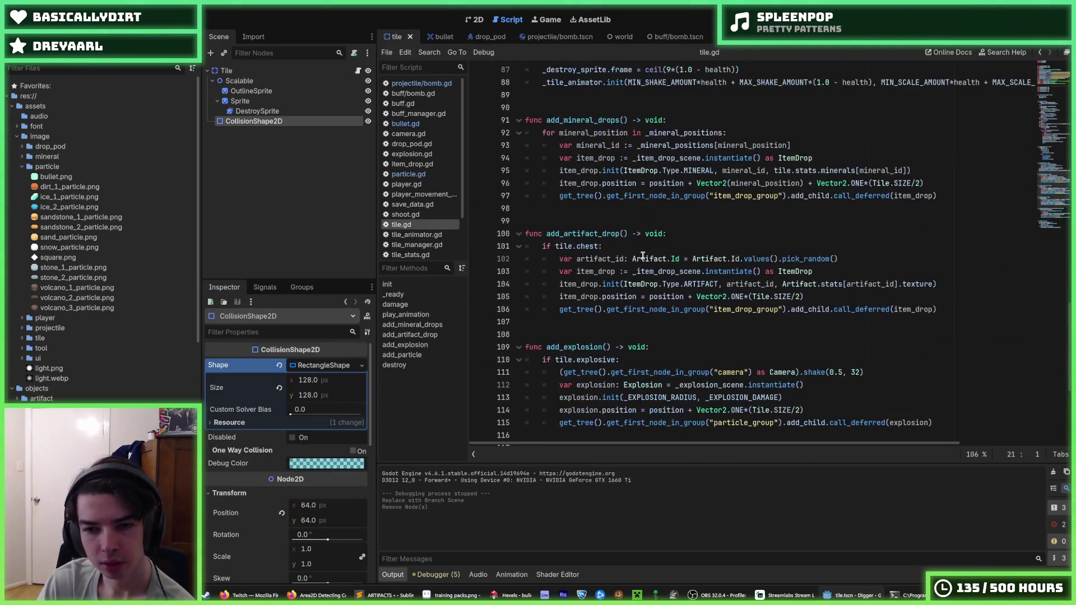
{"action": "scroll", "coordinate": [643, 256], "scroll_direction": "down", "scroll_amount": 5}
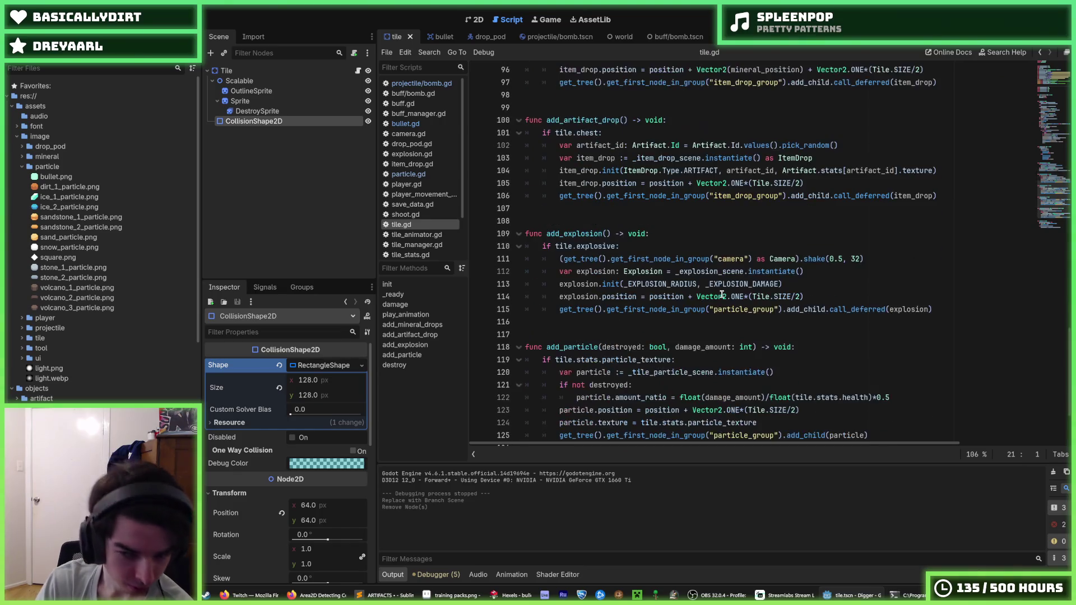
{"action": "left_click", "coordinate": [885, 351]}
{"action": "mouse_move", "coordinate": [893, 360]}
{"action": "left_mouse_down"}
{"action": "mouse_move", "coordinate": [729, 352]}
{"action": "mouse_move", "coordinate": [496, 293]}
{"action": "left_mouse_up"}
{"action": "key", "text": "ctrl+c"}
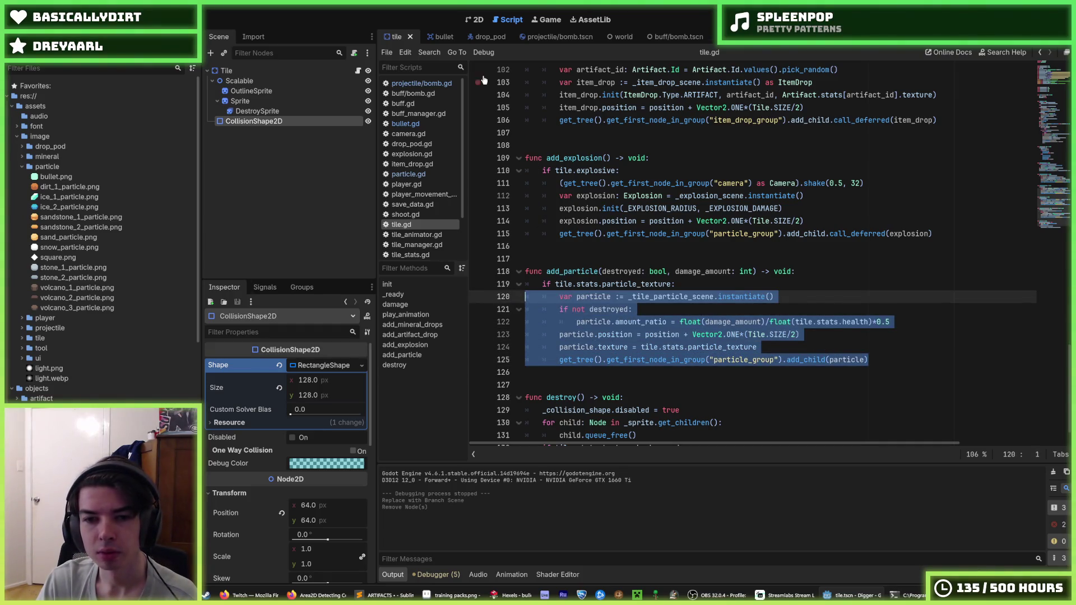
{"action": "left_click", "coordinate": [439, 38]}
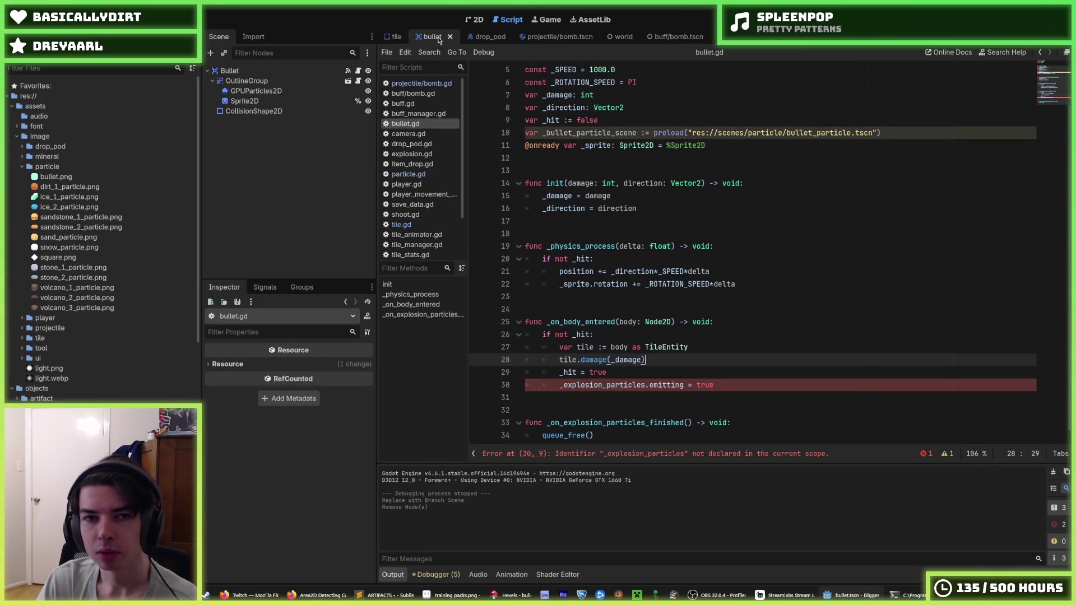
{"action": "left_click", "coordinate": [750, 380]}
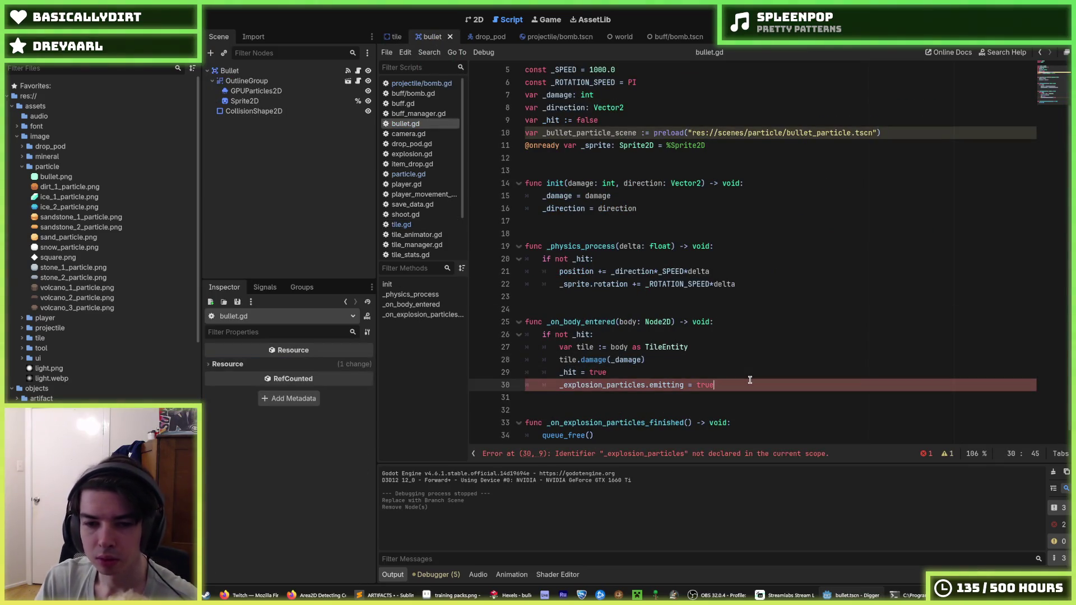
{"action": "key", "text": "shift+Home"}
{"action": "key", "text": "ctrl+v"}
Fix the pasted block's indent and remove the destroyed-ratio check and texture assignment lines.
{"action": "key", "text": "Up"}
{"action": "key", "text": "Up"}
{"action": "key", "text": "Up"}
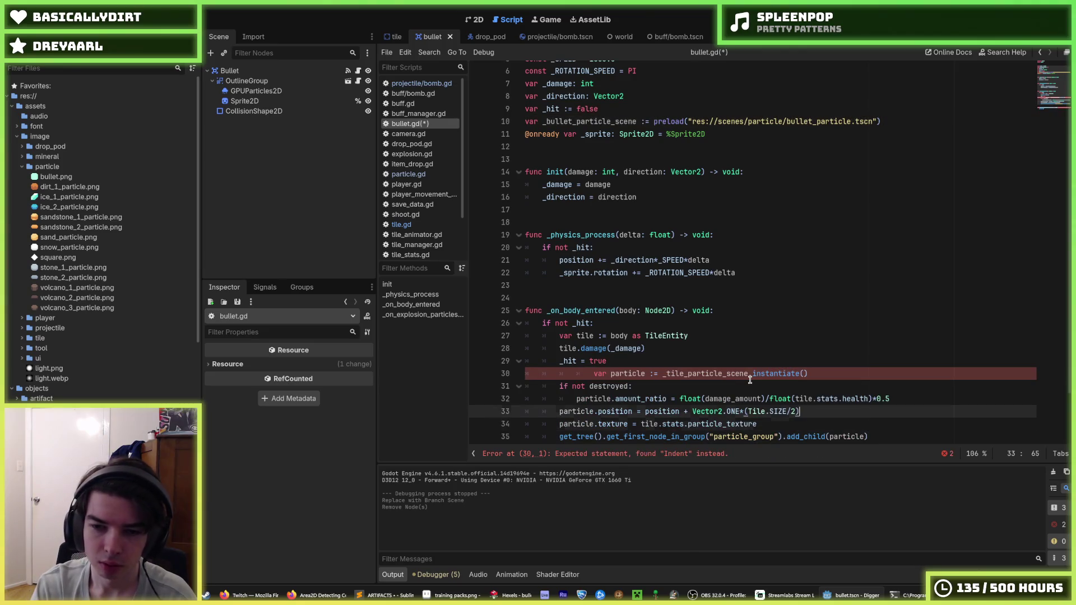
{"action": "key", "text": "Up"}
{"action": "key", "text": "shift+Tab"}
{"action": "key", "text": "shift+Tab"}
{"action": "key", "text": "End"}
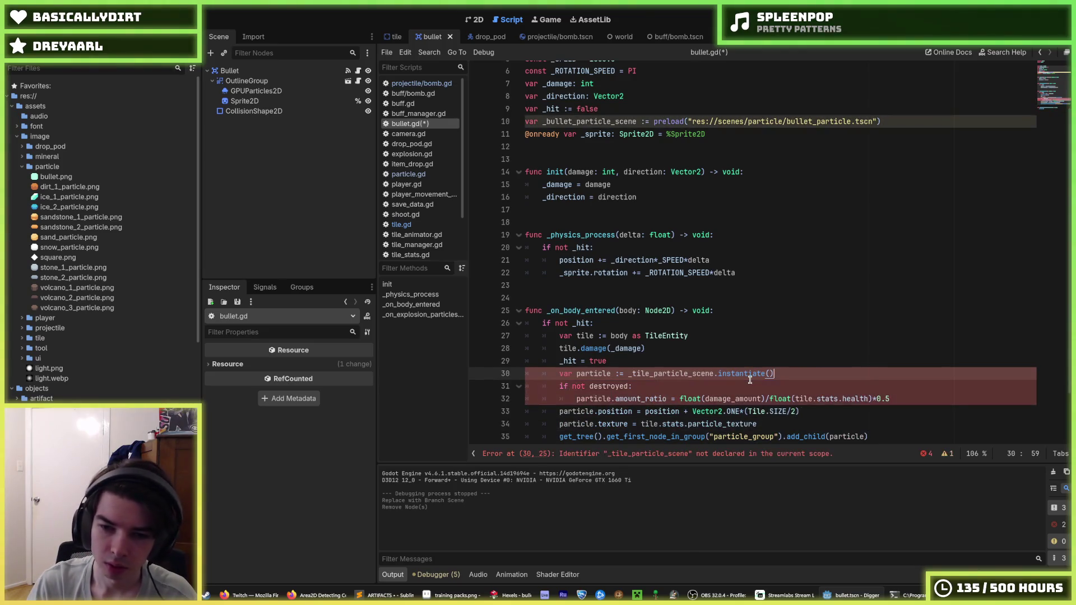
{"action": "left_click_drag", "start_coordinate": [926, 395], "coordinate": [479, 388]}
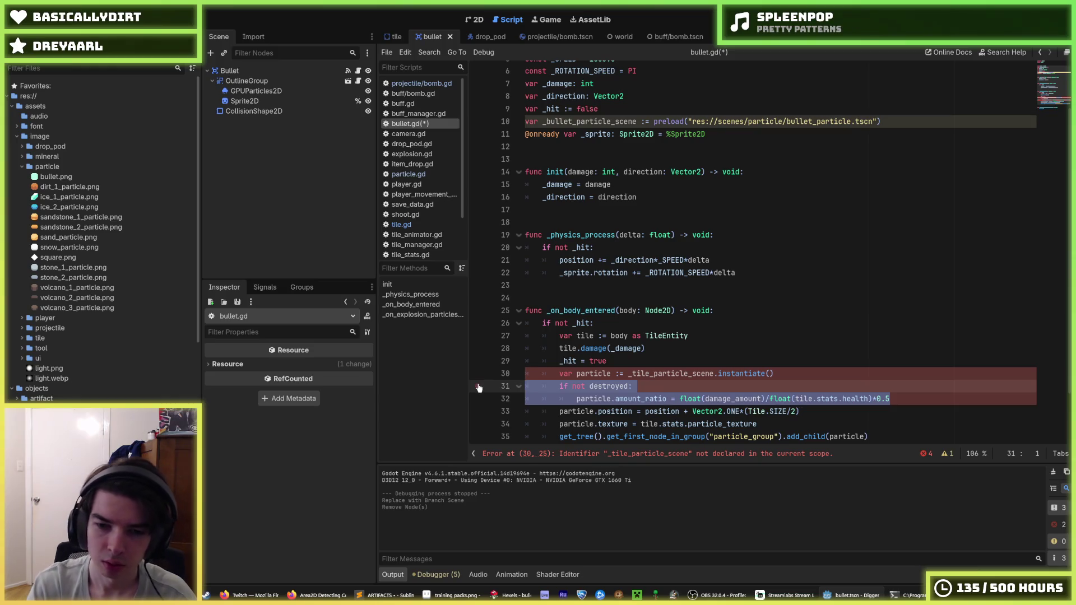
{"action": "key", "text": "Delete"}
{"action": "key", "text": "Down"}
{"action": "key", "text": "End"}
{"action": "key", "text": "shift+Up"}
{"action": "key", "text": "shift+End"}
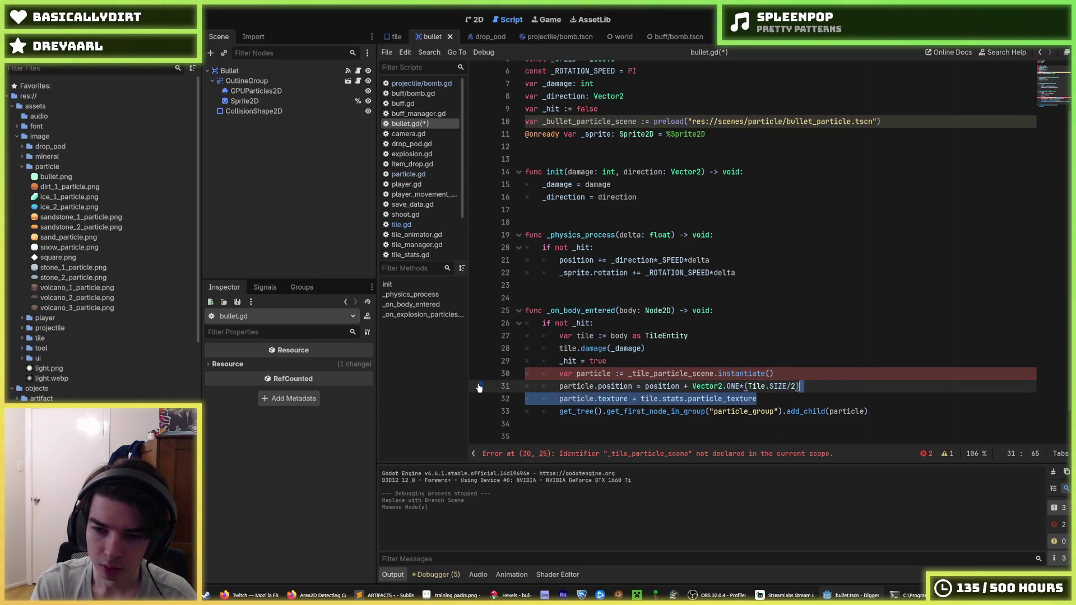
{"action": "key", "text": "Delete"}
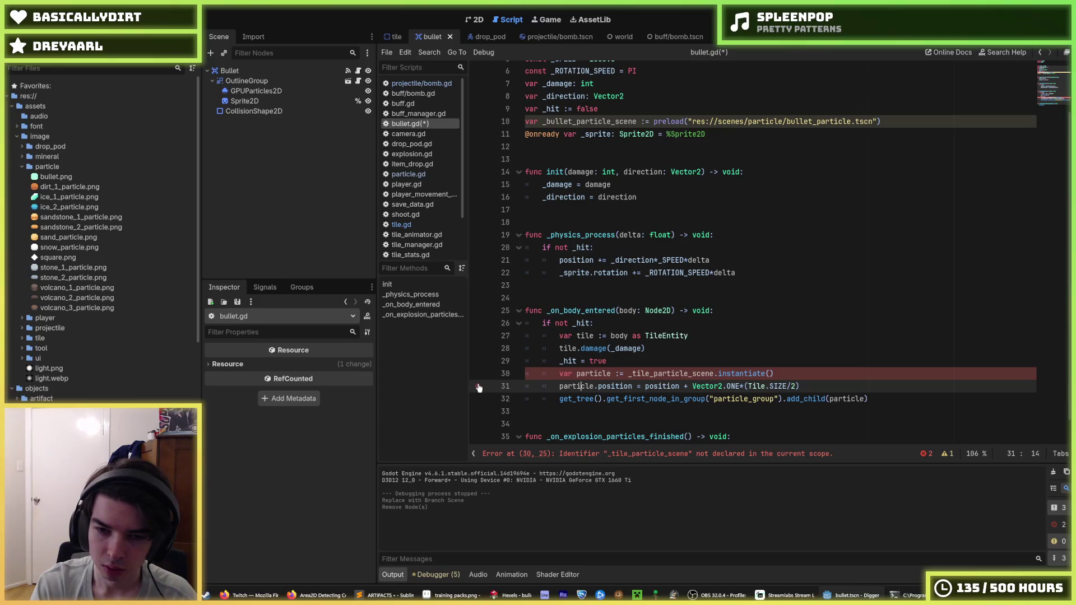
Swap _tile_particle_scene for _bullet_particle_scene in the spawn line and save.
{"action": "key", "text": "Down"}
{"action": "key", "text": "Up"}
{"action": "key", "text": "Up"}
{"action": "key", "text": "Right"}
{"action": "left_click", "coordinate": [602, 133]}
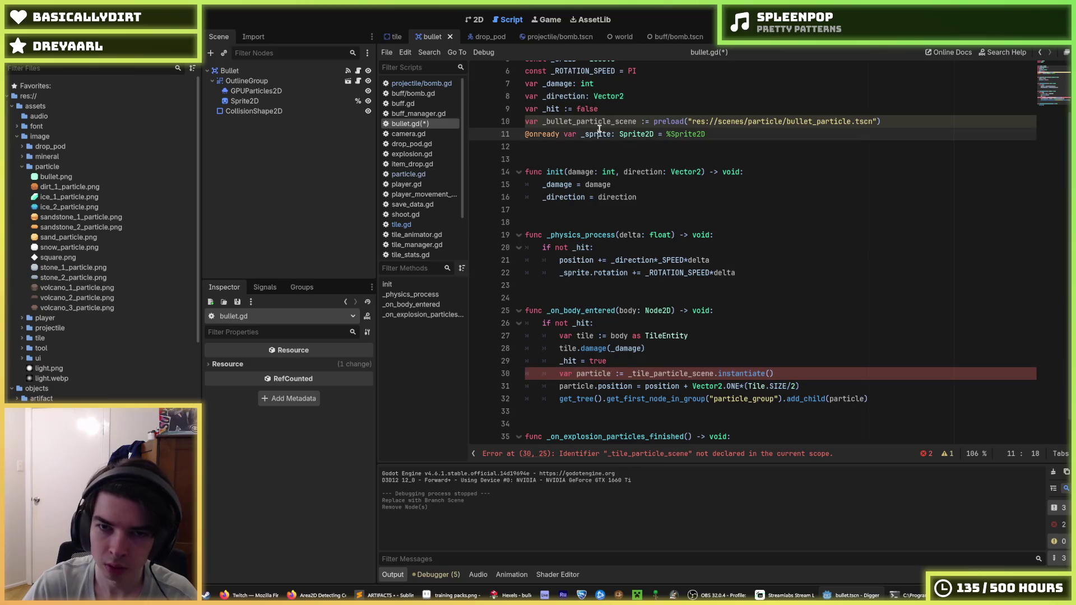
{"action": "double_click", "coordinate": [596, 122]}
{"action": "key", "text": "ctrl+c"}
{"action": "double_click", "coordinate": [672, 373]}
{"action": "key", "text": "ctrl+v"}
{"action": "left_click", "coordinate": [813, 373]}
{"action": "key", "text": "ctrl+s"}
Drop the tile-size offset so particles spawn at the bullet's own position.
{"action": "left_click_drag", "start_coordinate": [799, 386], "coordinate": [684, 387]}
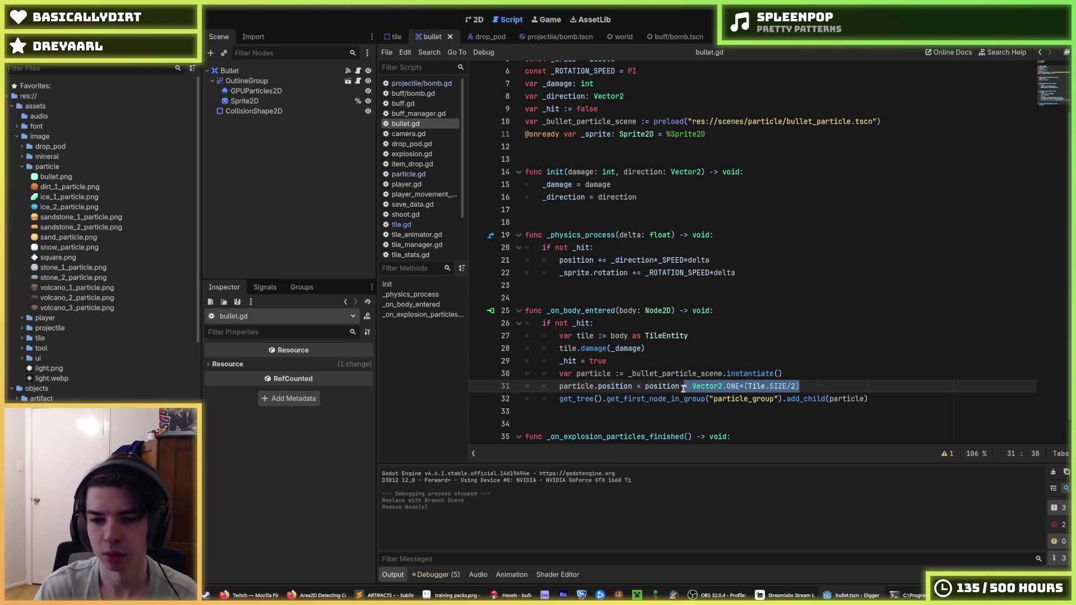
{"action": "key", "text": "BackSpace"}
{"action": "key", "text": "BackSpace"}
{"action": "left_click", "coordinate": [877, 399]}
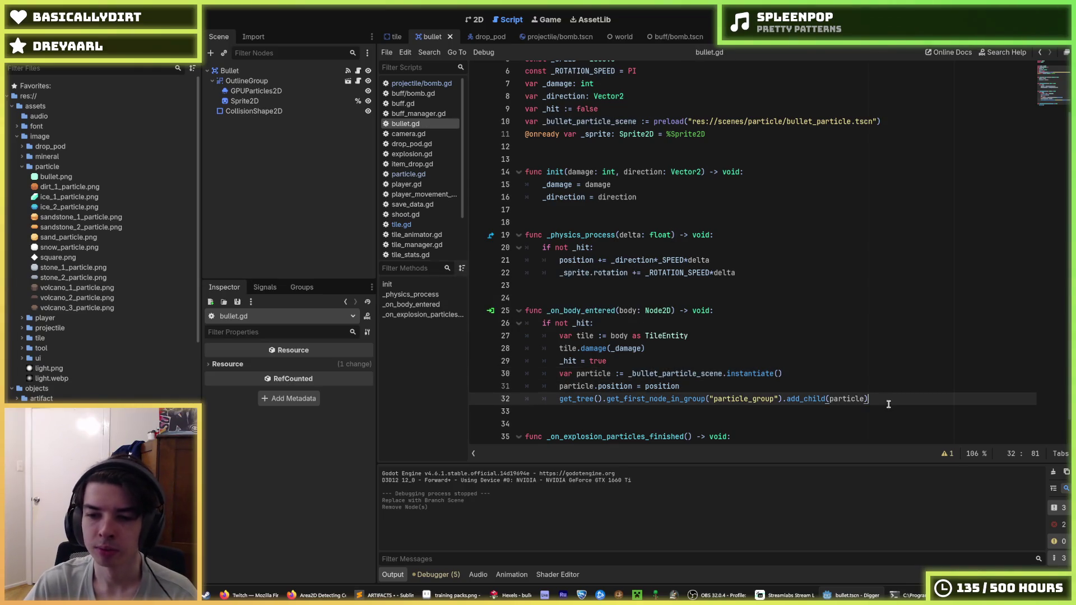
Move queue_free() up and indent it into the hit handler after add_child.
{"action": "scroll", "coordinate": [841, 377], "scroll_direction": "down", "scroll_amount": 1}
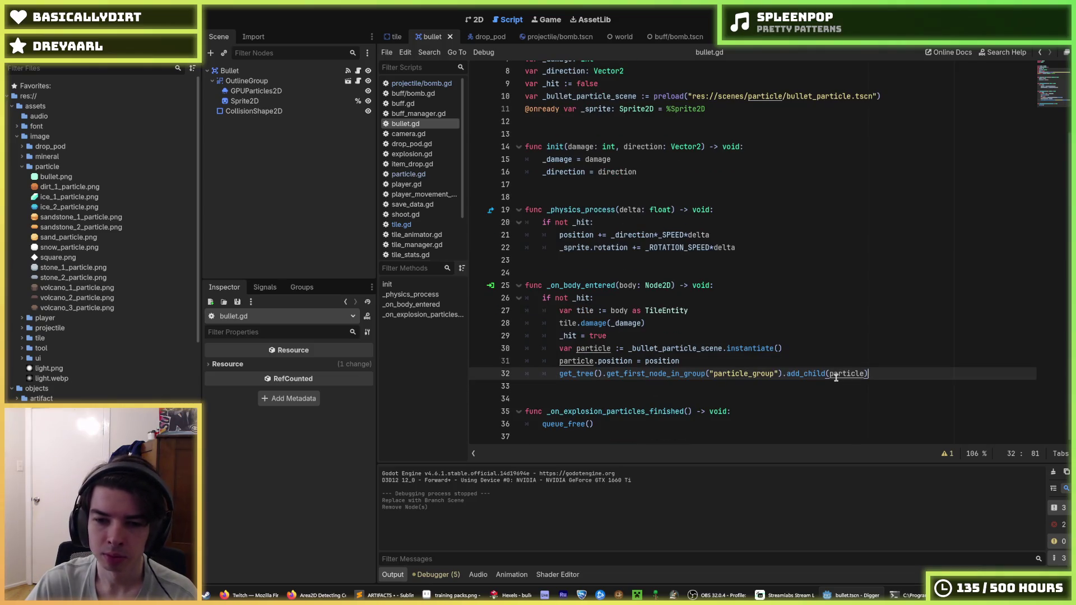
{"action": "left_click", "coordinate": [789, 358]}
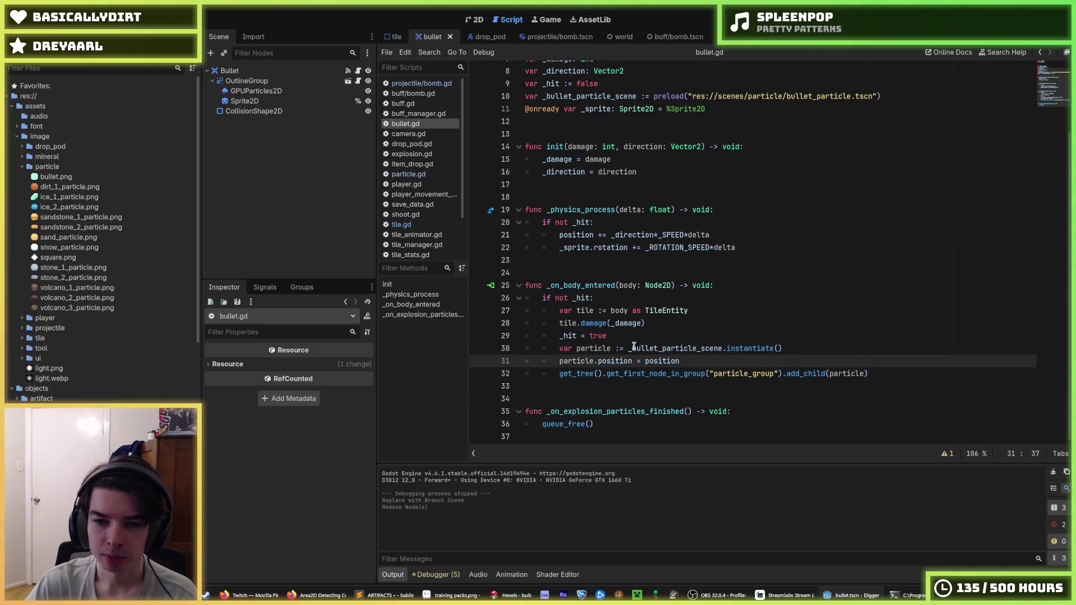
{"action": "left_click_drag", "start_coordinate": [629, 348], "coordinate": [661, 371]}
{"action": "left_click", "coordinate": [661, 372]}
{"action": "mouse_move", "coordinate": [661, 371]}
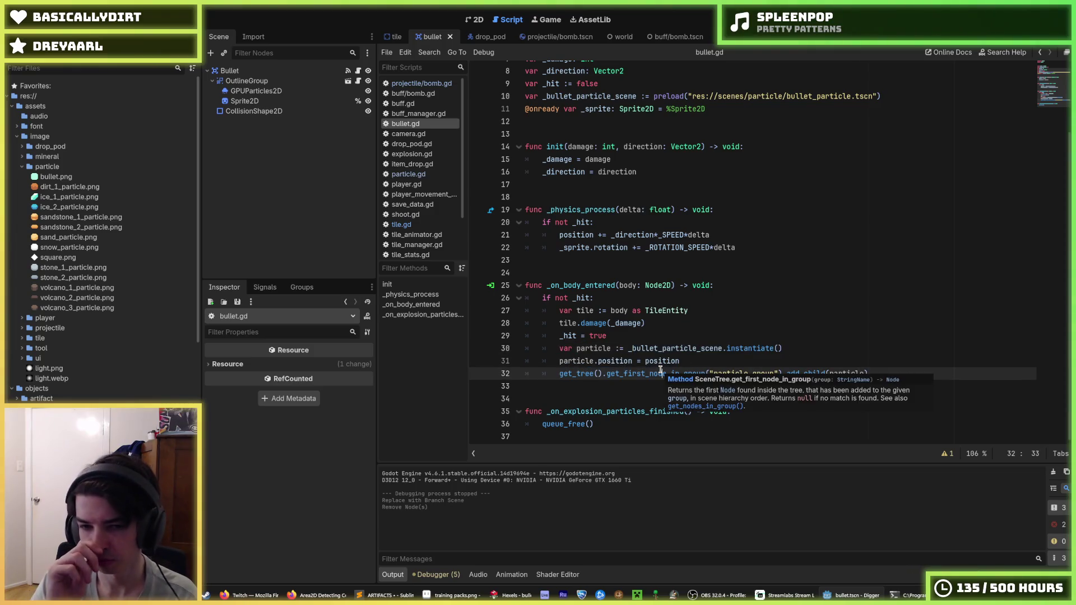
{"action": "key", "text": "Down"}
{"action": "key", "text": "Down"}
{"action": "key", "text": "Down"}
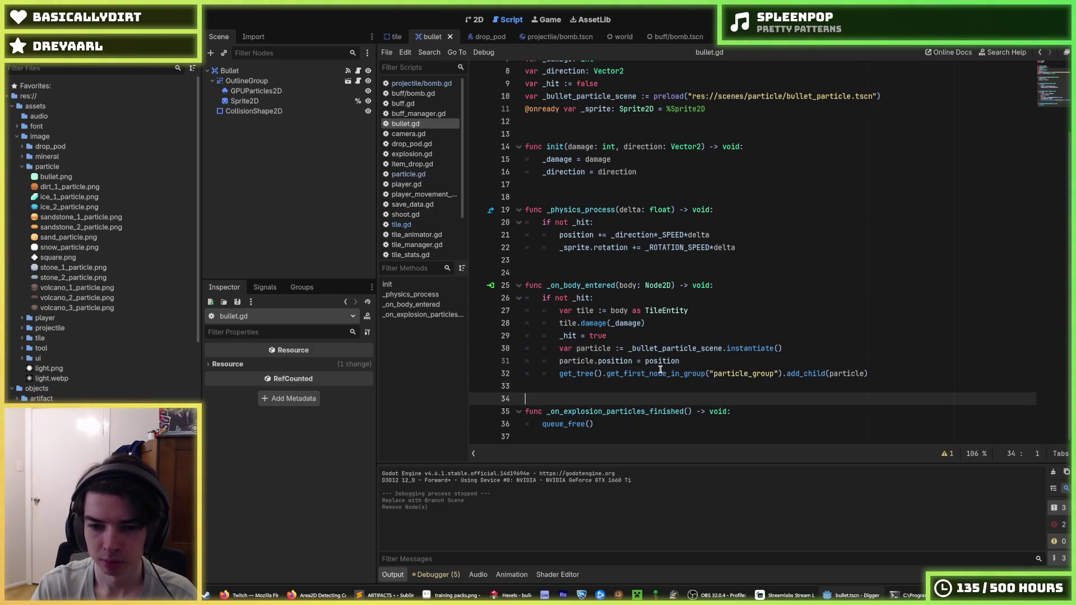
{"action": "key", "text": "alt+Up"}
{"action": "key", "text": "alt+Up"}
{"action": "key", "text": "alt+Up"}
{"action": "key", "text": "Tab"}
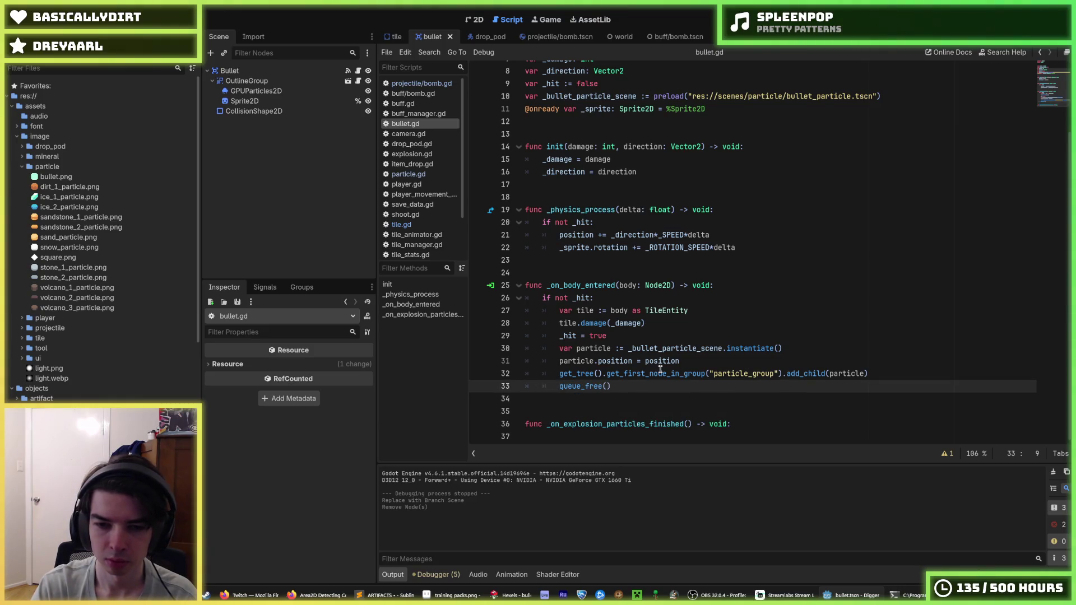
{"action": "key", "text": "Down"}
{"action": "key", "text": "Down"}
{"action": "key", "text": "Down"}
Delete the old explosion-finished handler and the 'if not _hit' check, un-indent the rotation line, and save.
{"action": "key", "text": "End"}
{"action": "key", "text": "shift+Up"}
{"action": "key", "text": "shift+Up"}
{"action": "key", "text": "BackSpace"}
{"action": "key", "text": "BackSpace"}
{"action": "left_click", "coordinate": [698, 223]}
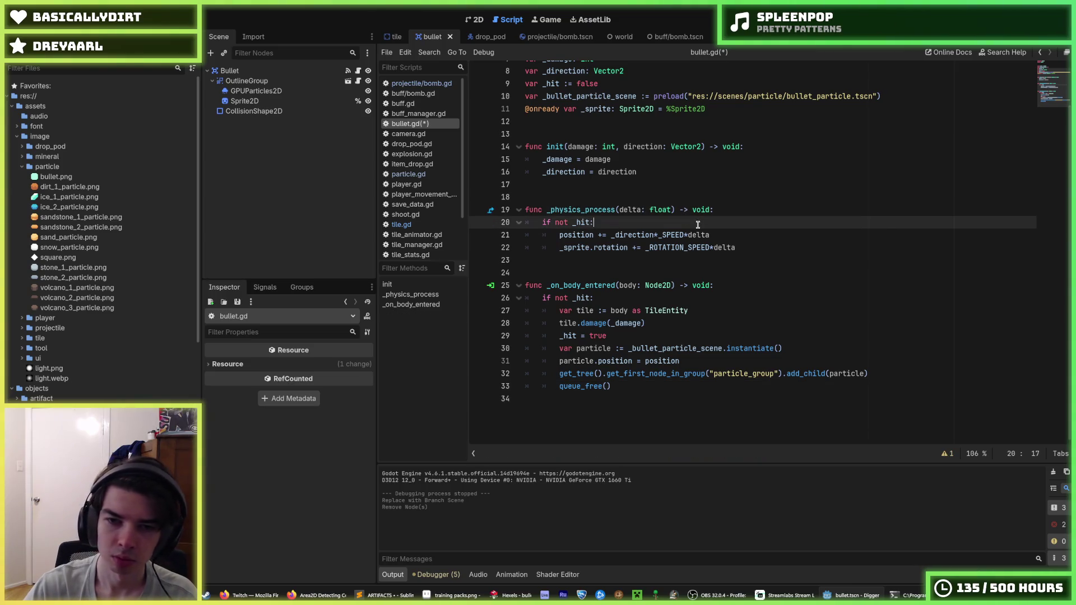
{"action": "key", "text": "shift+Home"}
{"action": "key", "text": "shift+Home"}
{"action": "key", "text": "ctrl+shift+k"}
{"action": "key", "text": "shift+Tab"}
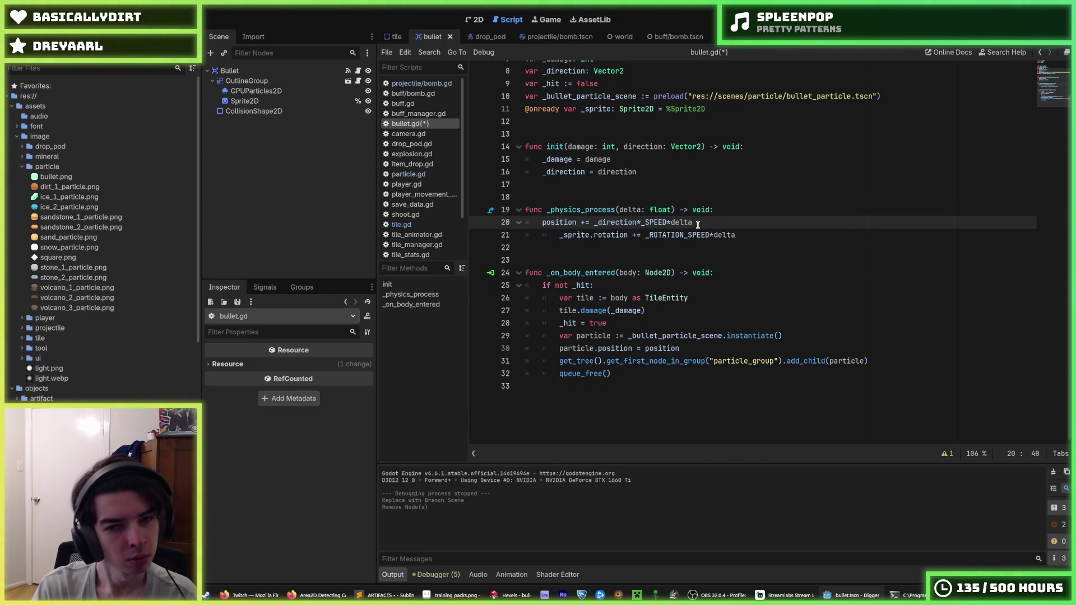
{"action": "key", "text": "Down"}
{"action": "key", "text": "shift+Tab"}
{"action": "key", "text": "ctrl+s"}
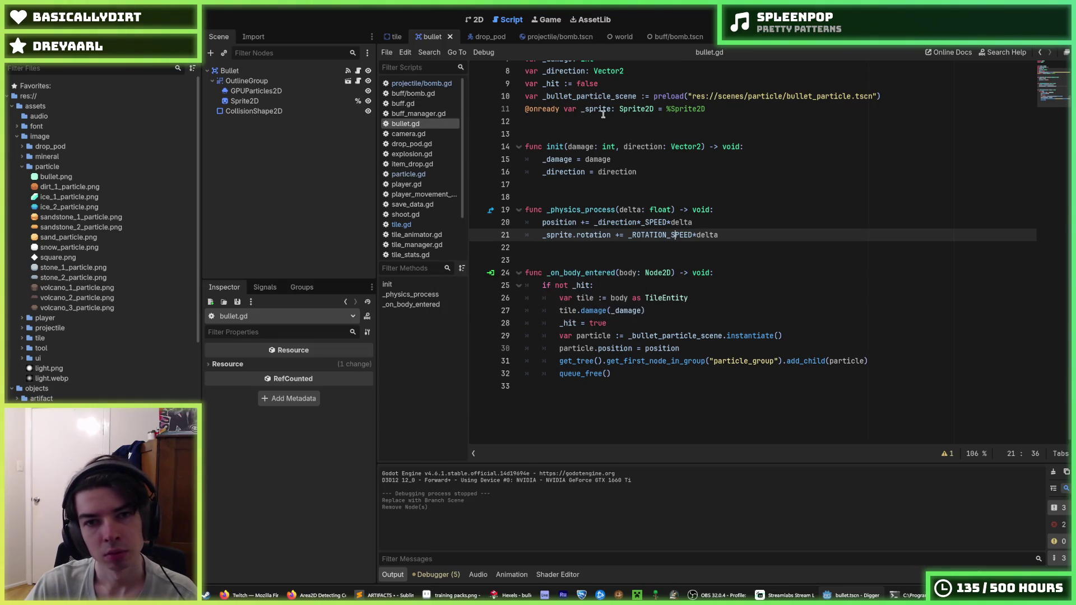
Run the game with F5 to test the bullet particles.
{"action": "left_click", "coordinate": [729, 105]}
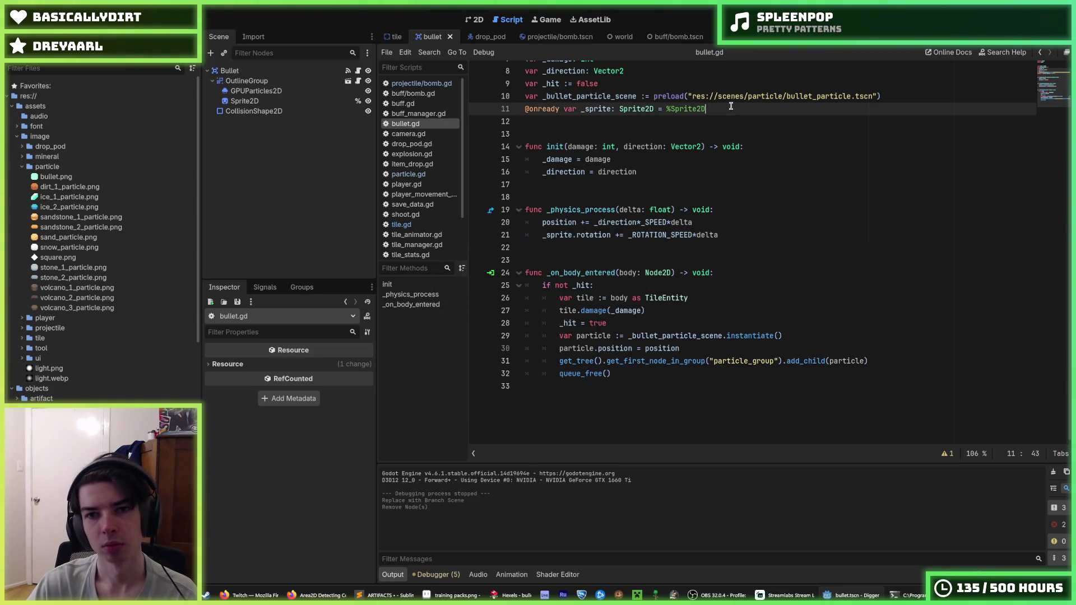
{"action": "double_click", "coordinate": [566, 95]}
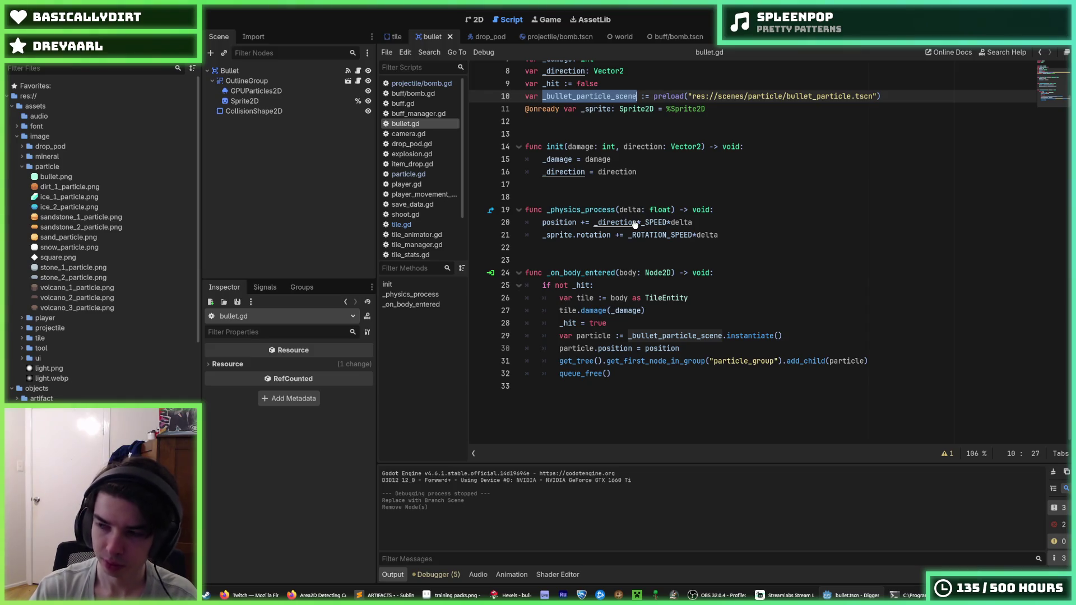
{"action": "key", "text": "F5"}
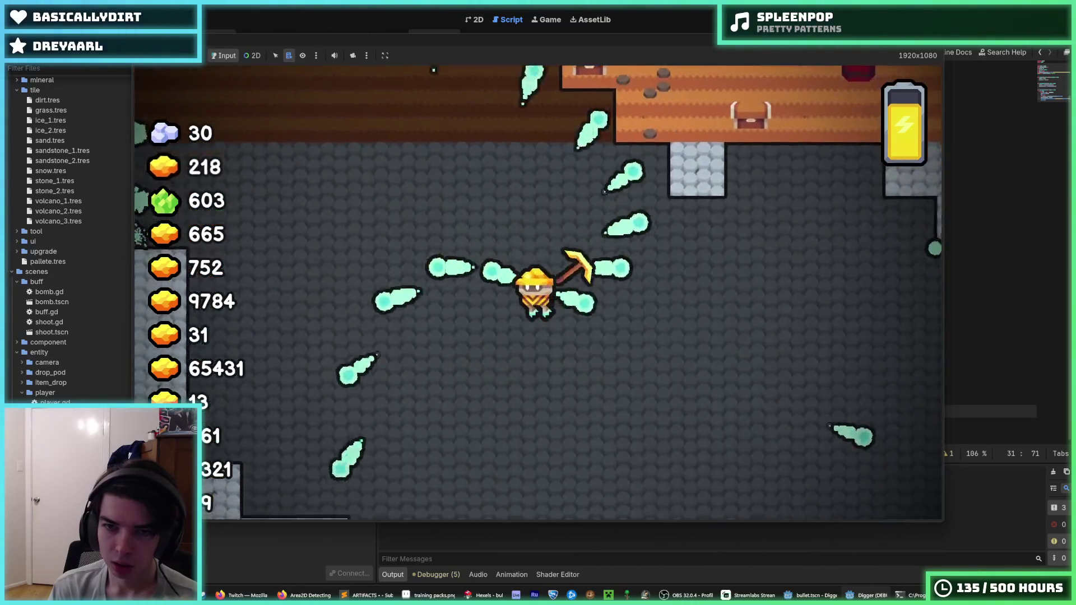
{"action": "key", "text": "F8"}
{"action": "key", "text": "ctrl+s"}
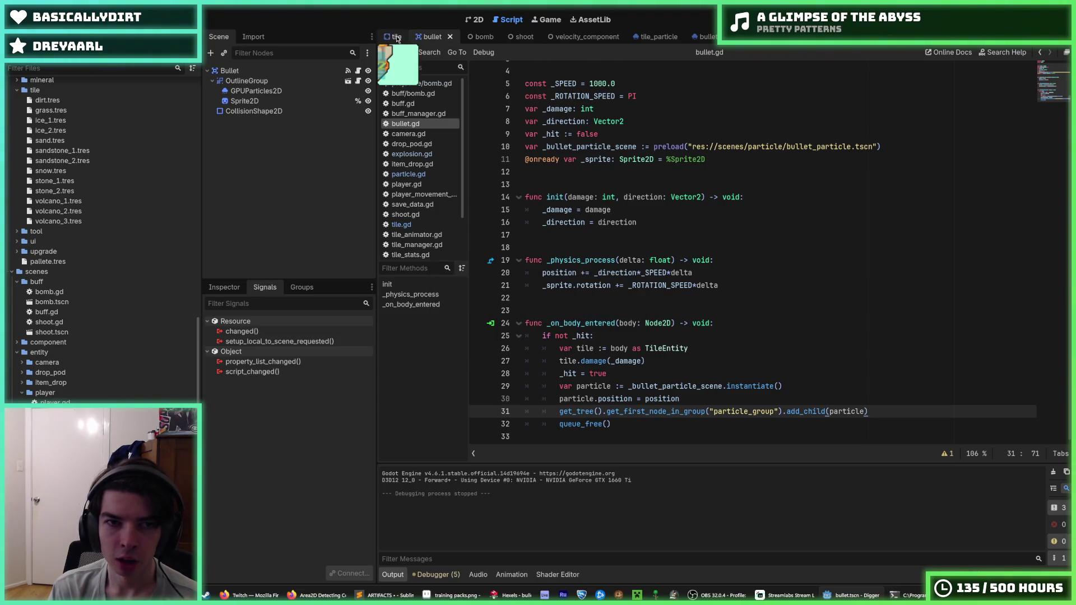
In bullet_particle.tscn, turn off BulletParticle's One Shot, enable Emitting to preview, and save.
{"action": "left_click", "coordinate": [704, 36]}
{"action": "left_click", "coordinate": [475, 20]}
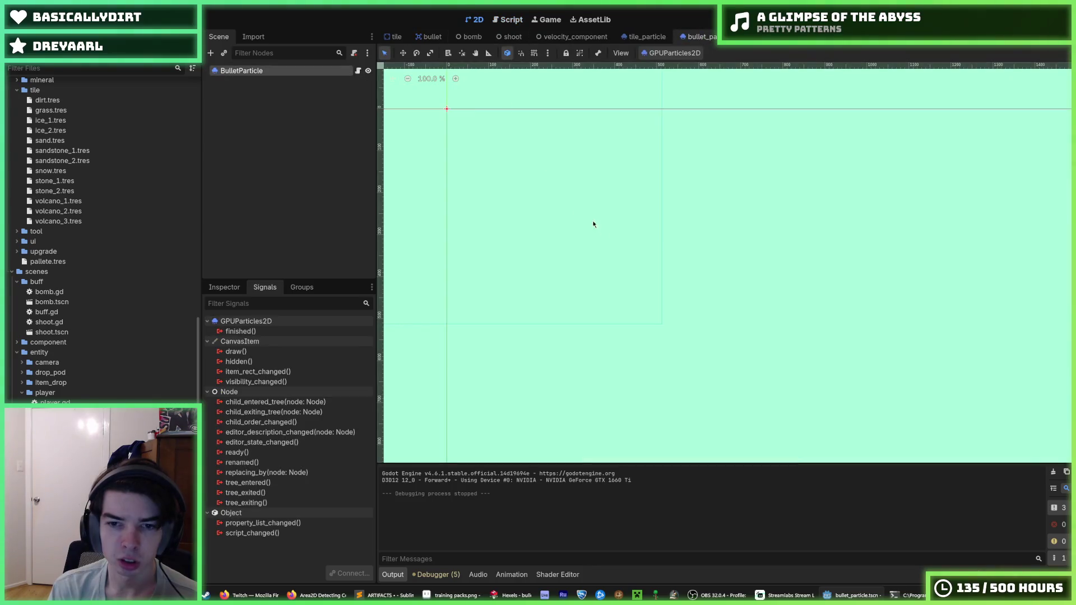
{"action": "left_click", "coordinate": [233, 288]}
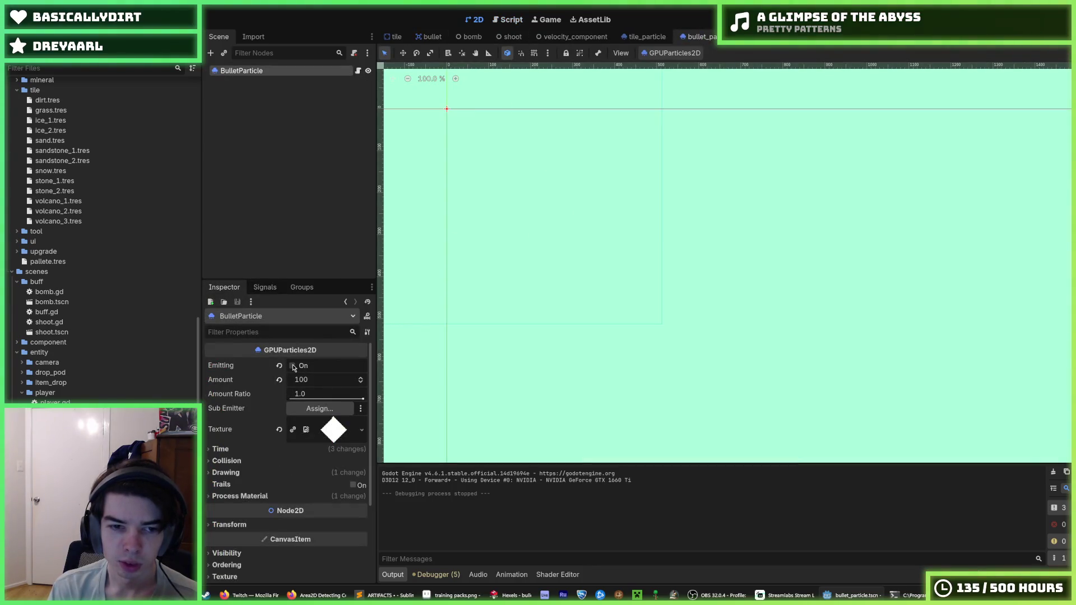
{"action": "left_click", "coordinate": [249, 453]}
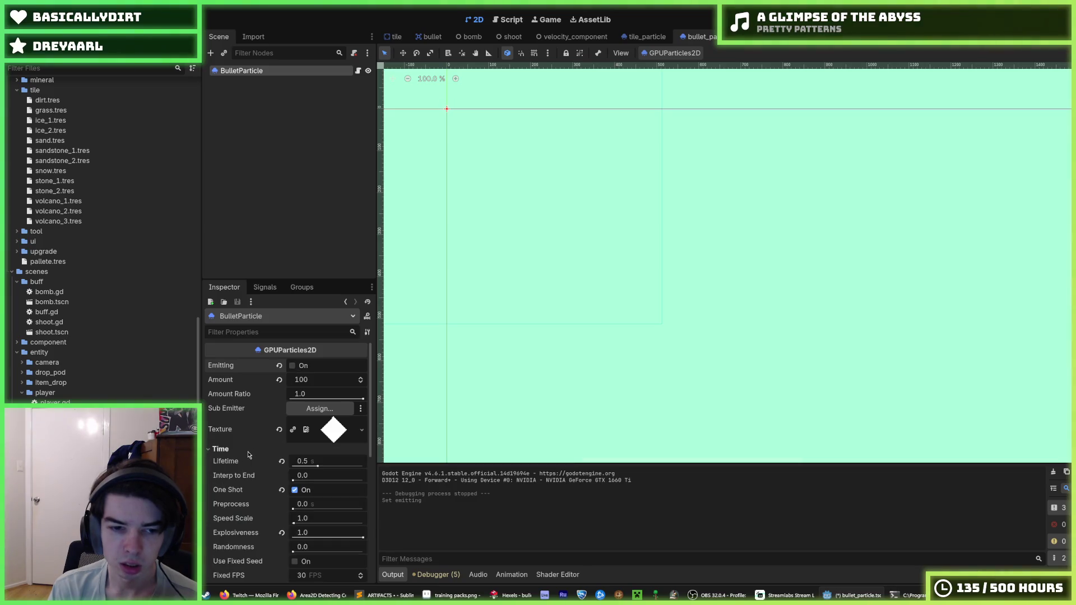
{"action": "left_click", "coordinate": [294, 490]}
{"action": "left_click", "coordinate": [292, 365]}
{"action": "scroll", "coordinate": [290, 367], "scroll_direction": "down", "scroll_amount": 2}
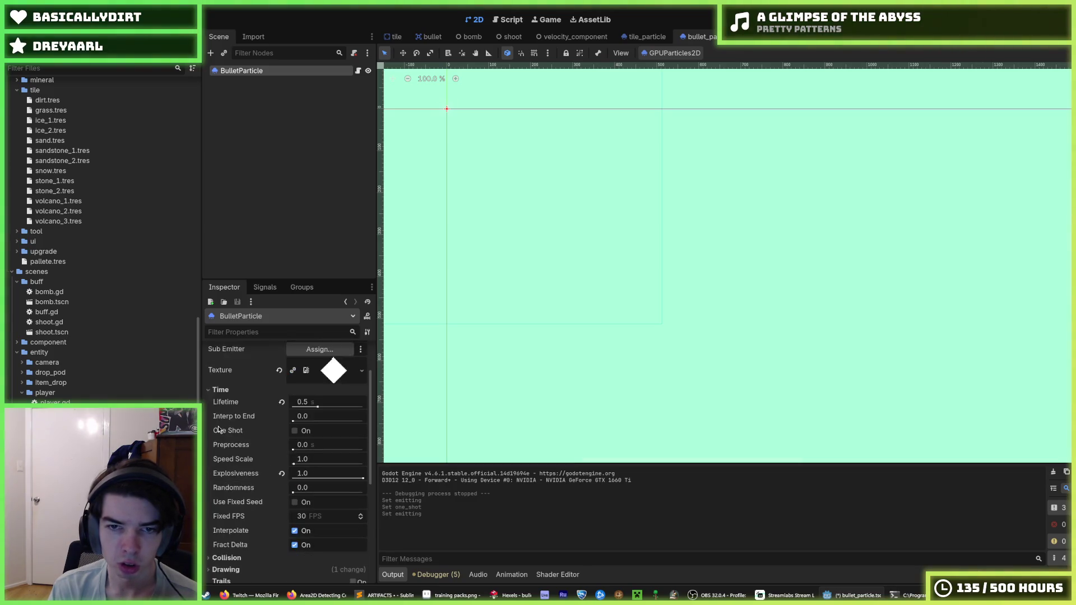
{"action": "scroll", "coordinate": [562, 223], "scroll_direction": "left", "scroll_amount": 2}
{"action": "scroll", "coordinate": [239, 417], "scroll_direction": "up", "scroll_amount": 2}
{"action": "key", "text": "ctrl+s"}
Inspect BulletParticle's Trail, Process Material and Drawing sections.
{"action": "scroll", "coordinate": [241, 415], "scroll_direction": "down", "scroll_amount": 2}
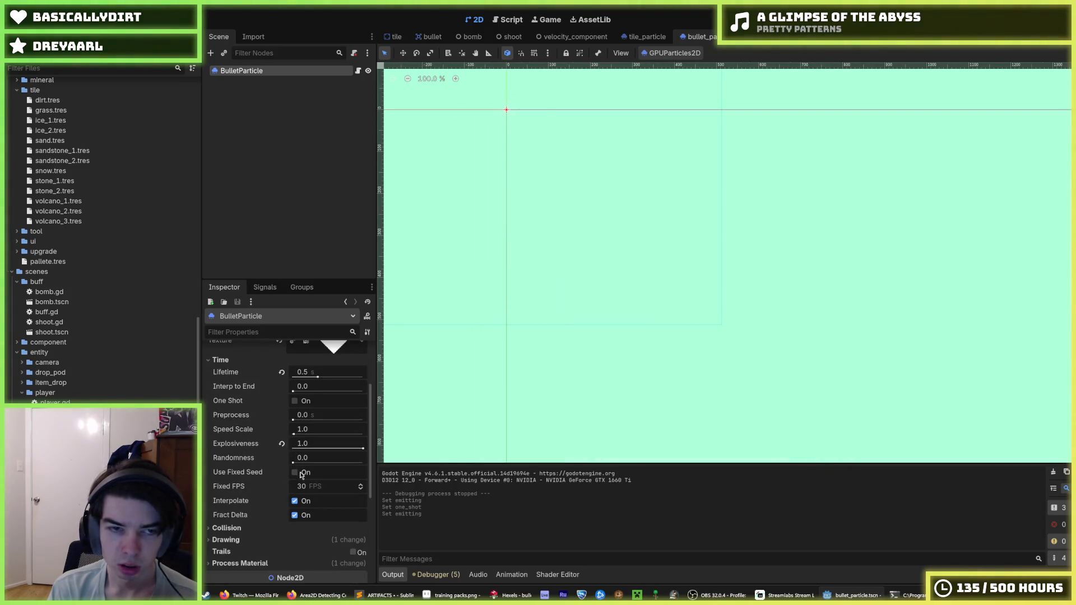
{"action": "scroll", "coordinate": [277, 469], "scroll_direction": "down", "scroll_amount": 2}
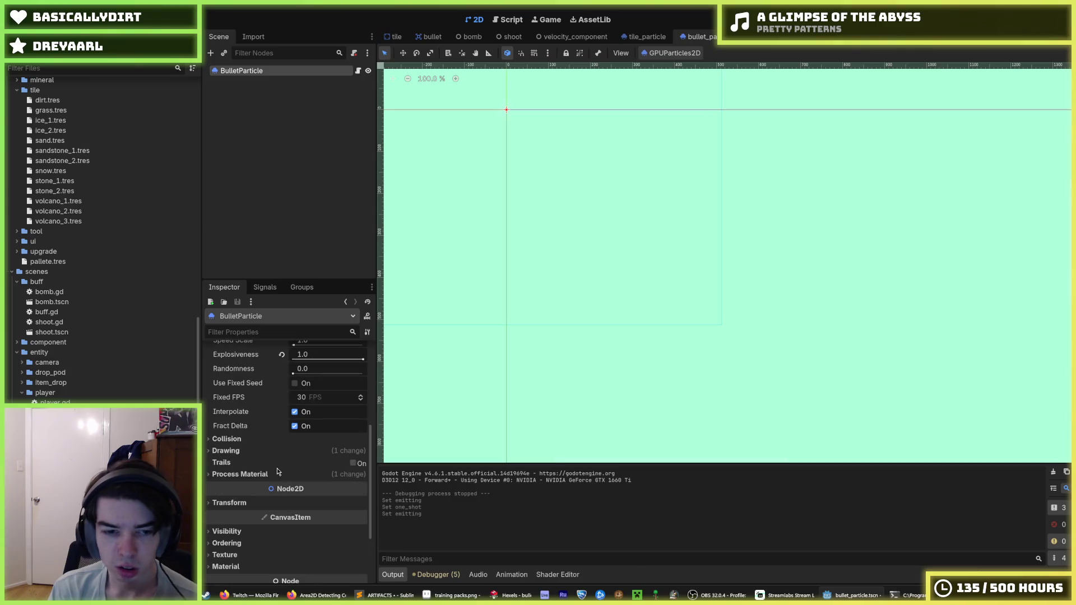
{"action": "left_click", "coordinate": [245, 465]}
{"action": "left_click", "coordinate": [224, 463]}
{"action": "scroll", "coordinate": [237, 474], "scroll_direction": "down", "scroll_amount": 2}
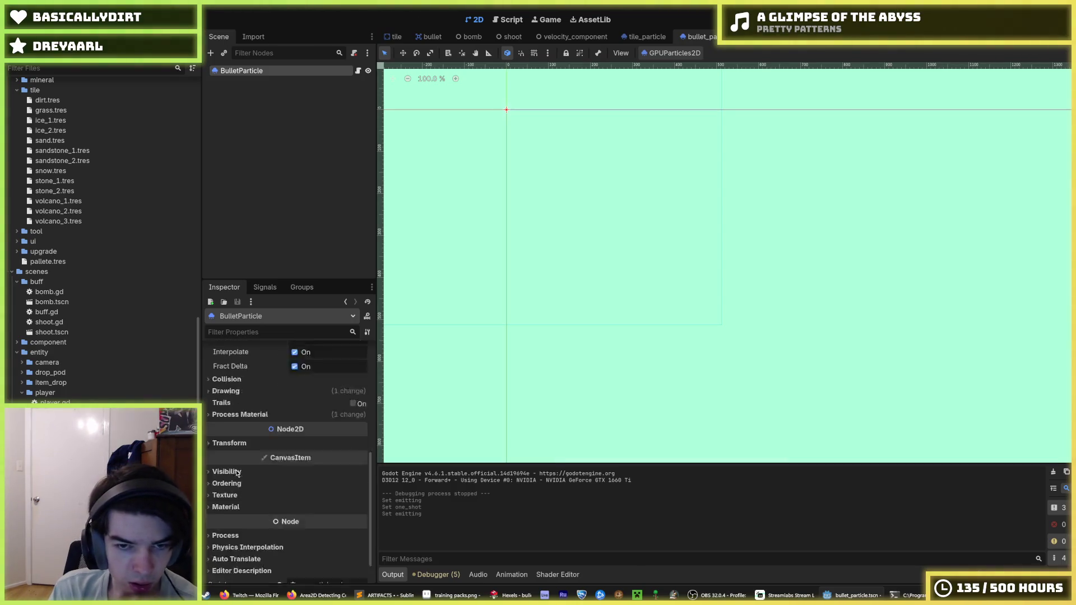
{"action": "scroll", "coordinate": [237, 474], "scroll_direction": "down", "scroll_amount": 1}
{"action": "scroll", "coordinate": [509, 340], "scroll_direction": "down", "scroll_amount": 4}
{"action": "scroll", "coordinate": [630, 291], "scroll_direction": "up", "scroll_amount": 1}
{"action": "left_click", "coordinate": [262, 385]}
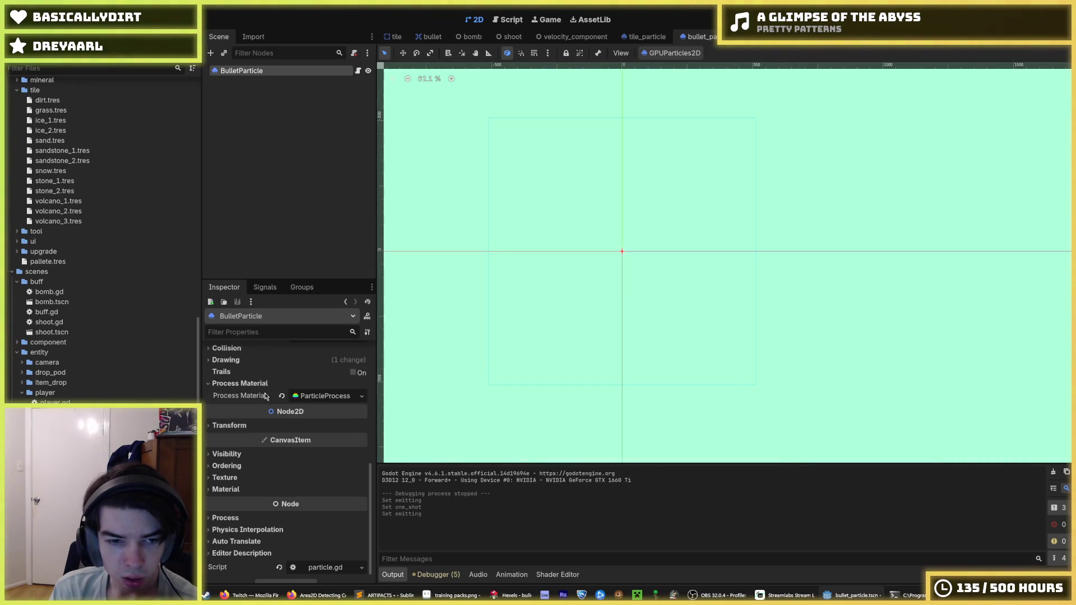
{"action": "left_click", "coordinate": [247, 362]}
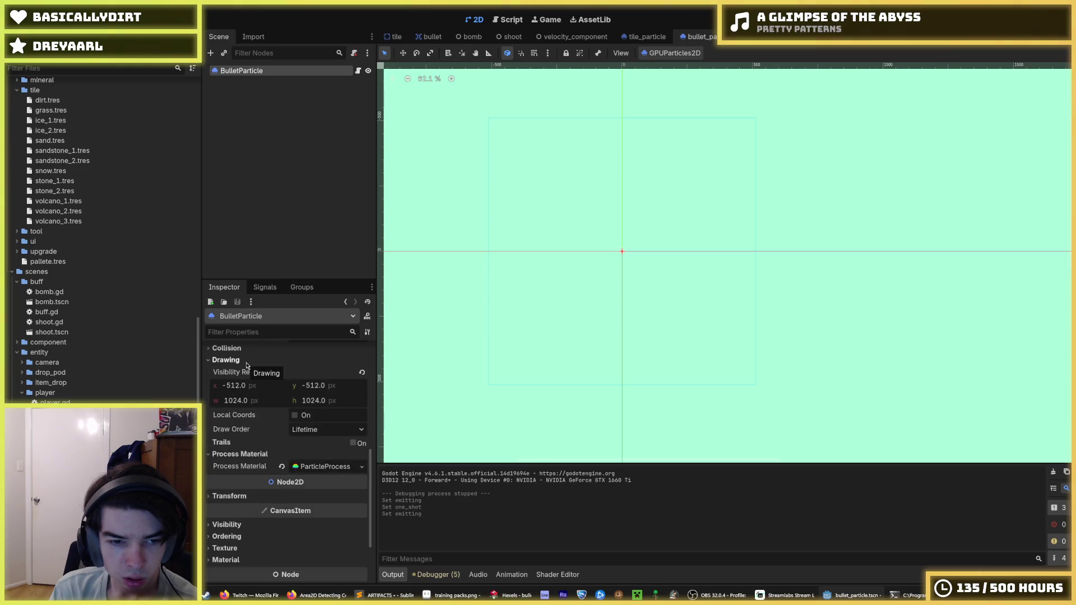
Toggle Local Coords on and back off, and set Explosiveness to 1.0.
{"action": "left_click", "coordinate": [294, 416]}
{"action": "left_click", "coordinate": [293, 416]}
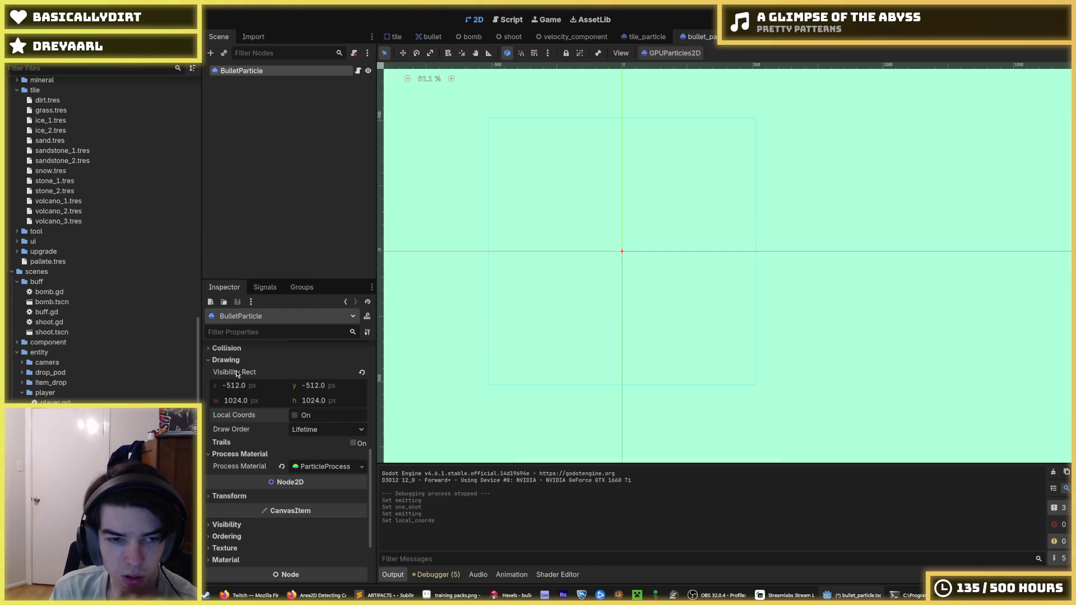
{"action": "scroll", "coordinate": [236, 381], "scroll_direction": "up", "scroll_amount": 10}
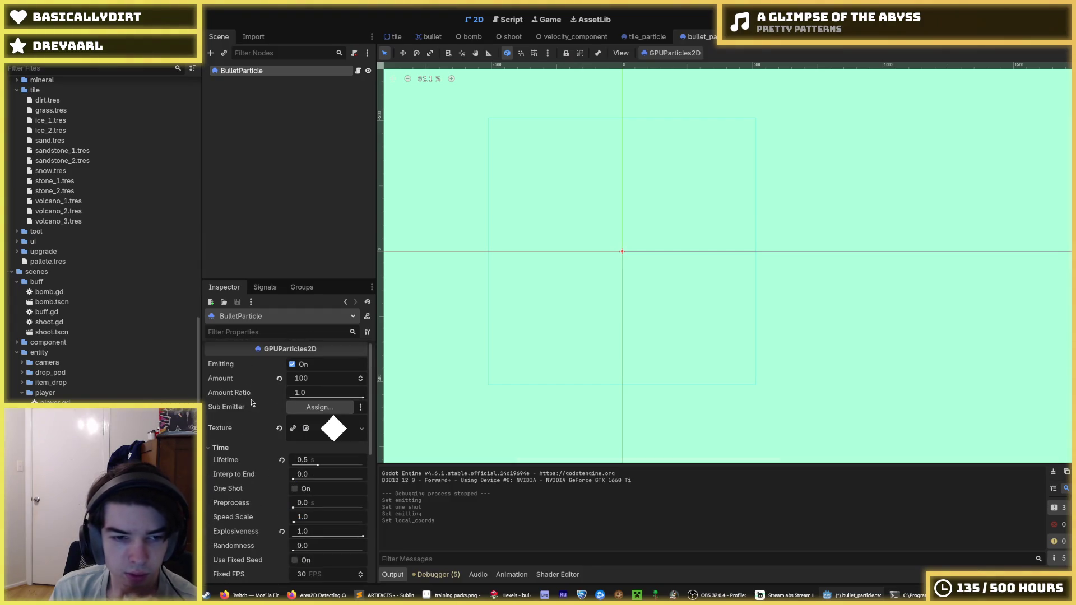
{"action": "scroll", "coordinate": [258, 443], "scroll_direction": "down", "scroll_amount": 2}
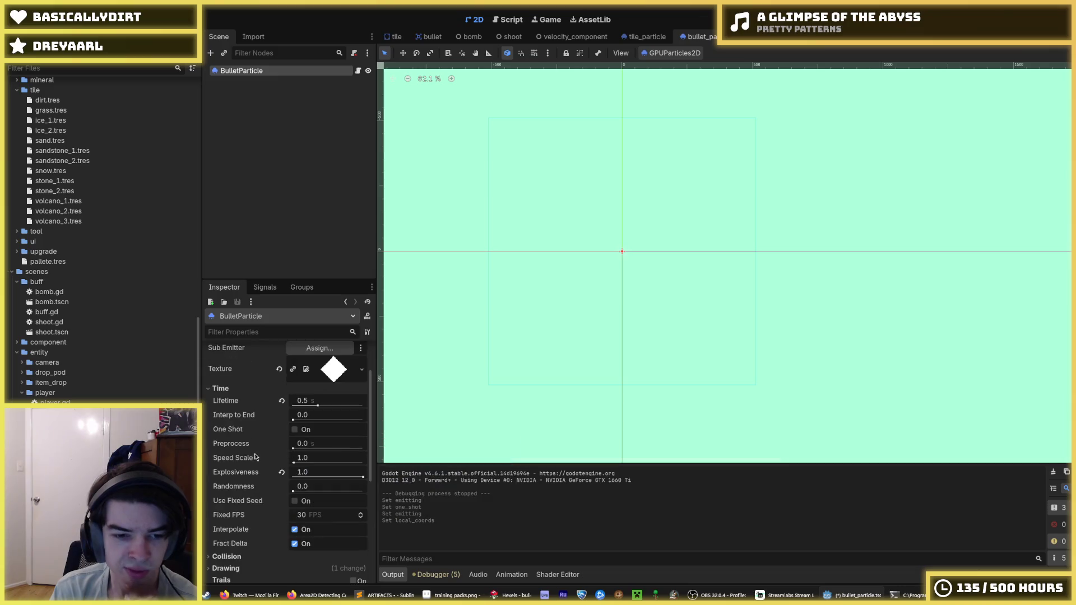
{"action": "left_click", "coordinate": [292, 480]}
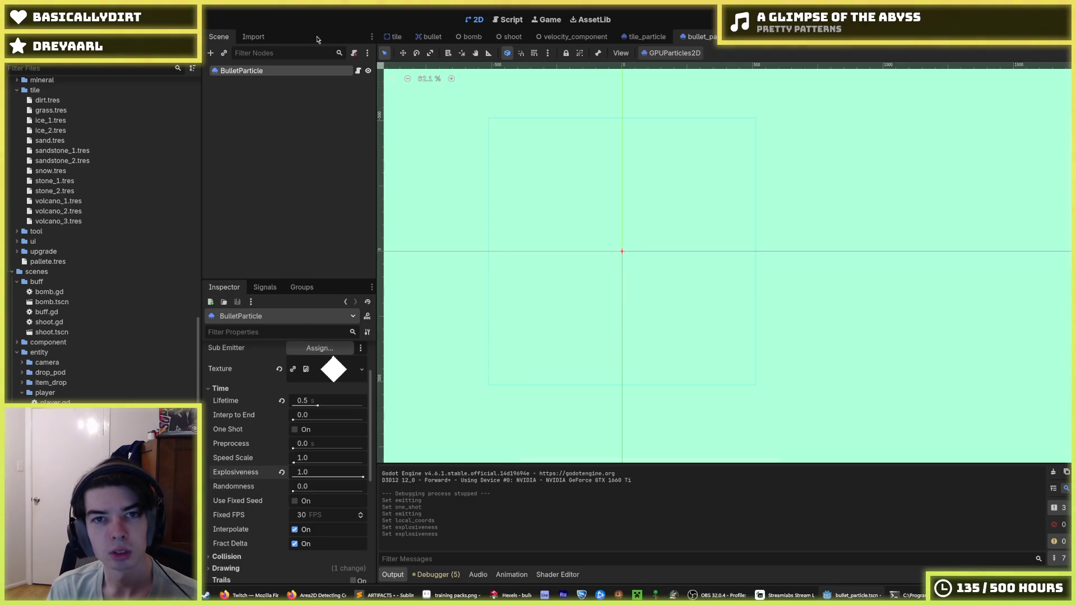
{"action": "left_click", "coordinate": [45, 12]}
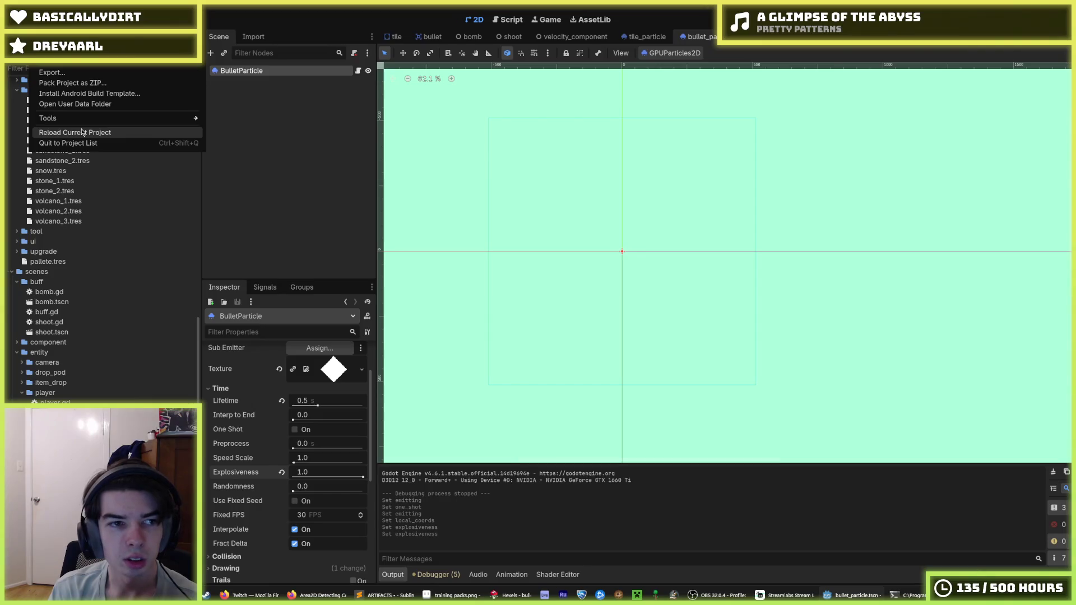
Reload the current project from the Project menu.
{"action": "left_click", "coordinate": [82, 133]}
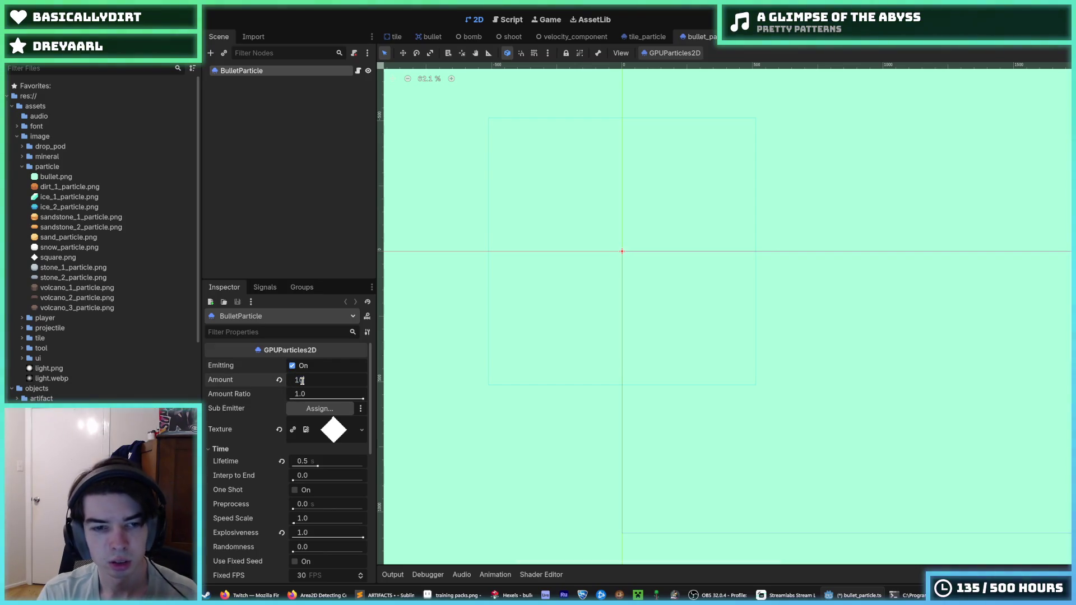
Save the BulletParticle scene, then switch to the tile_particle tab and back.
{"action": "scroll", "coordinate": [671, 263], "scroll_direction": "up", "scroll_amount": 15}
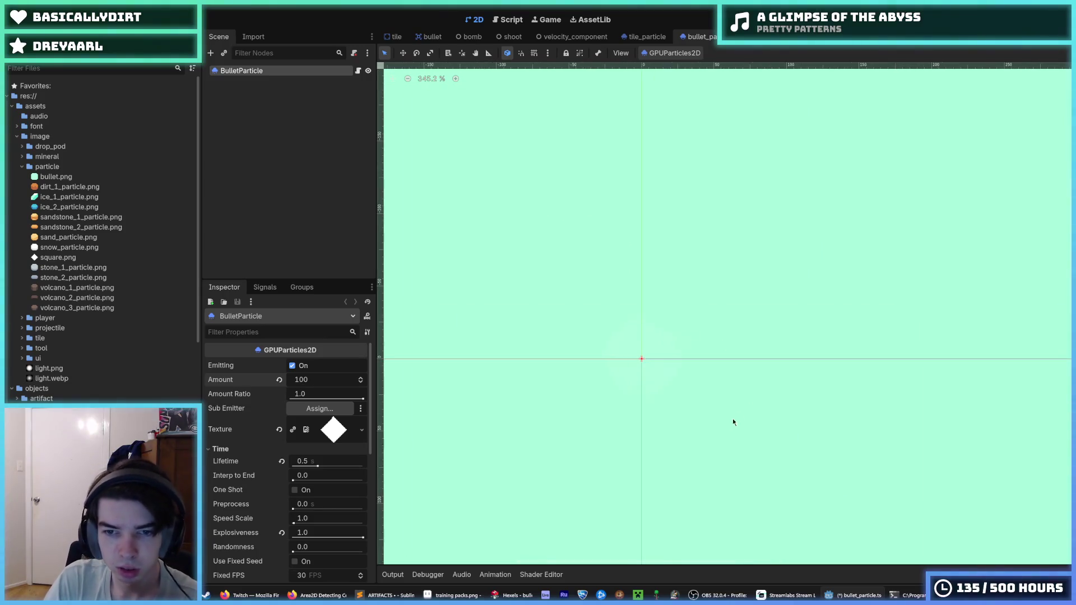
{"action": "key", "text": "ctrl+s"}
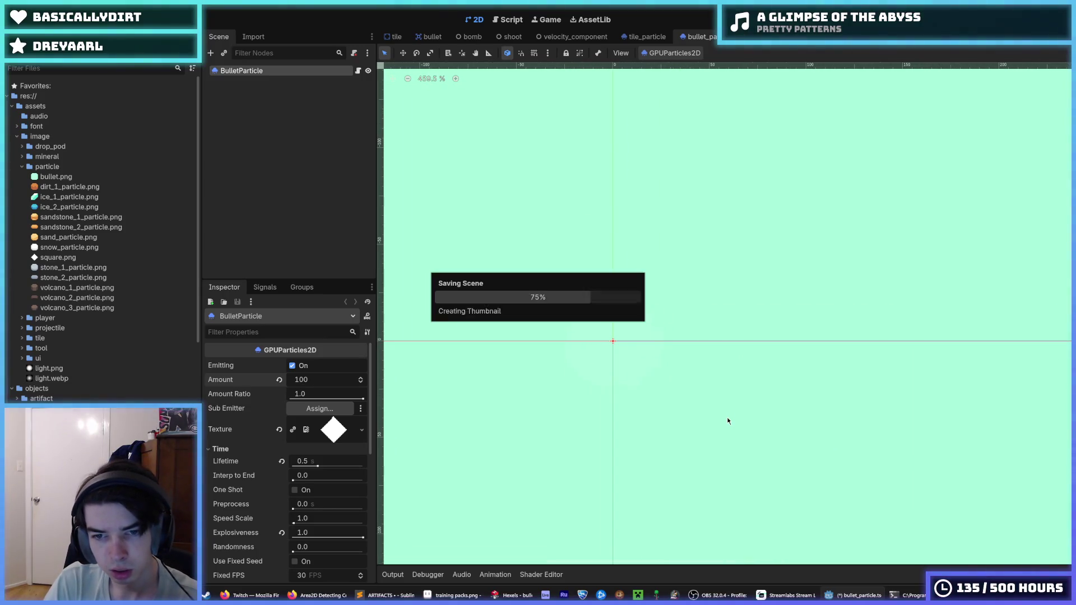
{"action": "left_click", "coordinate": [633, 35]}
{"action": "left_click", "coordinate": [702, 38]}
Scroll the Inspector and toggle the process material section open and closed.
{"action": "scroll", "coordinate": [583, 340], "scroll_direction": "up", "scroll_amount": 3}
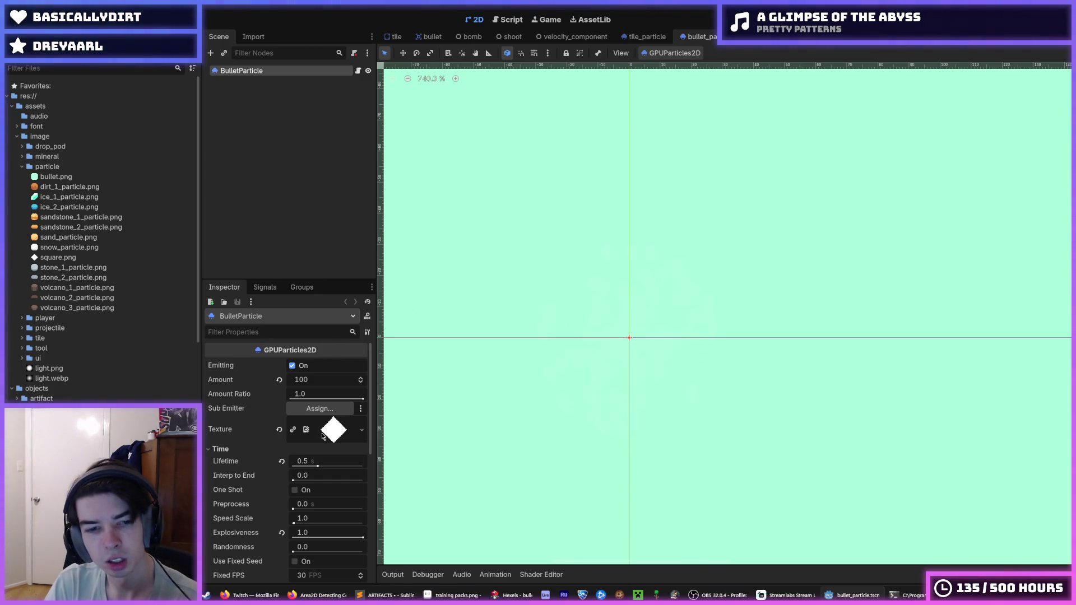
{"action": "scroll", "coordinate": [323, 436], "scroll_direction": "down", "scroll_amount": 5}
{"action": "scroll", "coordinate": [306, 430], "scroll_direction": "up", "scroll_amount": 1}
{"action": "left_click", "coordinate": [312, 458]}
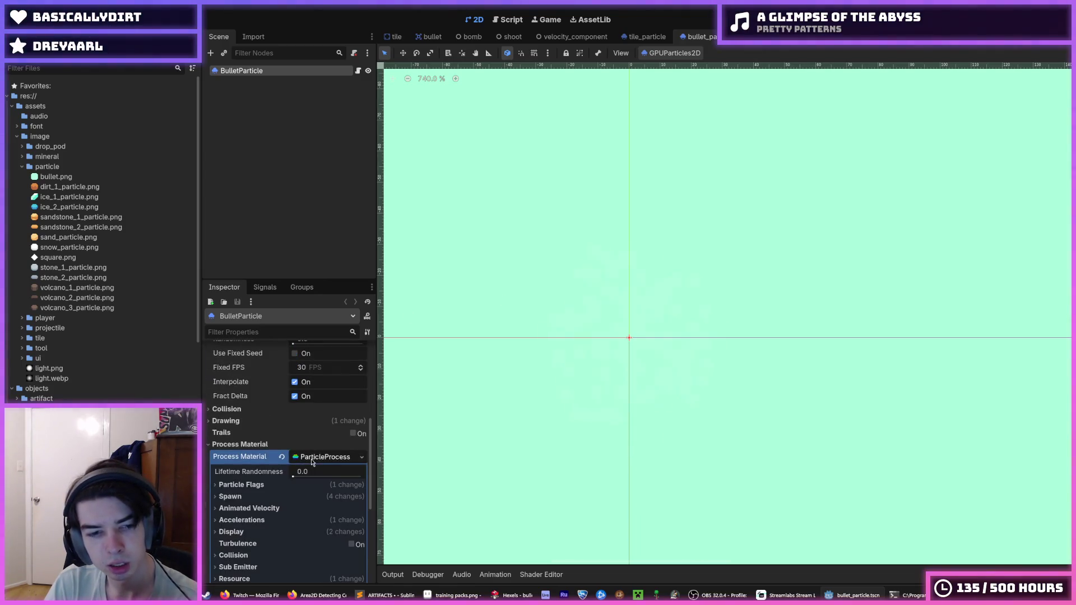
{"action": "left_click", "coordinate": [312, 458]}
{"action": "left_click", "coordinate": [312, 458]}
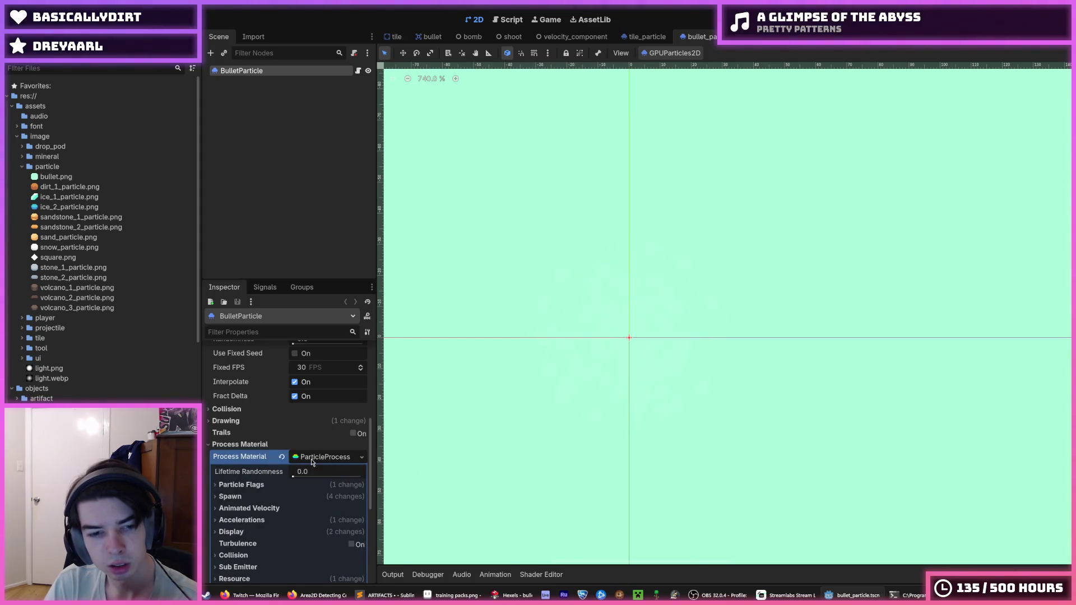
{"action": "left_click", "coordinate": [313, 458]}
{"action": "scroll", "coordinate": [312, 462], "scroll_direction": "down", "scroll_amount": 1}
{"action": "left_click", "coordinate": [317, 429]}
{"action": "left_click", "coordinate": [317, 429]}
{"action": "left_click", "coordinate": [317, 430]}
{"action": "left_click", "coordinate": [316, 429]}
Look at the Transform and CanvasItem Material sections of the particle node.
{"action": "left_click", "coordinate": [282, 459]}
{"action": "left_click", "coordinate": [283, 458]}
{"action": "scroll", "coordinate": [276, 471], "scroll_direction": "down", "scroll_amount": 2}
{"action": "left_click", "coordinate": [270, 476]}
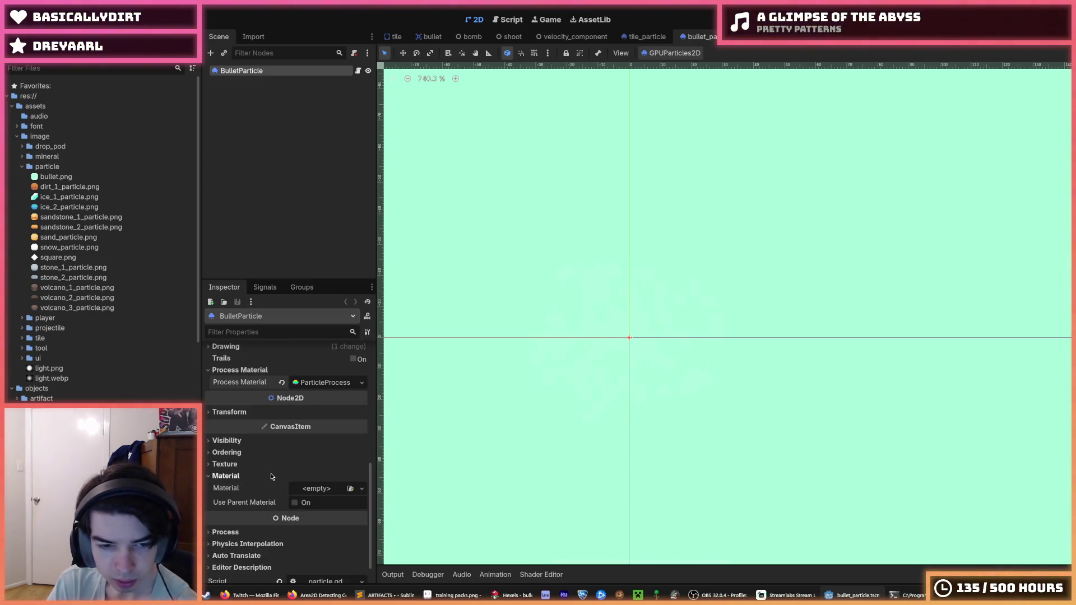
Clear the Color Ramp under Process Material > Display > Color Curves.
{"action": "left_click", "coordinate": [305, 382]}
{"action": "scroll", "coordinate": [296, 458], "scroll_direction": "down", "scroll_amount": 4}
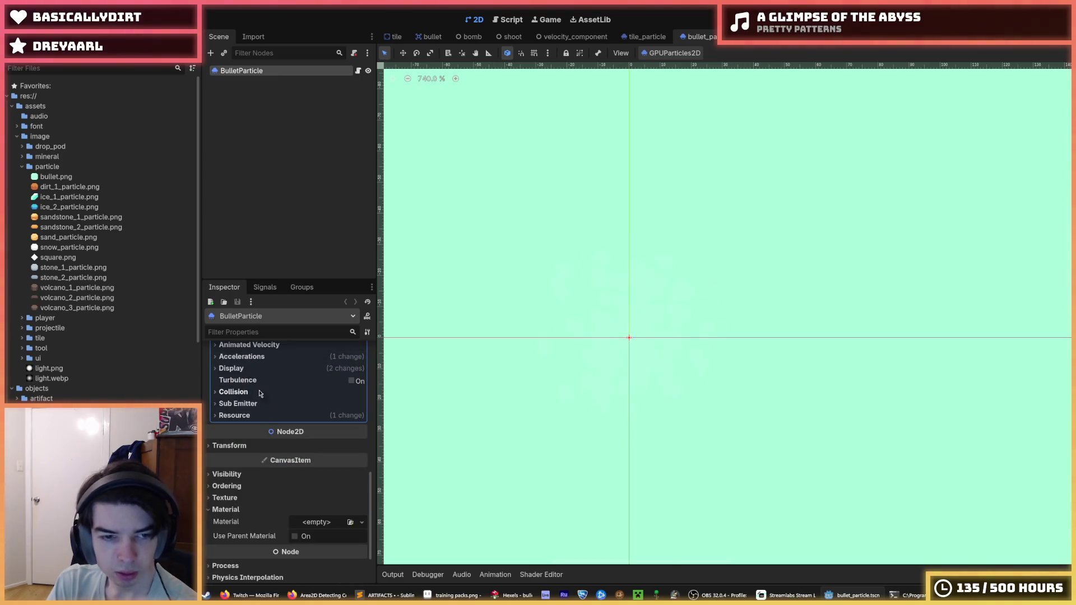
{"action": "left_click", "coordinate": [272, 360]}
{"action": "left_click", "coordinate": [272, 368]}
{"action": "left_click", "coordinate": [273, 368]}
{"action": "left_click", "coordinate": [280, 427]}
{"action": "left_click", "coordinate": [279, 427]}
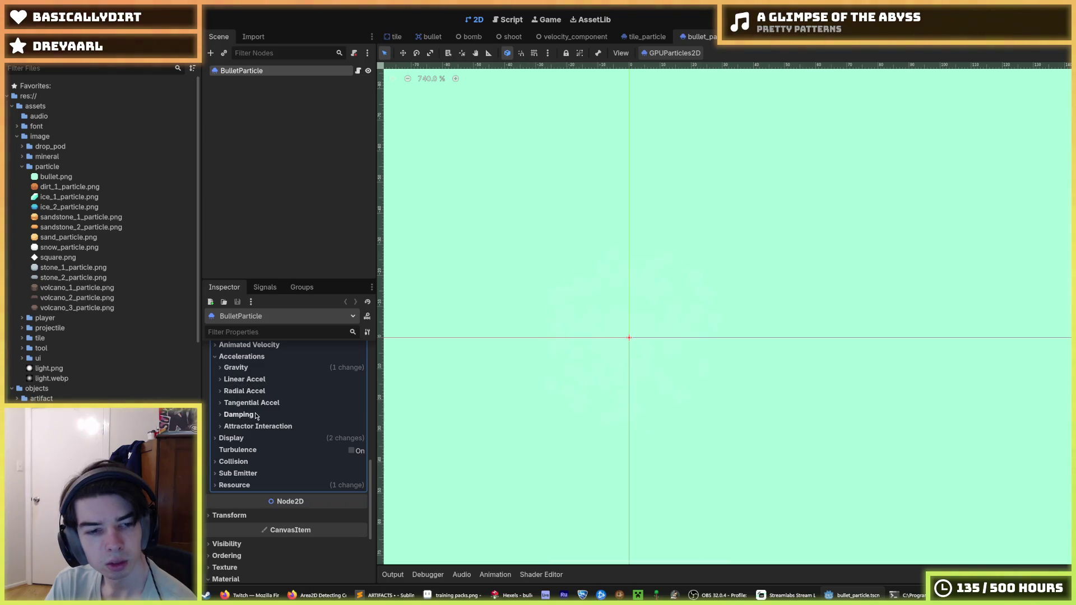
{"action": "left_click", "coordinate": [250, 438]}
{"action": "left_click", "coordinate": [264, 473]}
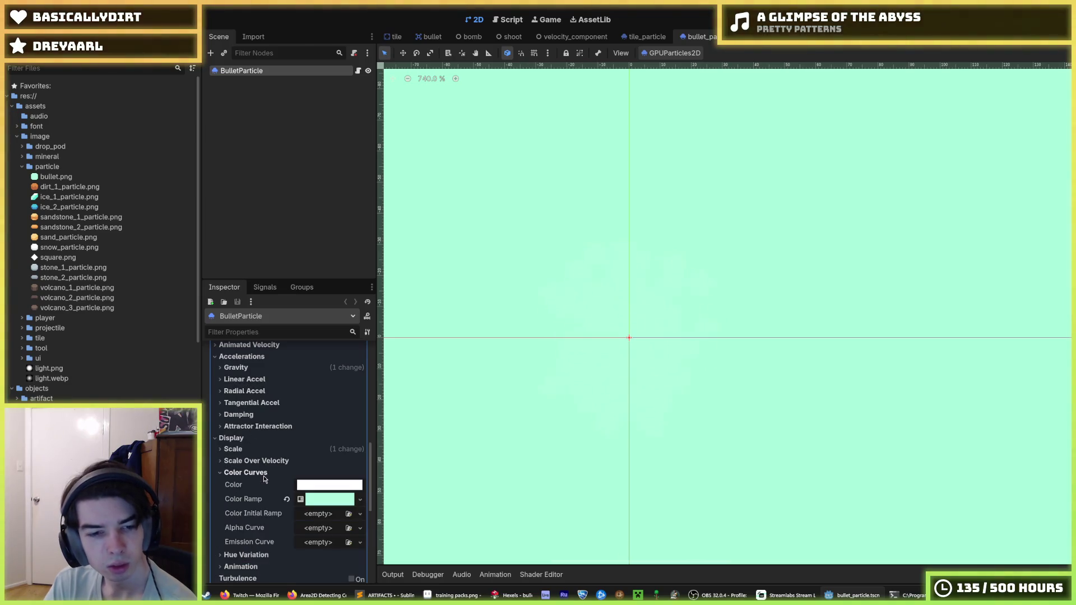
{"action": "left_click", "coordinate": [287, 499]}
Review the process material's gravity settings.
{"action": "scroll", "coordinate": [464, 350], "scroll_direction": "down", "scroll_amount": 1}
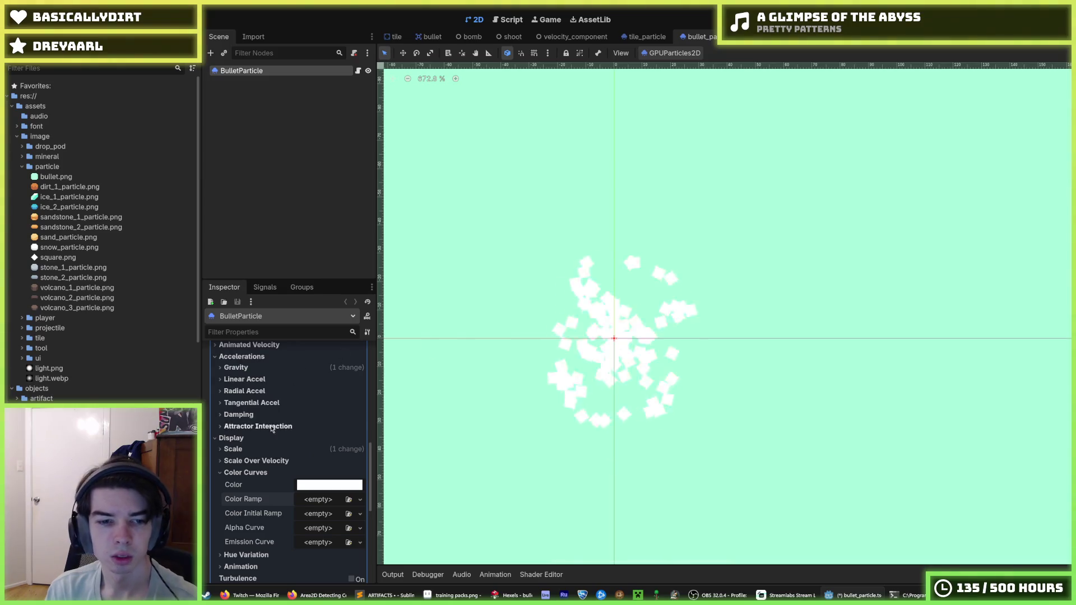
{"action": "scroll", "coordinate": [277, 435], "scroll_direction": "up", "scroll_amount": 10}
{"action": "scroll", "coordinate": [277, 435], "scroll_direction": "up", "scroll_amount": 2}
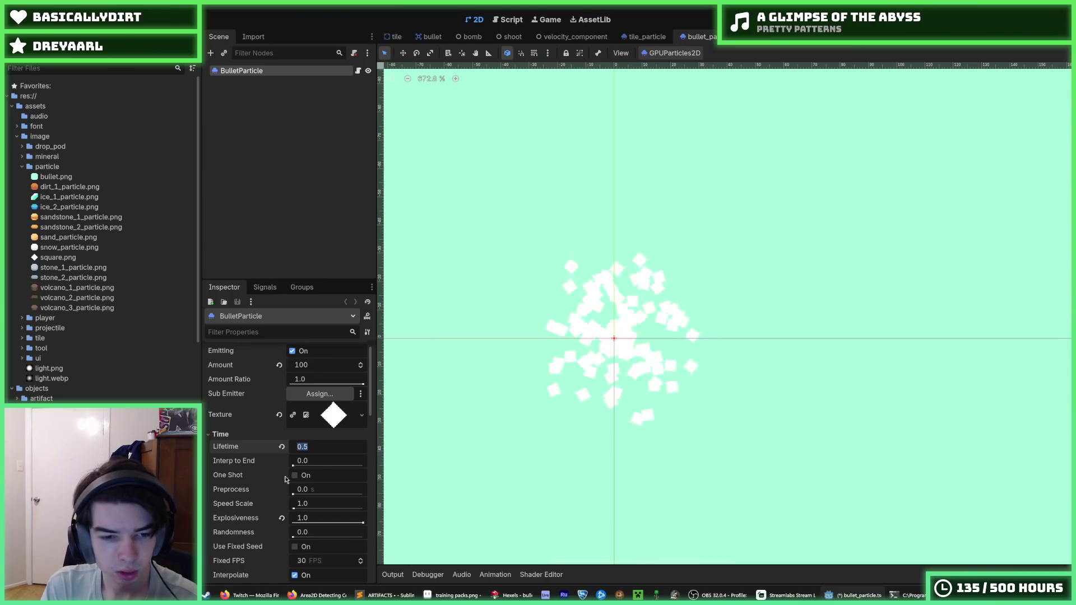
{"action": "scroll", "coordinate": [289, 460], "scroll_direction": "down", "scroll_amount": 10}
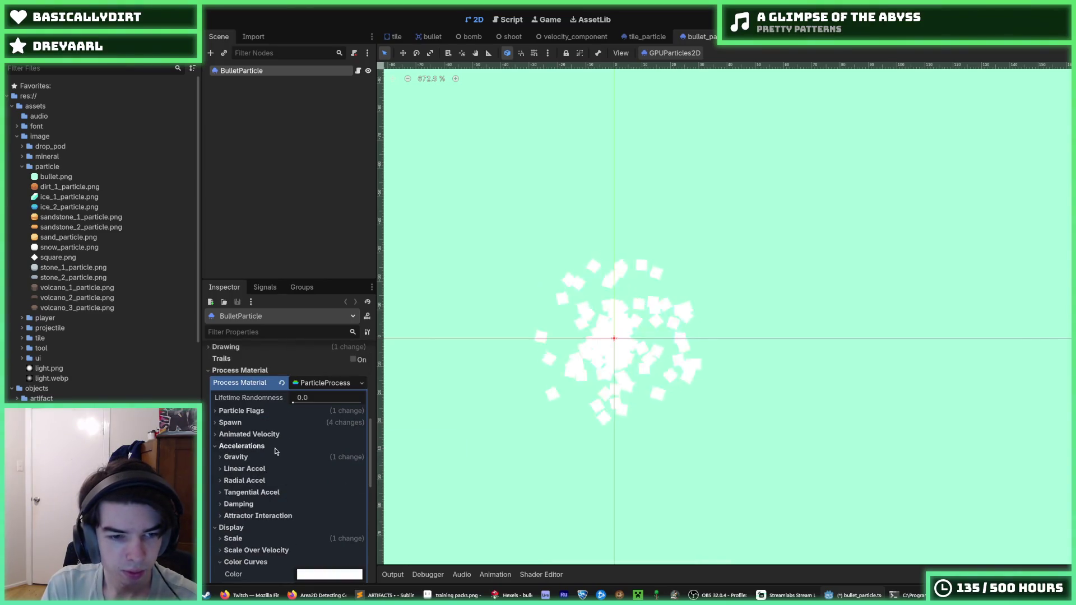
{"action": "left_click", "coordinate": [275, 457]}
{"action": "left_click", "coordinate": [274, 458]}
{"action": "left_click", "coordinate": [275, 459]}
{"action": "left_click", "coordinate": [275, 459]}
Check the damping, attractor interaction and spawn velocity settings.
{"action": "left_click", "coordinate": [270, 504]}
{"action": "left_click", "coordinate": [269, 504]}
{"action": "left_click", "coordinate": [269, 517]}
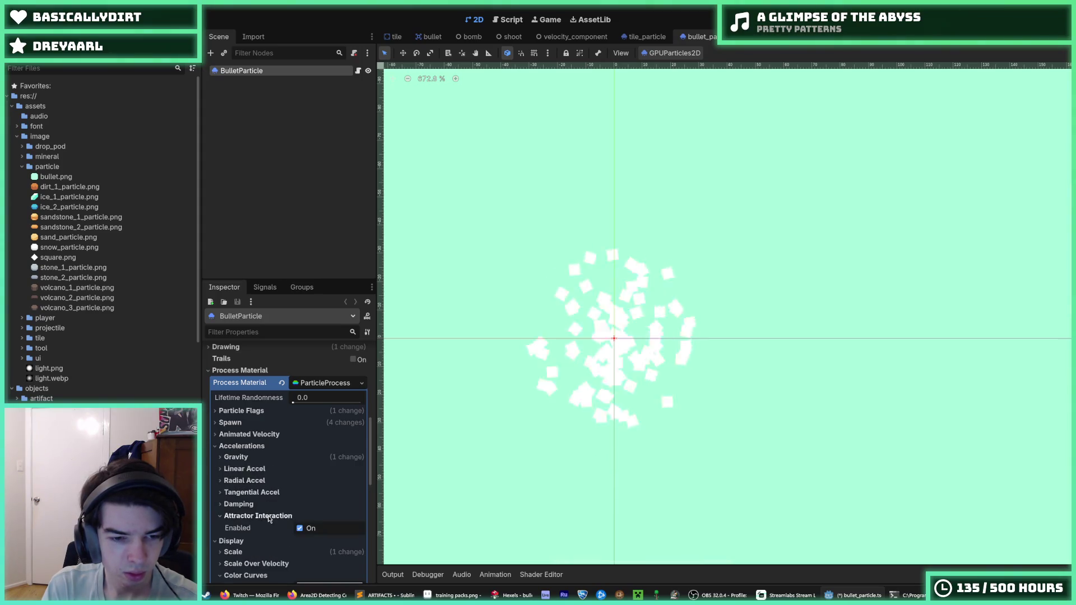
{"action": "left_click", "coordinate": [268, 506]}
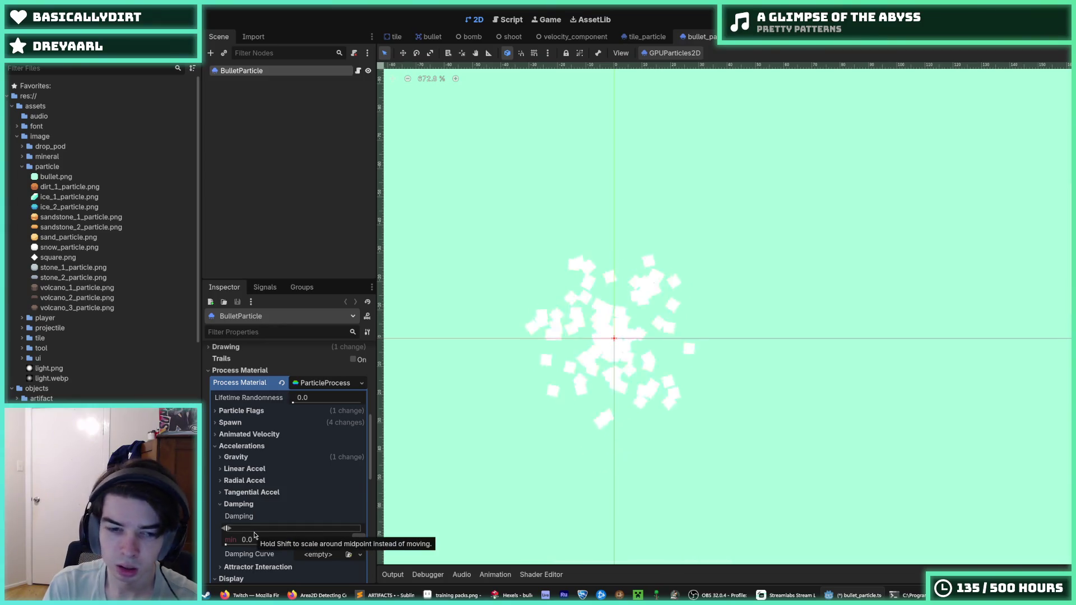
{"action": "left_click", "coordinate": [263, 504]}
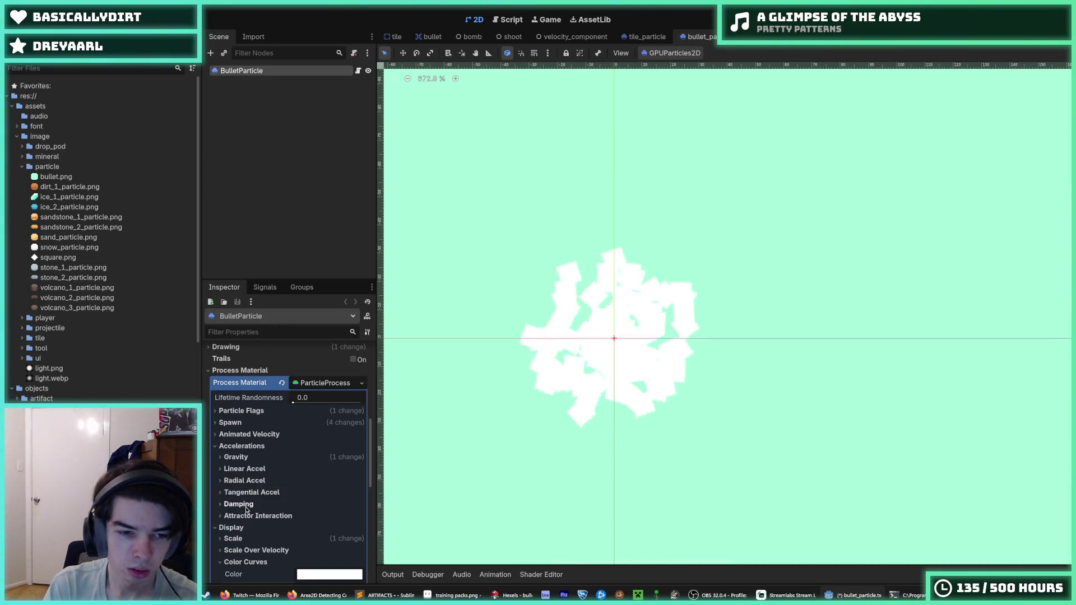
{"action": "left_click", "coordinate": [253, 458]}
{"action": "left_click", "coordinate": [254, 457]}
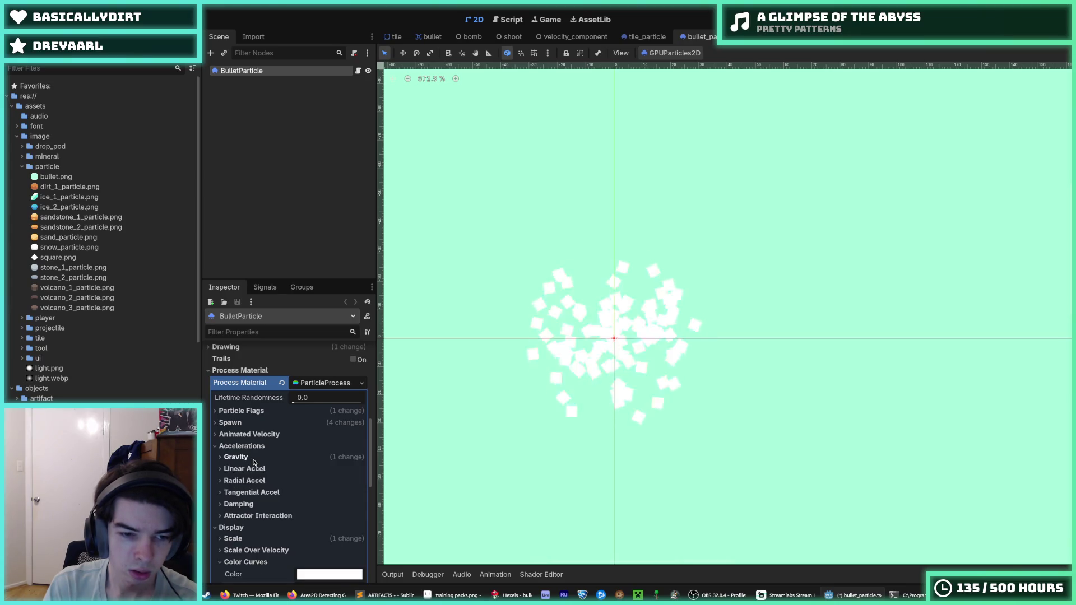
{"action": "left_click", "coordinate": [238, 423]}
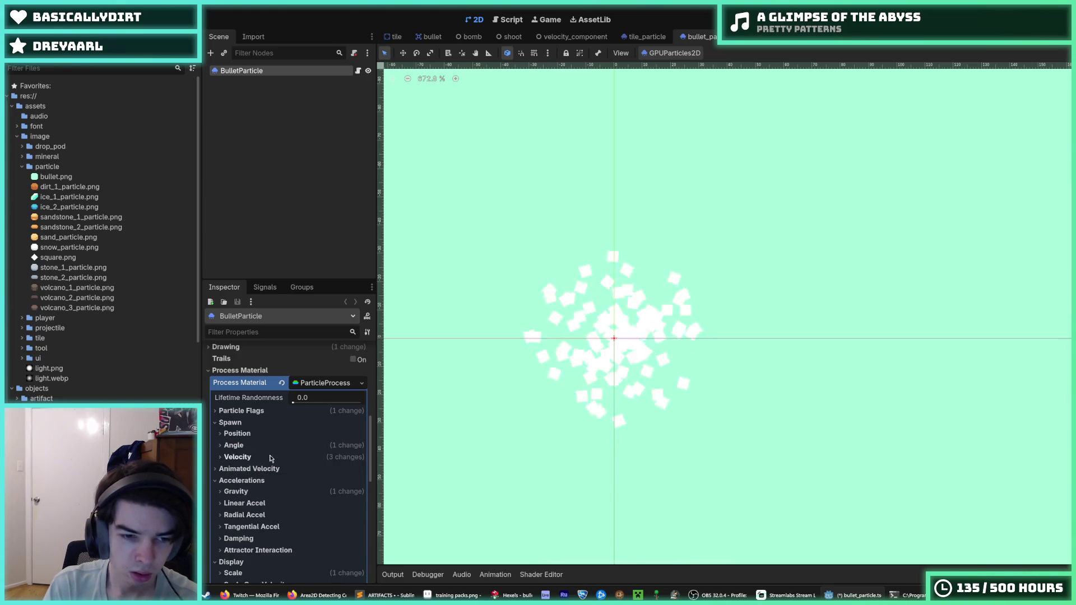
{"action": "left_click", "coordinate": [241, 456]}
{"action": "scroll", "coordinate": [265, 509], "scroll_direction": "down", "scroll_amount": 2}
Set the maximum initial velocity to 128 and save the bullet particle scene.
{"action": "left_click", "coordinate": [272, 531]}
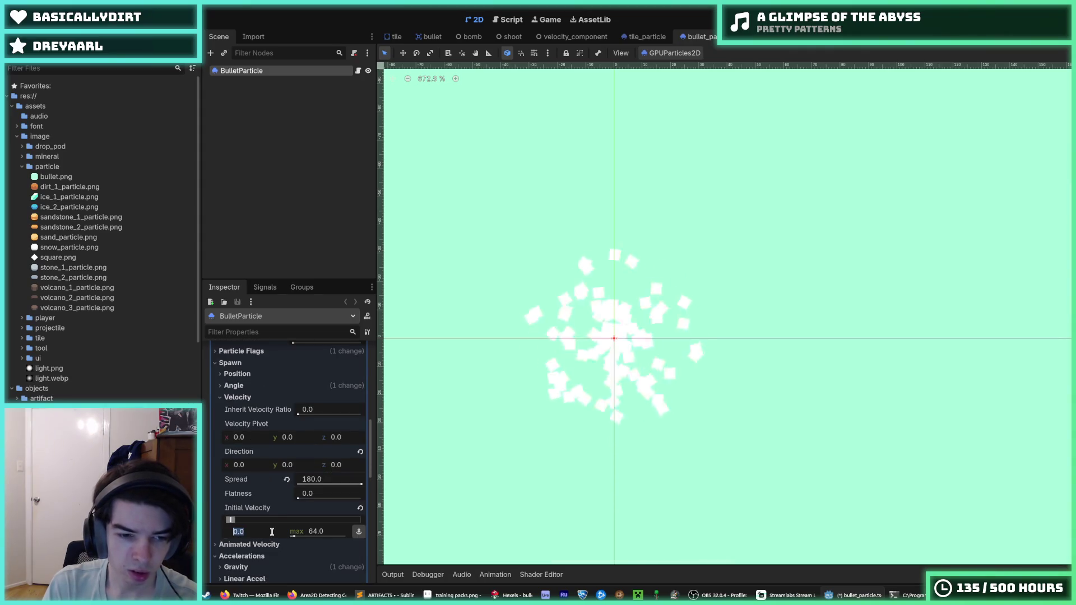
{"action": "key", "text": "Tab"}
{"action": "type", "text": "128"}
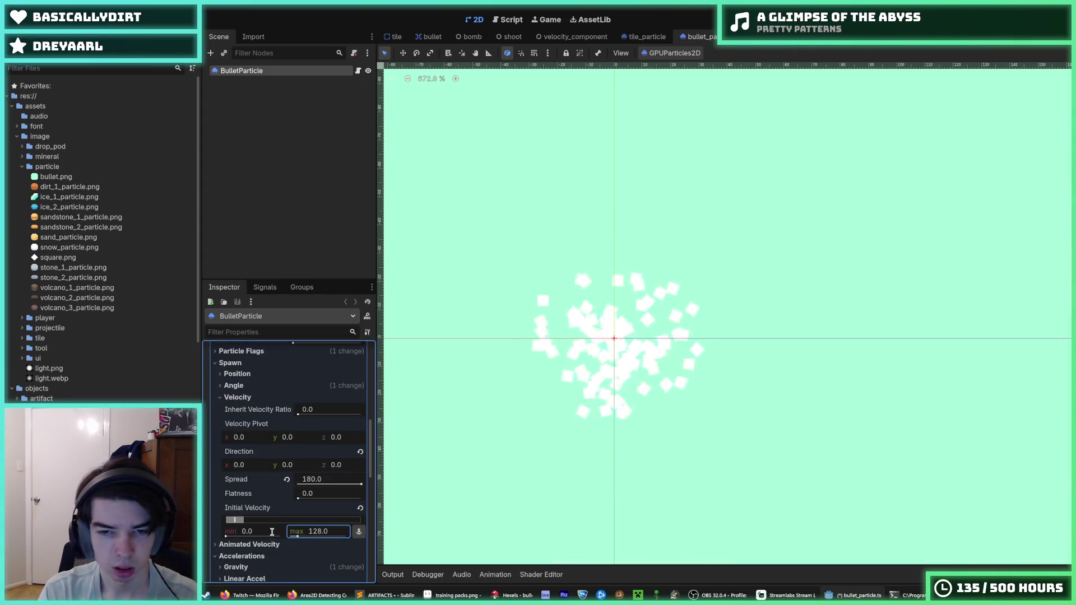
{"action": "key", "text": "Return"}
{"action": "key", "text": "ctrl+s"}
{"action": "scroll", "coordinate": [557, 378], "scroll_direction": "down", "scroll_amount": 5}
{"action": "key", "text": "ctrl+s"}
{"action": "key", "text": "ctrl+s"}
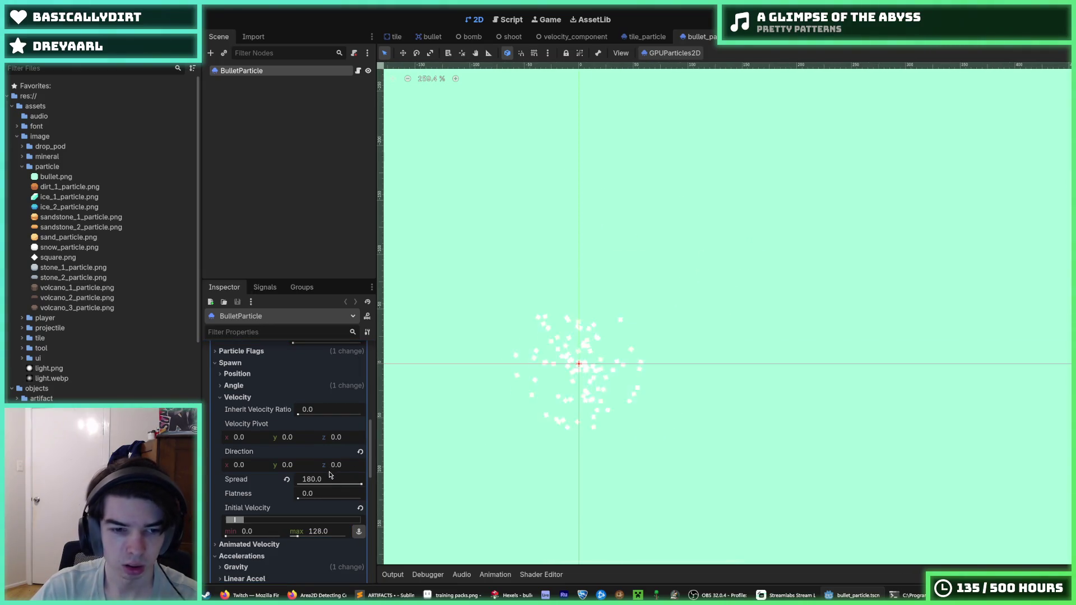
Set the damping minimum and maximum to 100.
{"action": "scroll", "coordinate": [331, 475], "scroll_direction": "down", "scroll_amount": 3}
{"action": "left_click", "coordinate": [239, 495]}
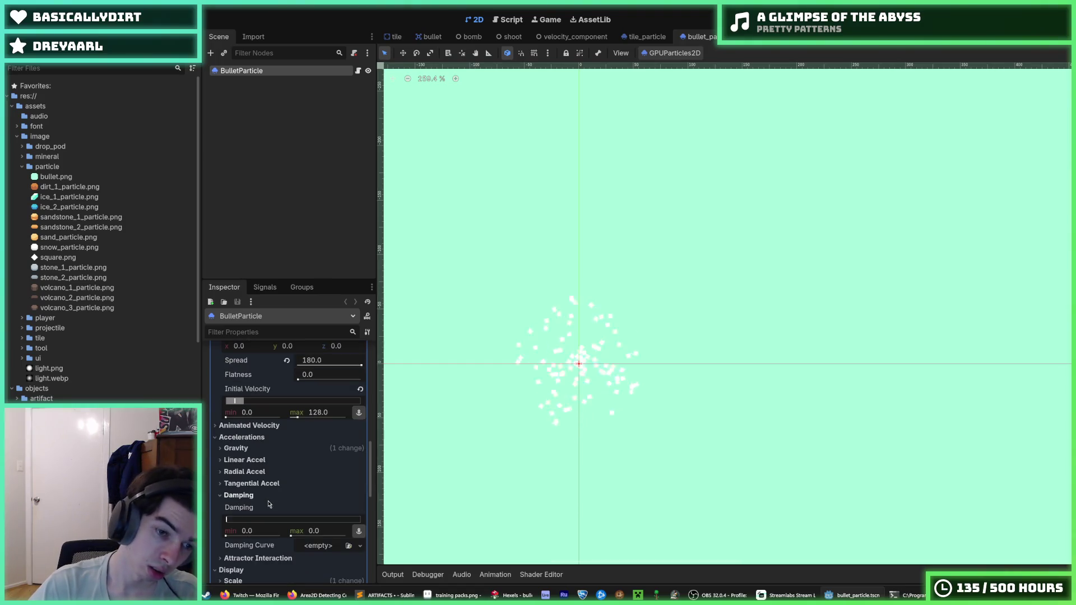
{"action": "left_click", "coordinate": [266, 531]}
{"action": "type", "text": "100"}
{"action": "key", "text": "Tab"}
{"action": "key", "text": "Return"}
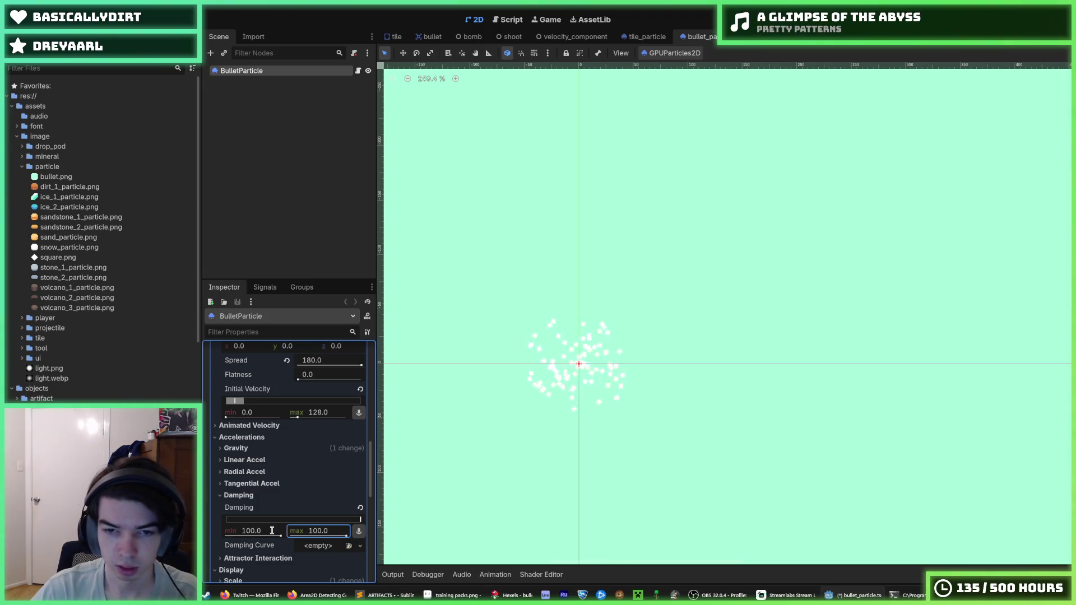
Raise the damping to 400, settle both min and max at 200, and run the game.
{"action": "left_click", "coordinate": [258, 531]}
{"action": "type", "text": "400"}
{"action": "key", "text": "Tab"}
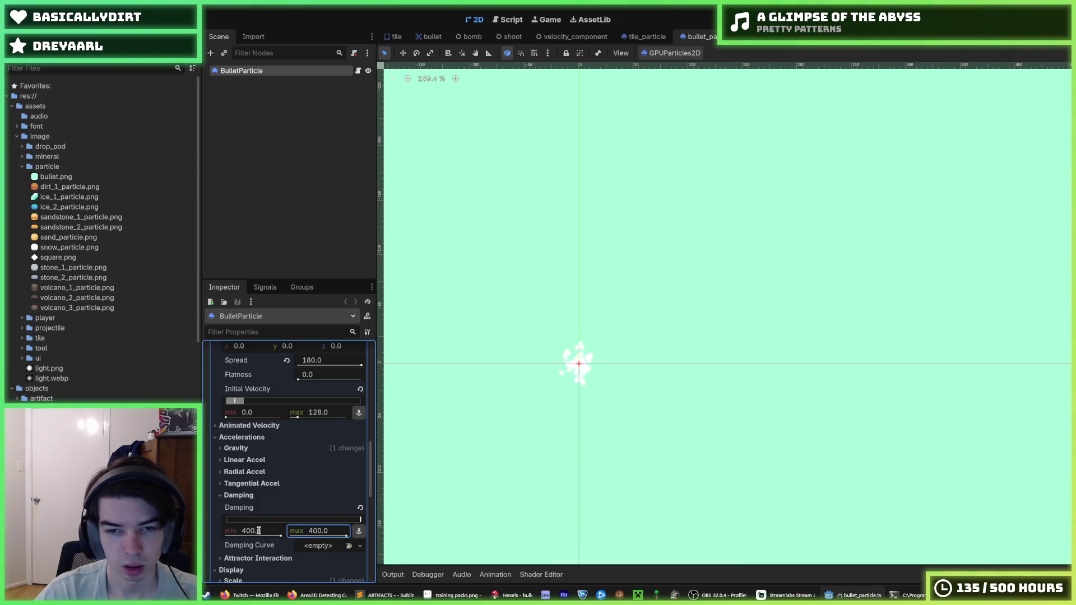
{"action": "type", "text": "0"}
{"action": "key", "text": "Tab"}
{"action": "type", "text": "20"}
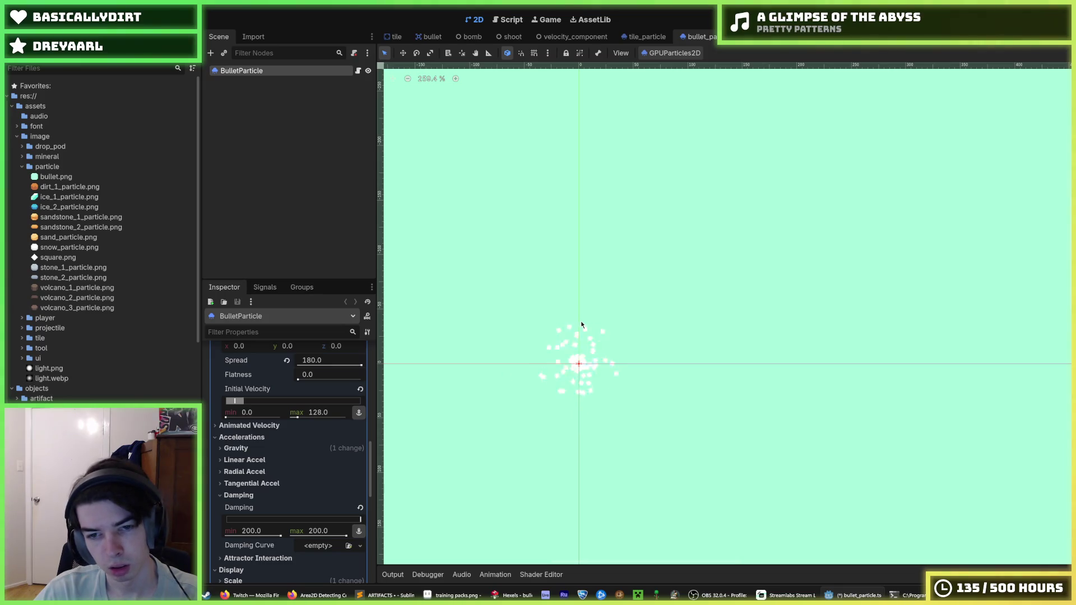
{"action": "scroll", "coordinate": [517, 366], "scroll_direction": "down", "scroll_amount": 2}
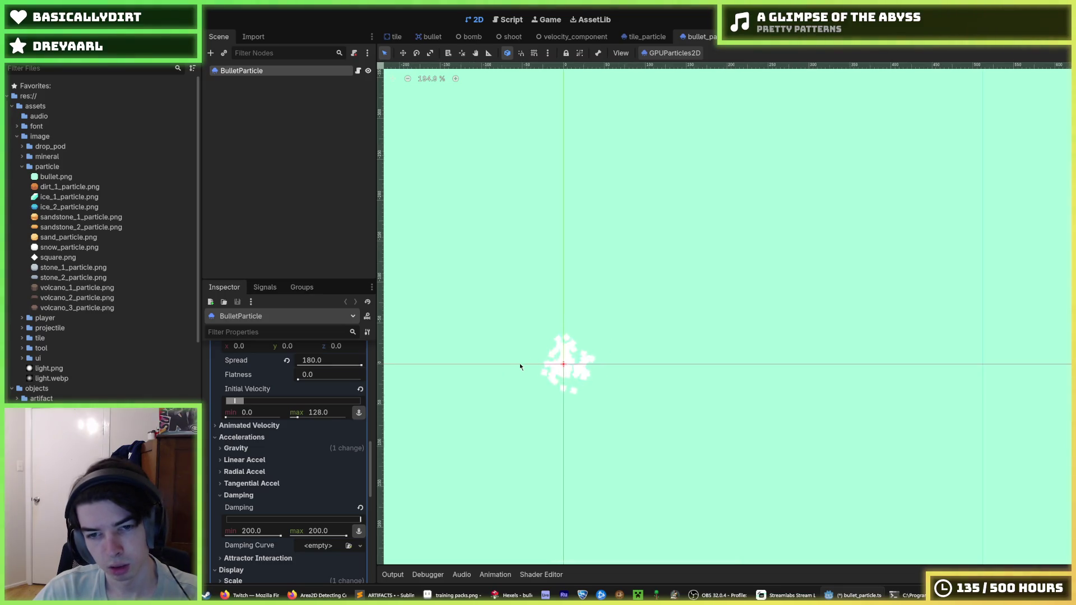
{"action": "left_click", "coordinate": [637, 305]}
{"action": "key", "text": "F5"}
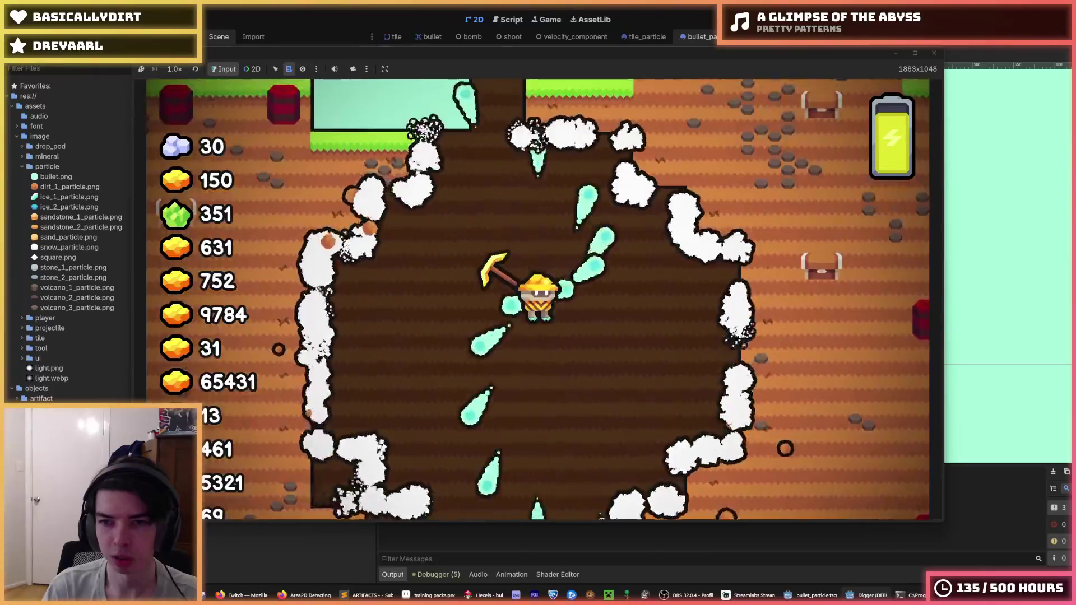
Stop the test, rerun with a 0.25 s lifetime, stop again and save the BulletParticle scene.
{"action": "key", "text": "F8"}
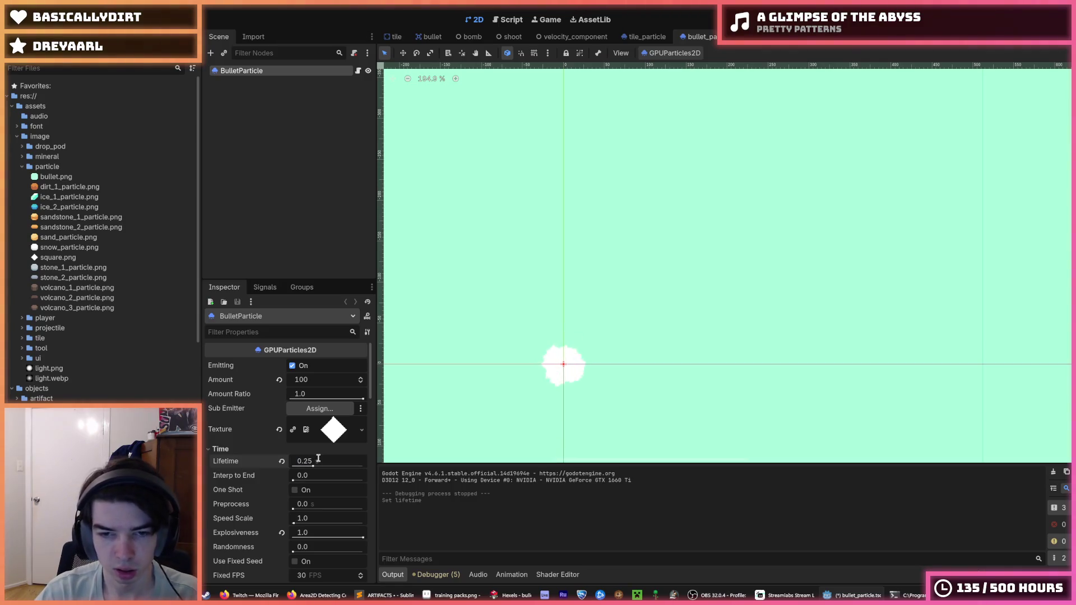
{"action": "key", "text": "F5"}
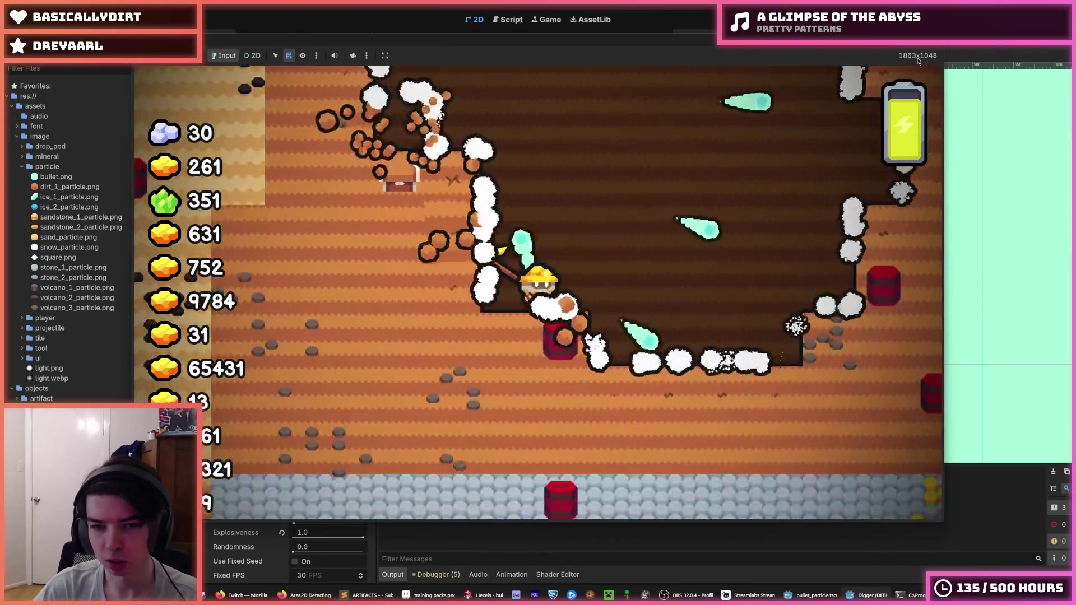
{"action": "key", "text": "F8"}
{"action": "key", "text": "ctrl+s"}
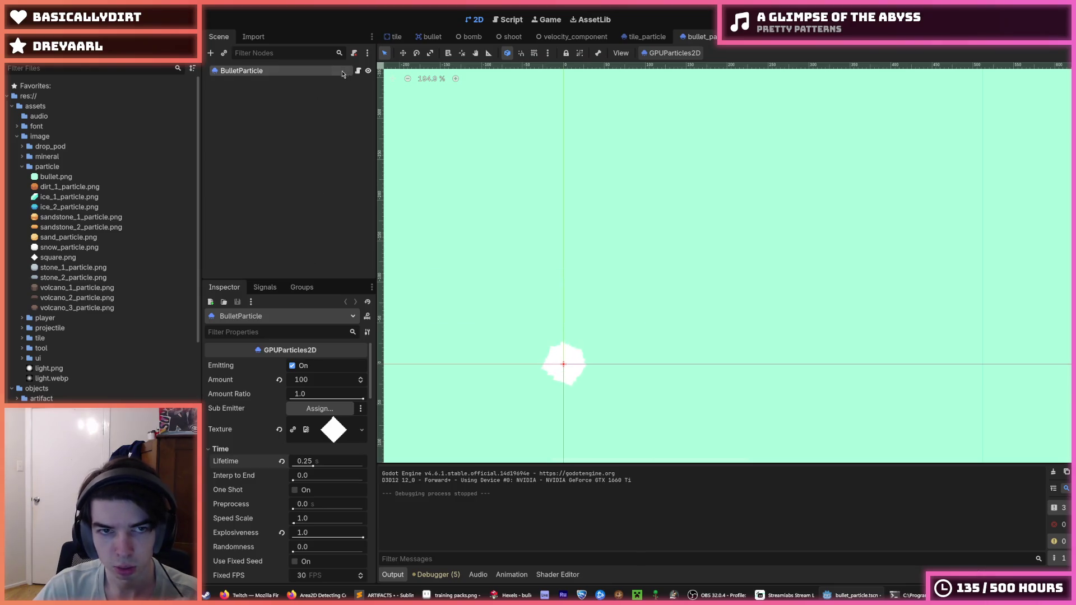
{"action": "left_click", "coordinate": [359, 72]}
Rewrite line 5 of particle.gd as finished.connect(_on_finished) and save the script.
{"action": "left_click", "coordinate": [628, 184]}
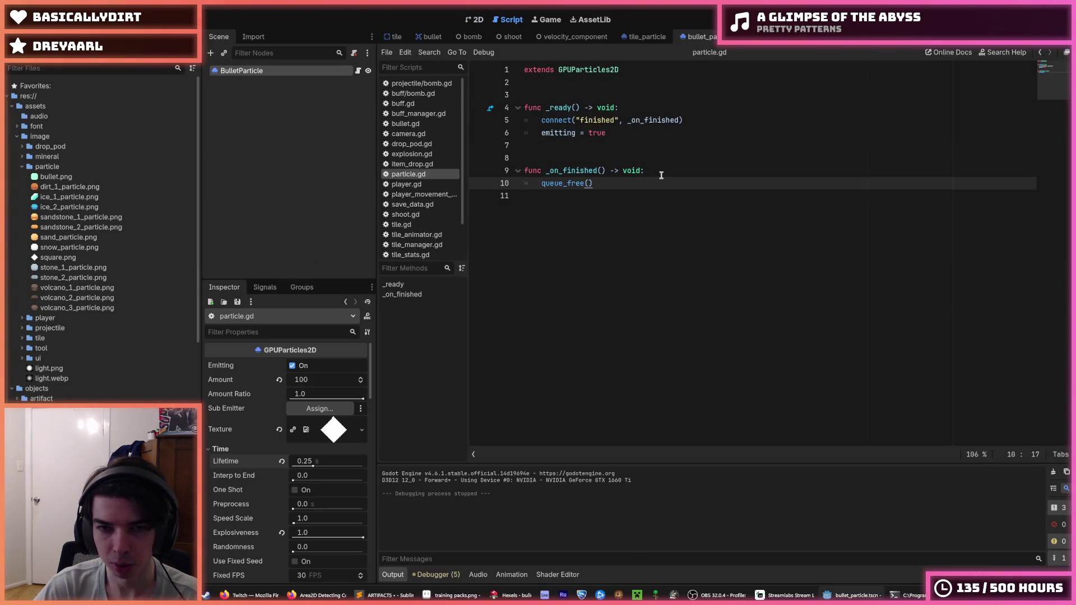
{"action": "left_click", "coordinate": [661, 175]}
{"action": "left_click", "coordinate": [639, 183]}
{"action": "left_click", "coordinate": [659, 174]}
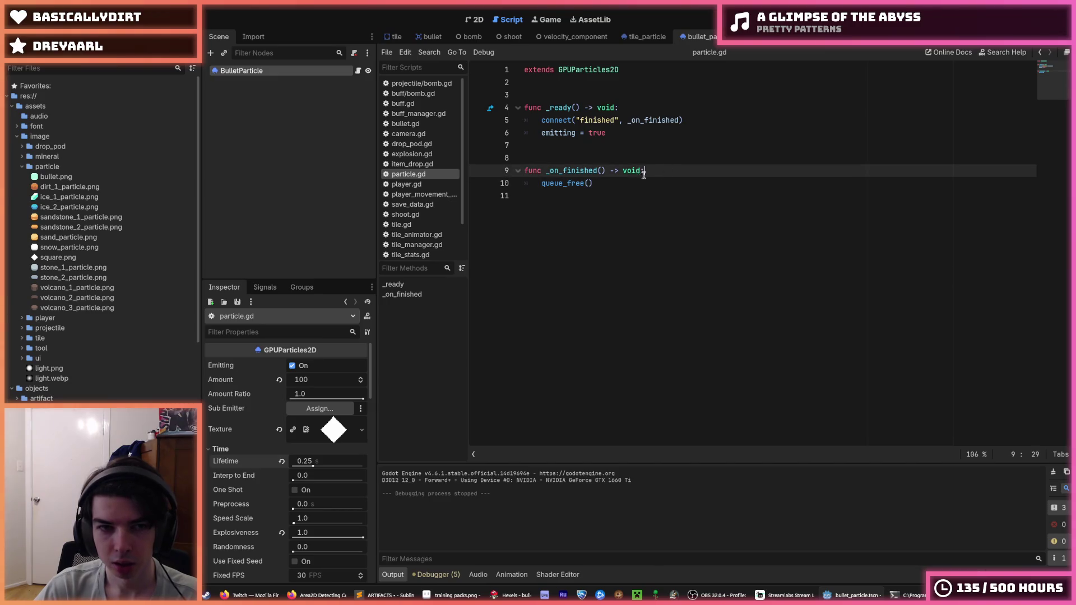
{"action": "left_click", "coordinate": [266, 288]}
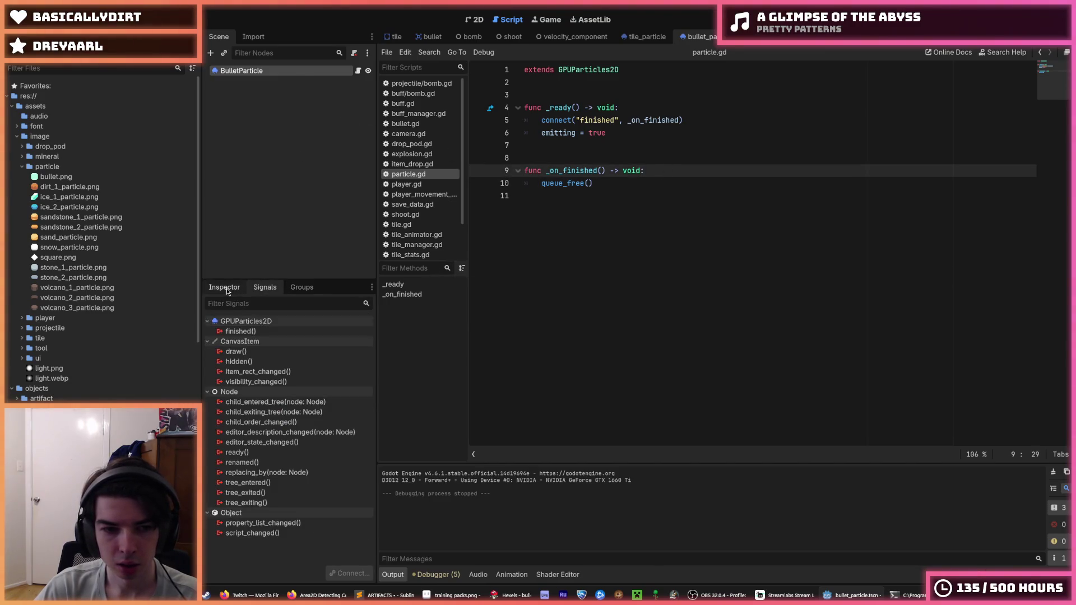
{"action": "left_click", "coordinate": [542, 121]}
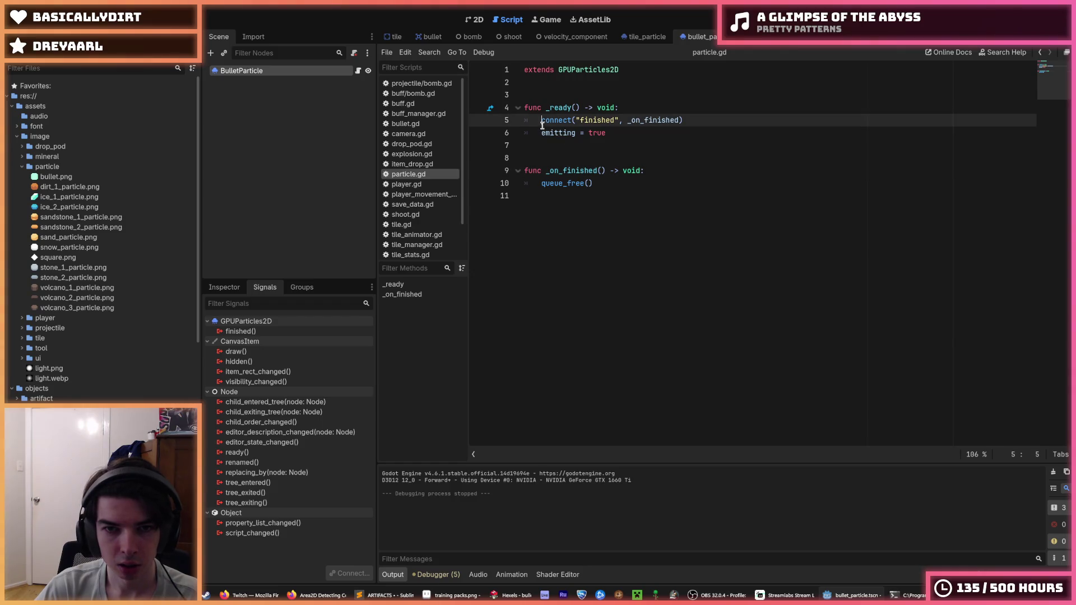
{"action": "type", "text": "finished."}
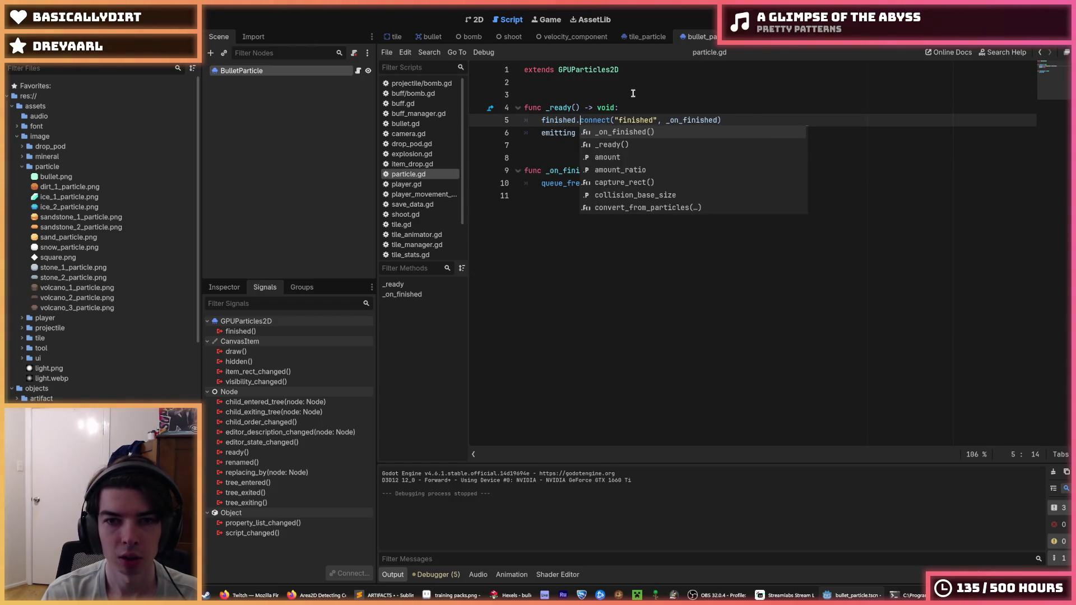
{"action": "key", "text": "Right"}
{"action": "key", "text": "Right"}
{"action": "key", "text": "Right"}
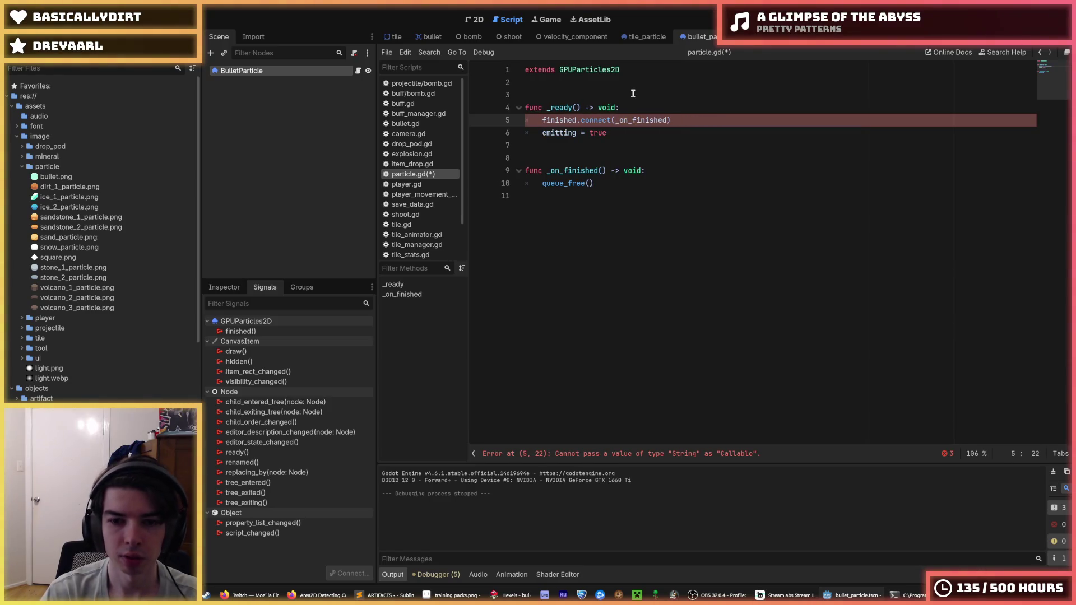
{"action": "key", "text": "ctrl+s"}
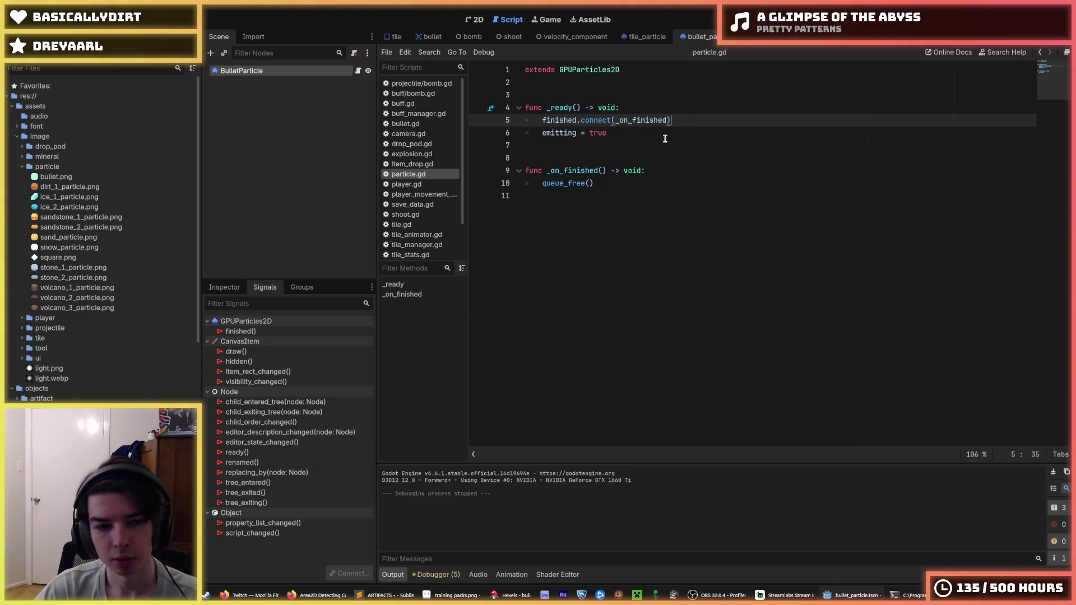
Turn off Emitting on the particle node in the Inspector.
{"action": "left_click", "coordinate": [665, 138]}
{"action": "left_click", "coordinate": [211, 289]}
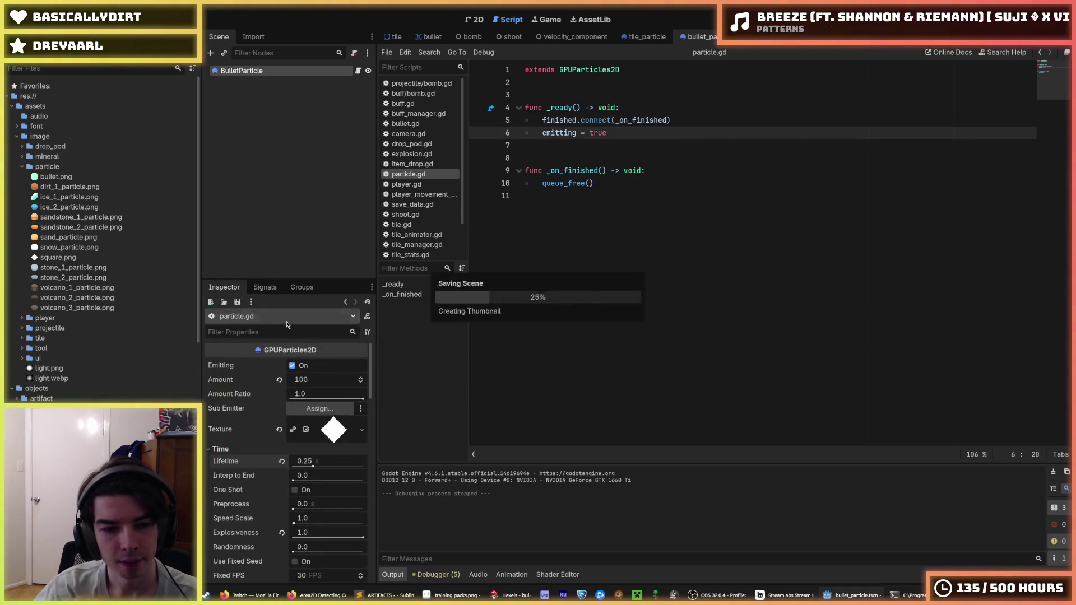
{"action": "left_click", "coordinate": [293, 366]}
Playtest the game by digging around with the miner, then stop it.
{"action": "key", "text": "F5"}
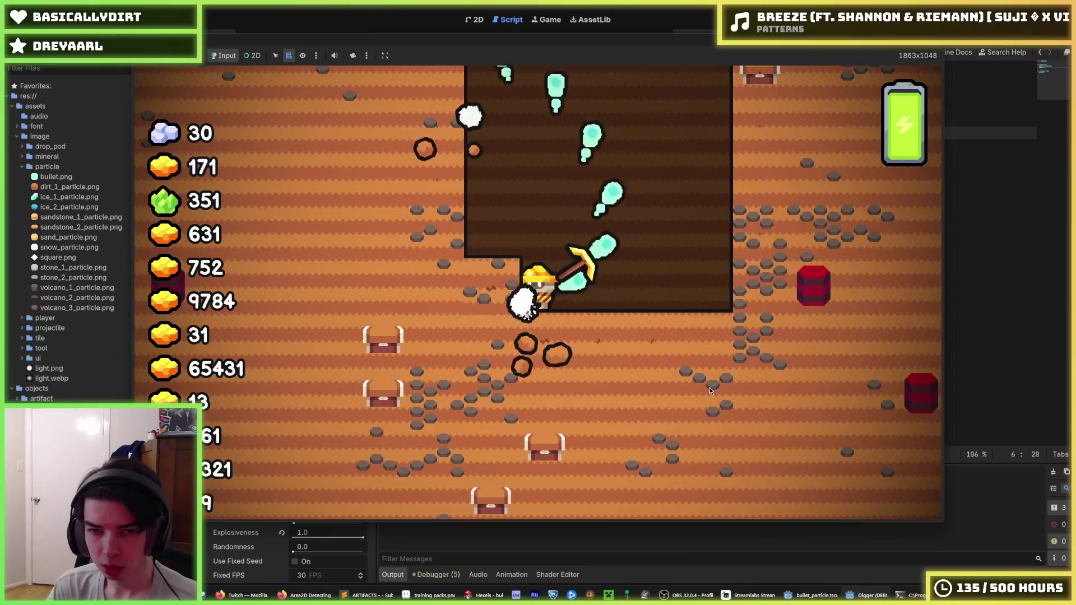
{"action": "key", "text": "a"}
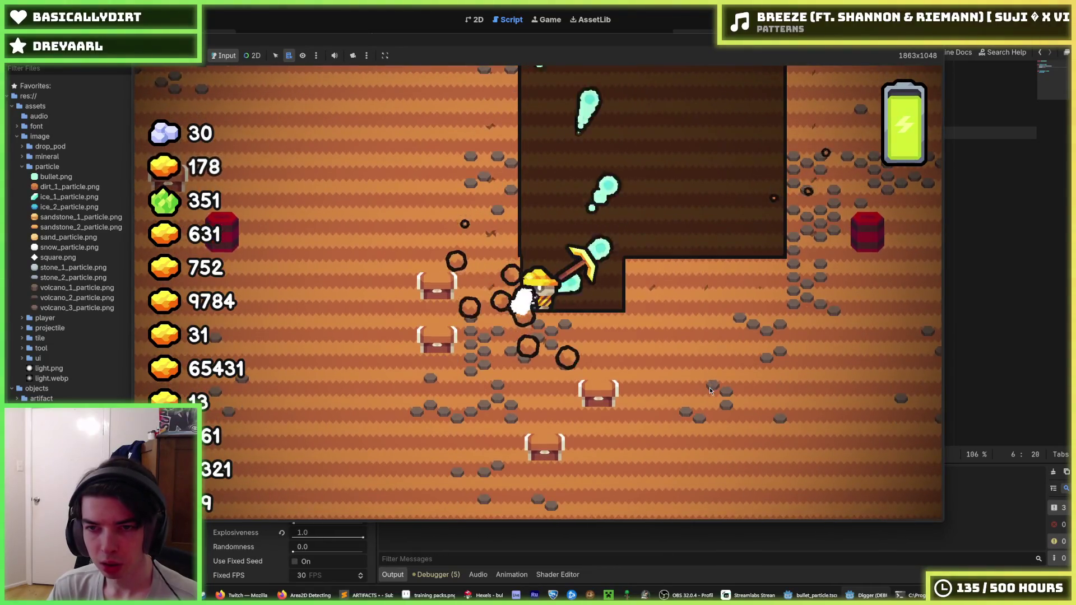
{"action": "key", "text": "d"}
{"action": "left_click", "coordinate": [723, 248]}
{"action": "key", "text": "s"}
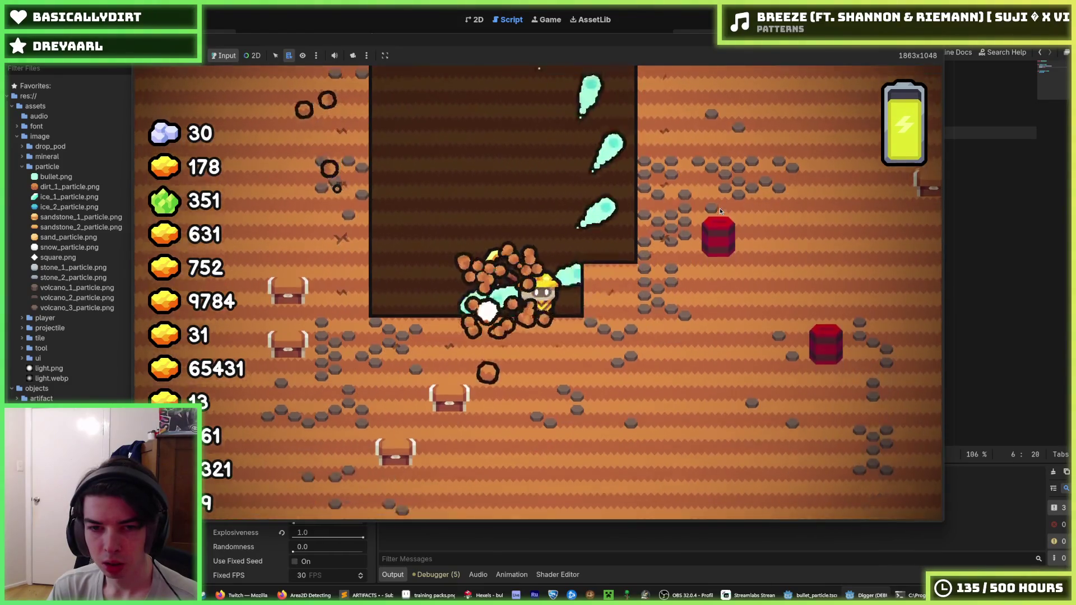
{"action": "key", "text": "w"}
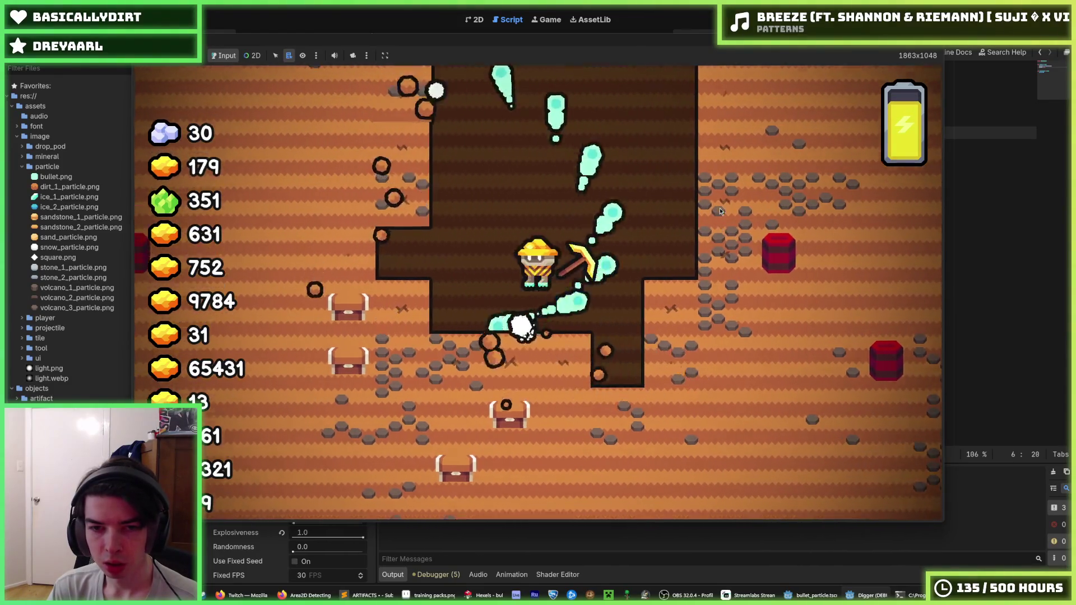
{"action": "key", "text": "a"}
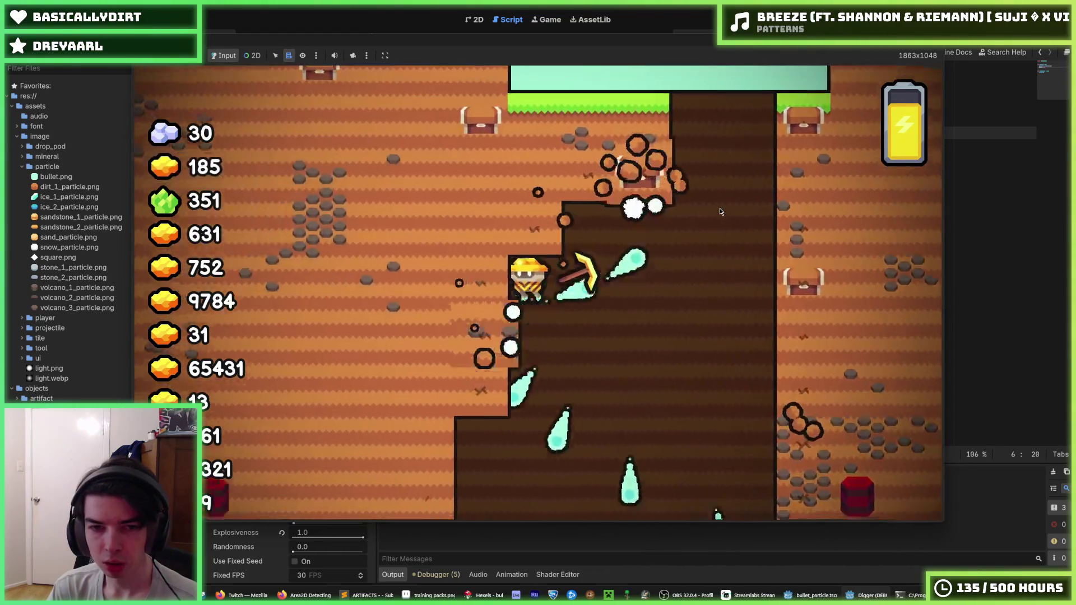
{"action": "key", "text": "s"}
{"action": "key", "text": "w"}
{"action": "key", "text": "d"}
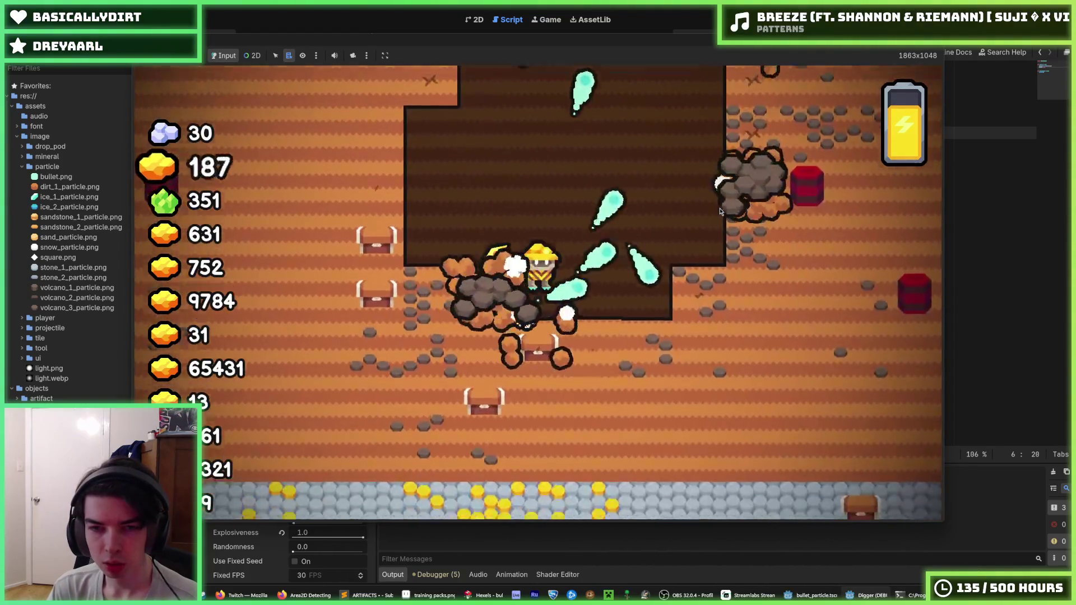
{"action": "key", "text": "w"}
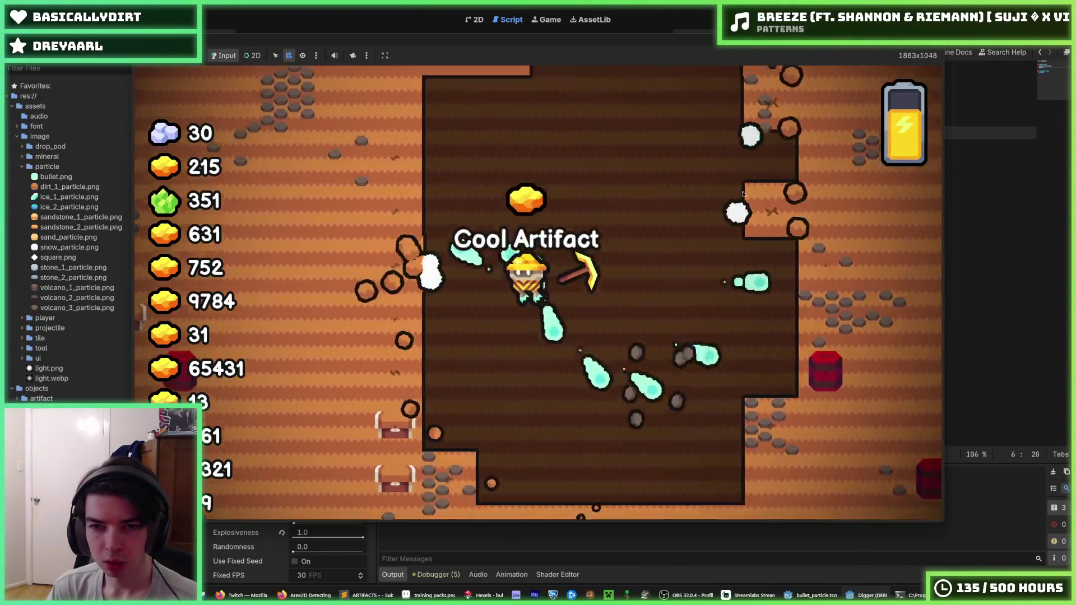
{"action": "key", "text": "a"}
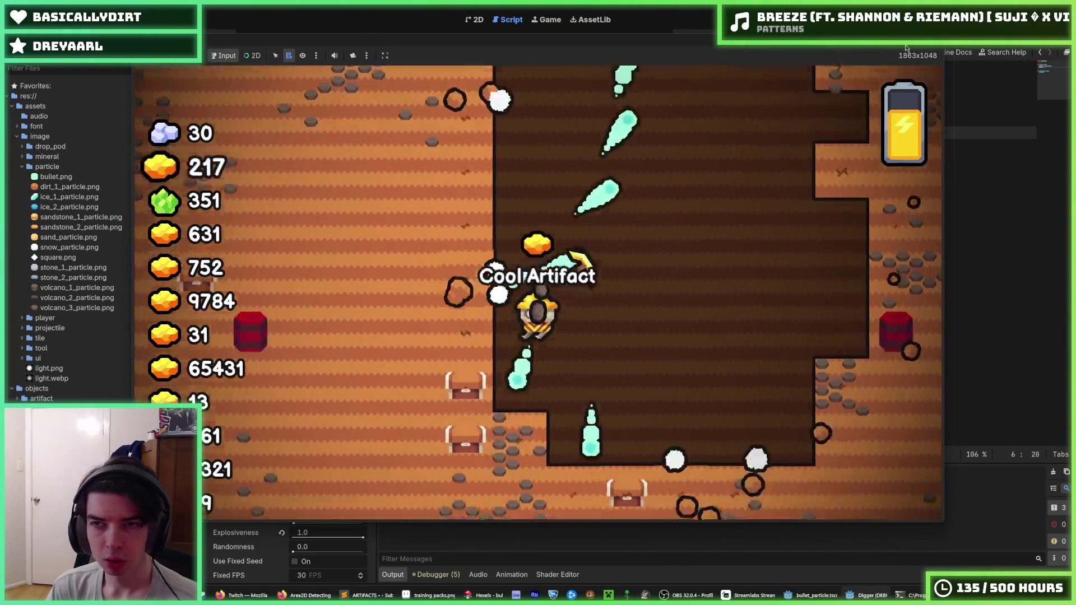
{"action": "key", "text": "F8"}
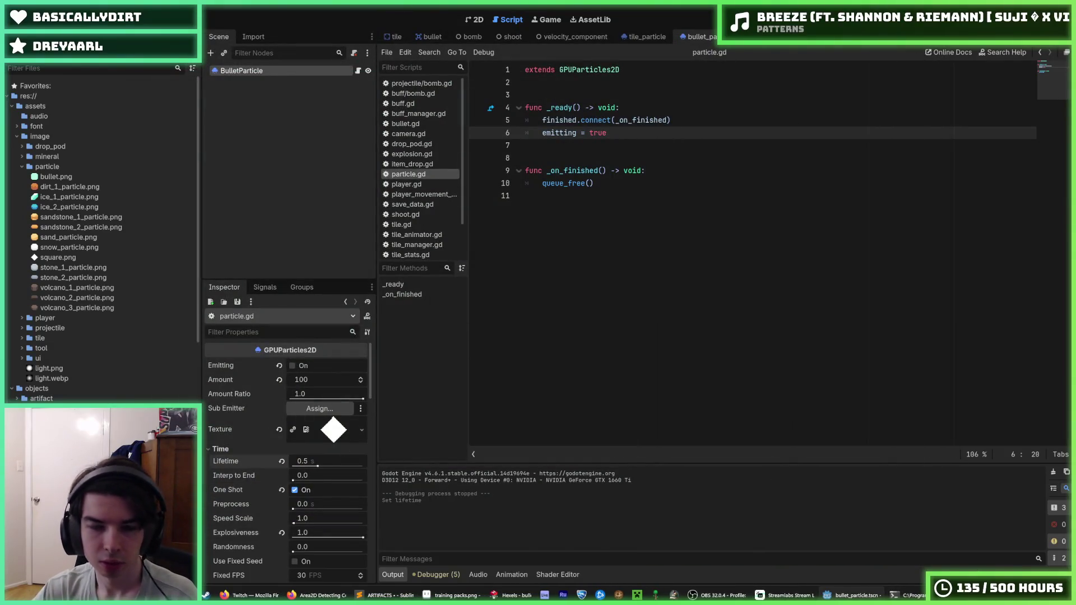
Run the game again, dig down toward the stone layer, start a new dig, then stop.
{"action": "key", "text": "F5"}
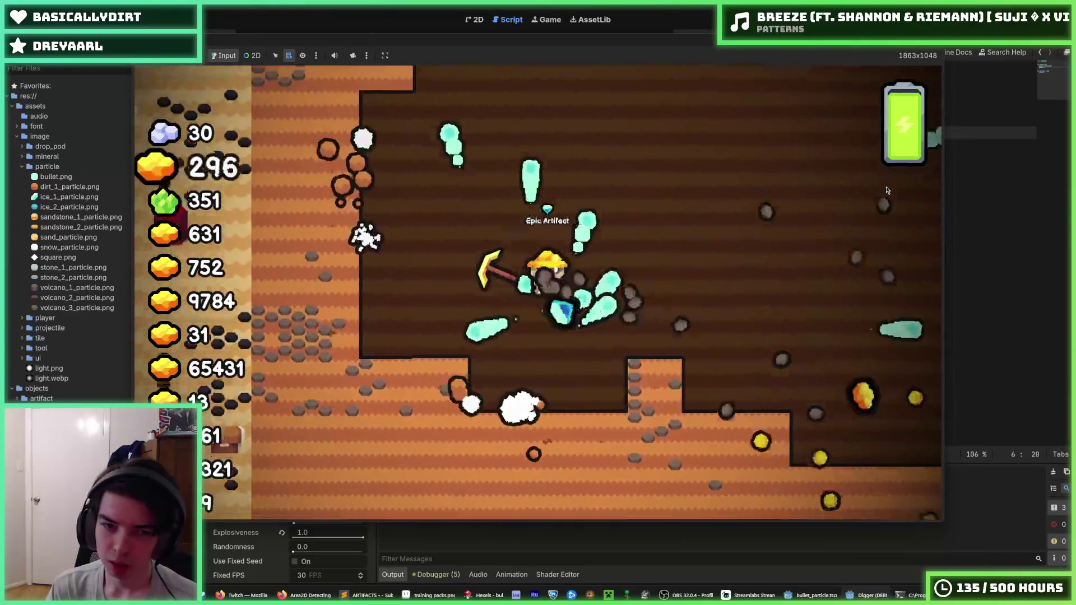
{"action": "key", "text": "d"}
{"action": "key", "text": "a"}
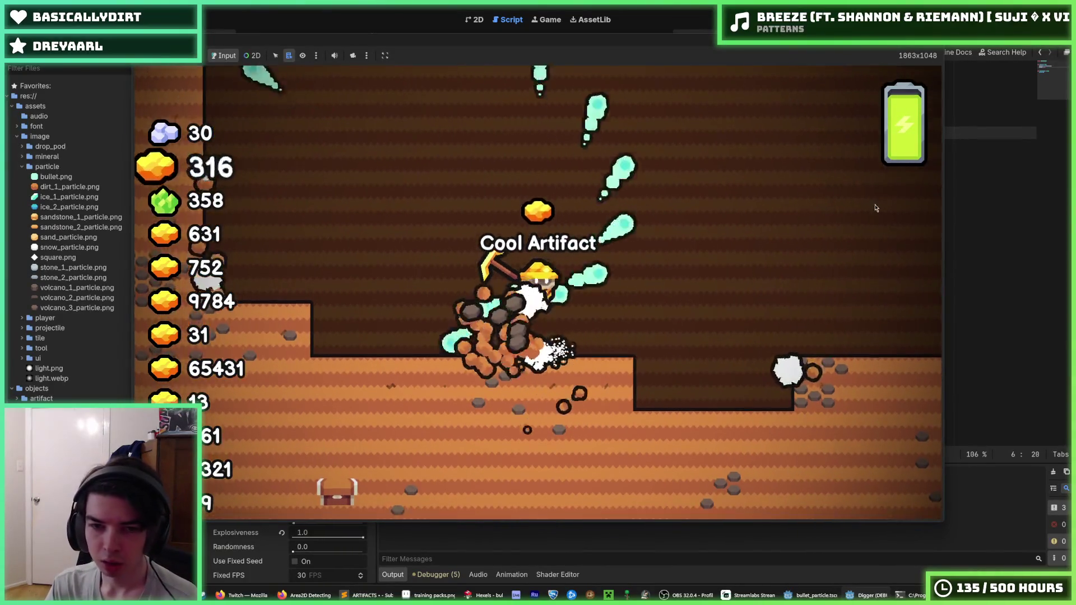
{"action": "key", "text": "w"}
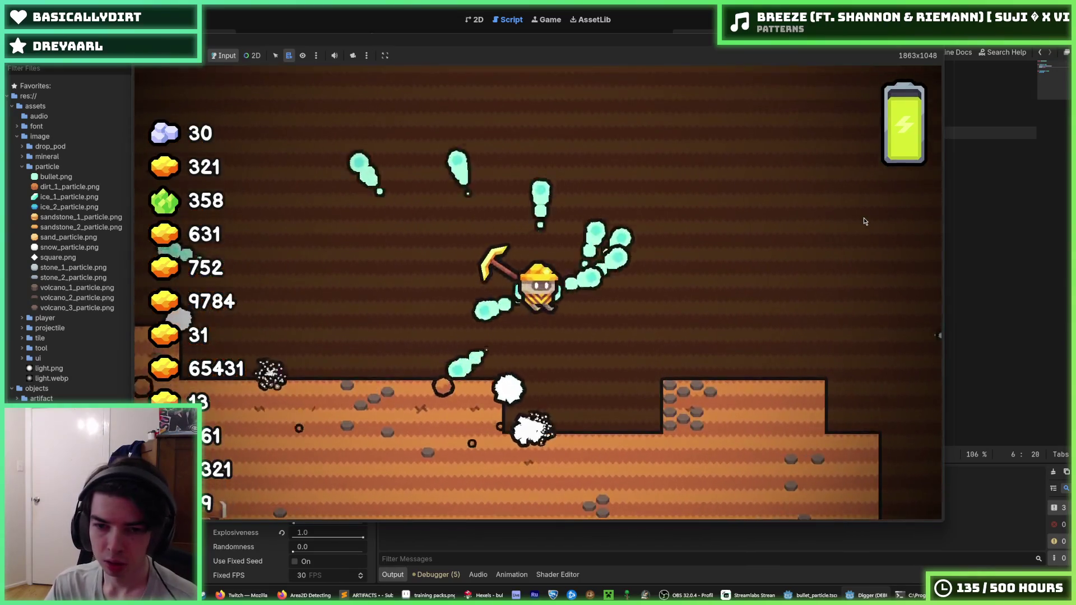
{"action": "key", "text": "s"}
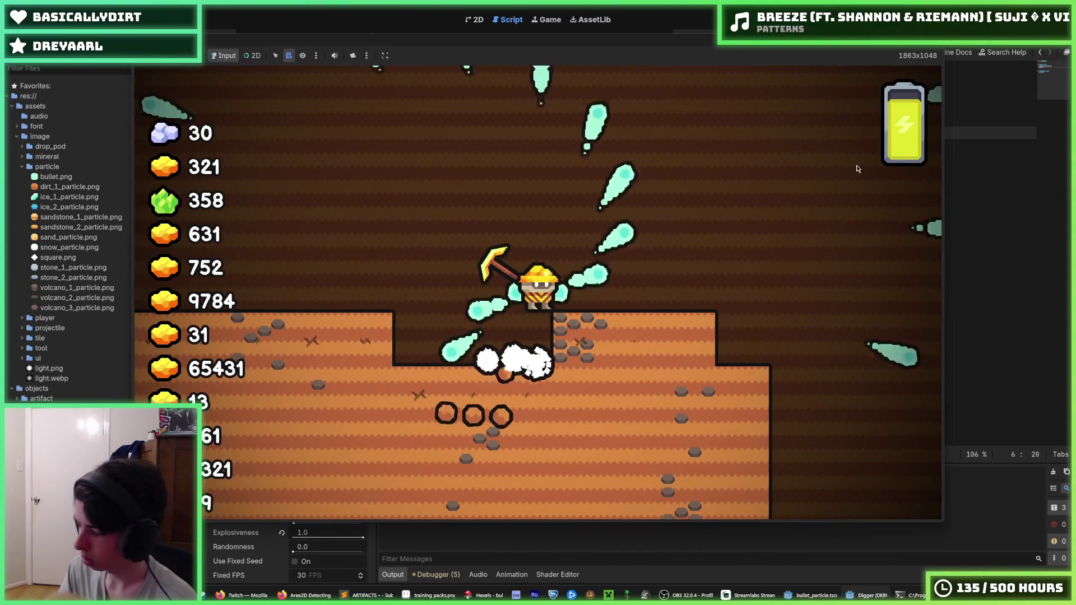
{"action": "key", "text": "s"}
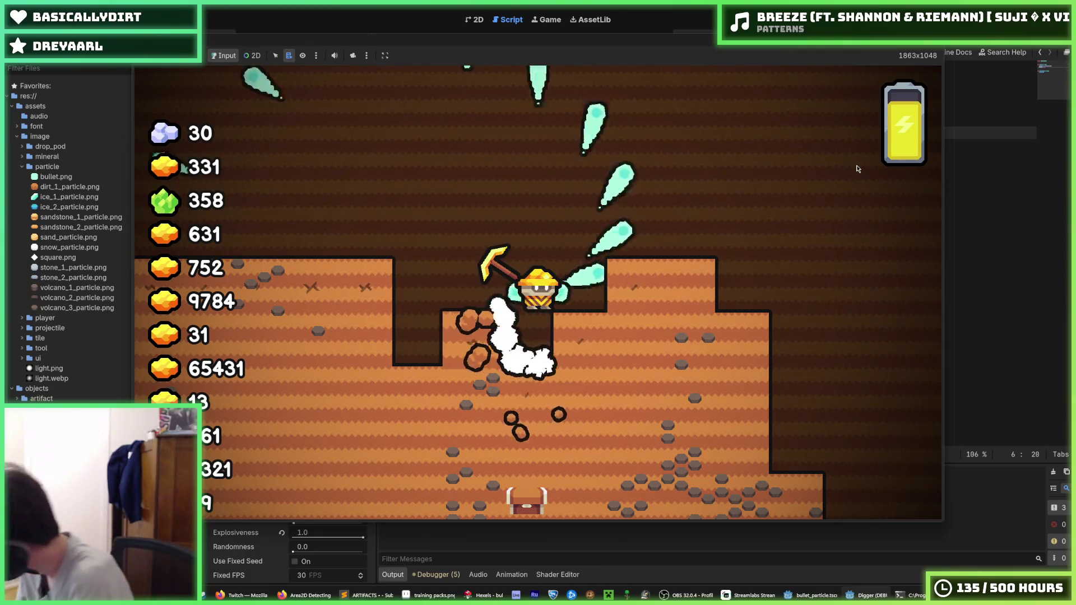
{"action": "key", "text": "s"}
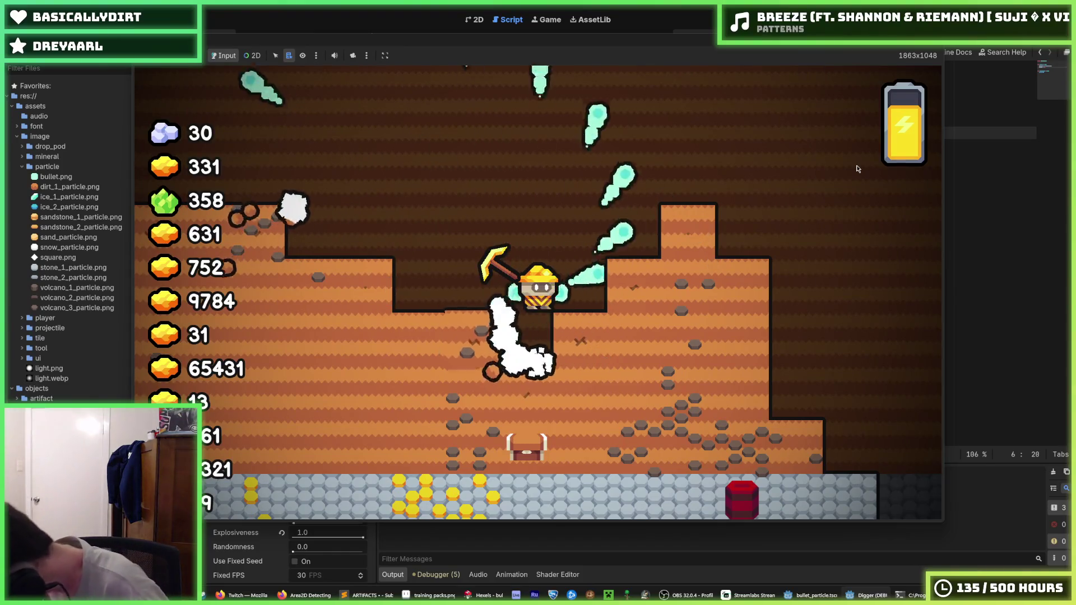
{"action": "key", "text": "s"}
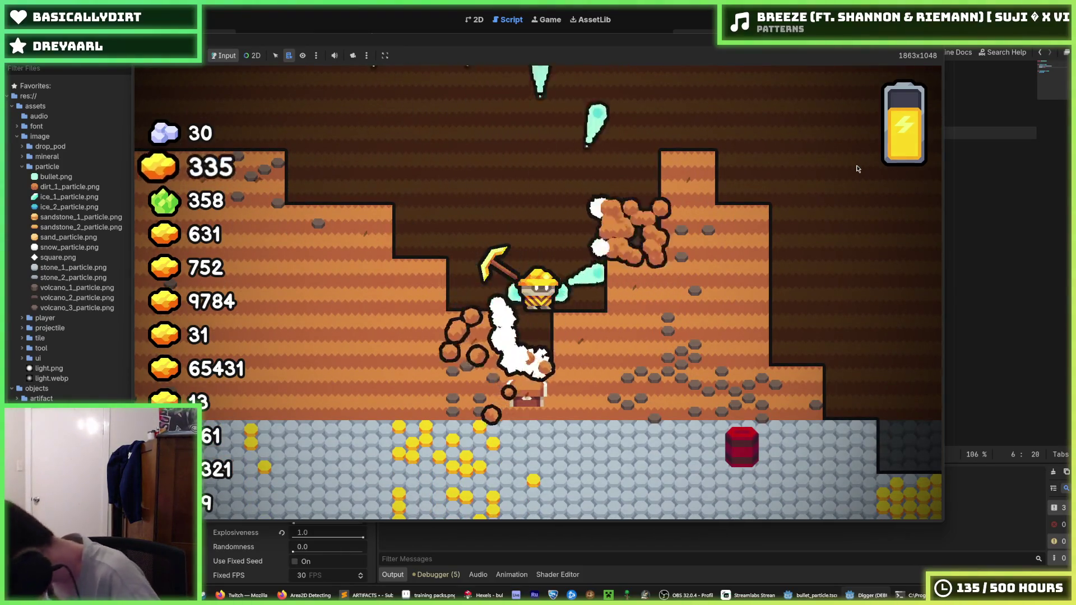
{"action": "key", "text": "s"}
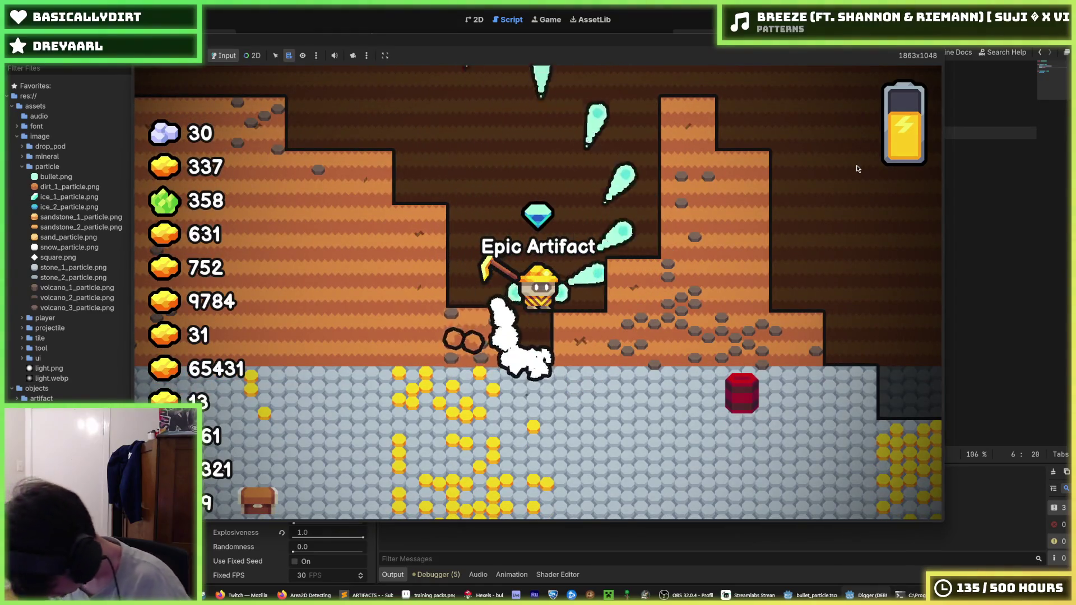
{"action": "key", "text": "s"}
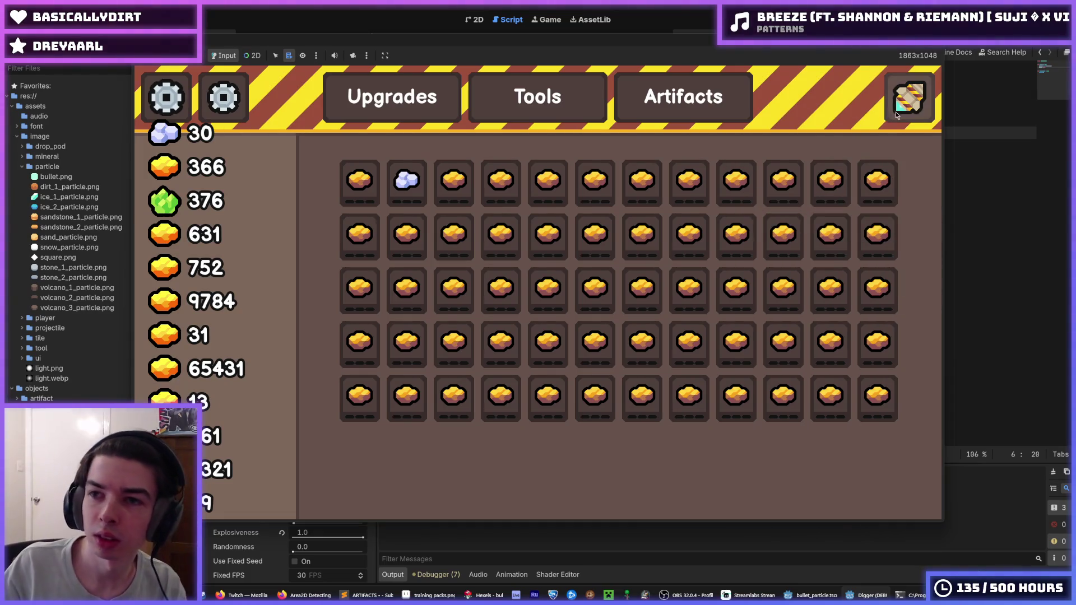
{"action": "left_click", "coordinate": [909, 98]}
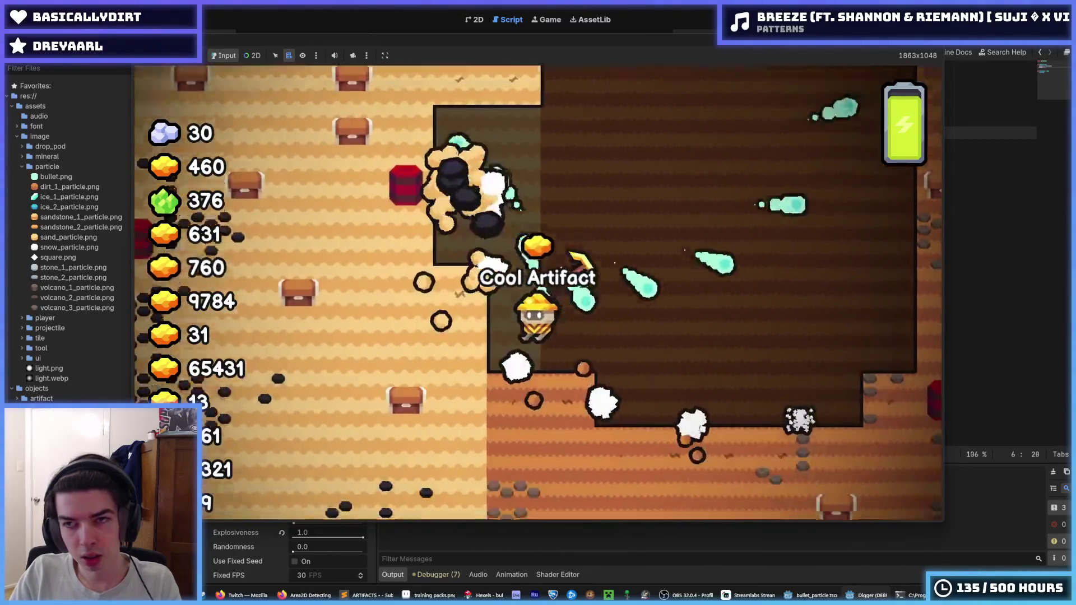
{"action": "key", "text": "F8"}
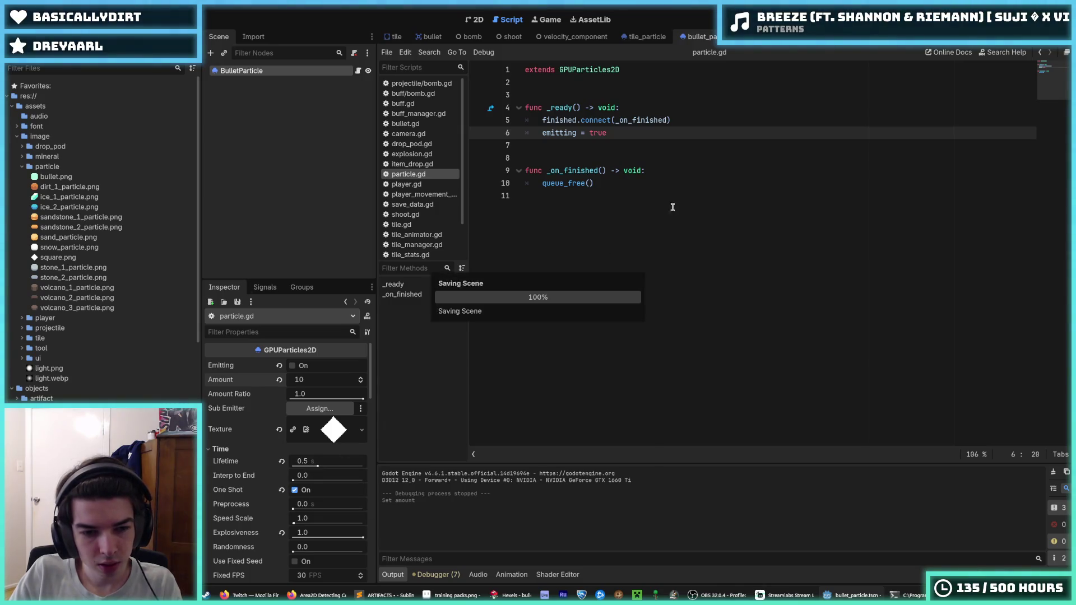
{"action": "key", "text": "F5"}
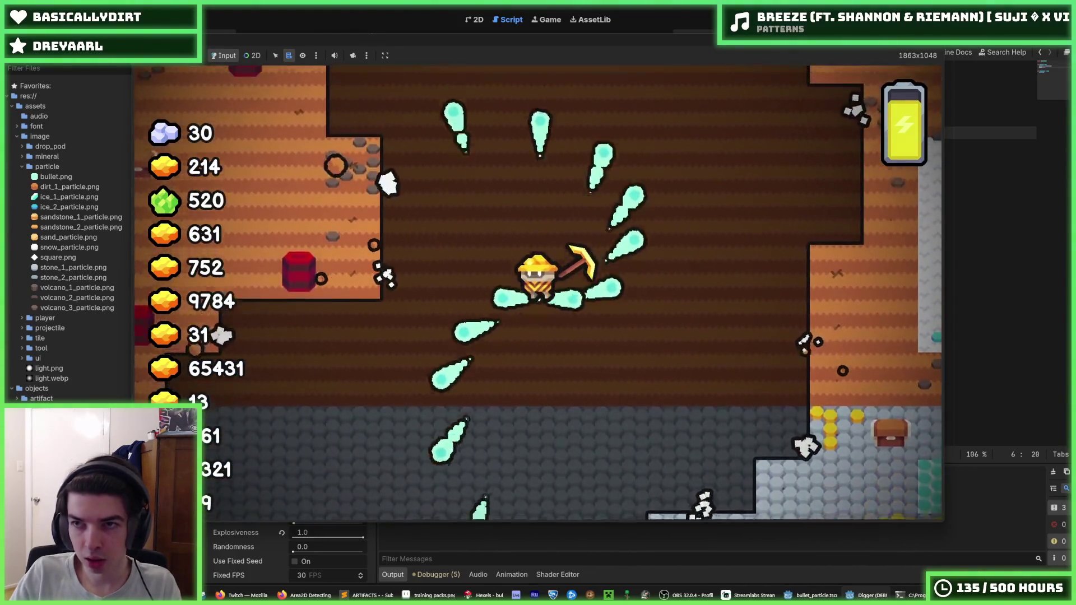
{"action": "key", "text": "F8"}
{"action": "left_click", "coordinate": [308, 468]}
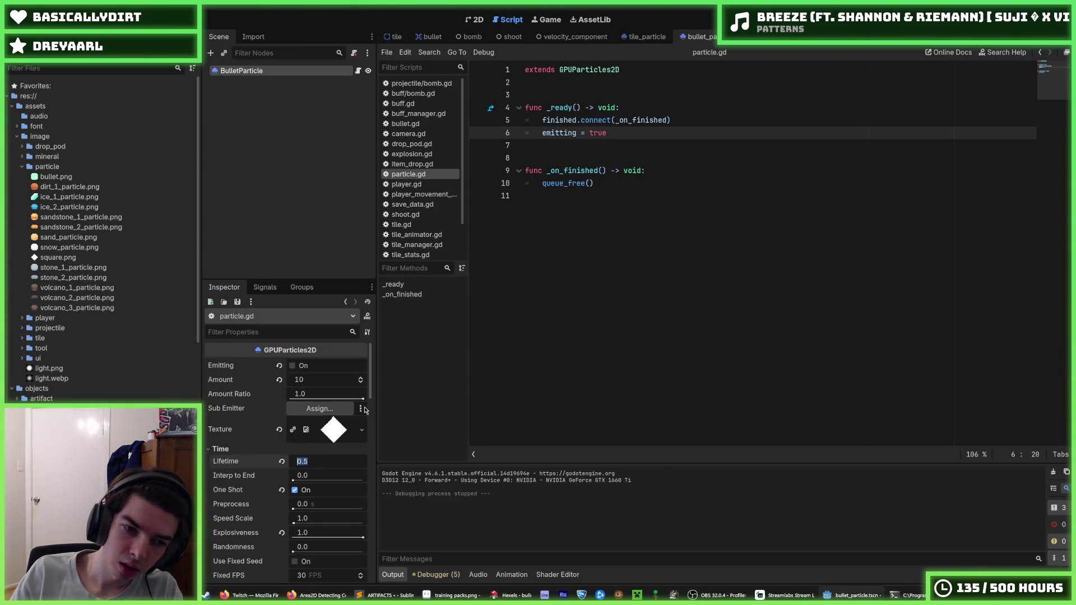
{"action": "key", "text": "ctrl+s"}
{"action": "key", "text": "F5"}
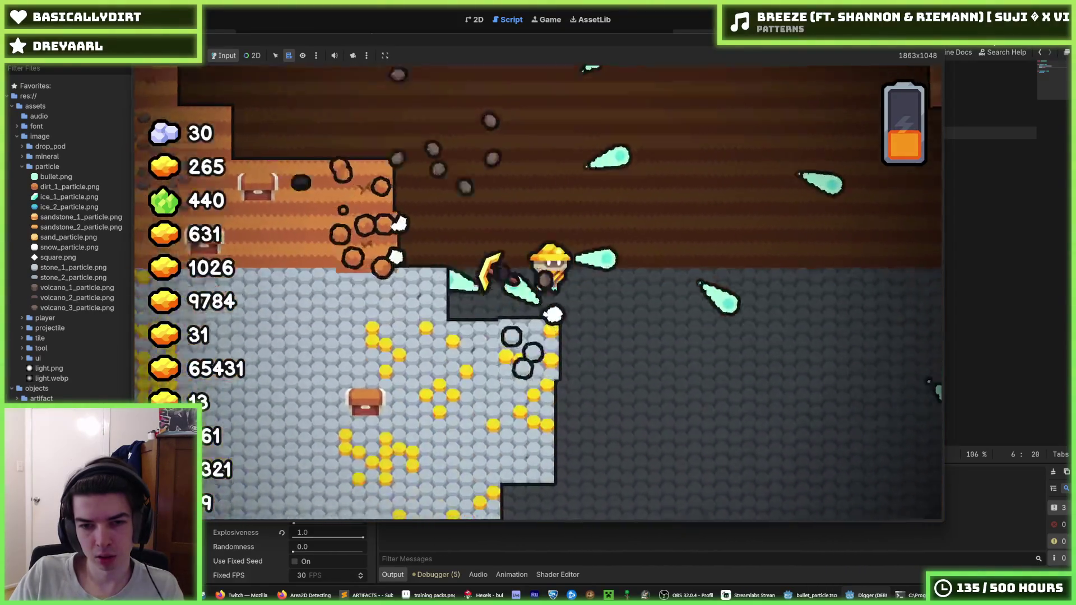
{"action": "key", "text": "F8"}
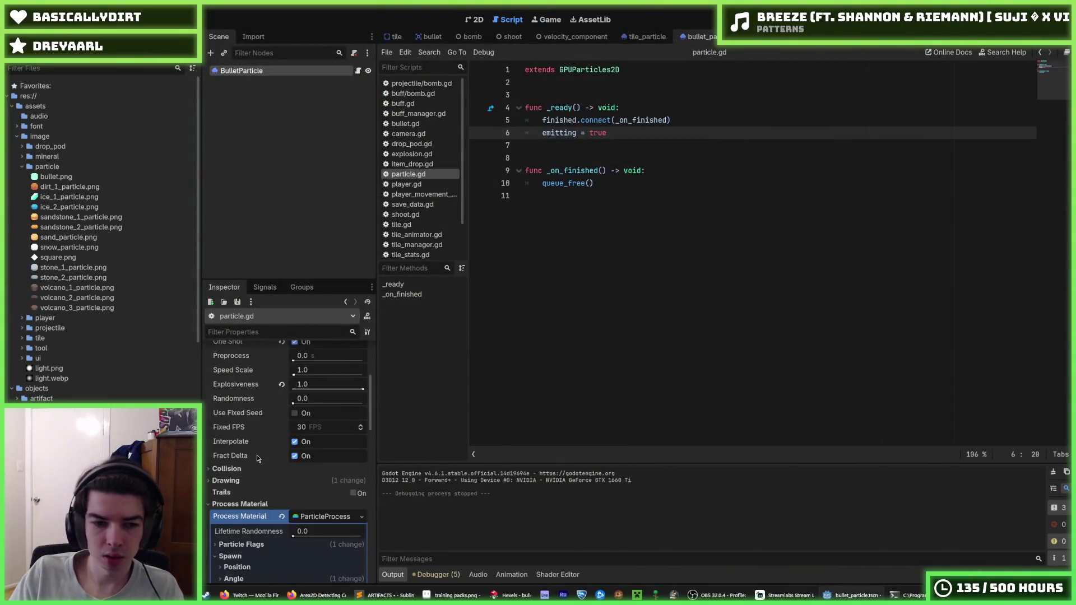
Playtest the 0.0–2.0 particle scale twice, saving the BulletParticle scene after each run.
{"action": "scroll", "coordinate": [264, 465], "scroll_direction": "down", "scroll_amount": 10}
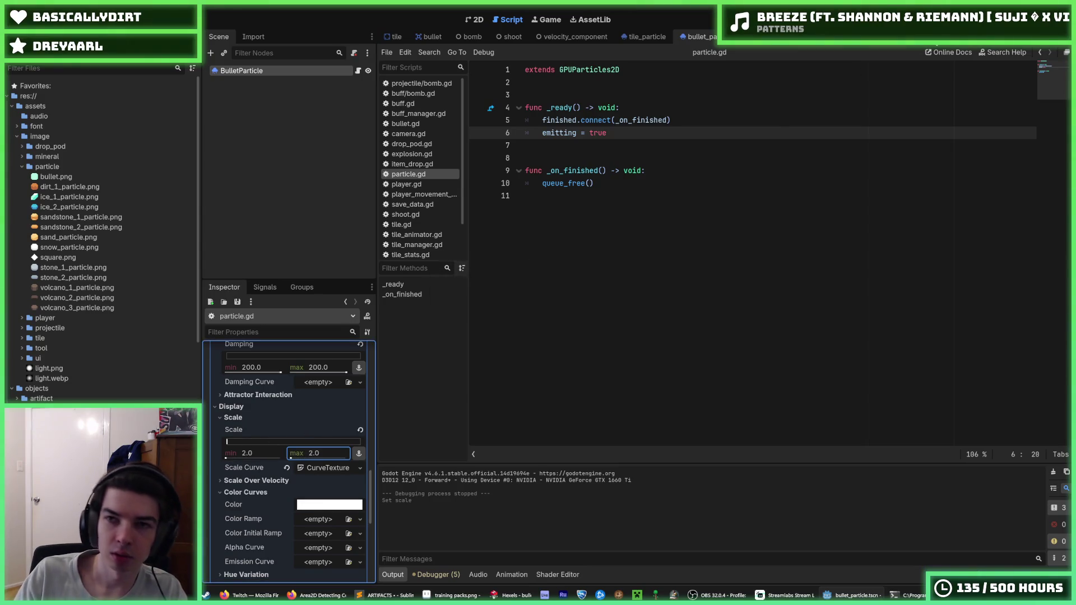
{"action": "key", "text": "F5"}
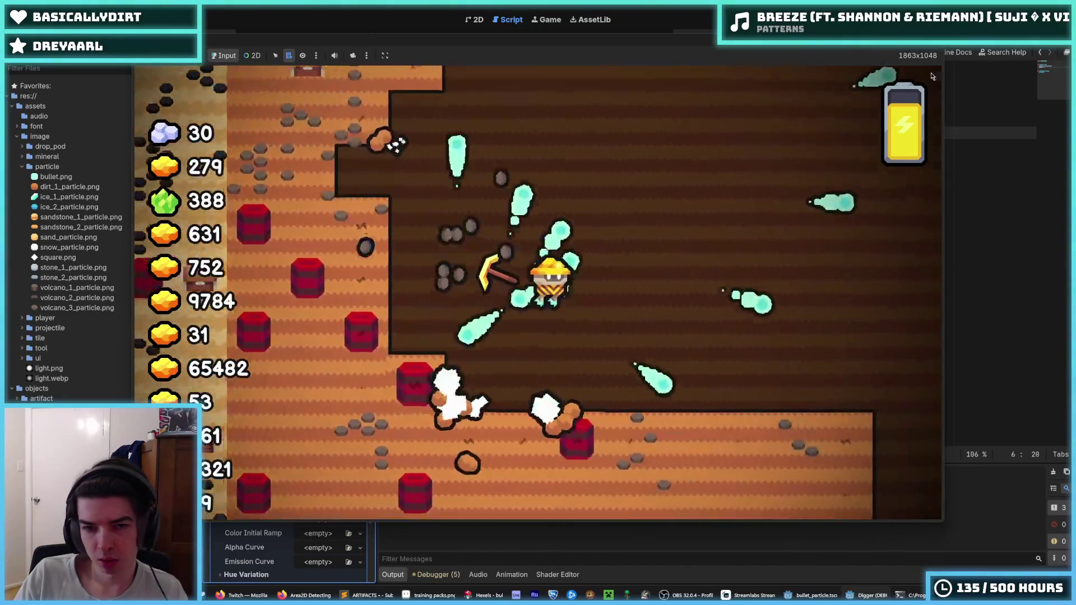
{"action": "key", "text": "F8"}
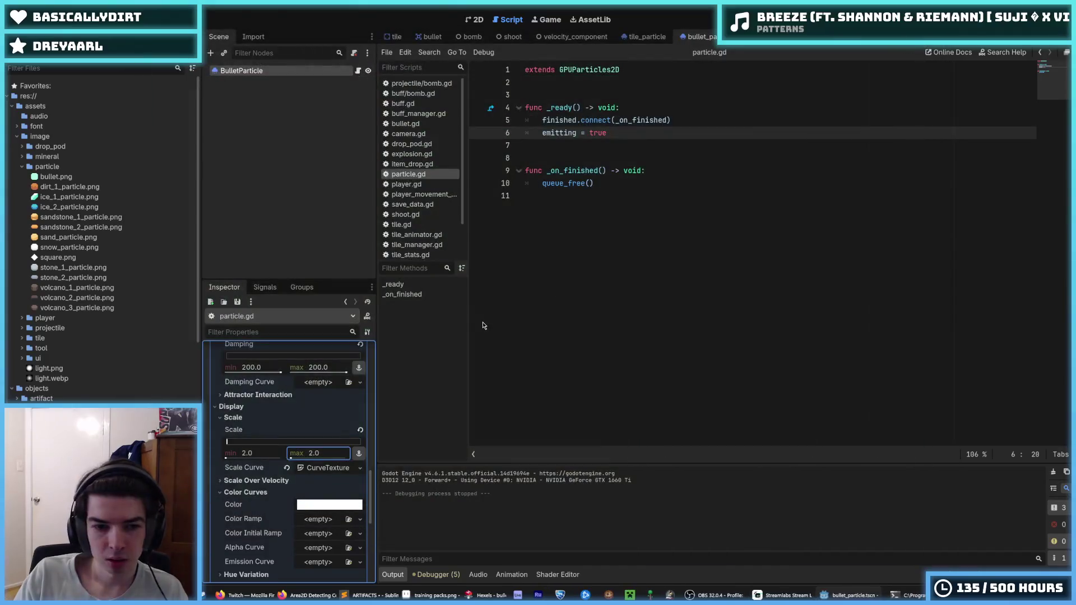
{"action": "key", "text": "ctrl+s"}
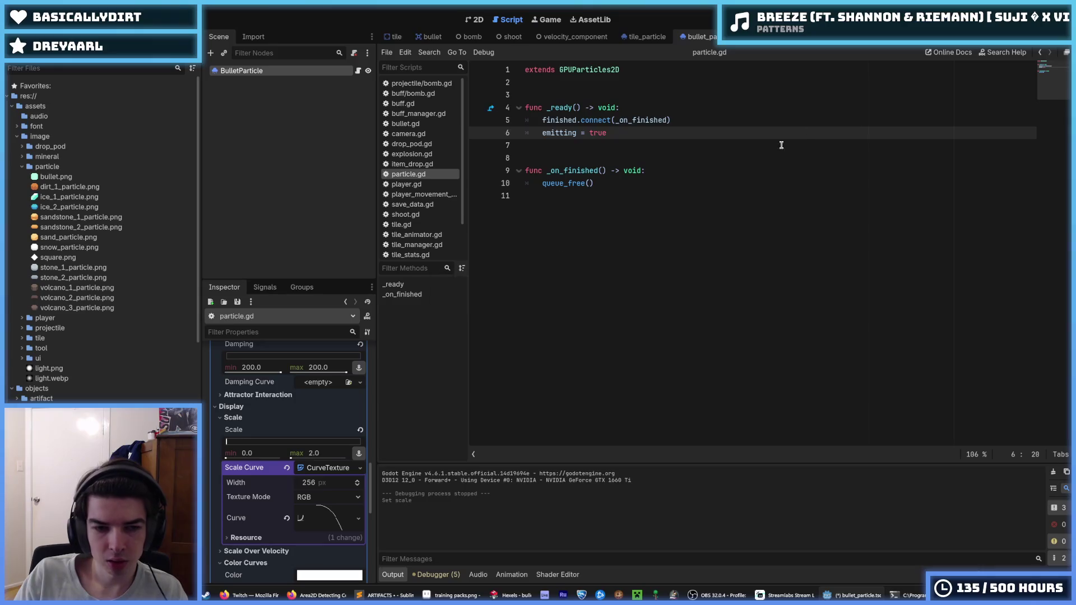
{"action": "key", "text": "F5"}
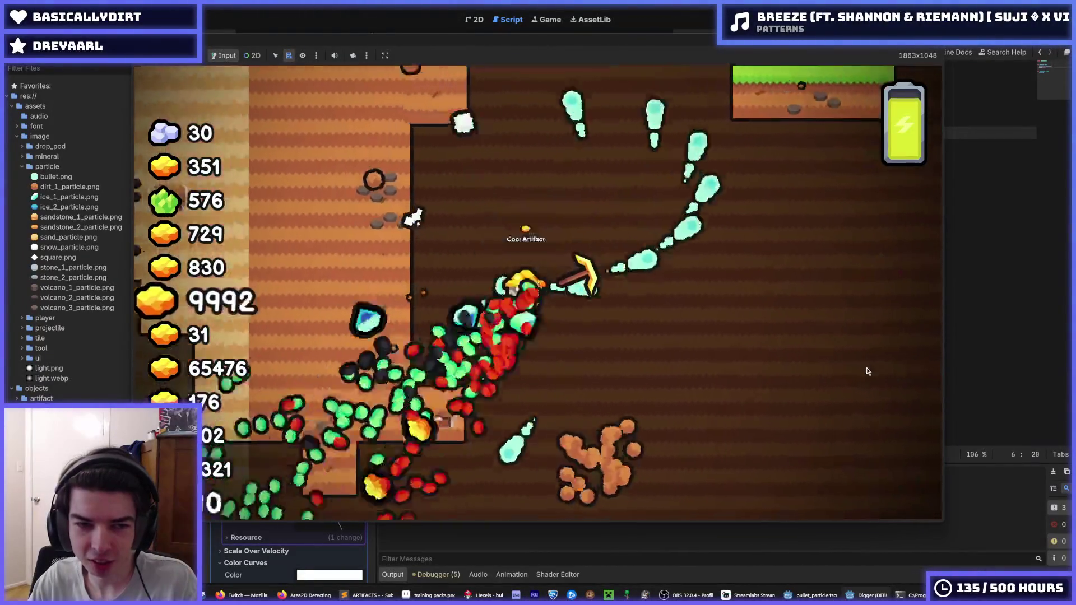
{"action": "key", "text": "F8"}
{"action": "key", "text": "ctrl+s"}
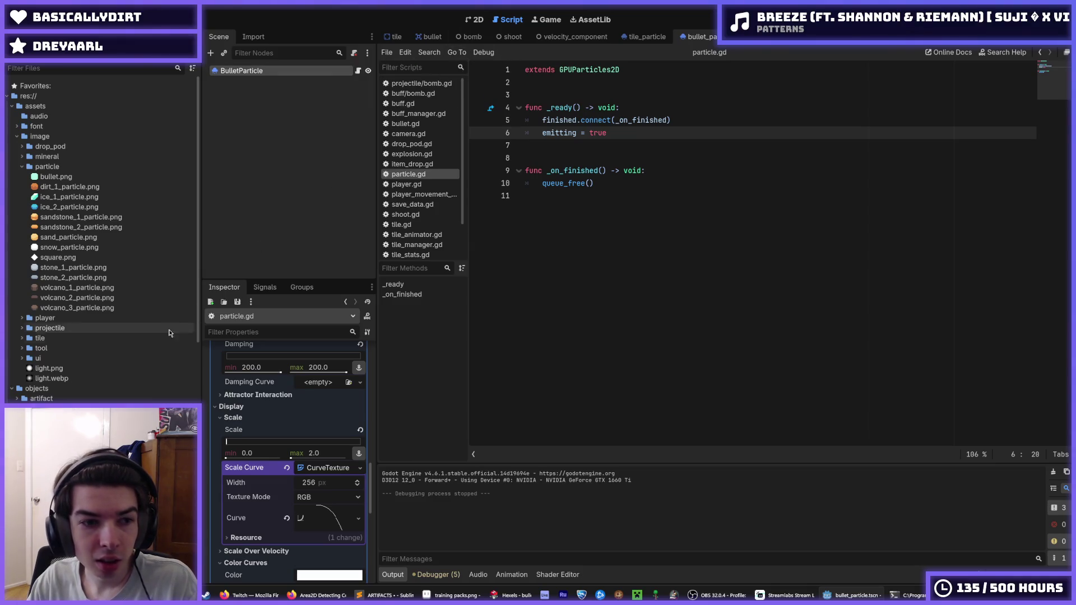
Set TileManager's Explosive Chance to 0.01 and Explosive Chain Continue Chance to 0.75.
{"action": "scroll", "coordinate": [72, 379], "scroll_direction": "down", "scroll_amount": 10}
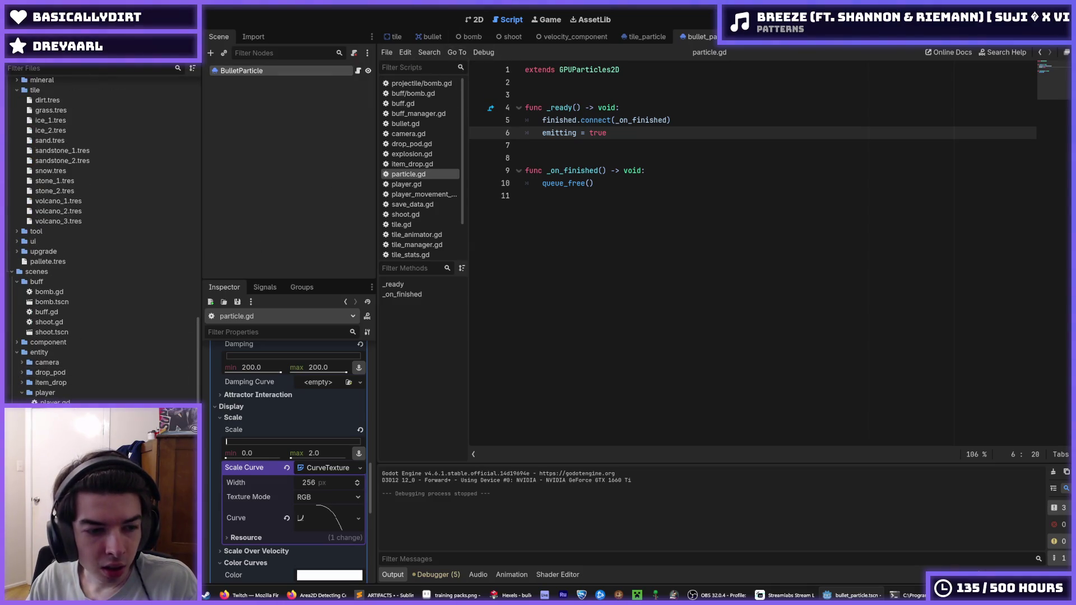
{"action": "key", "text": "F5"}
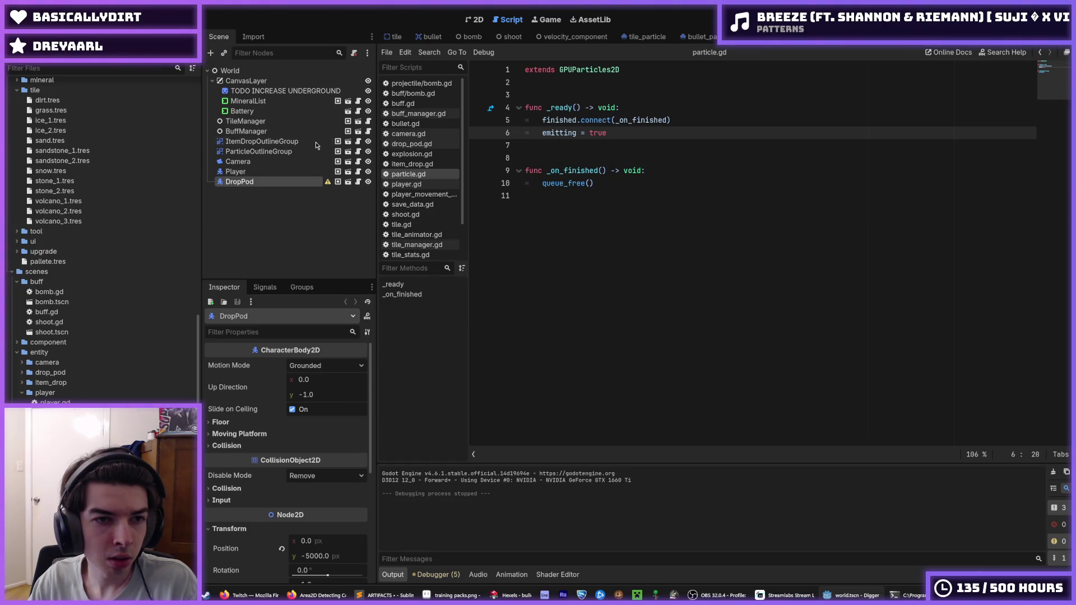
{"action": "left_click", "coordinate": [298, 121]}
{"action": "left_click", "coordinate": [358, 121]}
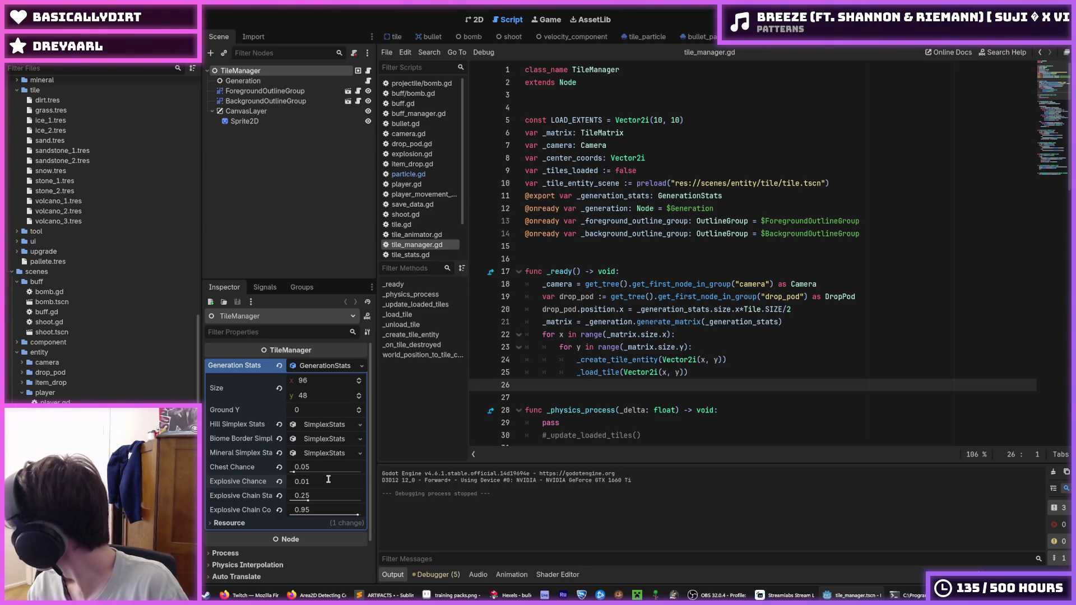
{"action": "key", "text": "Tab"}
{"action": "key", "text": "Tab"}
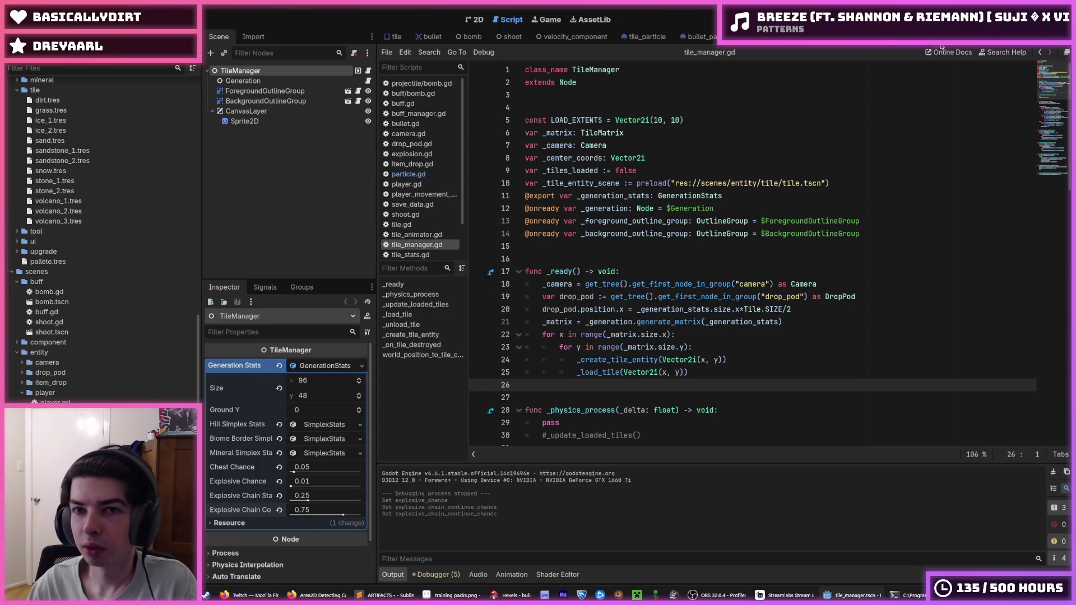
Run the game with the new tile settings, then bring up the Bullet scene.
{"action": "key", "text": "F5"}
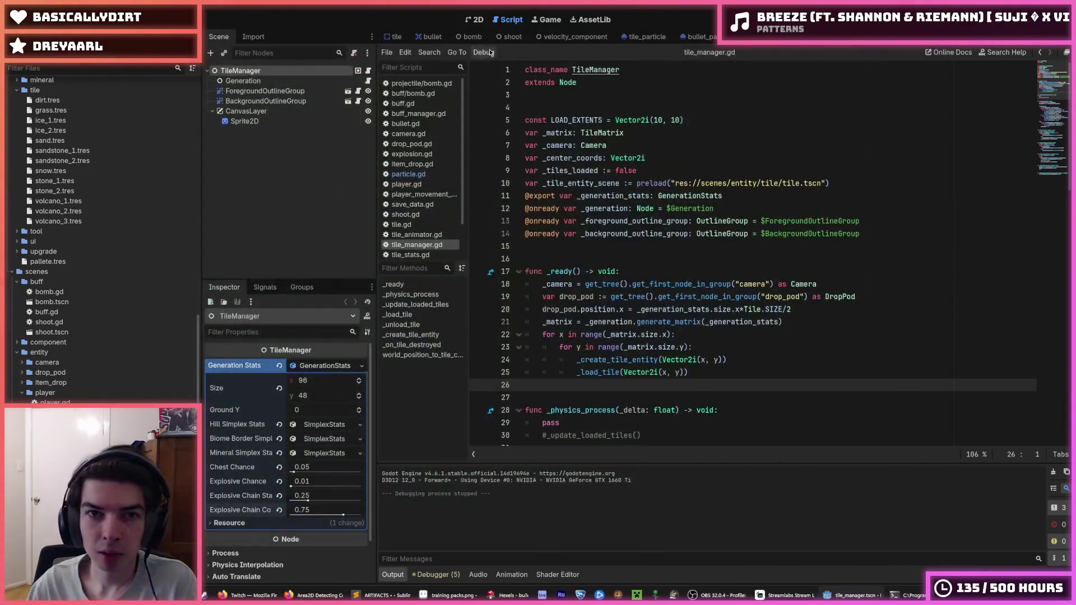
{"action": "left_click", "coordinate": [395, 36]}
{"action": "left_click", "coordinate": [430, 38]}
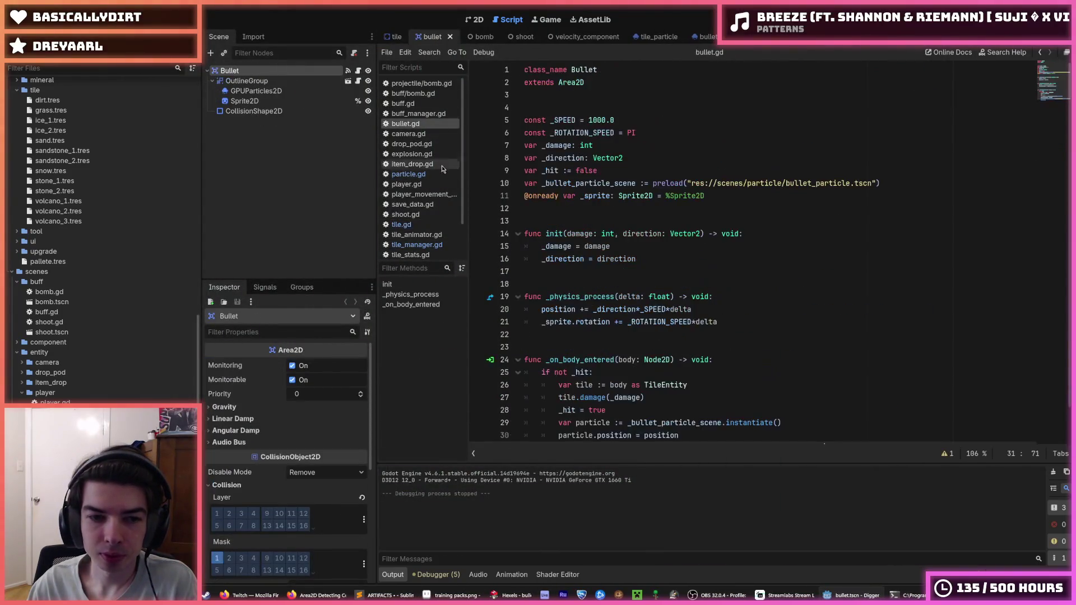
Inspect the Bullet scene's node properties and its Transform section.
{"action": "left_click", "coordinate": [251, 440]}
{"action": "left_click", "coordinate": [252, 440]}
{"action": "left_click", "coordinate": [242, 412]}
{"action": "left_click", "coordinate": [241, 412]}
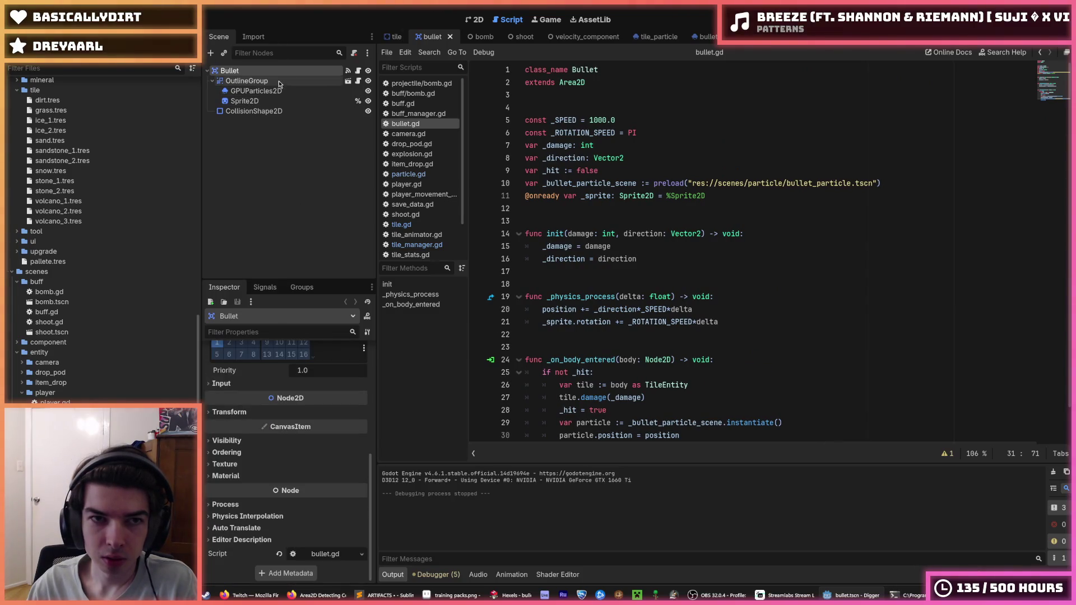
In the bullet_particle scene, set the maximum particle Scale to 1.5.
{"action": "left_click", "coordinate": [708, 38]}
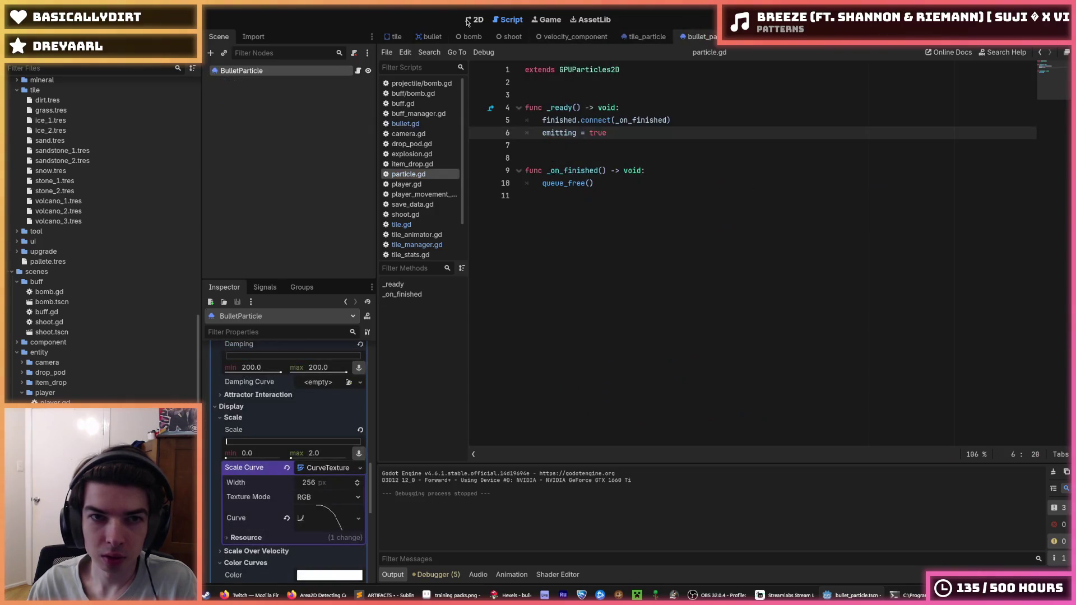
{"action": "left_click", "coordinate": [324, 453]}
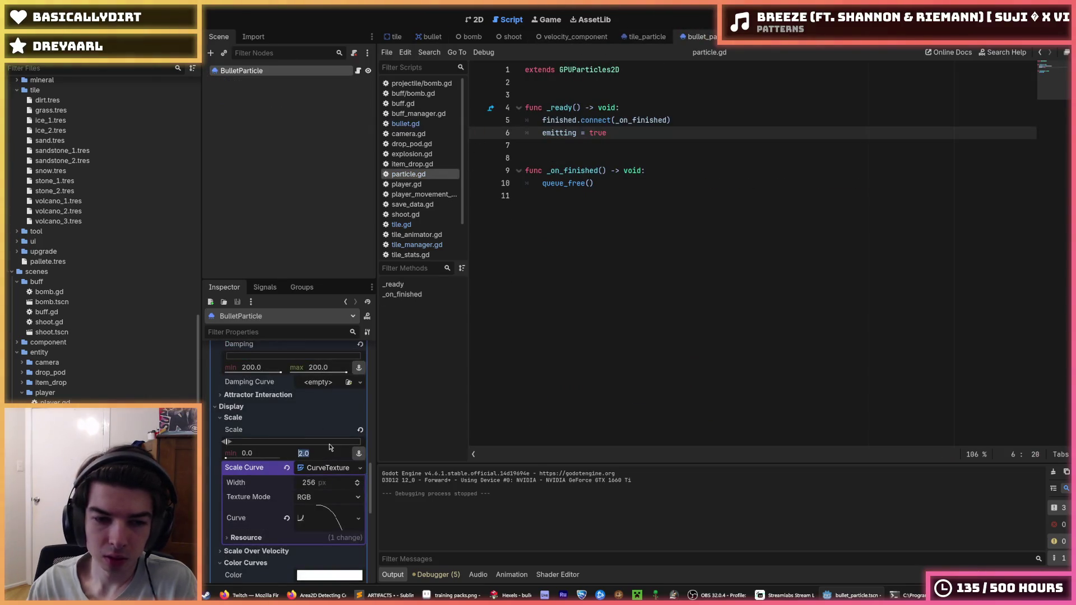
{"action": "type", "text": "1.5"}
{"action": "key", "text": "Return"}
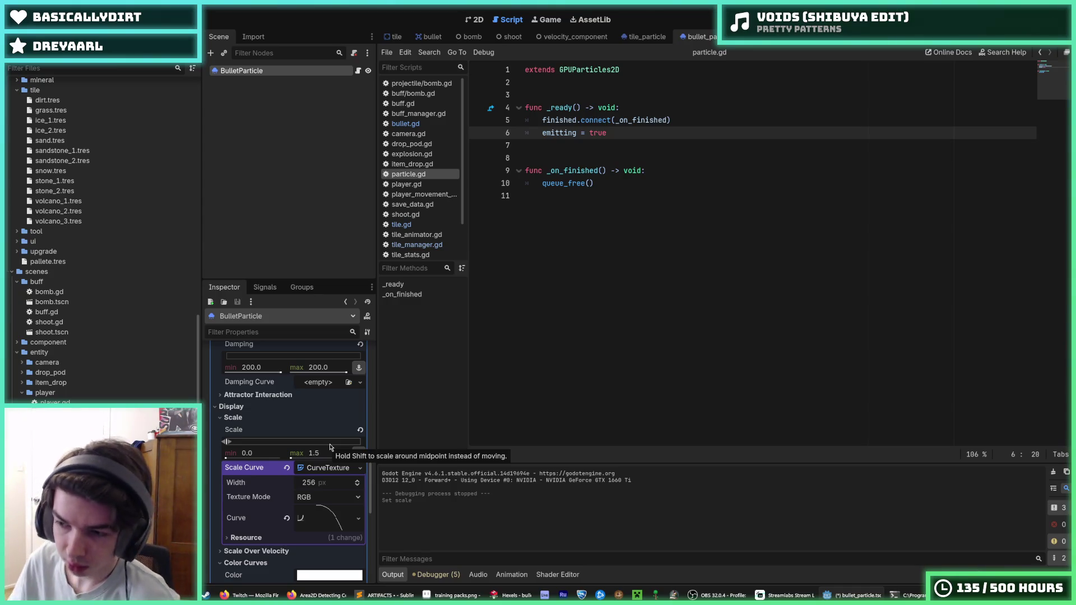
Set the maximum Initial Velocity to 256 and run the game to test.
{"action": "left_click", "coordinate": [622, 323]}
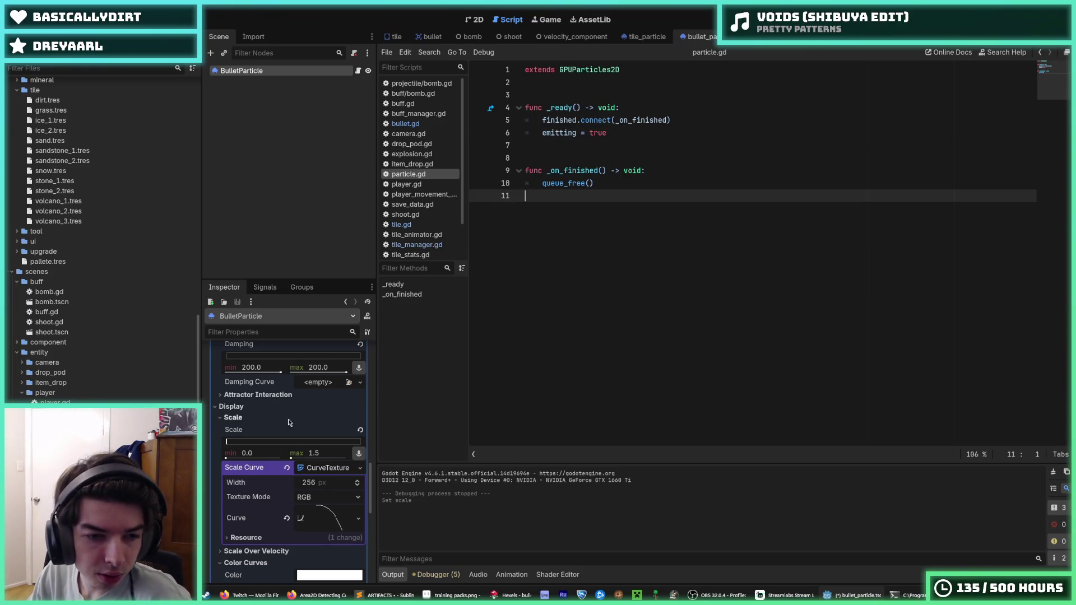
{"action": "scroll", "coordinate": [266, 435], "scroll_direction": "down", "scroll_amount": 1}
{"action": "left_click", "coordinate": [330, 489]}
{"action": "scroll", "coordinate": [336, 482], "scroll_direction": "down", "scroll_amount": 3}
{"action": "scroll", "coordinate": [336, 485], "scroll_direction": "up", "scroll_amount": 4}
{"action": "scroll", "coordinate": [336, 485], "scroll_direction": "down", "scroll_amount": 5}
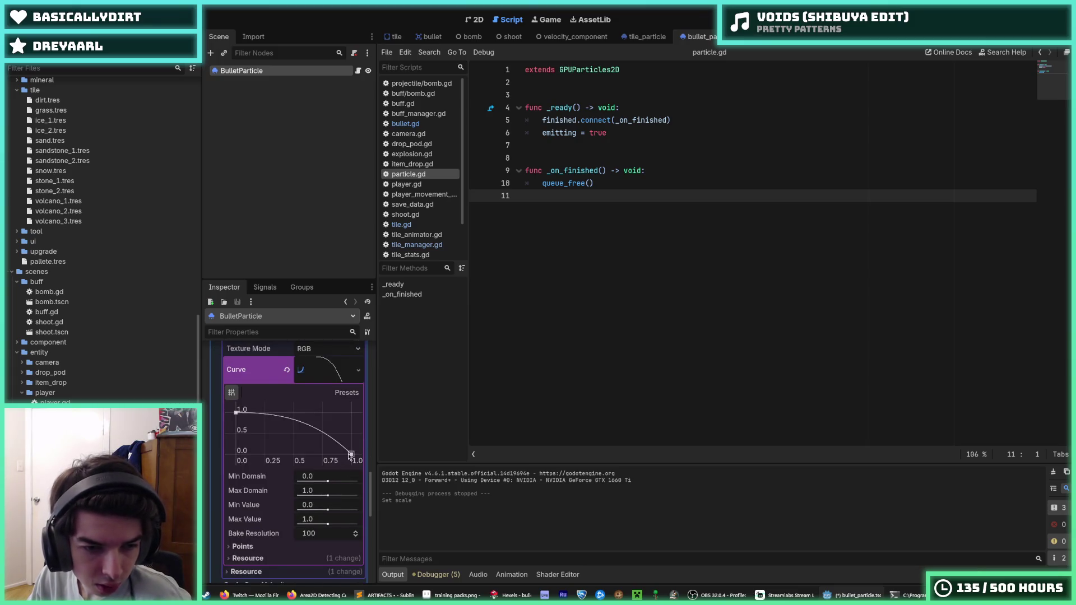
{"action": "scroll", "coordinate": [337, 459], "scroll_direction": "up", "scroll_amount": 10}
{"action": "left_click", "coordinate": [323, 456]}
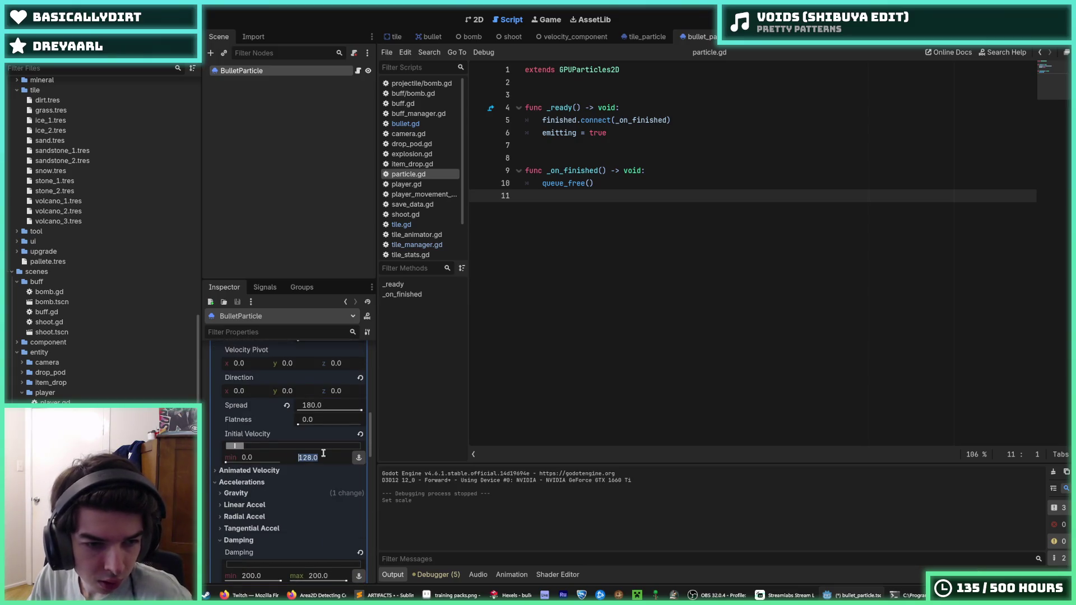
{"action": "type", "text": "256"}
{"action": "key", "text": "Return"}
{"action": "key", "text": "F5"}
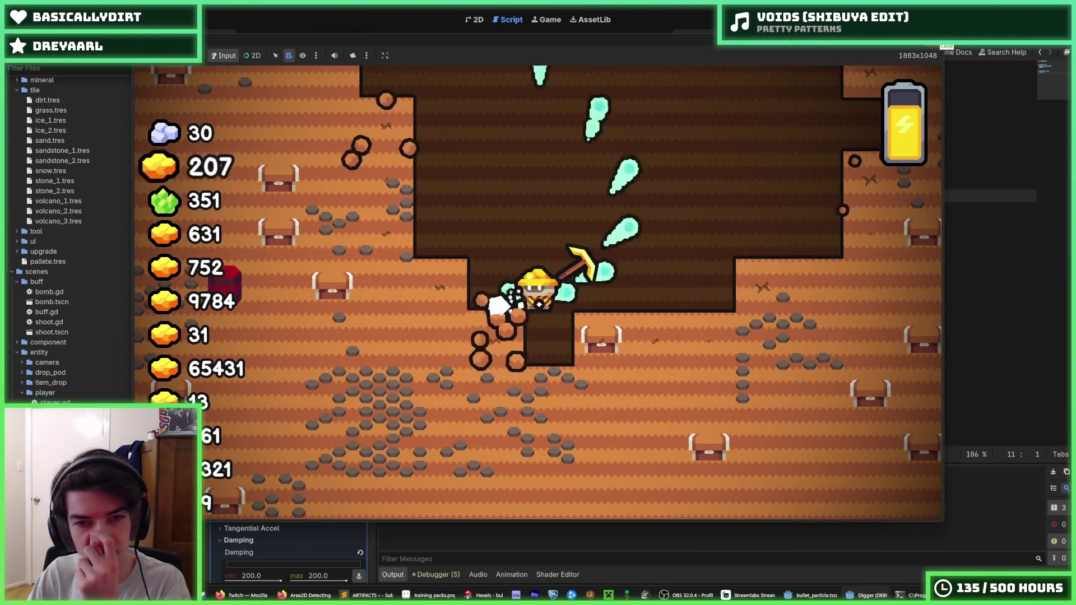
Stop and relaunch the game, then dig down, left and up to watch the bullets.
{"action": "key", "text": "F8"}
{"action": "scroll", "coordinate": [312, 428], "scroll_direction": "down", "scroll_amount": 10}
{"action": "key", "text": "F5"}
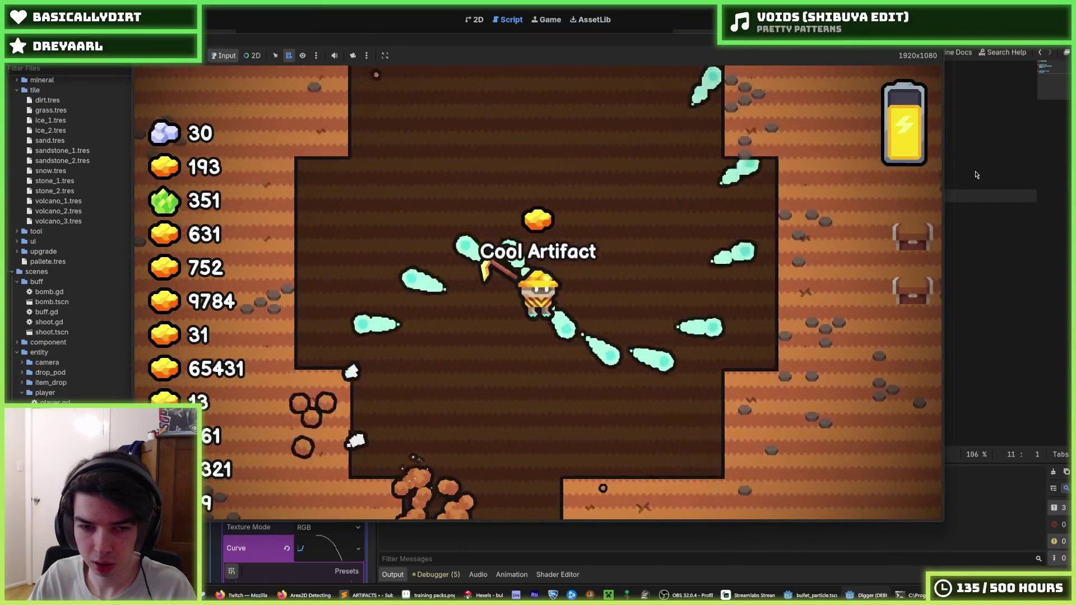
{"action": "key", "text": "s"}
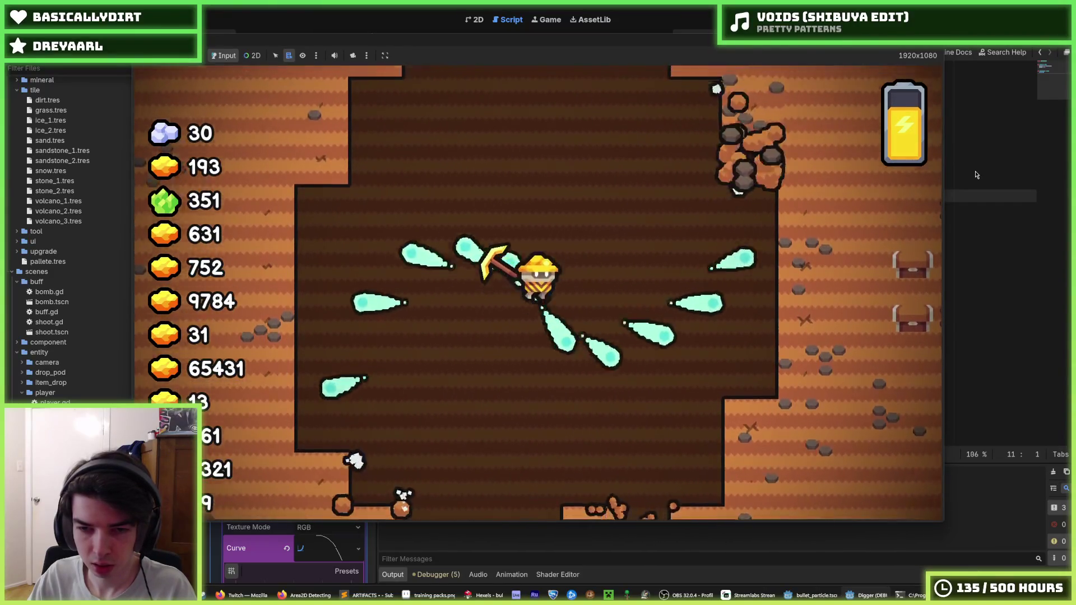
{"action": "key", "text": "a"}
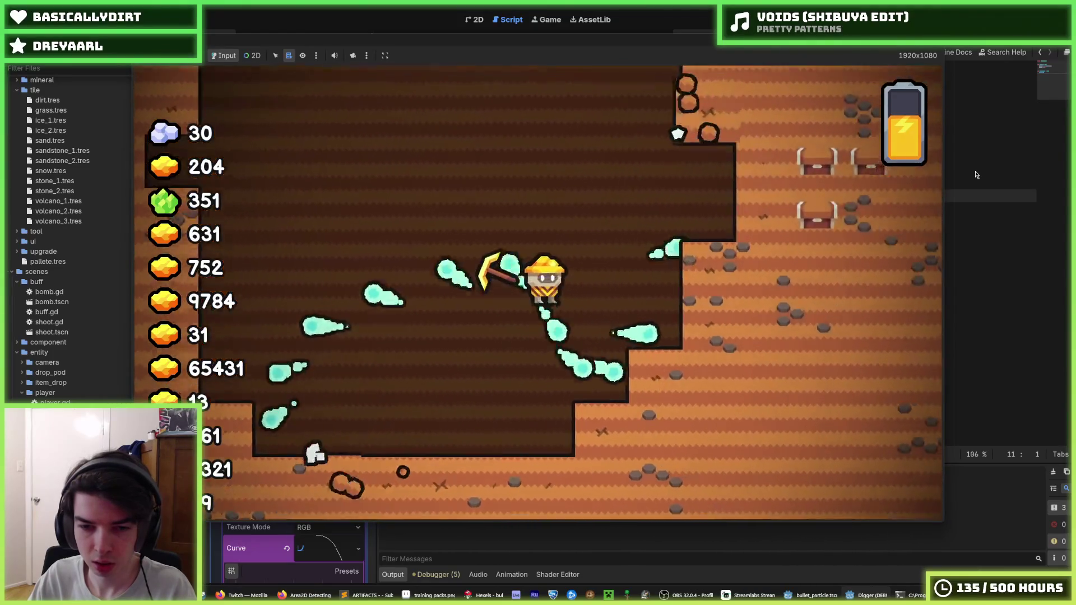
{"action": "key", "text": "w"}
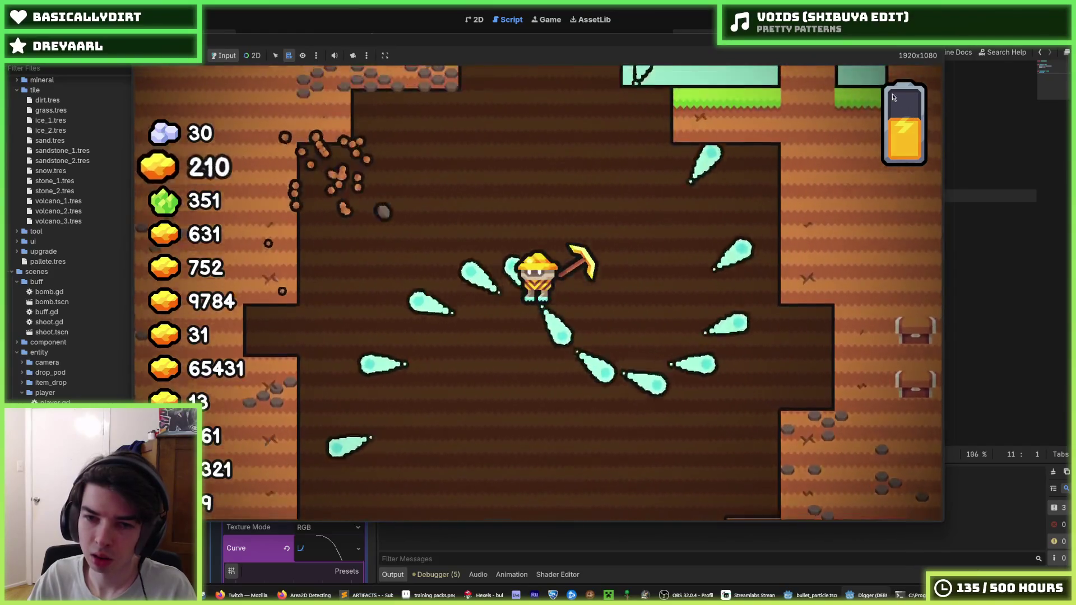
{"action": "key", "text": "s"}
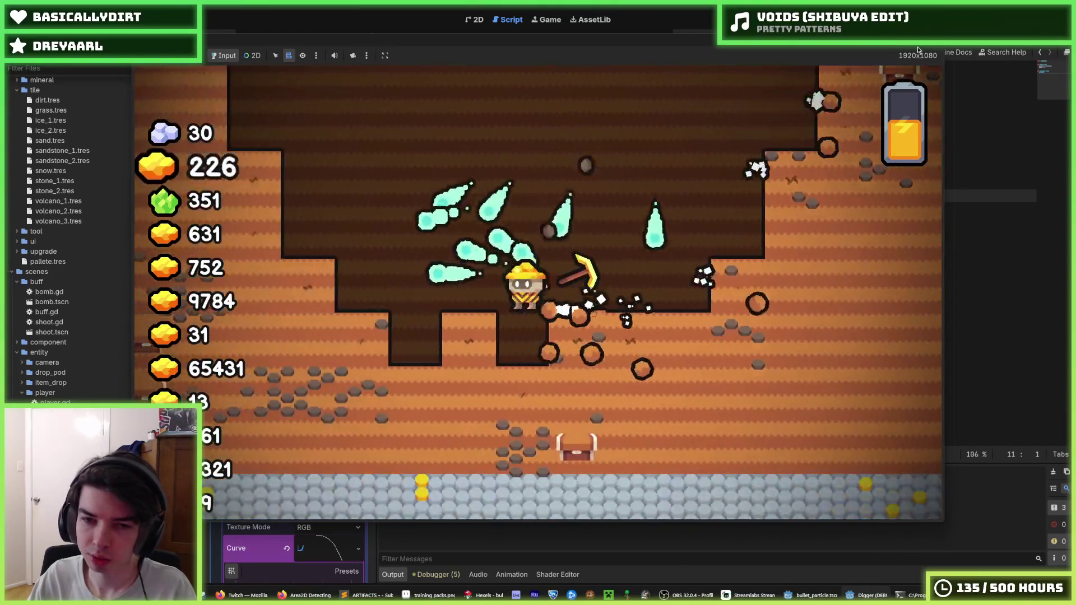
{"action": "key", "text": "s"}
{"action": "key", "text": "w"}
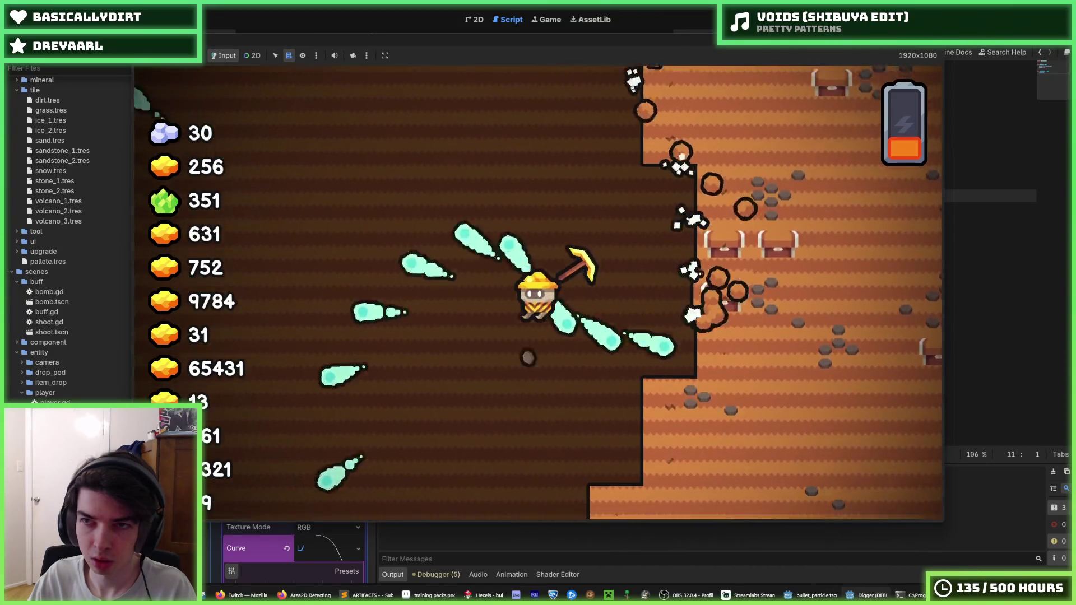
Stop the test run and select BulletParticle's Damping min field in the Inspector.
{"action": "key", "text": "F8"}
{"action": "scroll", "coordinate": [264, 414], "scroll_direction": "up", "scroll_amount": 4}
{"action": "left_click", "coordinate": [275, 401]}
Try damping 400, settle on 0, then run a quick test and stop it.
{"action": "type", "text": "400"}
{"action": "key", "text": "Tab"}
{"action": "type", "text": "400"}
{"action": "left_click", "coordinate": [279, 398]}
{"action": "type", "text": "0"}
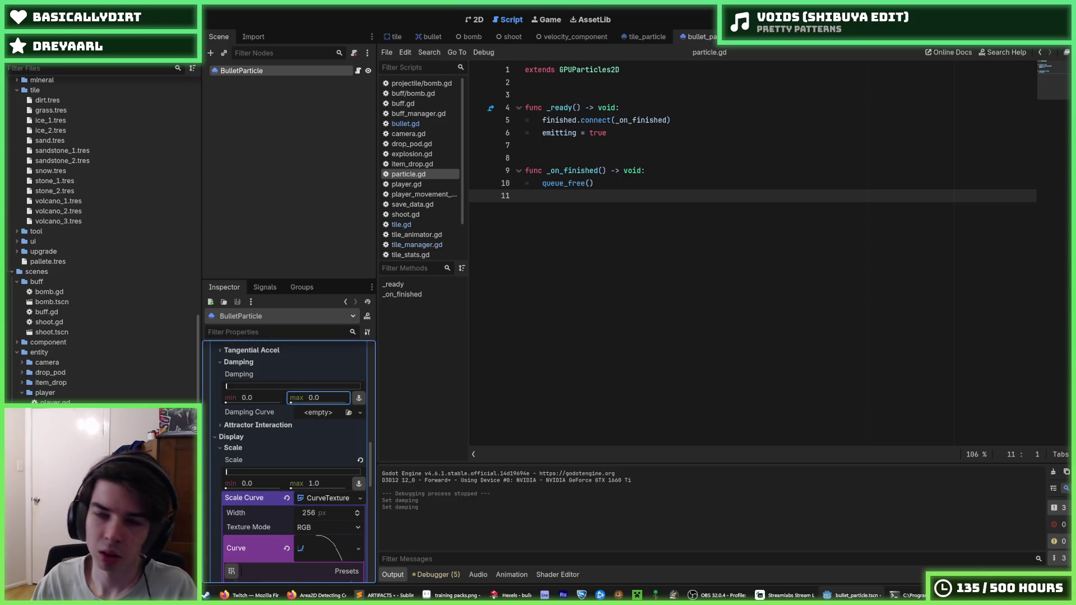
{"action": "key", "text": "F6"}
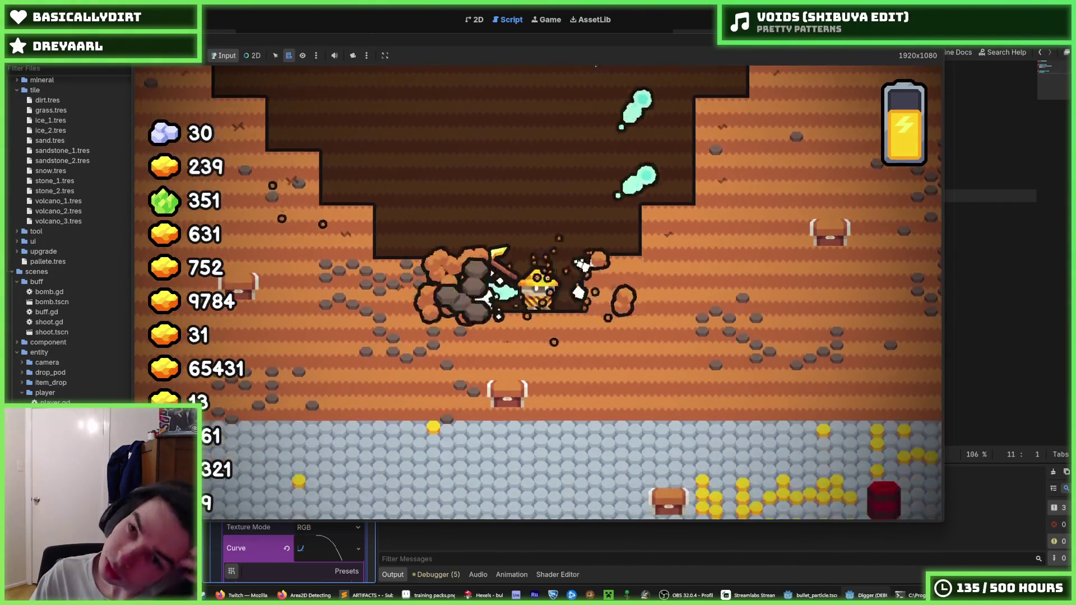
{"action": "key", "text": "F8"}
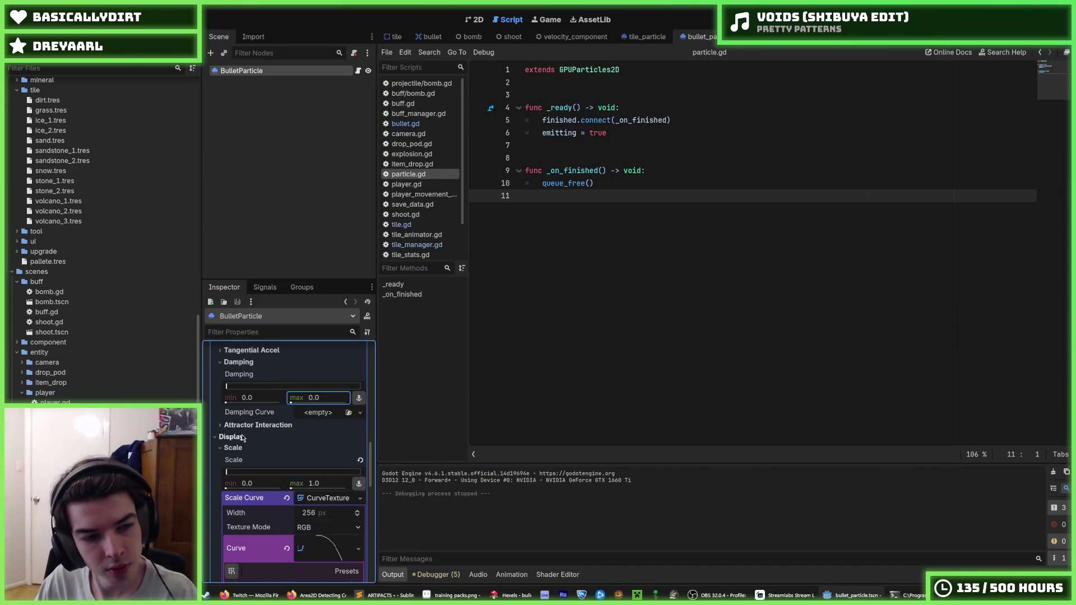
Assign bullet.png from the particle folder as BulletParticle's texture.
{"action": "scroll", "coordinate": [289, 449], "scroll_direction": "up", "scroll_amount": 10}
{"action": "scroll", "coordinate": [102, 396], "scroll_direction": "up", "scroll_amount": 10}
{"action": "scroll", "coordinate": [103, 396], "scroll_direction": "up", "scroll_amount": 5}
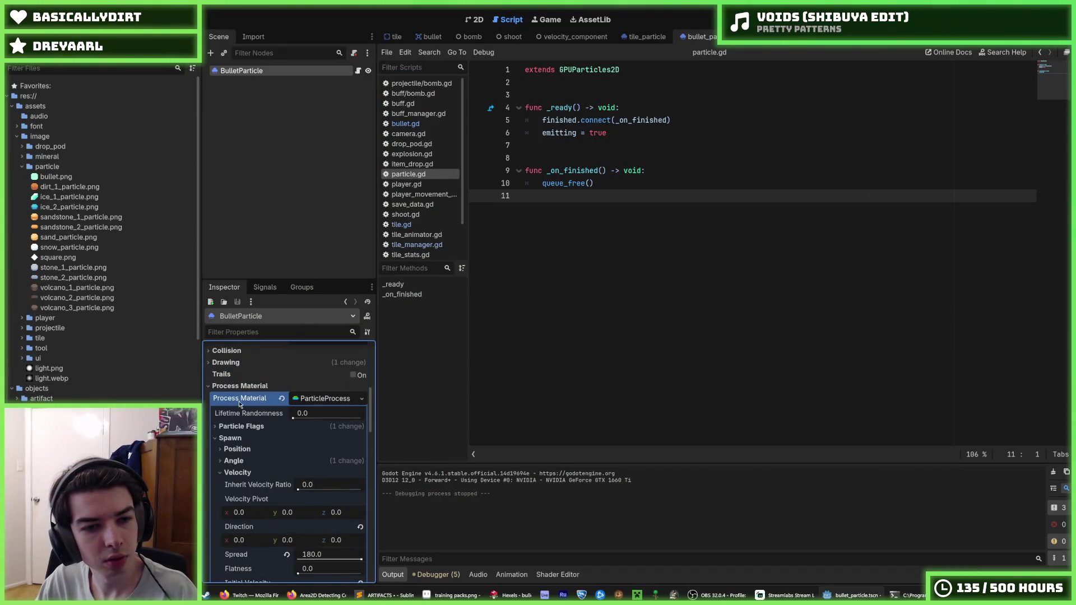
{"action": "scroll", "coordinate": [248, 429], "scroll_direction": "up", "scroll_amount": 5}
{"action": "left_click_drag", "start_coordinate": [56, 177], "coordinate": [325, 435]}
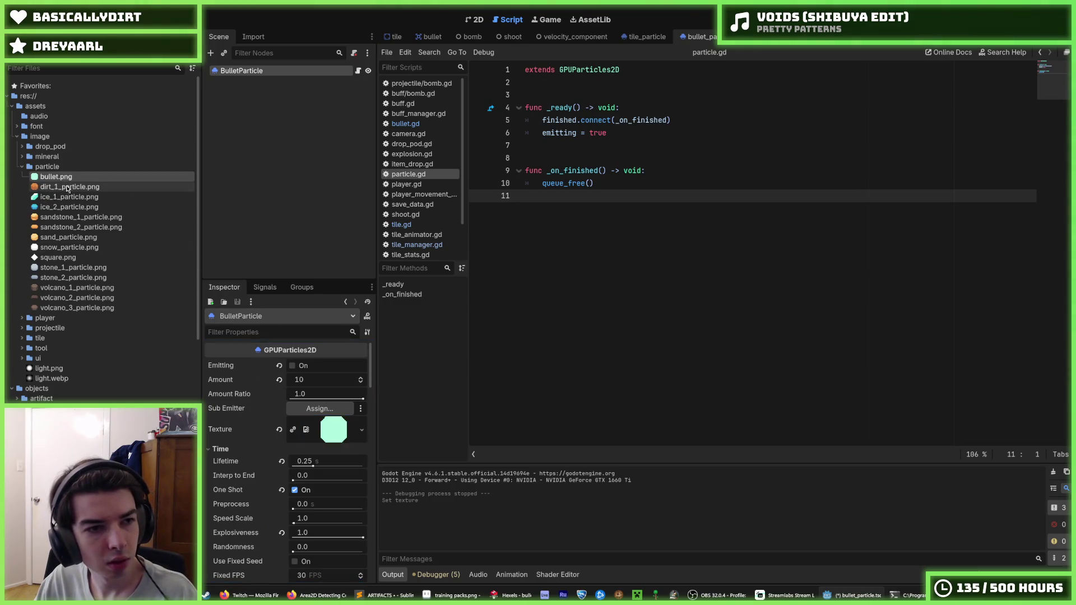
Rename bullet.png to bullet_trail.png.
{"action": "mouse_move", "coordinate": [61, 177]}
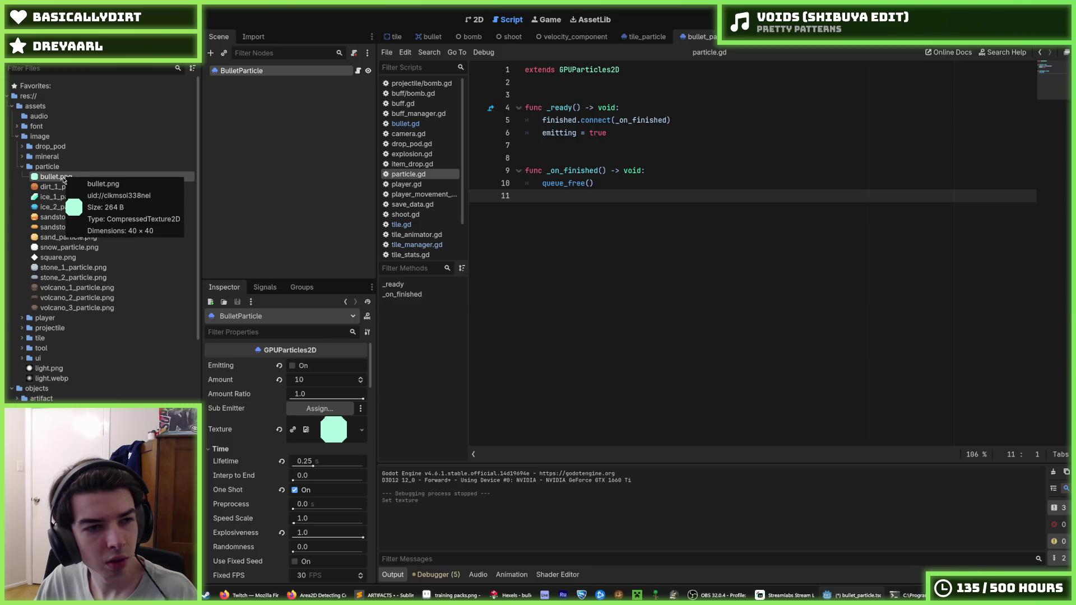
{"action": "key", "text": "F2"}
{"action": "key", "text": "Right"}
{"action": "type", "text": "_trail"}
{"action": "key", "text": "Return"}
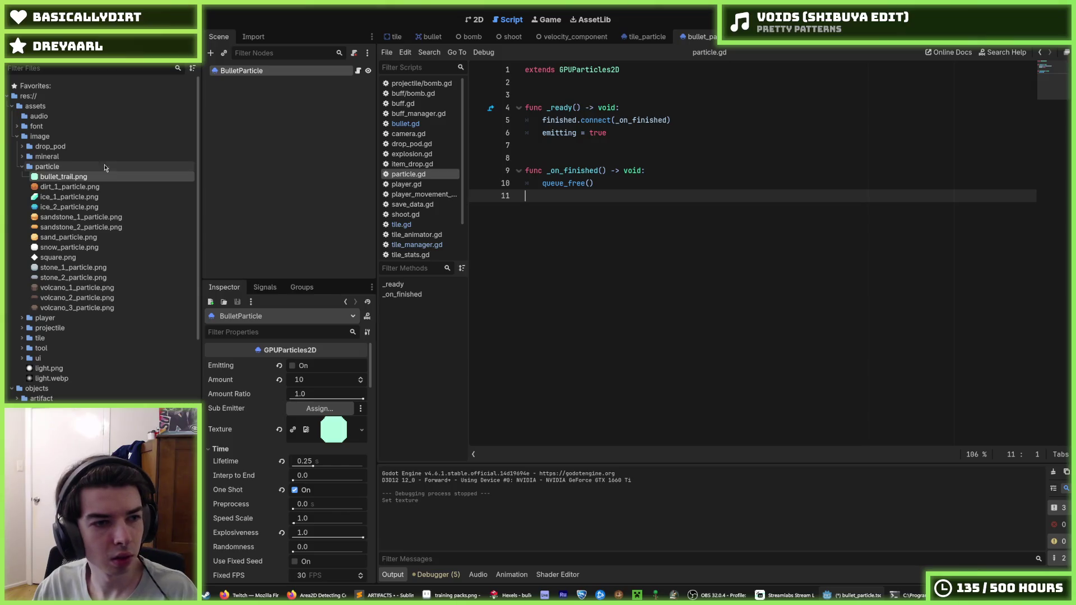
Duplicate it as a new bullet.png, make that the particle texture, and run the game.
{"action": "key", "text": "ctrl+d"}
{"action": "key", "text": "Right"}
{"action": "key", "text": "BackSpace"}
{"action": "key", "text": "BackSpace"}
{"action": "key", "text": "BackSpace"}
{"action": "key", "text": "Return"}
{"action": "mouse_move", "coordinate": [143, 177]}
{"action": "left_mouse_down"}
{"action": "mouse_move", "coordinate": [100, 177]}
{"action": "mouse_move", "coordinate": [334, 429]}
{"action": "left_mouse_up"}
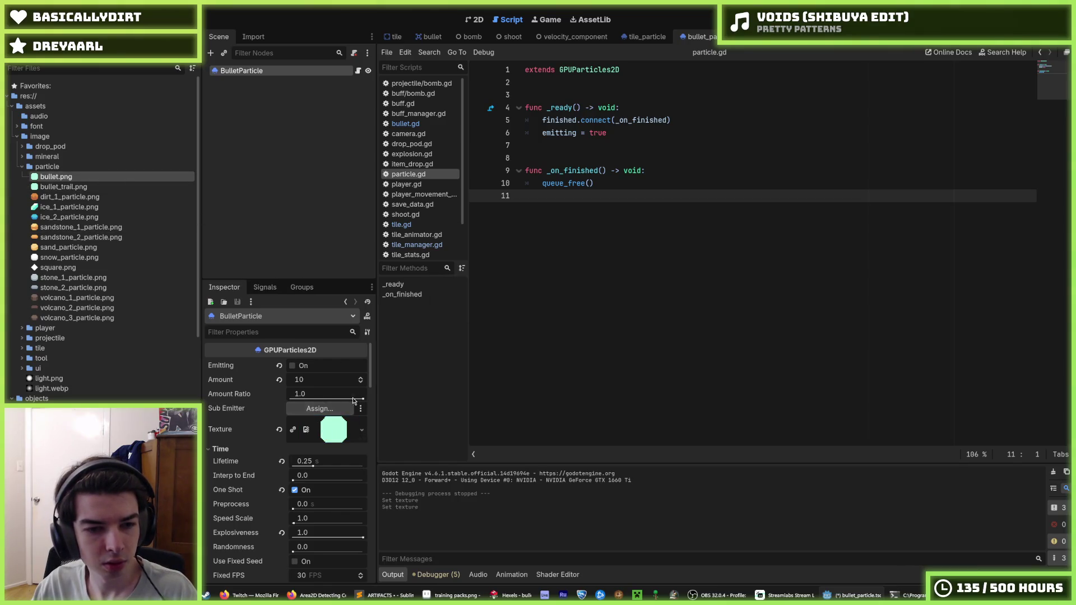
{"action": "key", "text": "F5"}
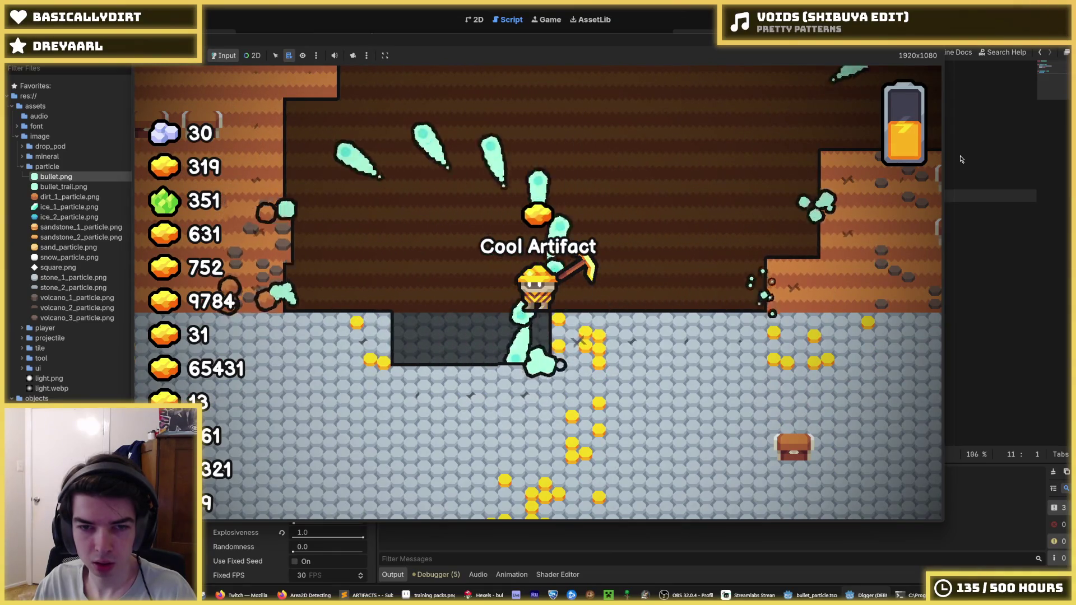
Dig upward while firing to watch the new bursts, then stop the game.
{"action": "key", "text": "w"}
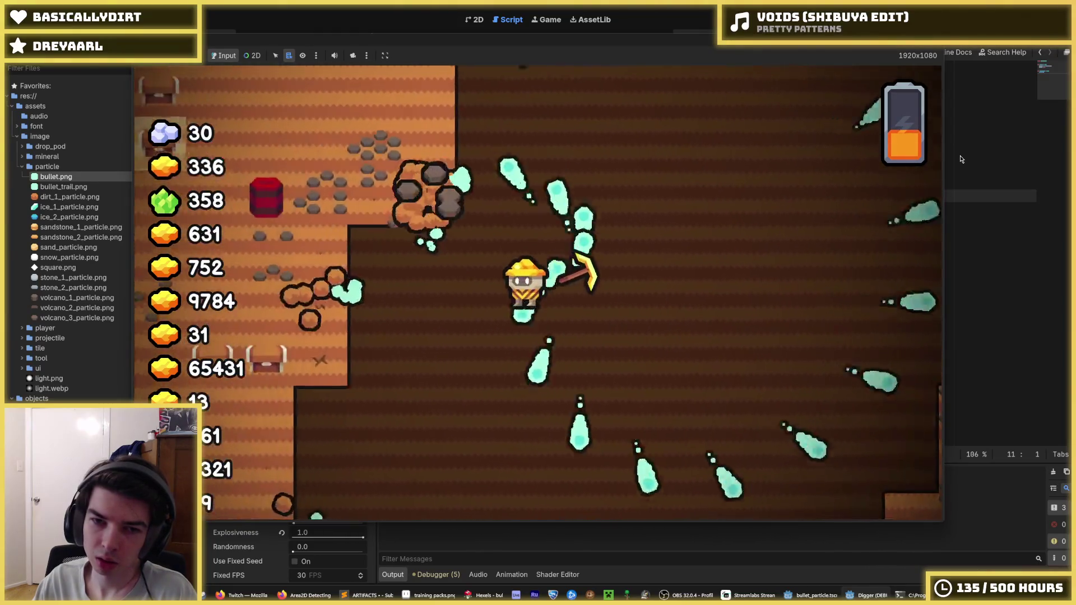
{"action": "key", "text": "F8"}
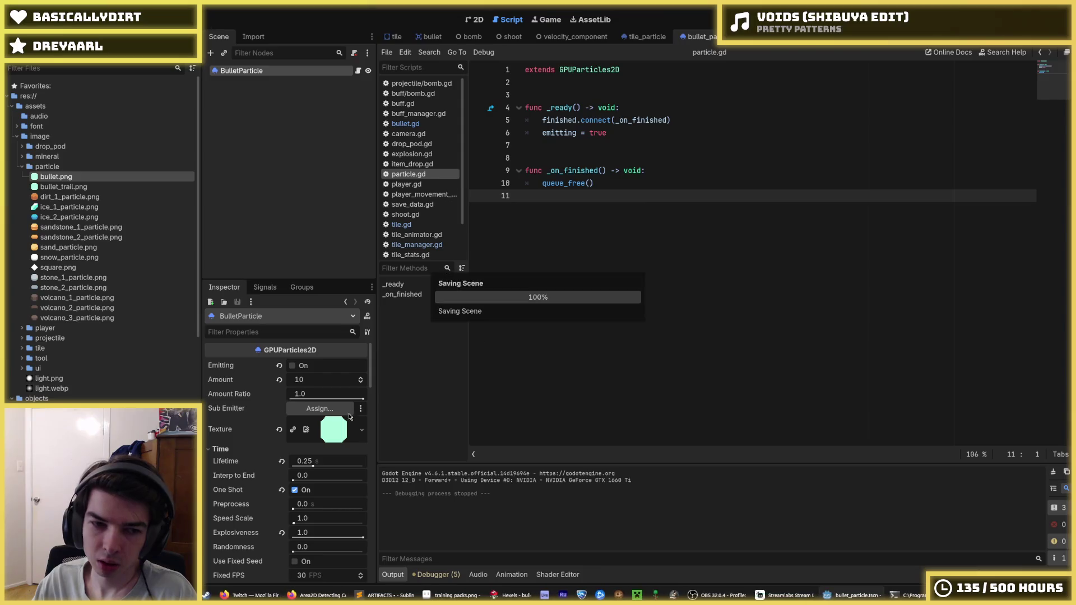
Under Color Curves, give Color Ramp a new GradientTexture1D, expand it, and return to 2D.
{"action": "scroll", "coordinate": [326, 433], "scroll_direction": "down", "scroll_amount": 3}
{"action": "scroll", "coordinate": [314, 440], "scroll_direction": "up", "scroll_amount": 10}
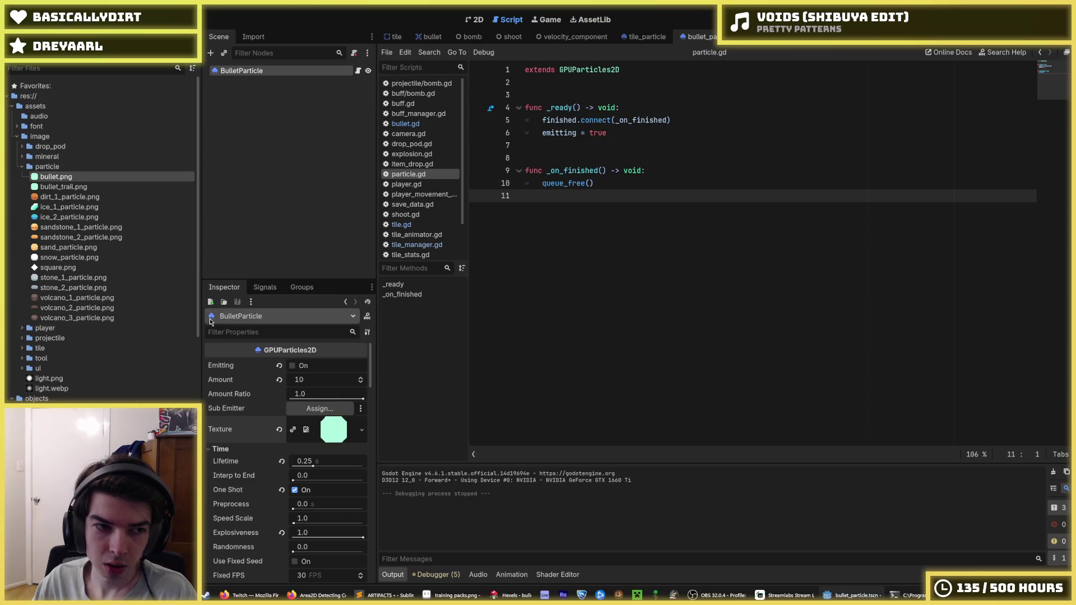
{"action": "scroll", "coordinate": [280, 460], "scroll_direction": "down", "scroll_amount": 10}
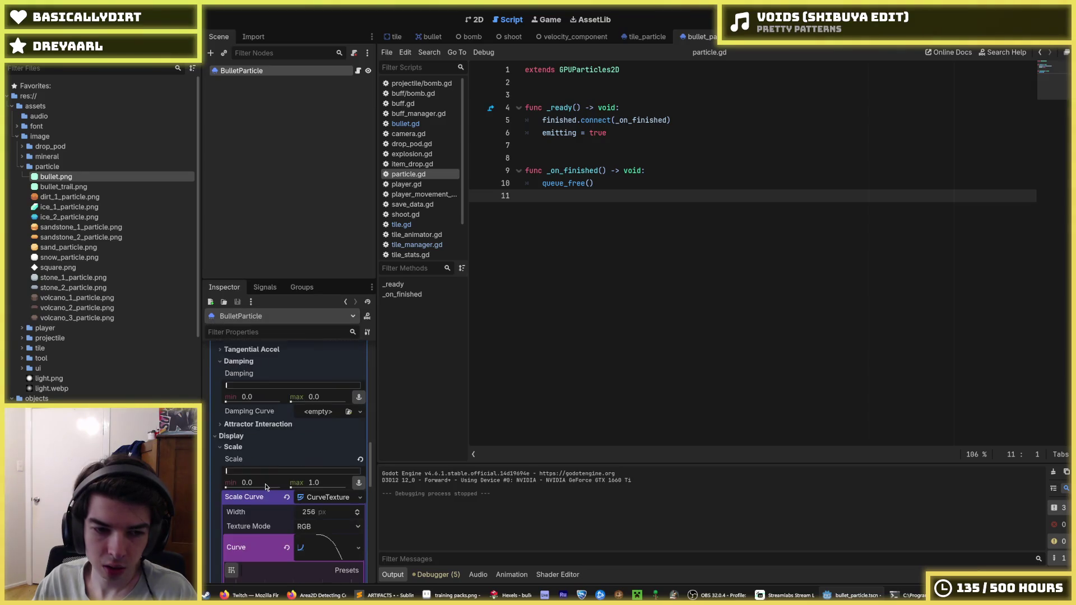
{"action": "scroll", "coordinate": [275, 472], "scroll_direction": "down", "scroll_amount": 5}
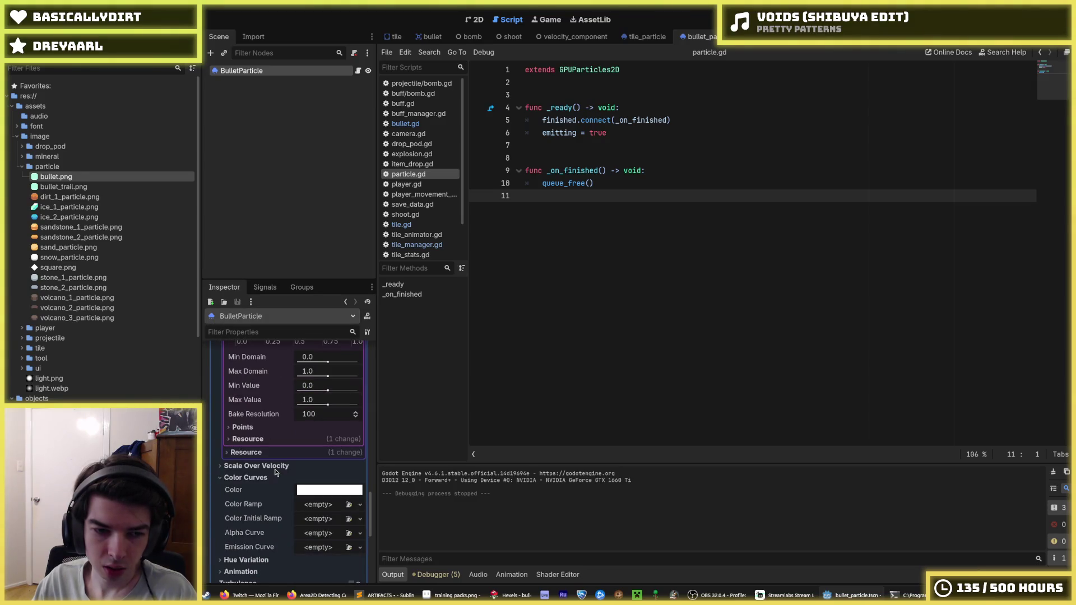
{"action": "left_click", "coordinate": [307, 505]}
{"action": "left_click", "coordinate": [313, 518]}
{"action": "left_click", "coordinate": [328, 505]}
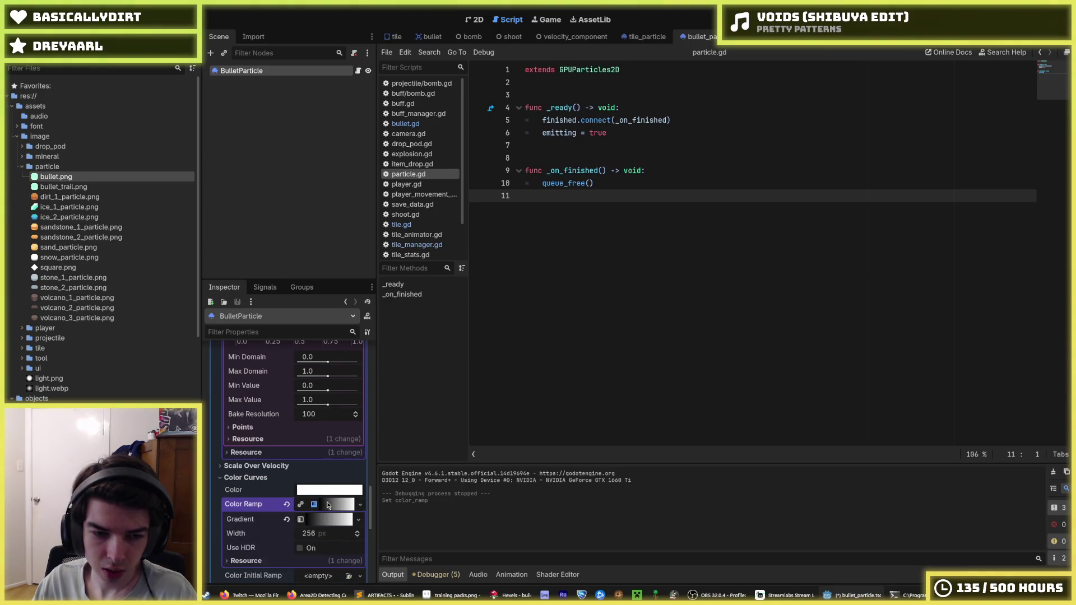
{"action": "left_click", "coordinate": [474, 19]}
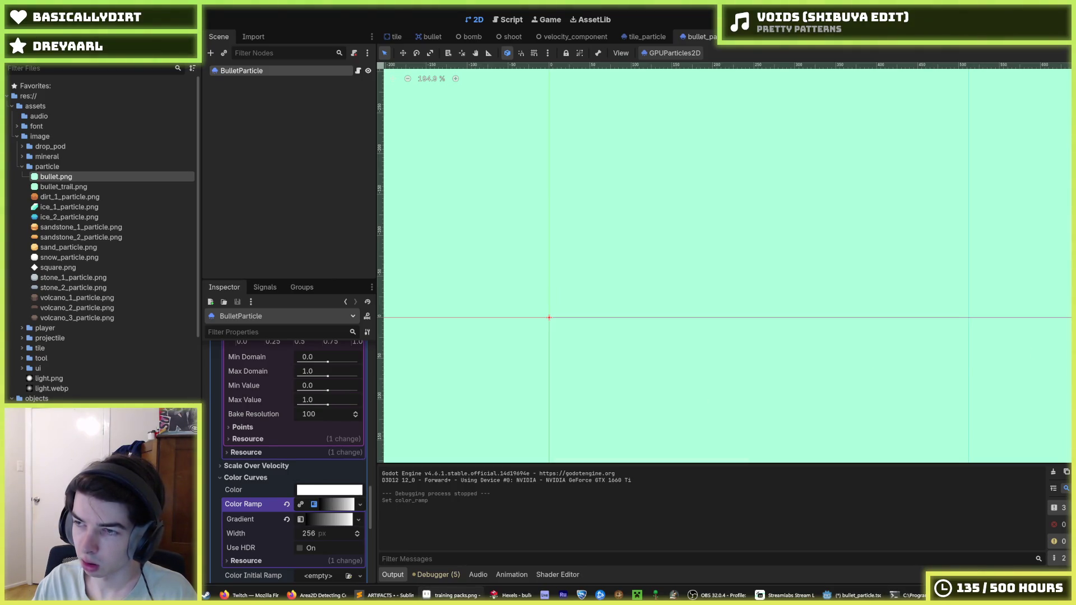
Move the white gradient point left and recolour it with the pasted mint colour.
{"action": "left_click", "coordinate": [320, 509]}
{"action": "left_click", "coordinate": [327, 509]}
{"action": "left_click", "coordinate": [337, 521]}
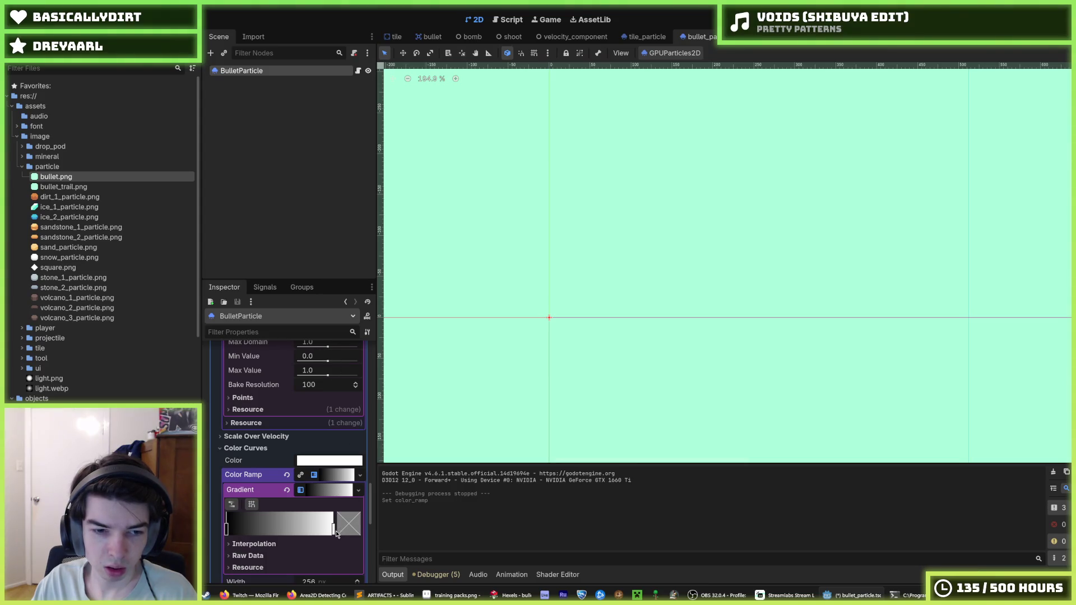
{"action": "left_click_drag", "start_coordinate": [333, 532], "coordinate": [276, 532]}
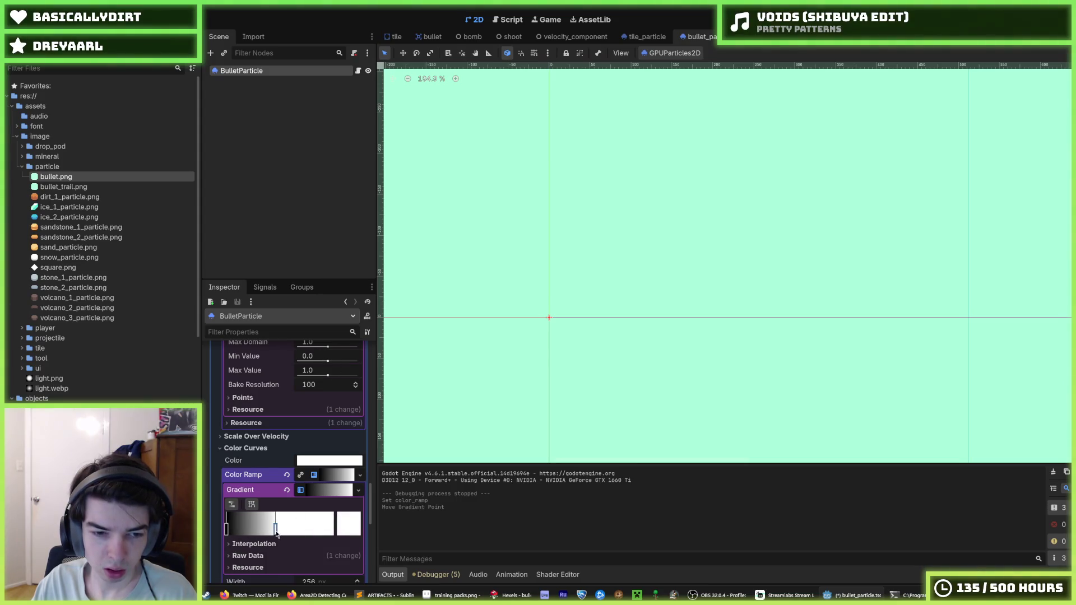
{"action": "left_click", "coordinate": [341, 530]}
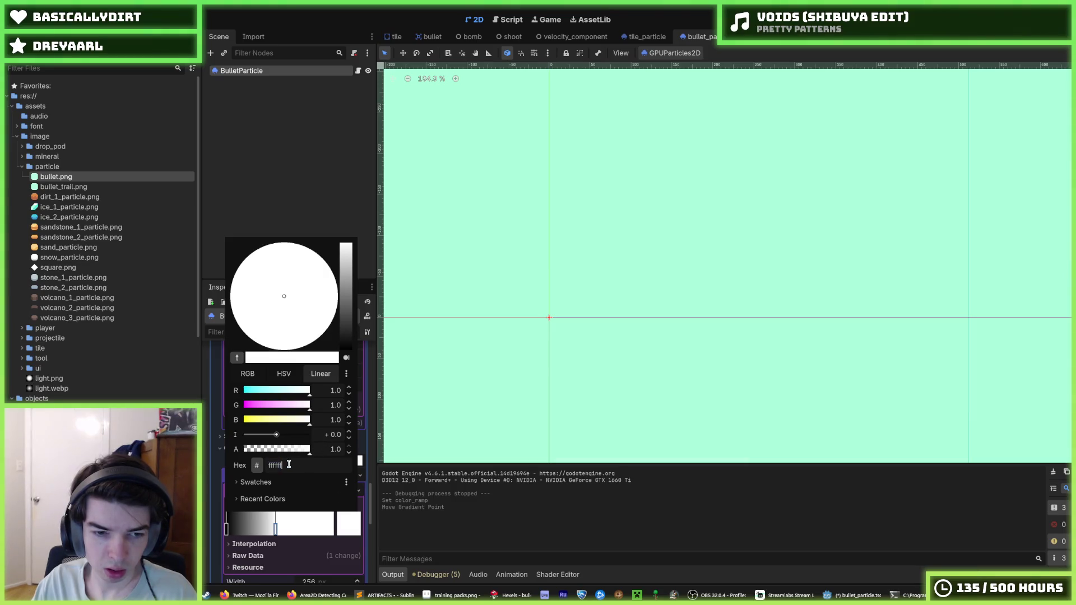
{"action": "key", "text": "ctrl+v"}
{"action": "key", "text": "Return"}
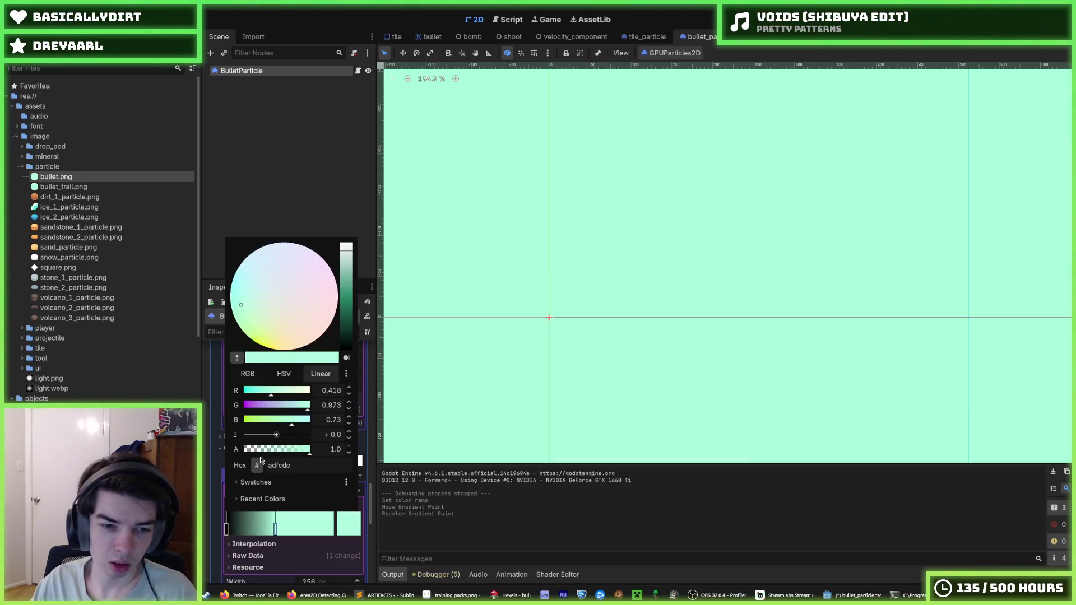
{"action": "left_click", "coordinate": [278, 537]}
Reposition the mint and black points and recolour one point teal 5fe6d9.
{"action": "left_click_drag", "start_coordinate": [275, 532], "coordinate": [239, 532]}
{"action": "mouse_move", "coordinate": [227, 532]}
{"action": "left_mouse_down"}
{"action": "mouse_move", "coordinate": [276, 531]}
{"action": "mouse_move", "coordinate": [214, 534]}
{"action": "mouse_move", "coordinate": [274, 534]}
{"action": "mouse_move", "coordinate": [240, 533]}
{"action": "mouse_move", "coordinate": [260, 533]}
{"action": "left_mouse_up"}
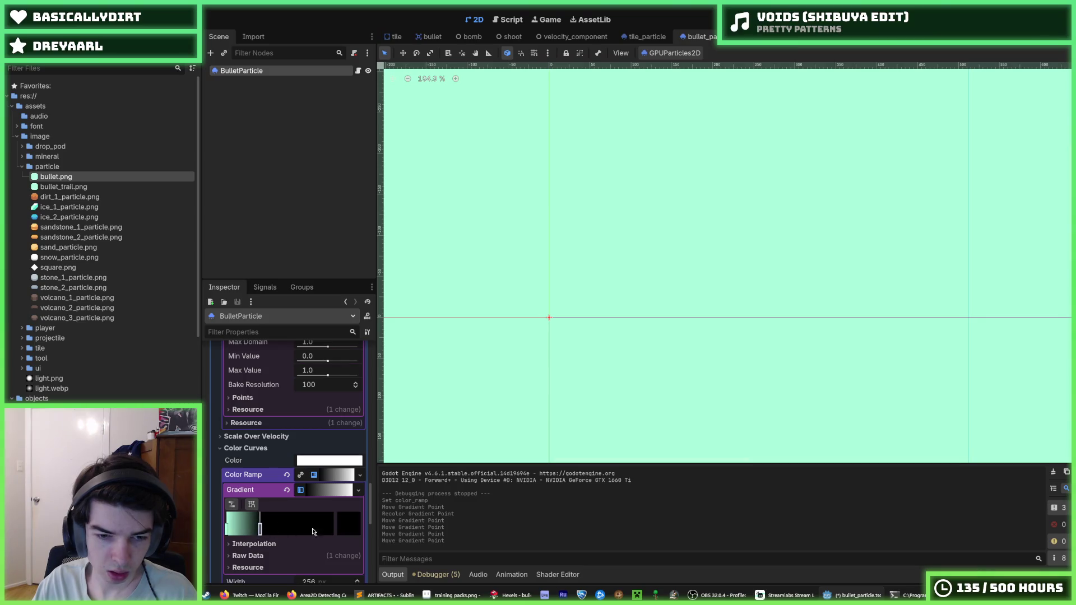
{"action": "left_click", "coordinate": [354, 530]}
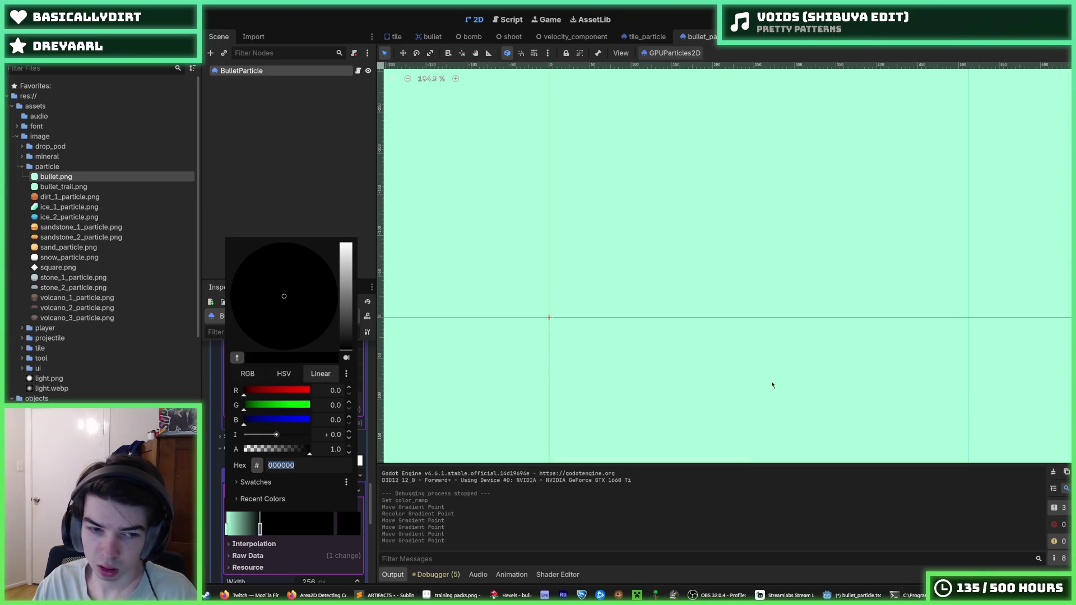
{"action": "key", "text": "Escape"}
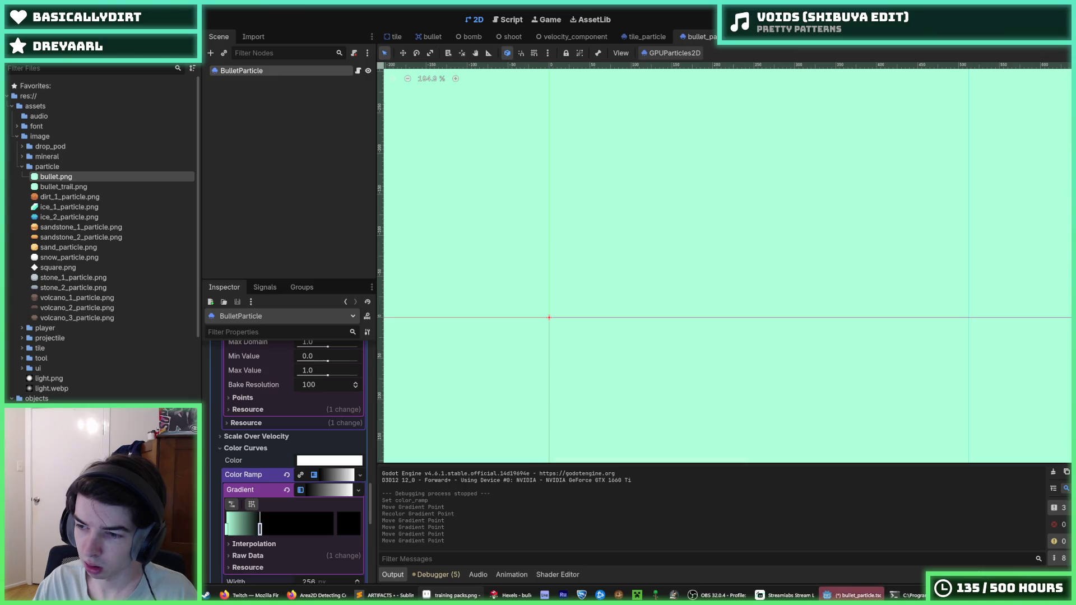
{"action": "left_click_drag", "start_coordinate": [259, 528], "coordinate": [258, 528]}
{"action": "double_click", "coordinate": [258, 528]}
{"action": "double_click", "coordinate": [290, 465]}
{"action": "type", "text": "5fe6d9"}
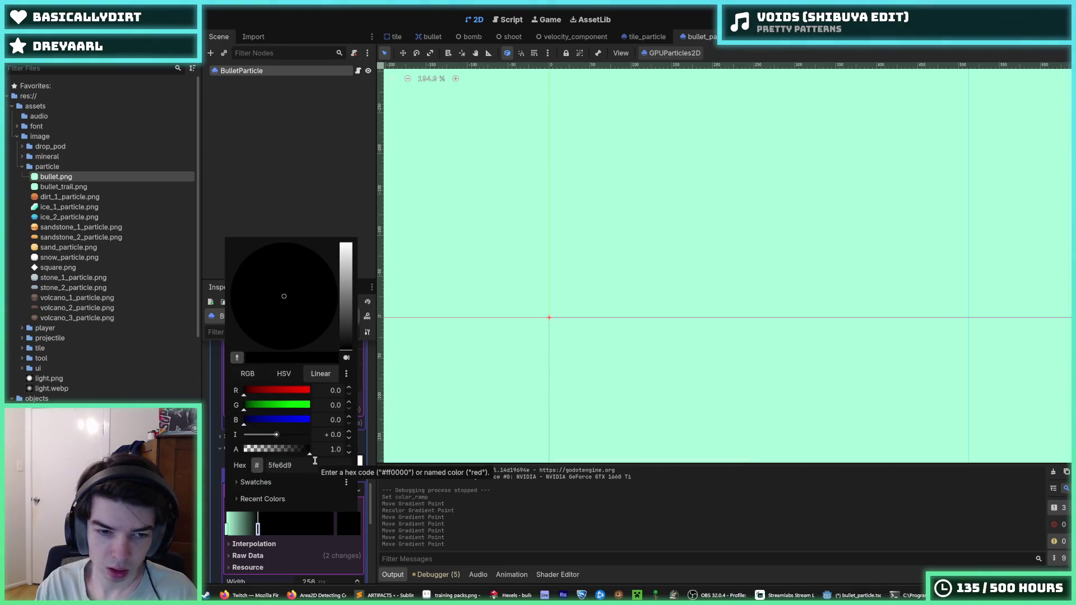
{"action": "key", "text": "Return"}
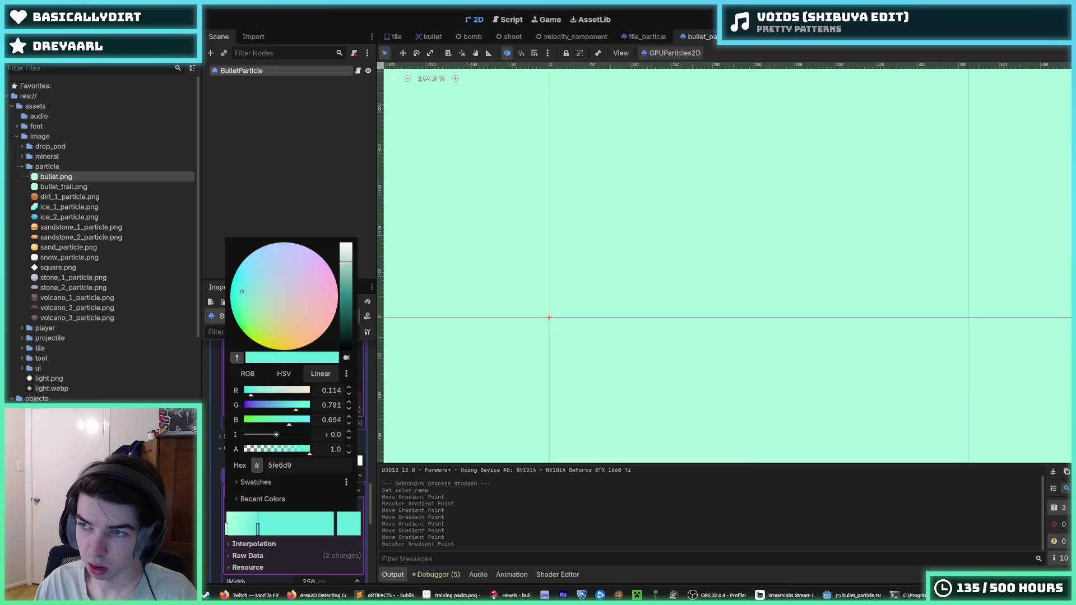
{"action": "key", "text": "Escape"}
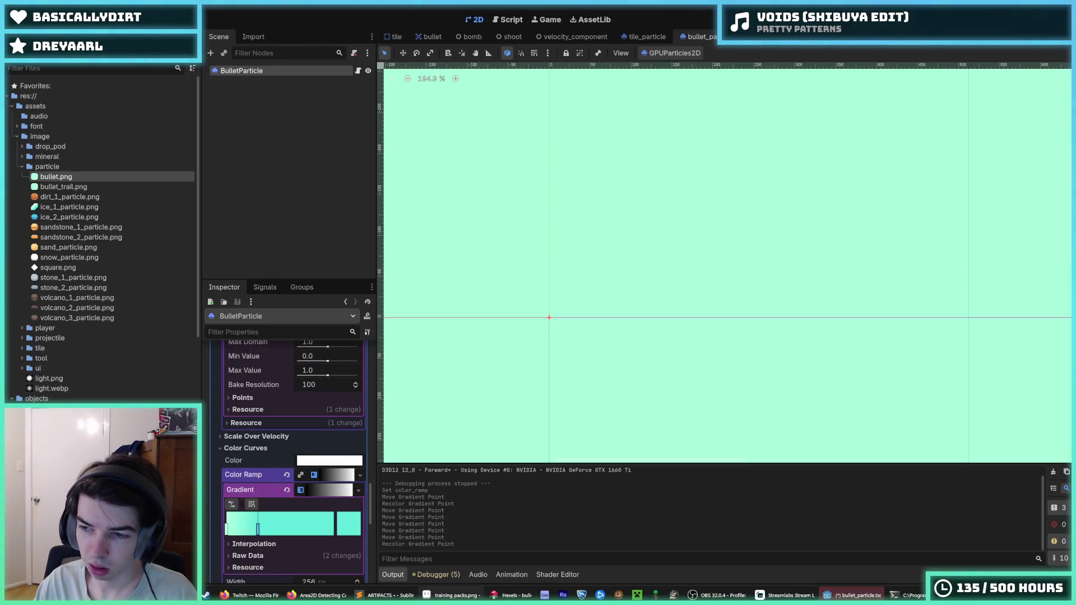
{"action": "double_click", "coordinate": [258, 529]}
{"action": "key", "text": "Escape"}
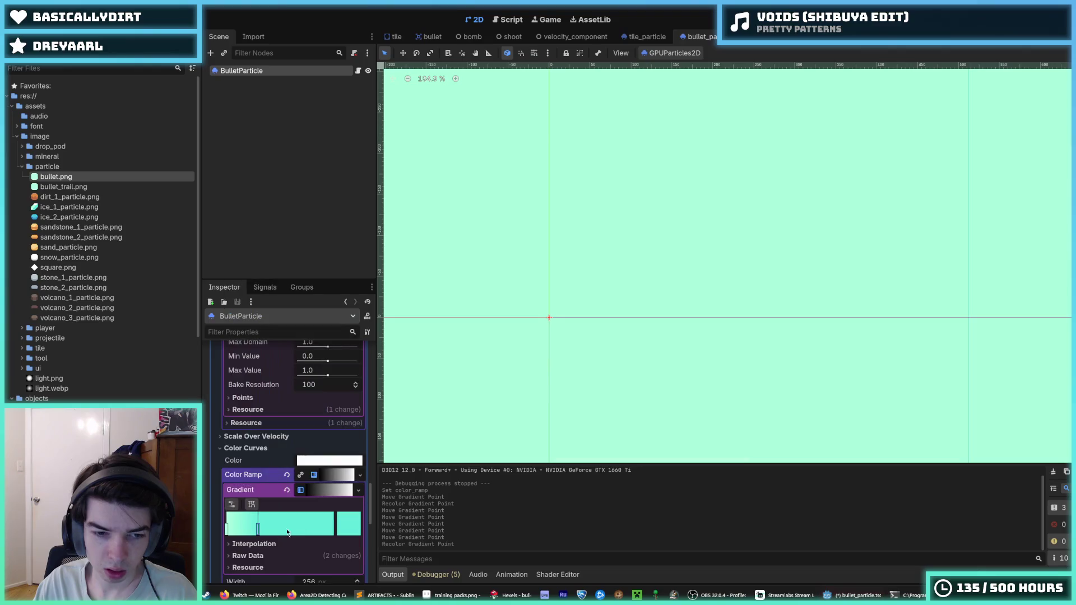
Add a new ramp point coloured cyan-blue 43c0dd.
{"action": "left_click", "coordinate": [275, 529]}
{"action": "double_click", "coordinate": [276, 529]}
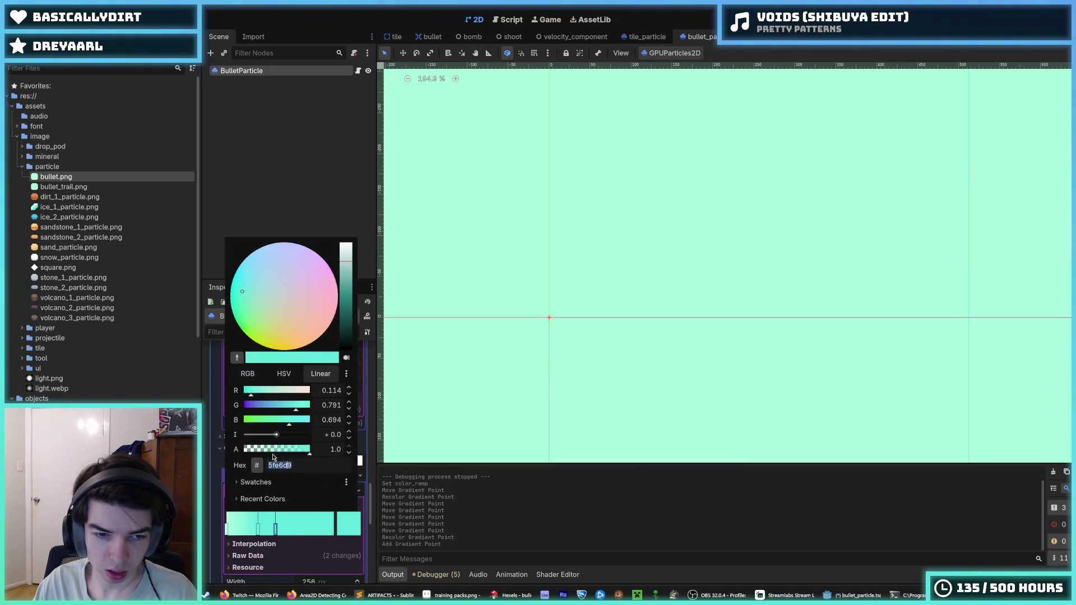
{"action": "left_click", "coordinate": [316, 468]}
{"action": "type", "text": "43c0dd"}
{"action": "key", "text": "Return"}
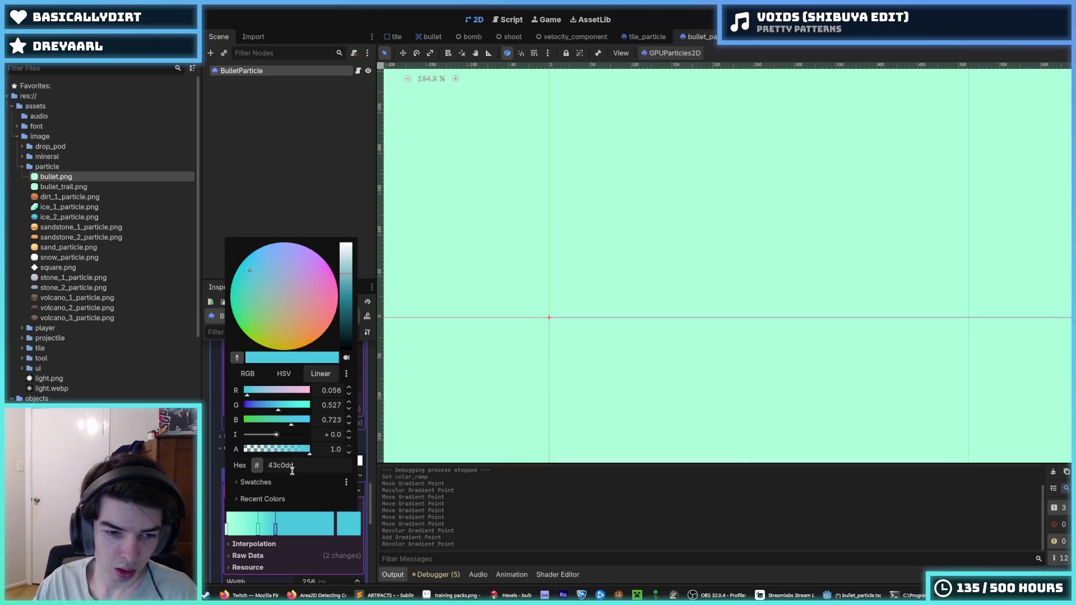
{"action": "left_click", "coordinate": [227, 530]}
Save the first, pale mint point's colour as a swatch.
{"action": "left_click", "coordinate": [227, 530]}
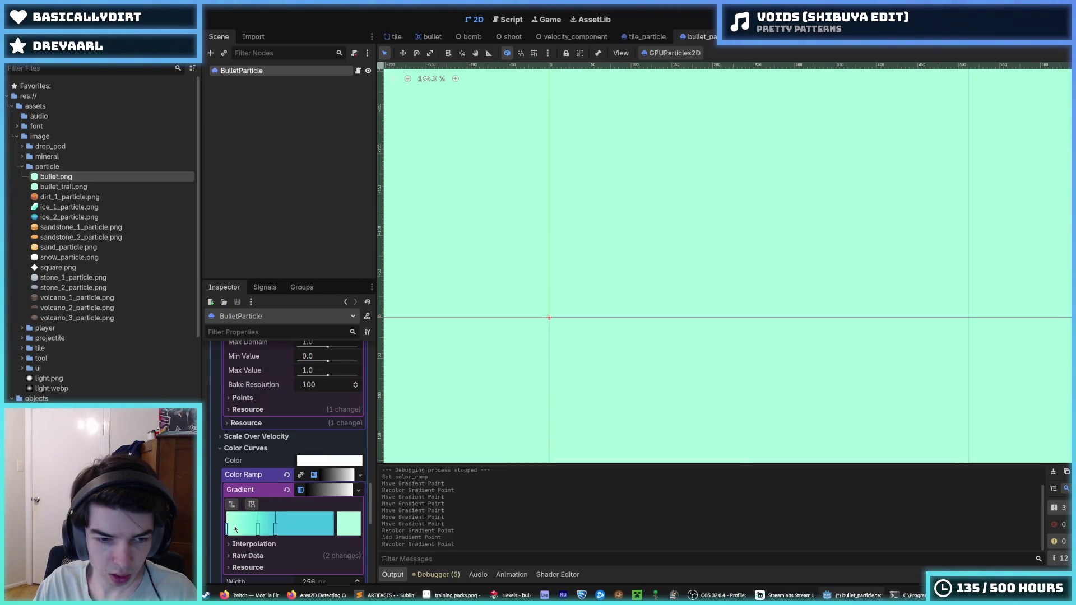
{"action": "left_click", "coordinate": [346, 525]}
{"action": "left_click", "coordinate": [255, 483]}
{"action": "left_click", "coordinate": [237, 512]}
{"action": "left_click", "coordinate": [212, 566]}
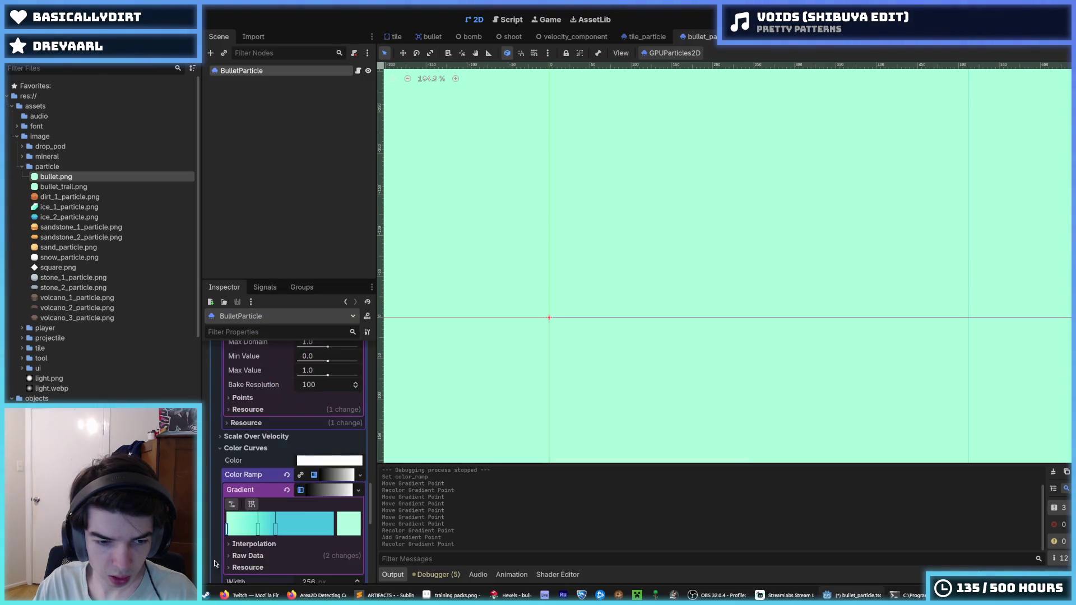
{"action": "left_click", "coordinate": [258, 530]}
Save the cyan and 43c0dd point colours as swatches.
{"action": "left_click", "coordinate": [344, 523]}
{"action": "left_click", "coordinate": [236, 456]}
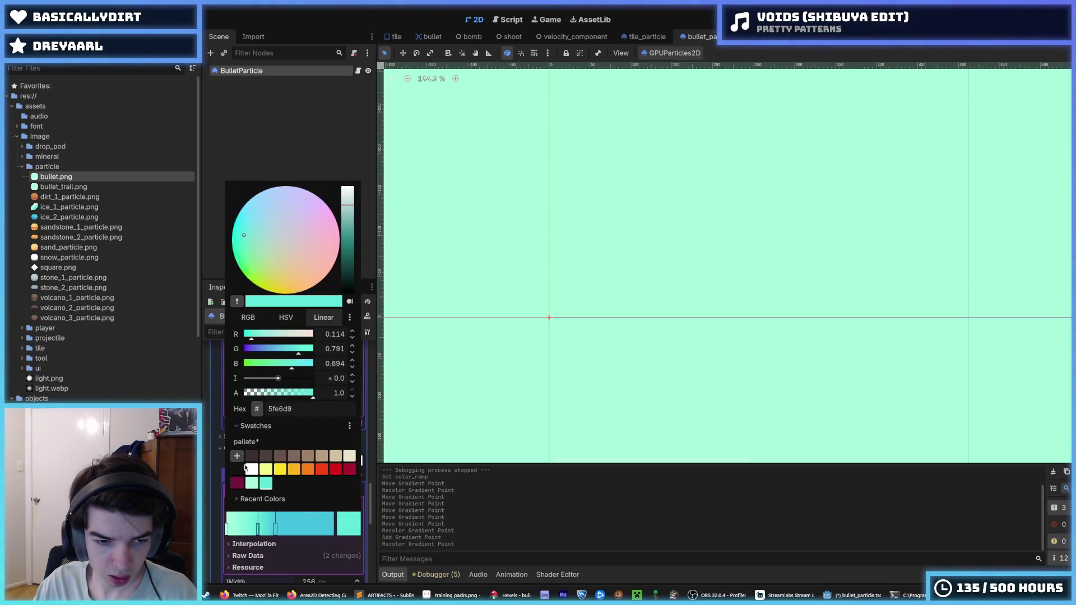
{"action": "left_click", "coordinate": [275, 529]}
{"action": "left_click", "coordinate": [344, 523]}
{"action": "left_click", "coordinate": [237, 456]}
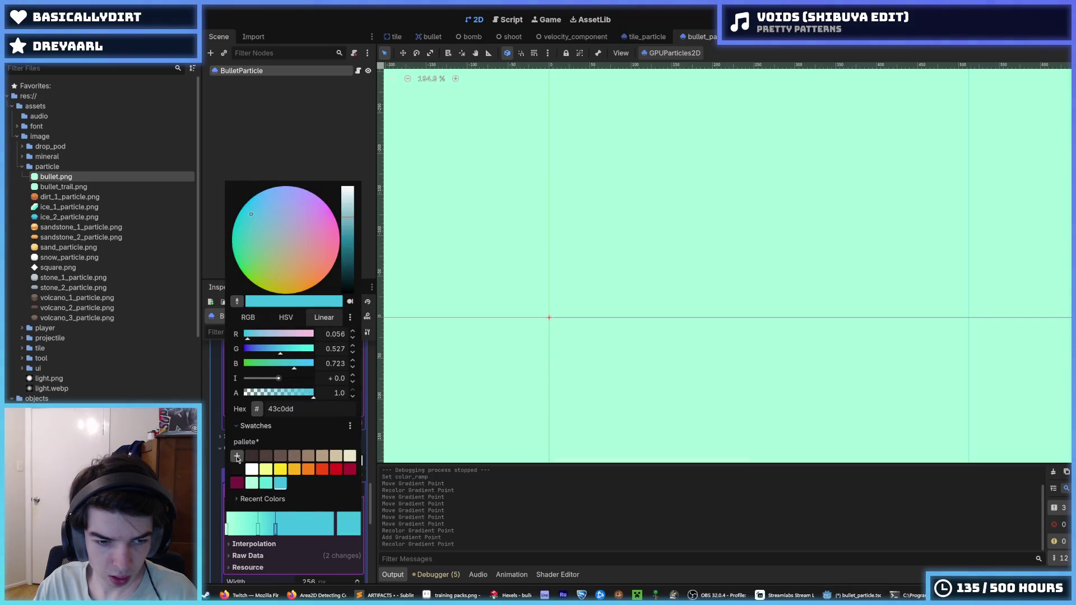
{"action": "left_click", "coordinate": [307, 526]}
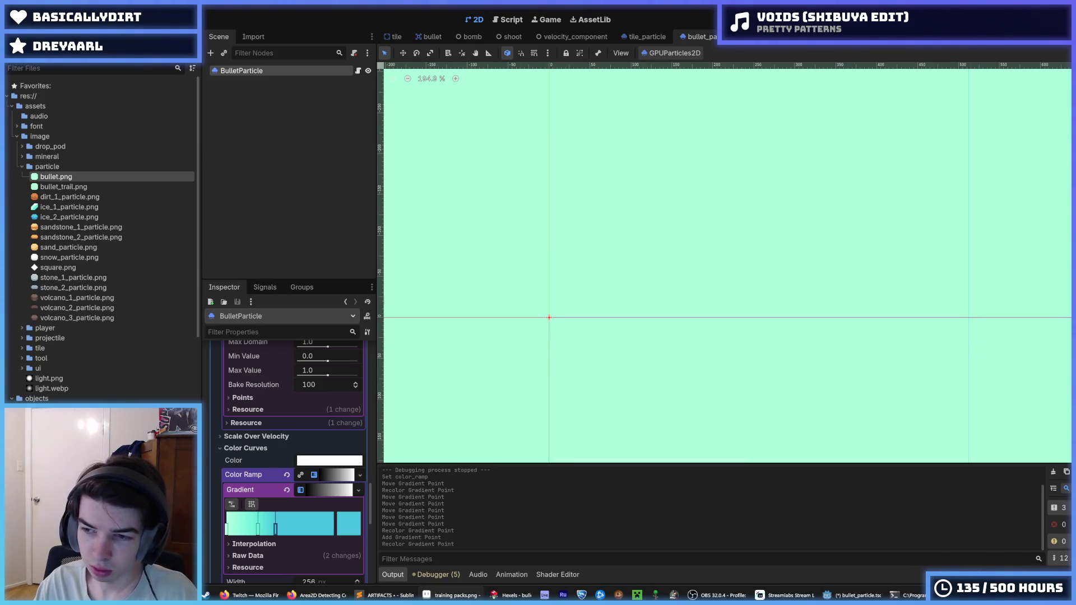
Add two ramp points coloured blue 3397d3 and darker blue 3071bc.
{"action": "left_click", "coordinate": [290, 527]}
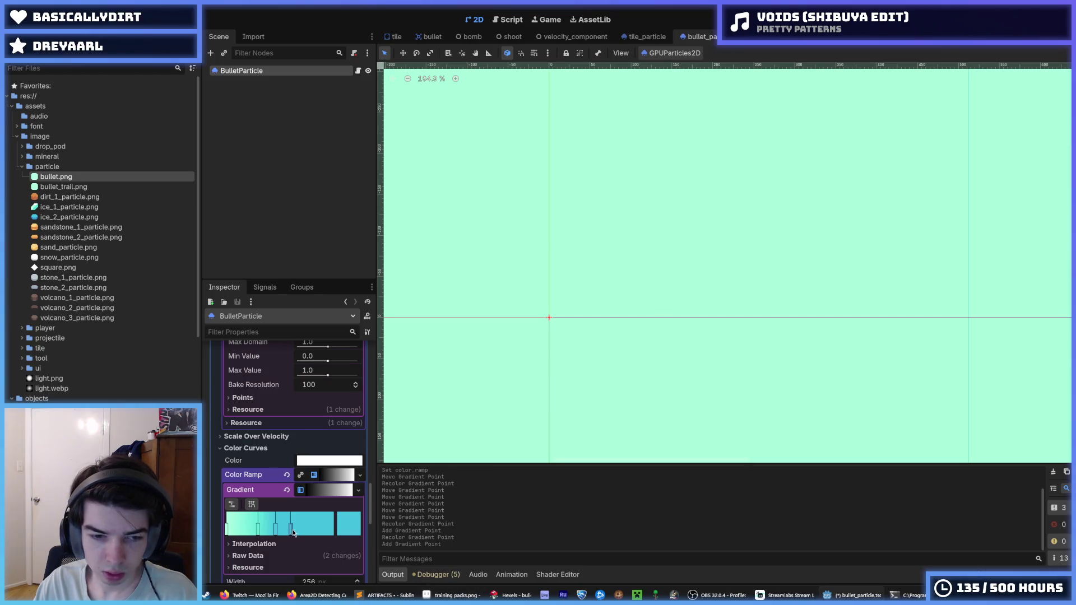
{"action": "double_click", "coordinate": [295, 529]}
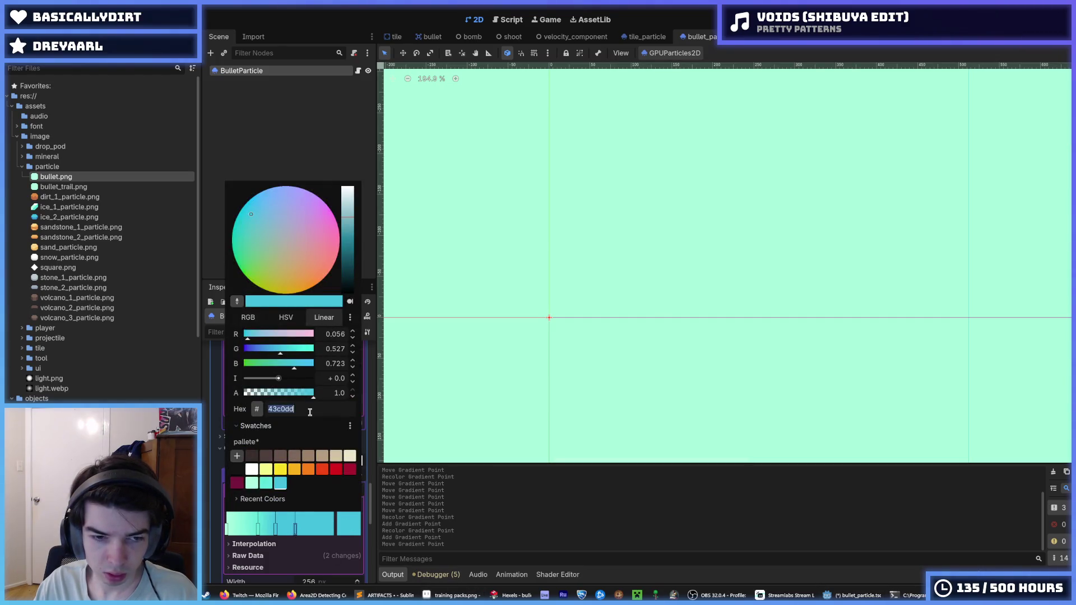
{"action": "type", "text": "3397d3"}
{"action": "key", "text": "Return"}
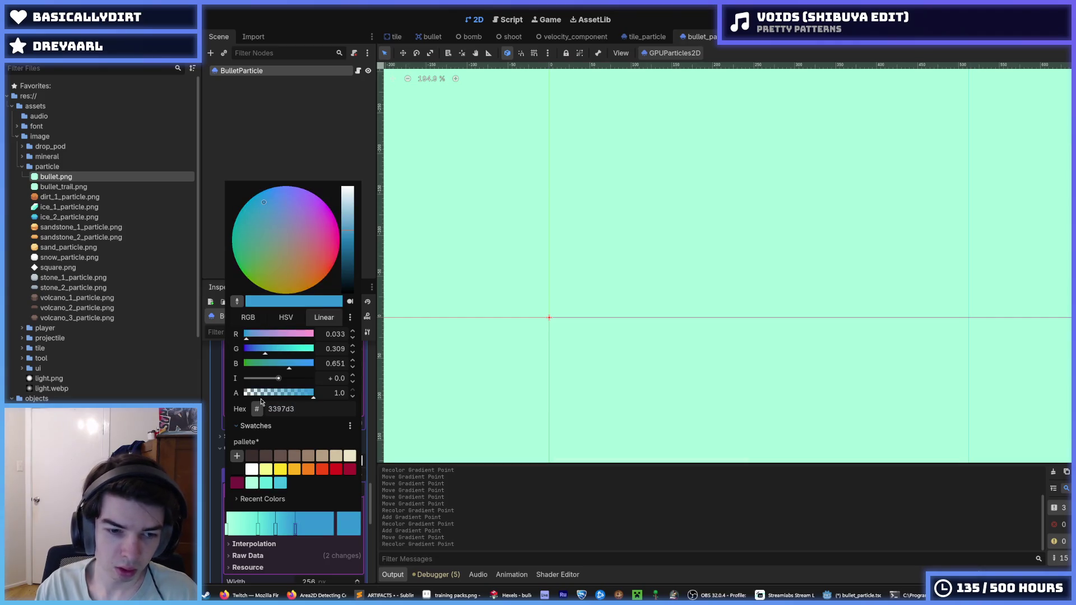
{"action": "left_click", "coordinate": [313, 535]}
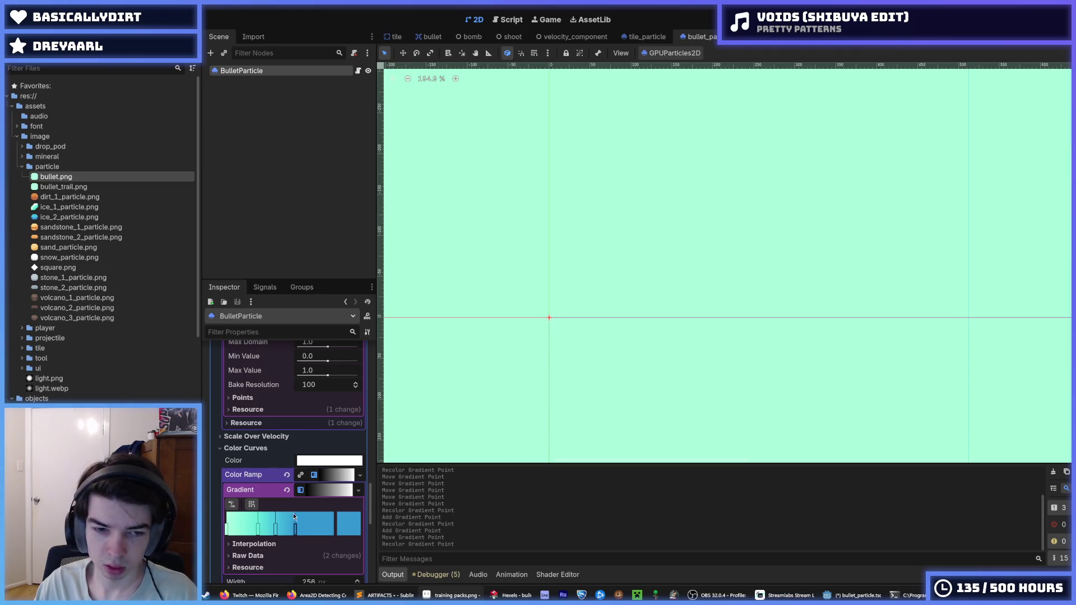
{"action": "double_click", "coordinate": [309, 530]}
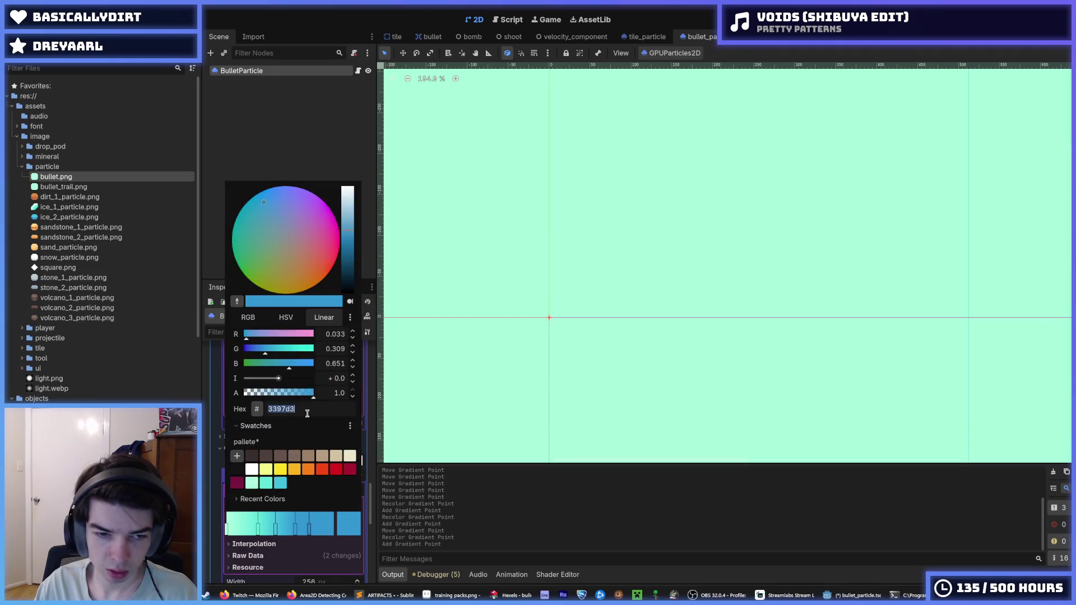
{"action": "type", "text": "3071bc"}
{"action": "key", "text": "Return"}
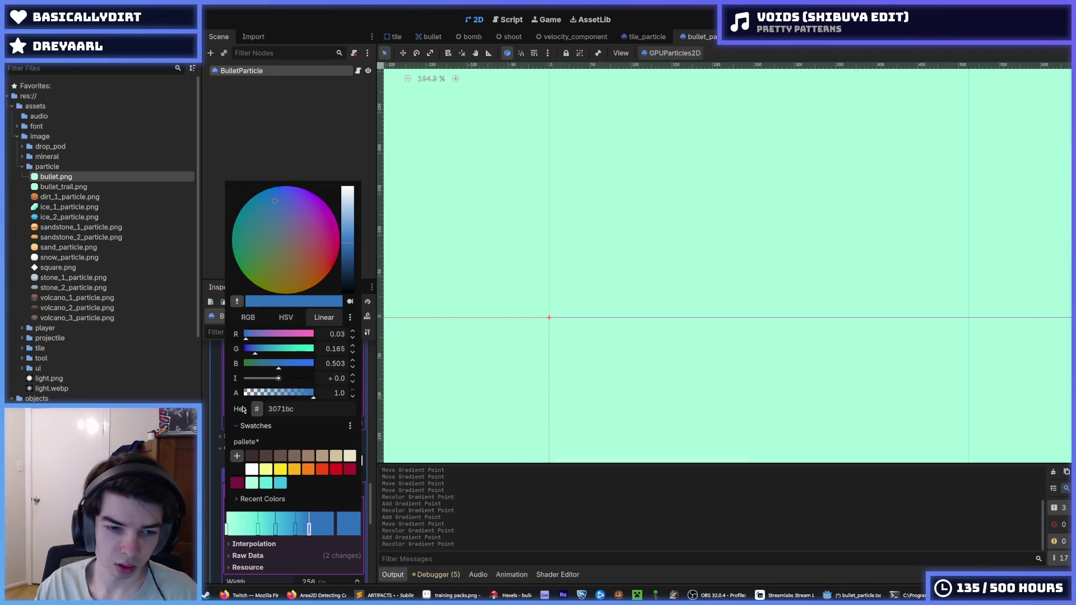
{"action": "key", "text": "Escape"}
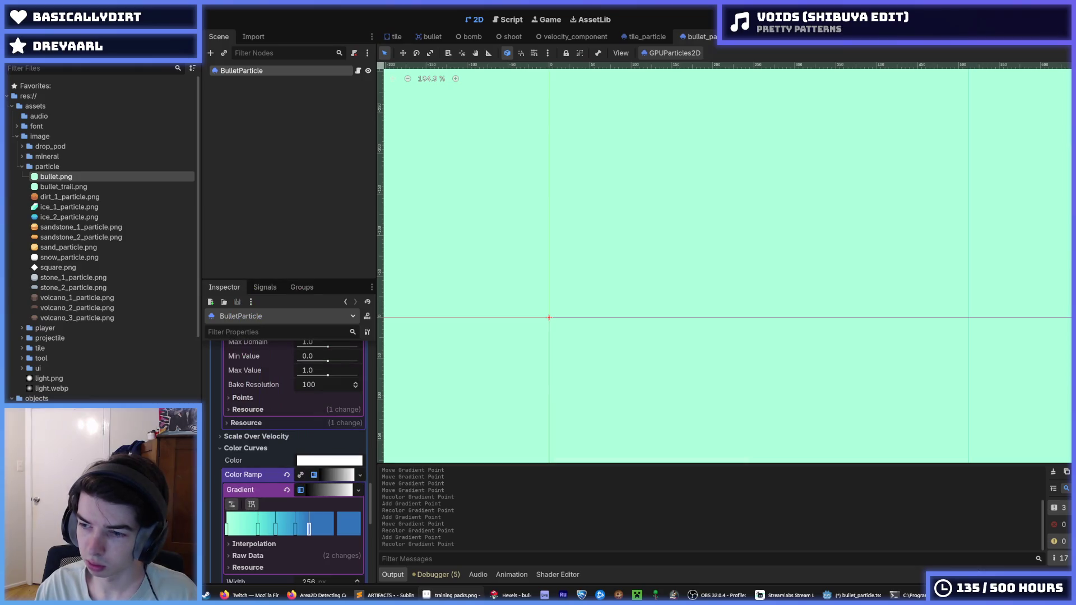
Add one more ramp point with a new hex colour and drag it along the ramp.
{"action": "left_click", "coordinate": [324, 532]}
{"action": "left_click", "coordinate": [344, 529]}
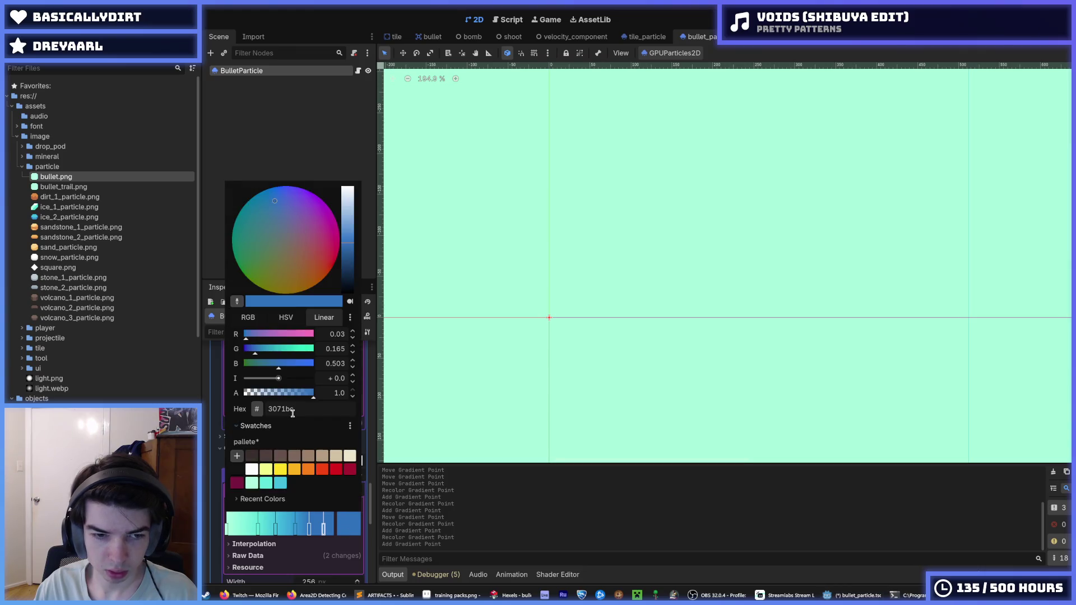
{"action": "key", "text": "BackSpace"}
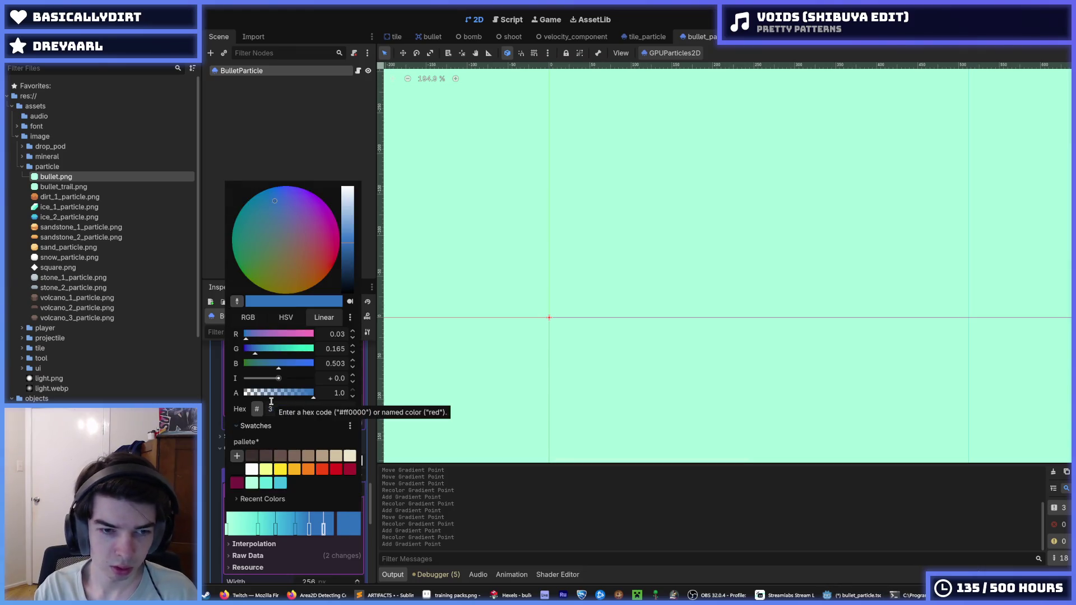
{"action": "key", "text": "Return"}
{"action": "left_click", "coordinate": [323, 532]}
{"action": "mouse_move", "coordinate": [323, 532]}
{"action": "left_mouse_down"}
{"action": "mouse_move", "coordinate": [334, 531]}
{"action": "mouse_move", "coordinate": [259, 532]}
{"action": "left_mouse_up"}
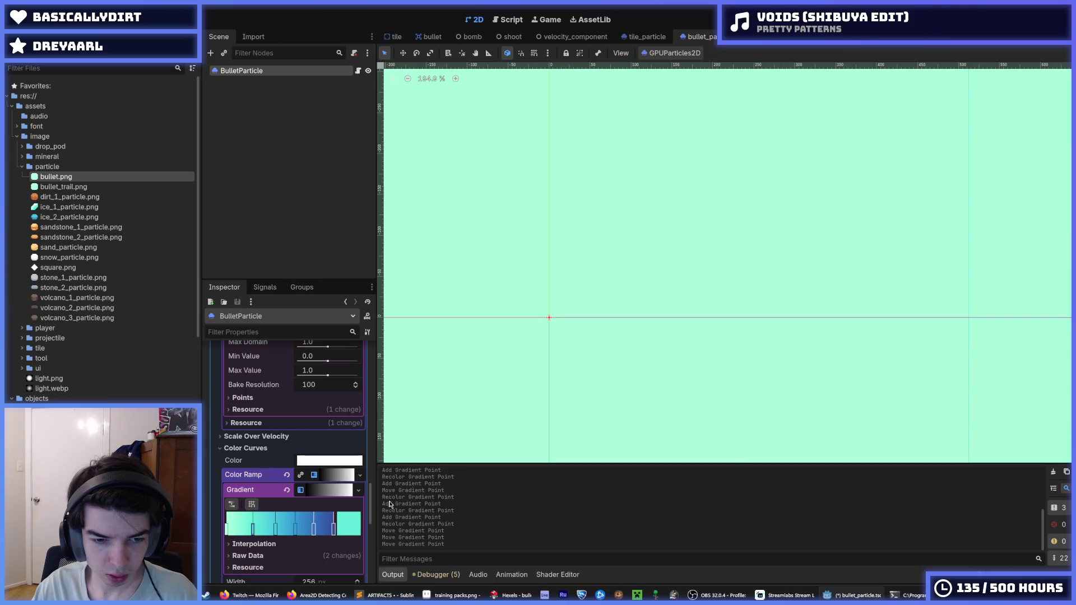
Reselect BulletParticle to refresh its properties in the Inspector.
{"action": "scroll", "coordinate": [489, 406], "scroll_direction": "down", "scroll_amount": 3}
{"action": "left_click", "coordinate": [488, 405]}
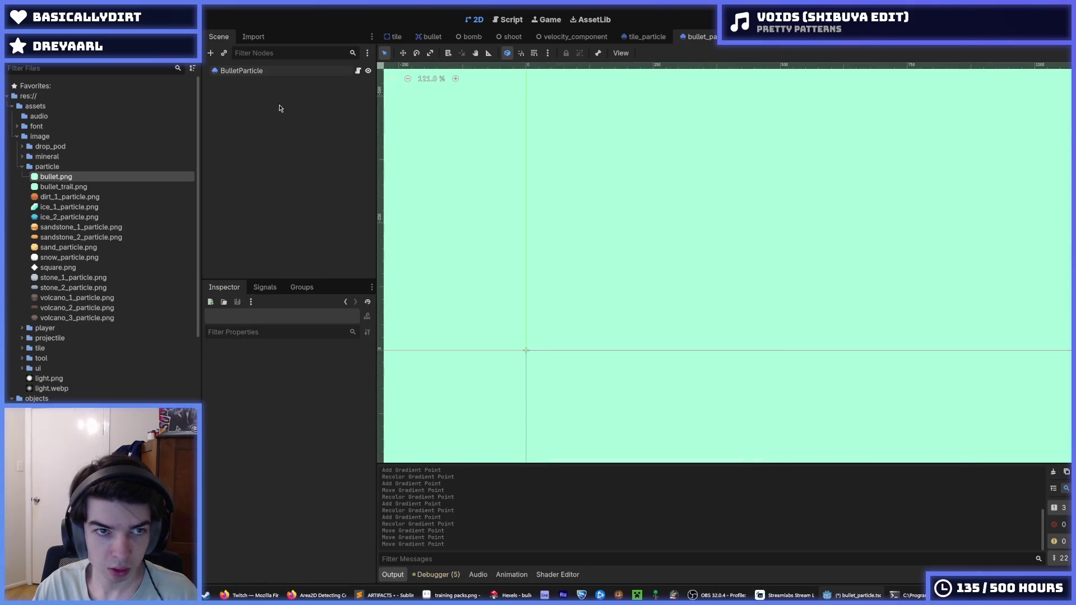
{"action": "left_click", "coordinate": [274, 71]}
{"action": "scroll", "coordinate": [255, 426], "scroll_direction": "up", "scroll_amount": 10}
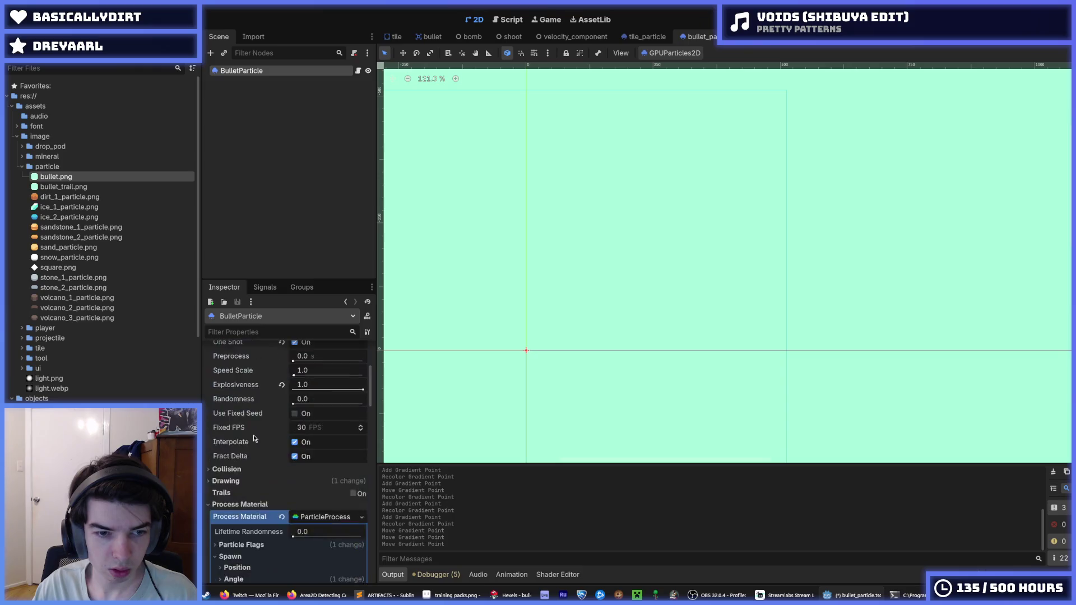
{"action": "scroll", "coordinate": [254, 438], "scroll_direction": "up", "scroll_amount": 5}
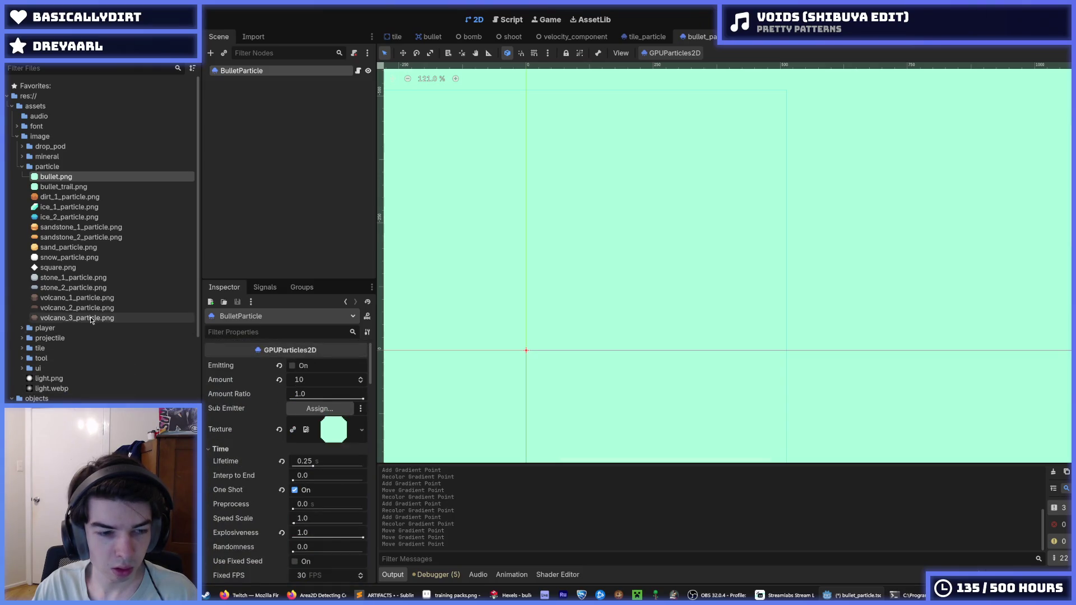
{"action": "scroll", "coordinate": [84, 331], "scroll_direction": "down", "scroll_amount": 10}
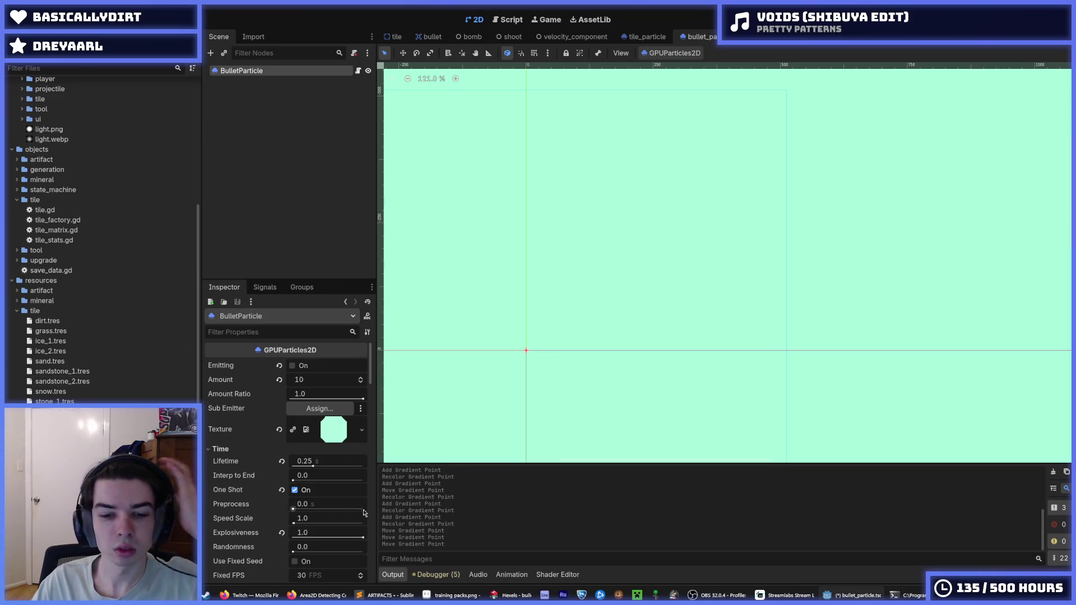
{"action": "scroll", "coordinate": [106, 370], "scroll_direction": "up", "scroll_amount": 10}
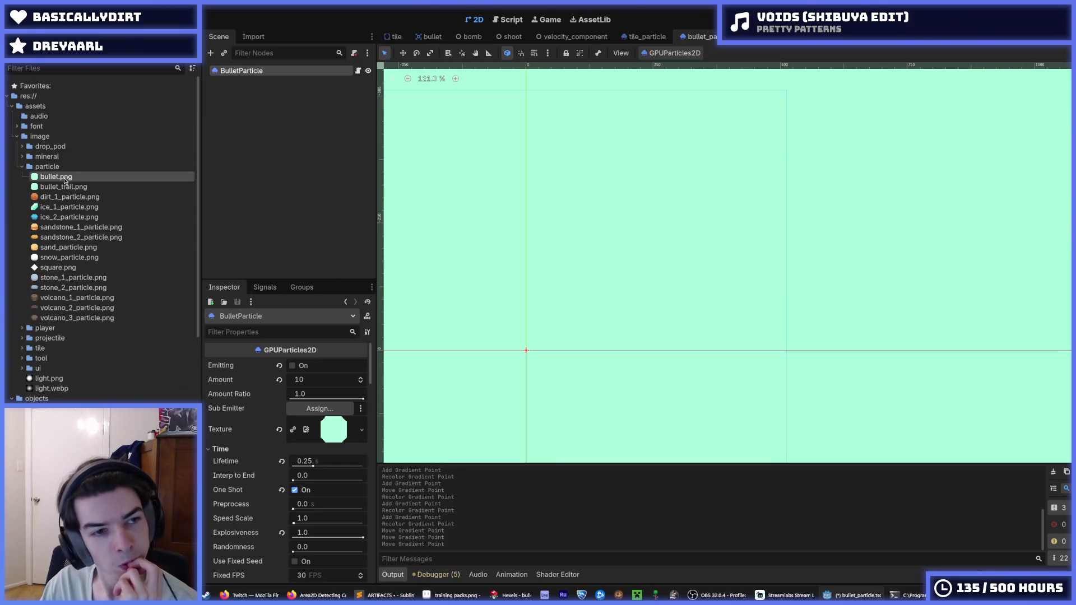
{"action": "mouse_move", "coordinate": [63, 179]}
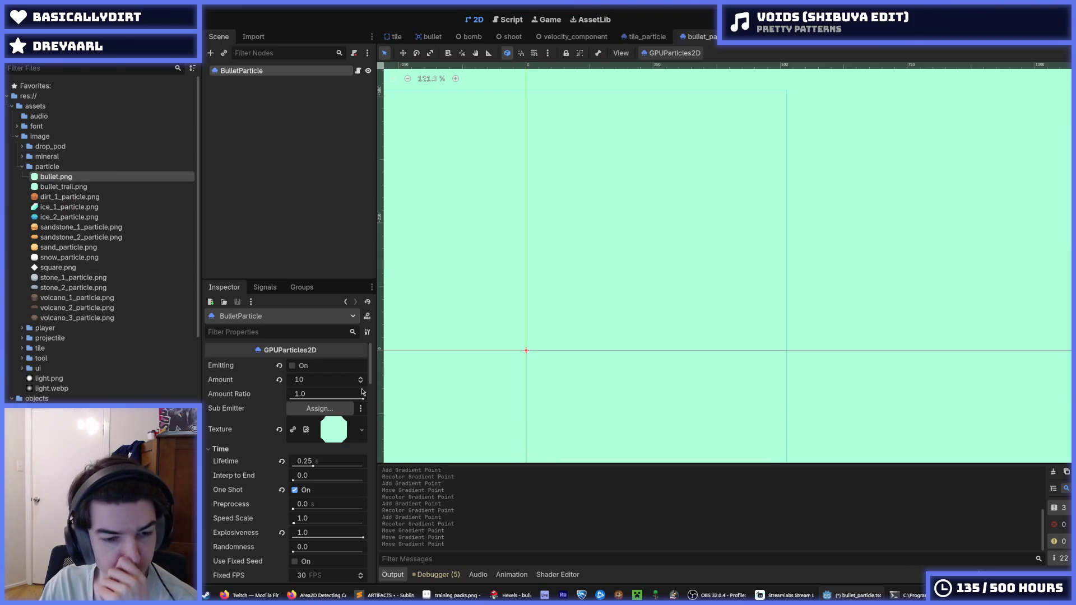
{"action": "left_click", "coordinate": [510, 594]}
{"action": "left_click", "coordinate": [14, 17]}
{"action": "left_click", "coordinate": [14, 17]}
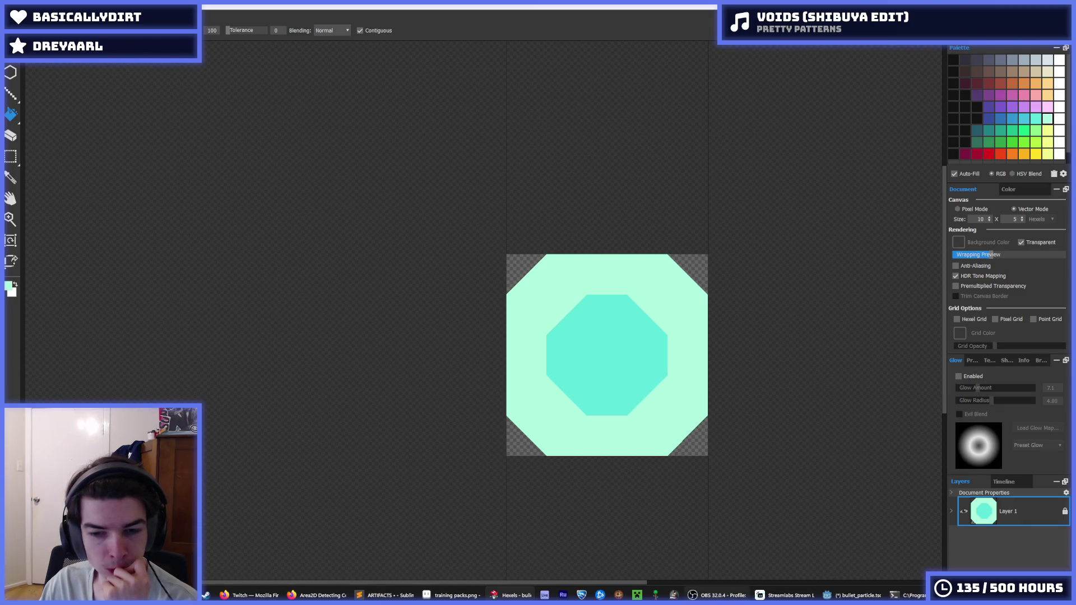
{"action": "mouse_move", "coordinate": [316, 595]}
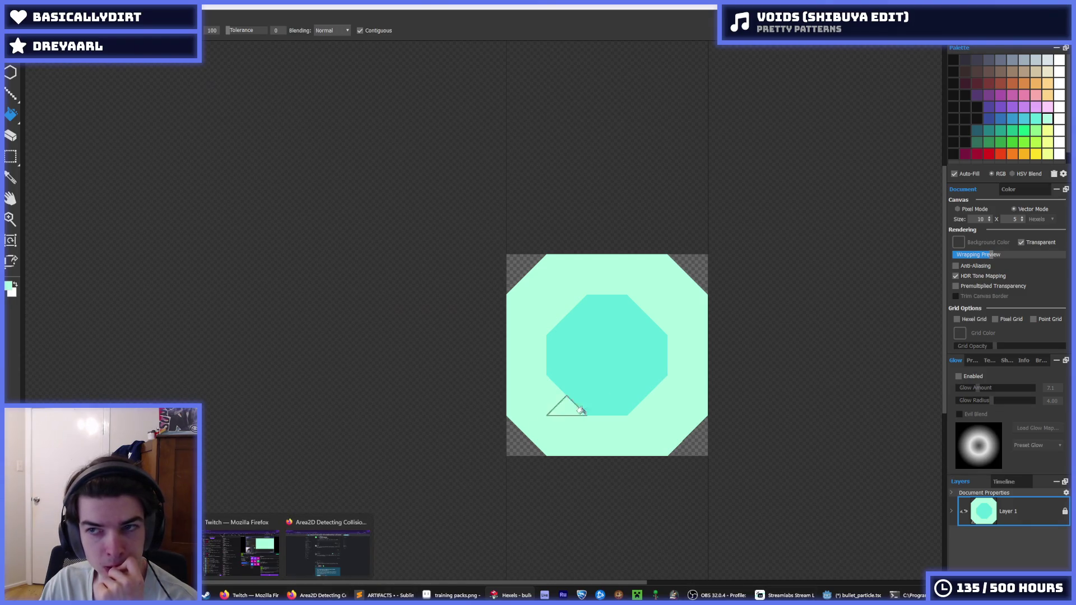
{"action": "left_click", "coordinate": [827, 595]}
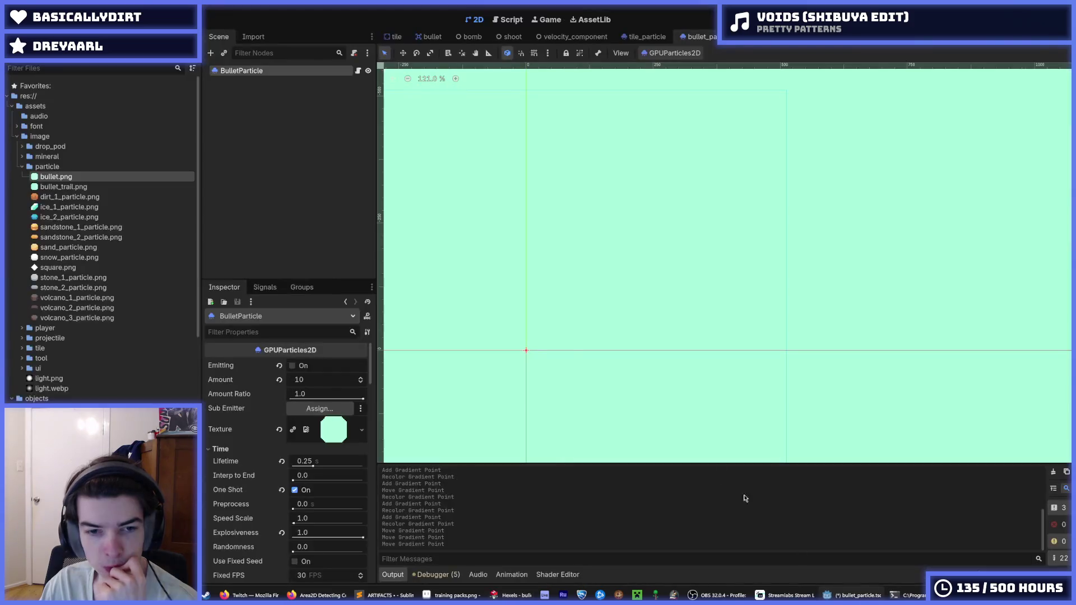
Save the scene, set square.png as the particle texture, and fire a test burst.
{"action": "key", "text": "ctrl+s"}
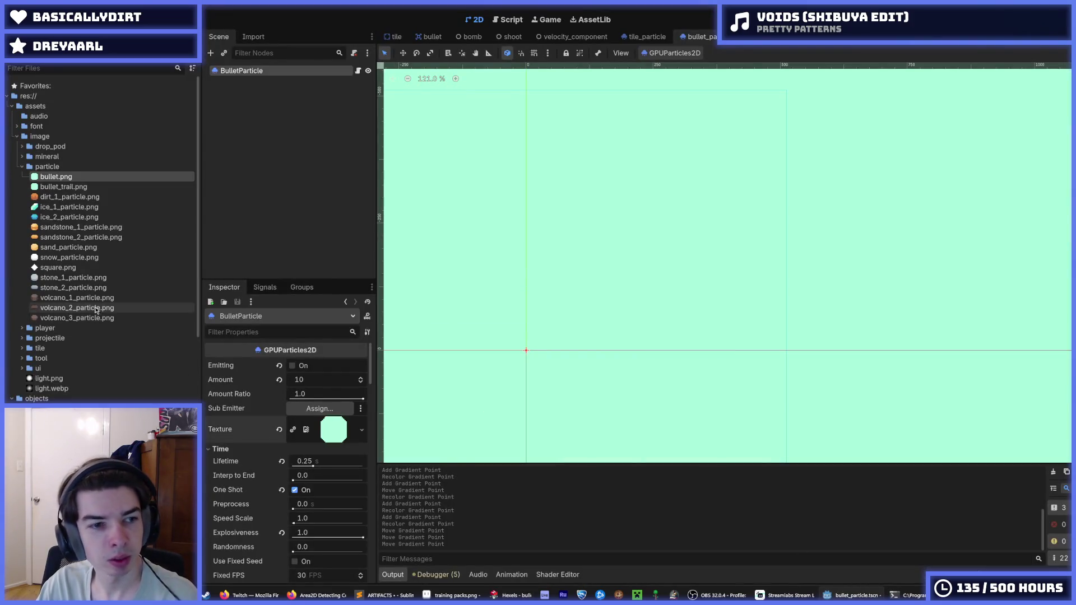
{"action": "mouse_move", "coordinate": [69, 265]}
{"action": "left_mouse_down"}
{"action": "mouse_move", "coordinate": [151, 290]}
{"action": "mouse_move", "coordinate": [334, 430]}
{"action": "left_mouse_up"}
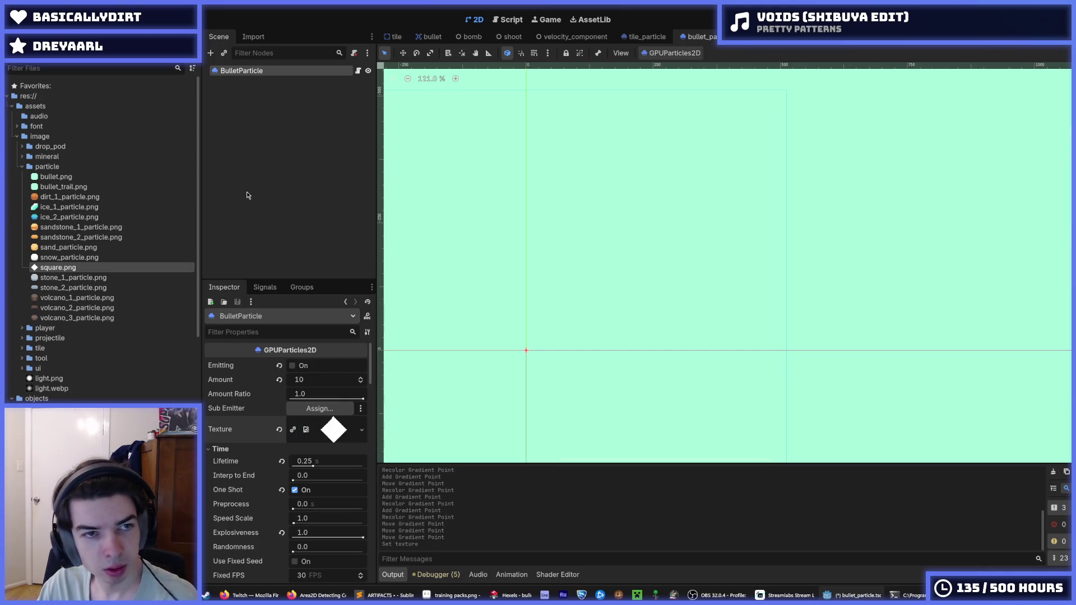
{"action": "left_click", "coordinate": [292, 366]}
Preview continuous emission with One Shot off, then turn One Shot back on.
{"action": "left_click", "coordinate": [295, 491]}
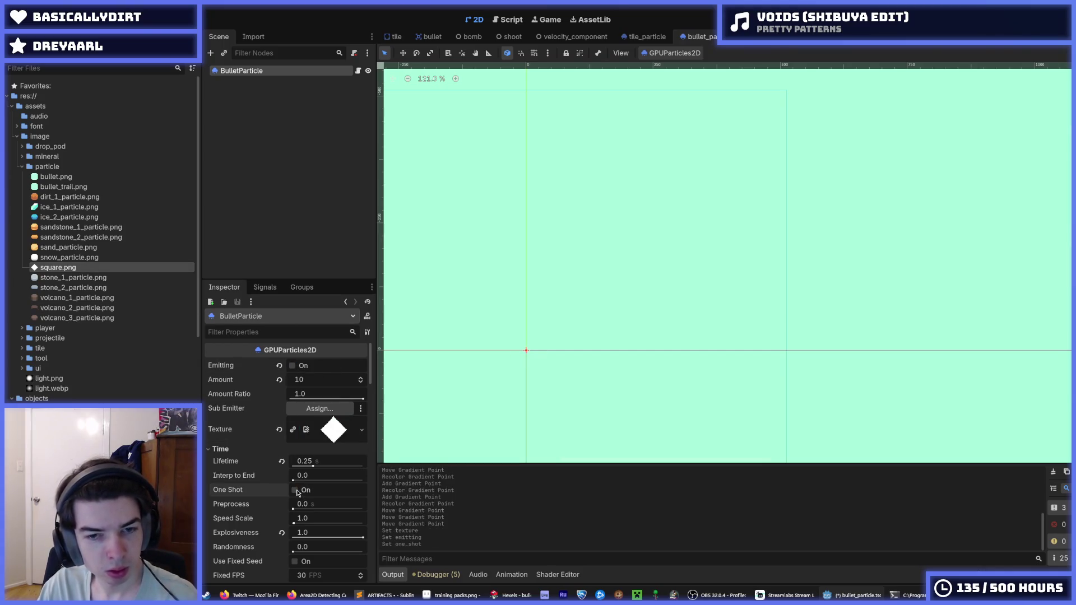
{"action": "left_click", "coordinate": [293, 366]}
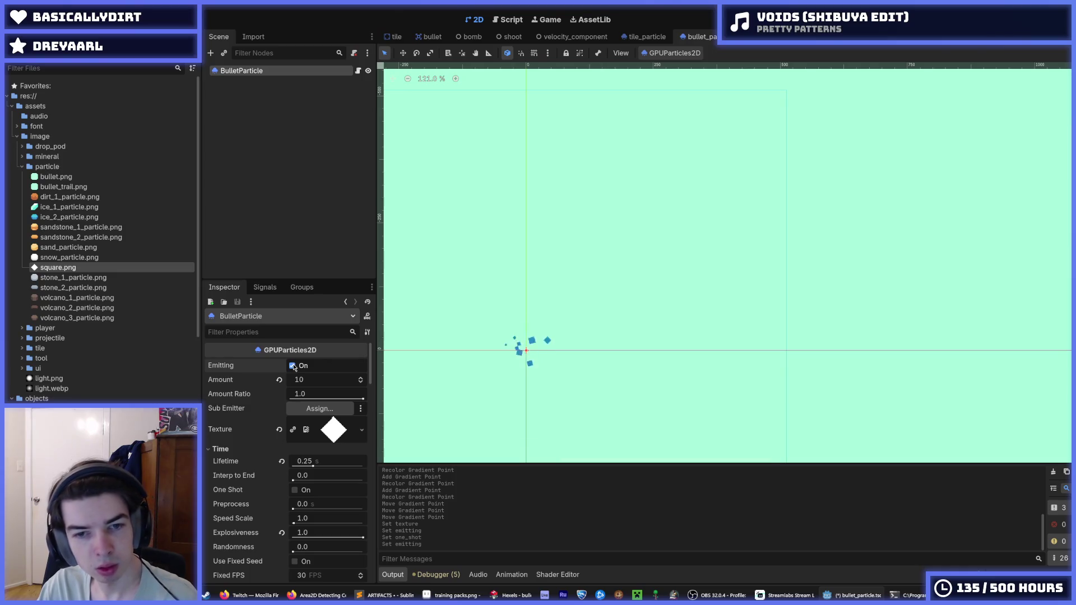
{"action": "left_click", "coordinate": [292, 365]}
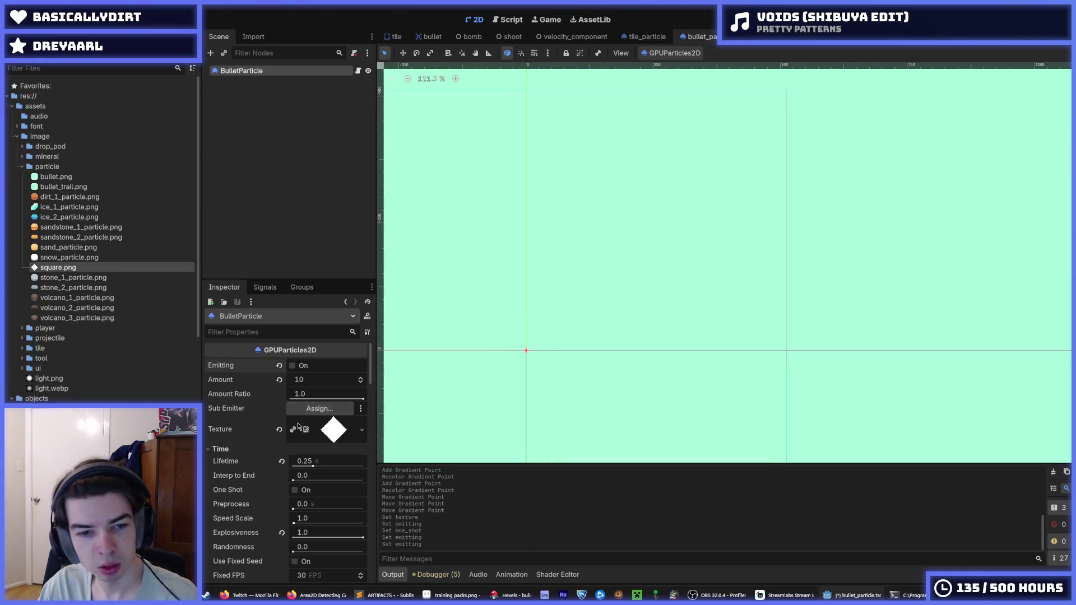
{"action": "left_click", "coordinate": [292, 365]}
{"action": "left_click", "coordinate": [295, 491]}
Playtest the game, digging in several directions to watch the square bursts, then stop it.
{"action": "key", "text": "F6"}
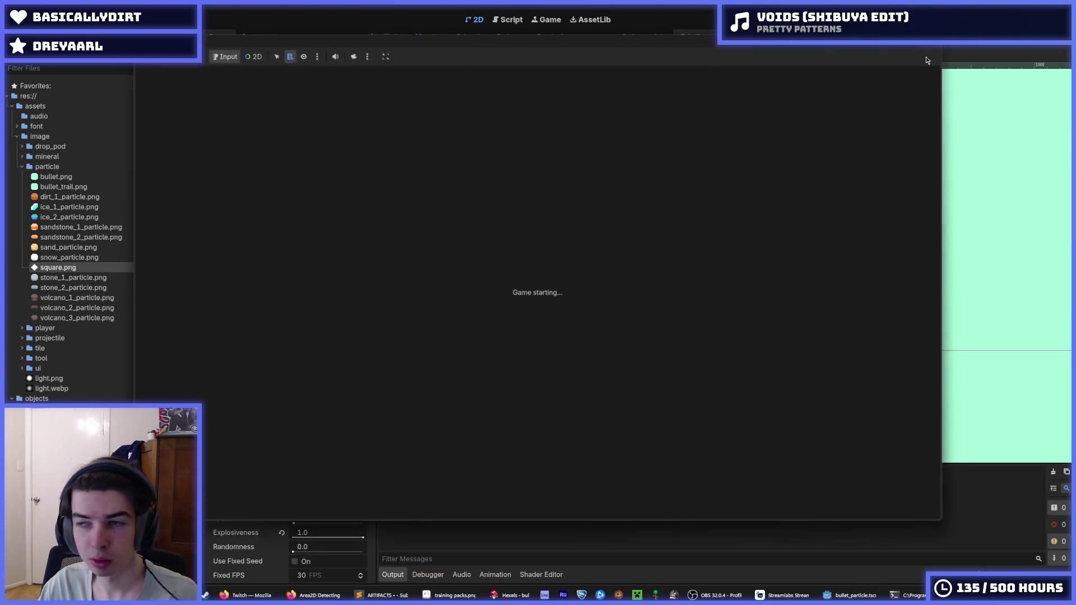
{"action": "key", "text": "alt+Tab"}
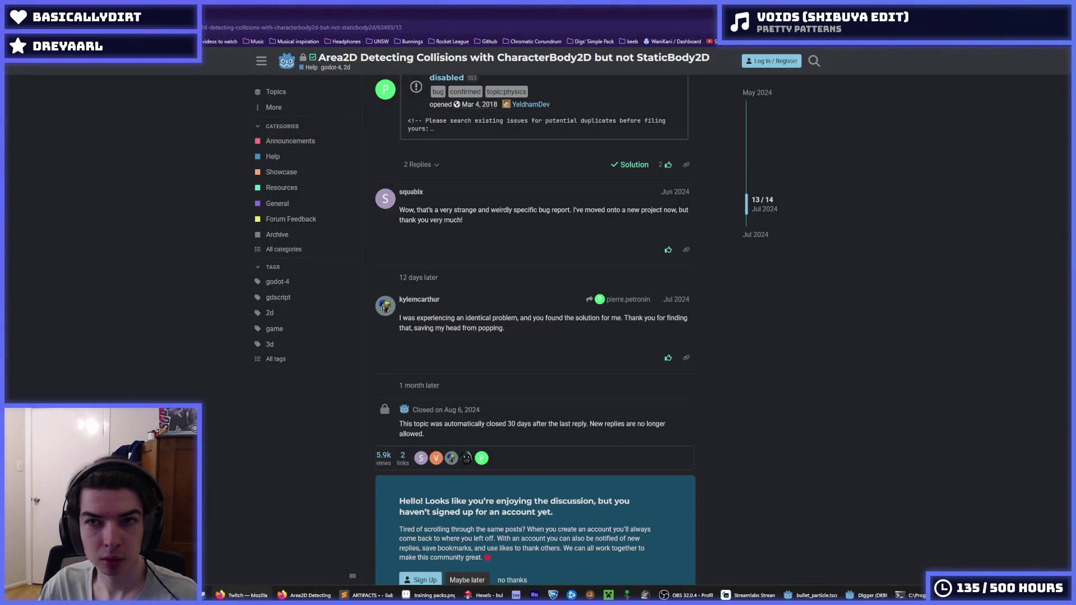
{"action": "key", "text": "alt+Tab"}
{"action": "key", "text": "s"}
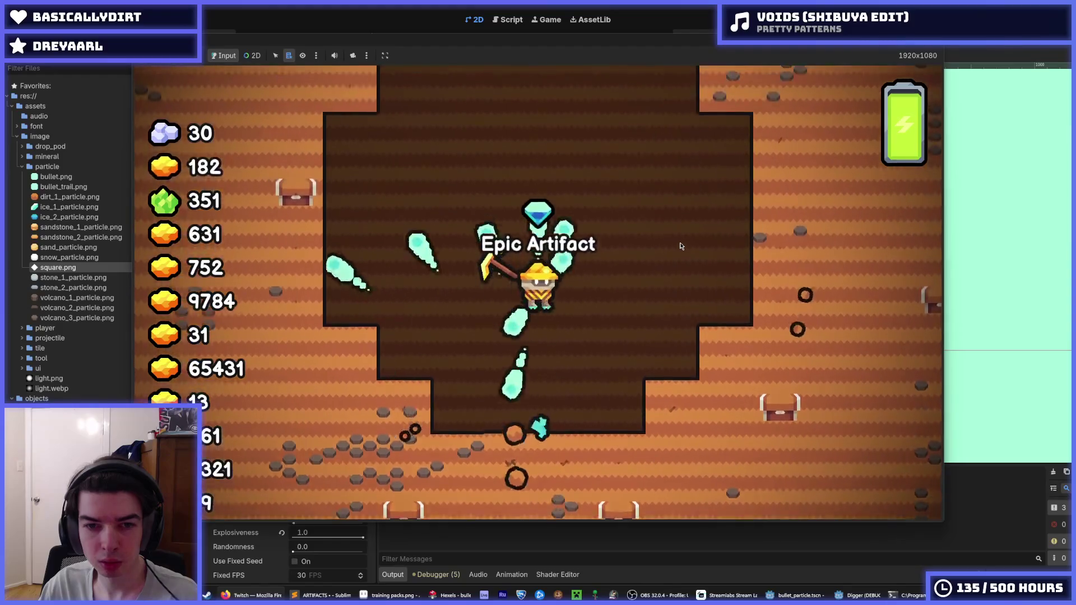
{"action": "key", "text": "w"}
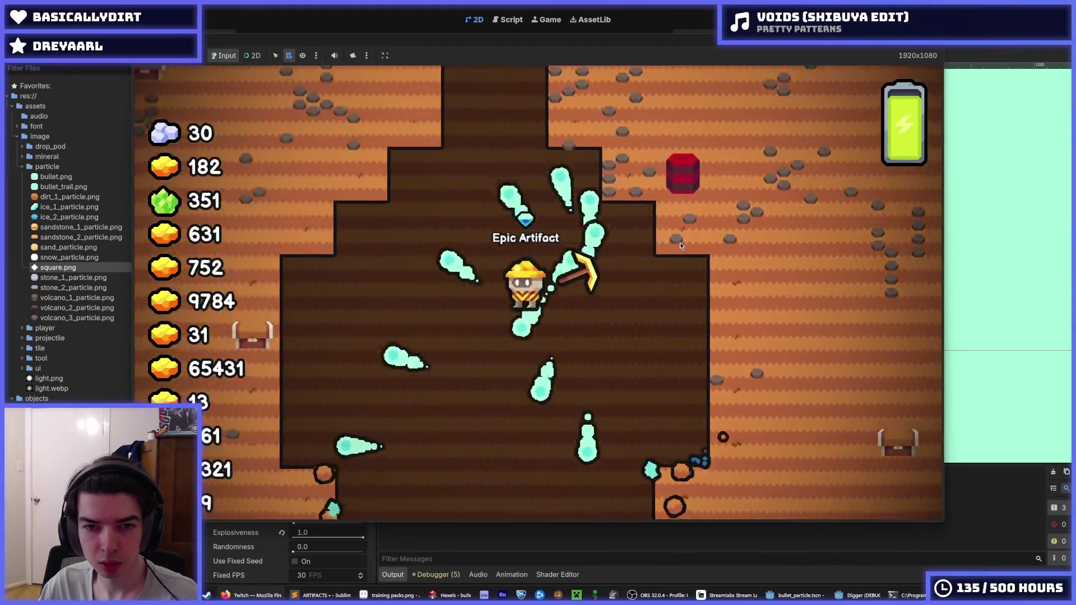
{"action": "key", "text": "a"}
{"action": "key", "text": "s"}
{"action": "key", "text": "s"}
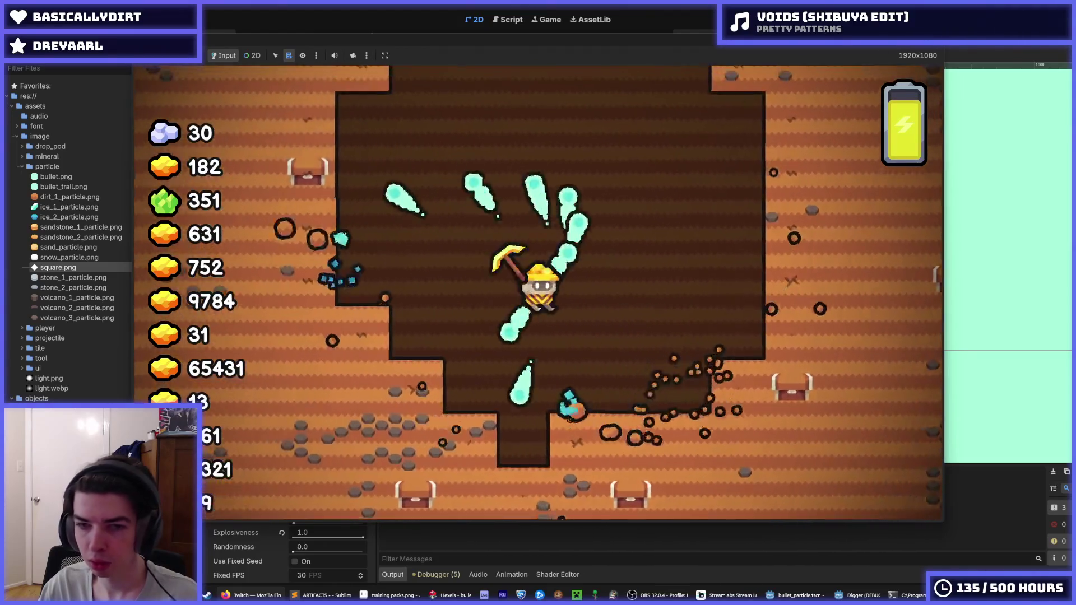
{"action": "key", "text": "F8"}
{"action": "scroll", "coordinate": [298, 446], "scroll_direction": "down", "scroll_amount": 15}
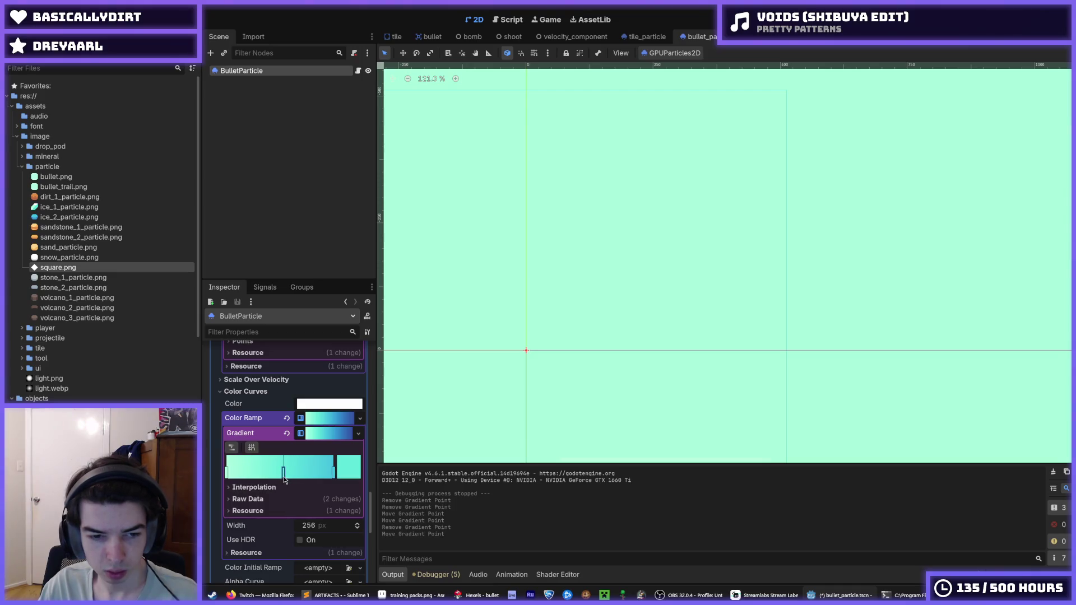
Shift one BulletParticle colour-ramp point slightly left, save the scene, and launch the game.
{"action": "left_click_drag", "start_coordinate": [283, 476], "coordinate": [283, 477]}
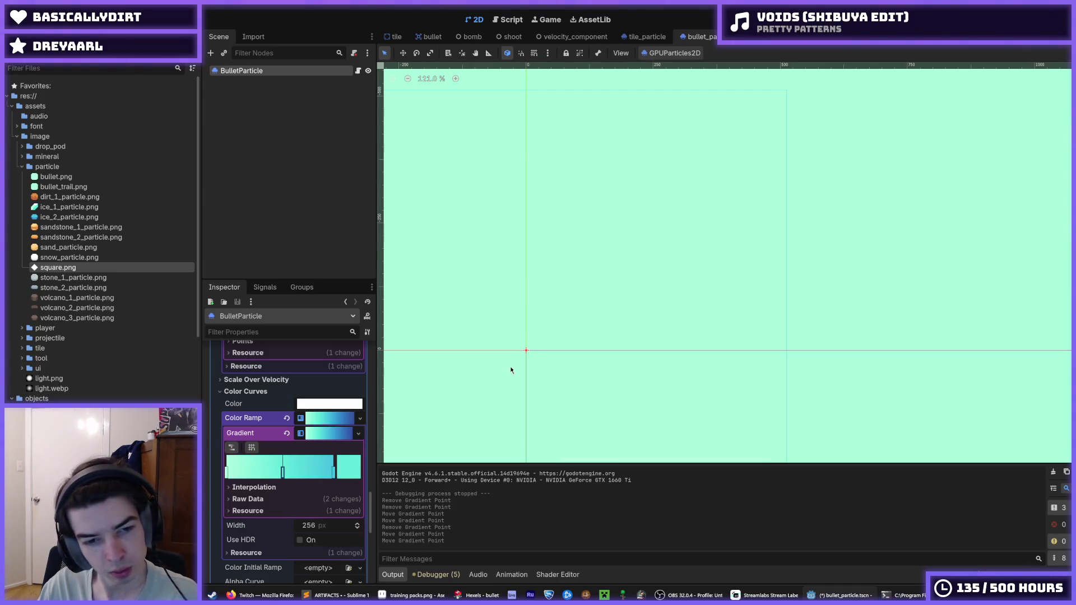
{"action": "key", "text": "ctrl+s"}
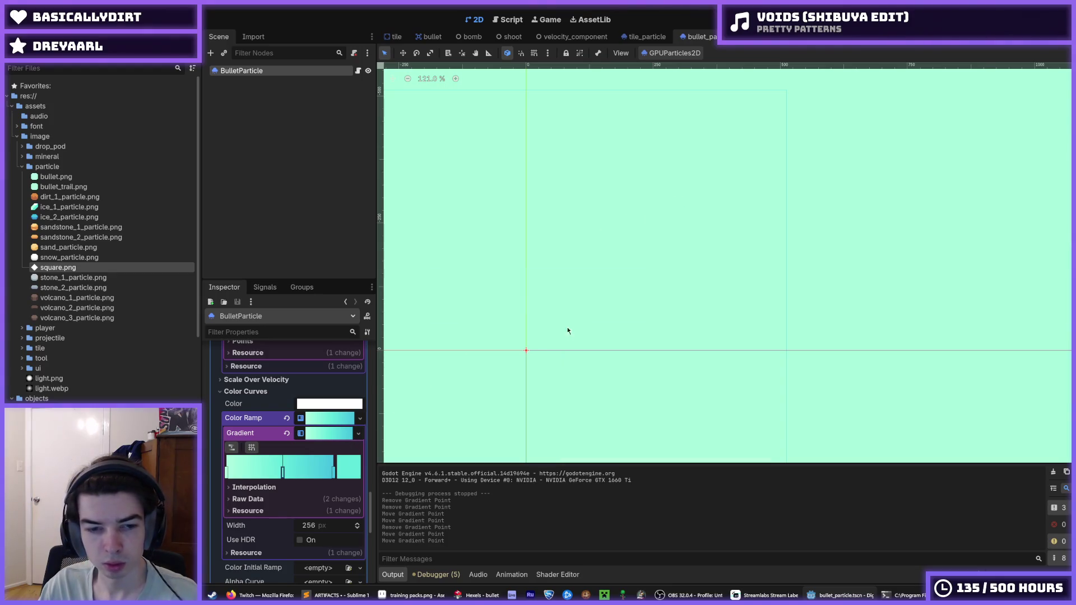
{"action": "key", "text": "F5"}
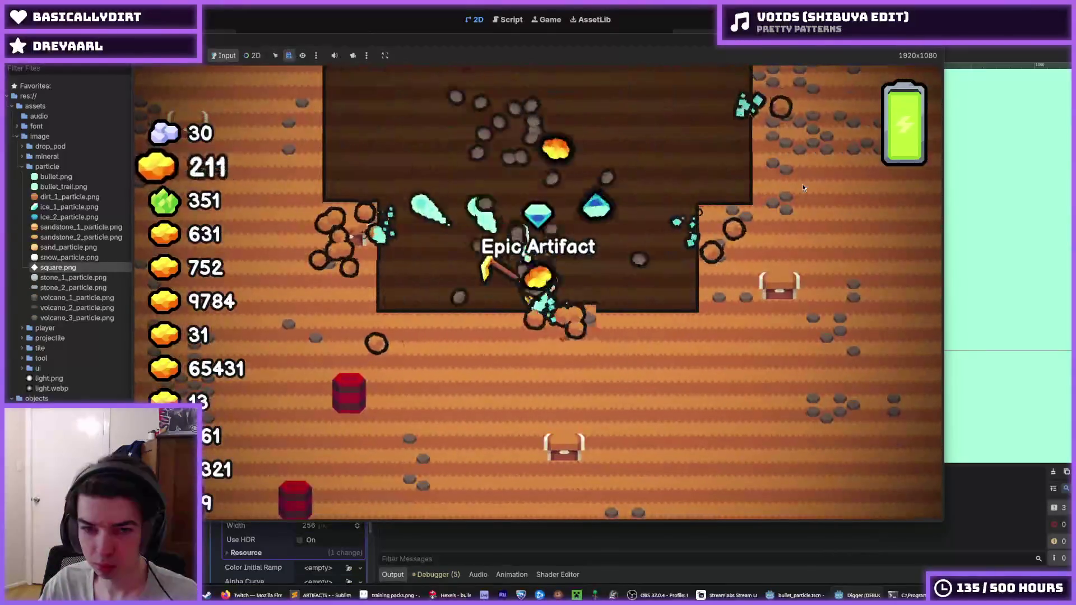
Dig up and down to watch the revised teal hit bursts, then stop the game and save.
{"action": "key", "text": "w"}
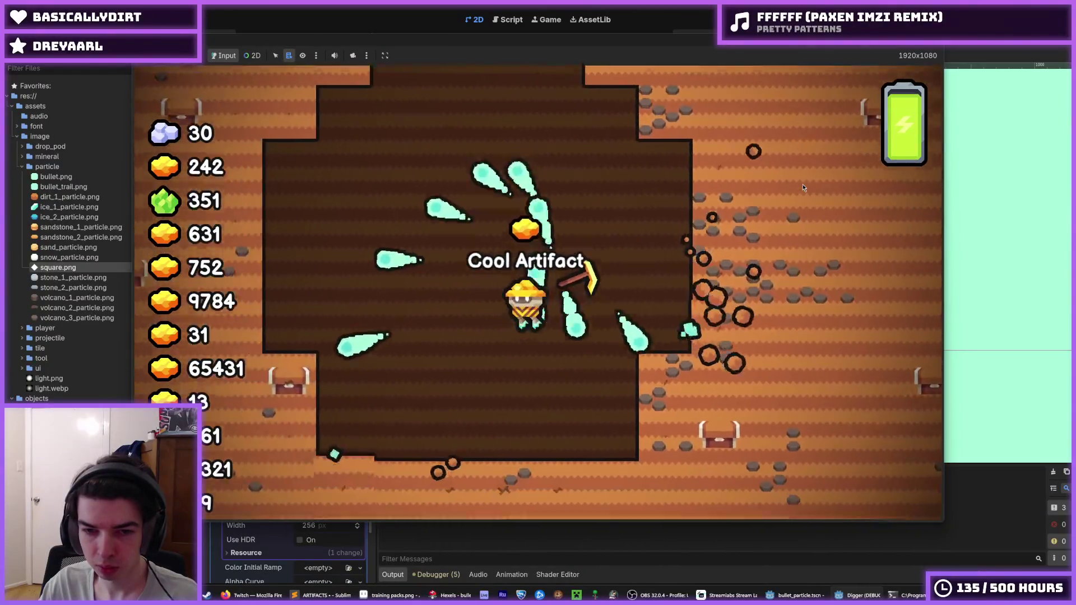
{"action": "key", "text": "w"}
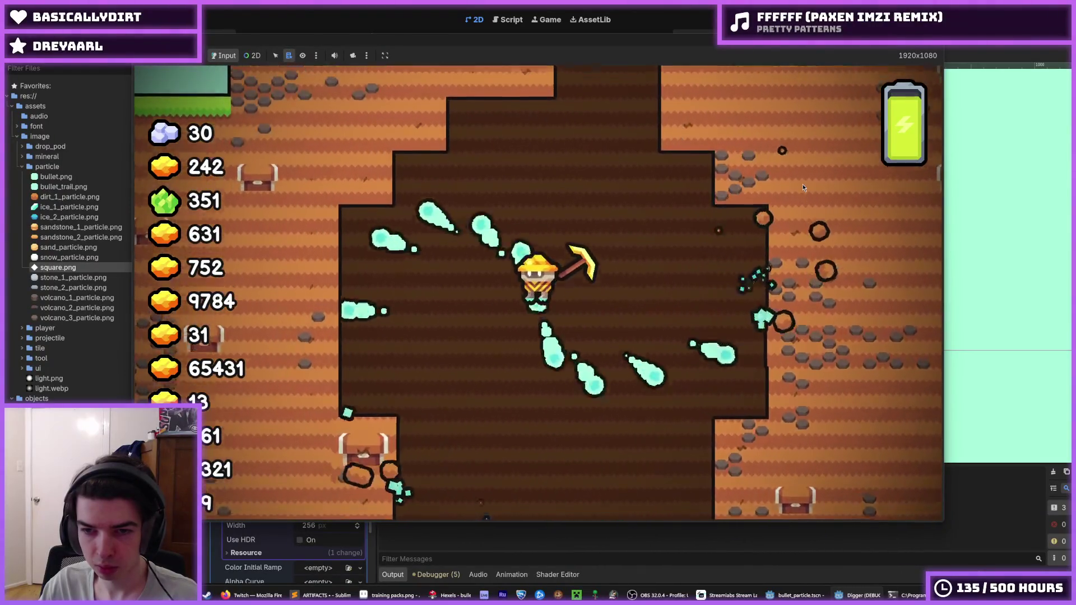
{"action": "key", "text": "s"}
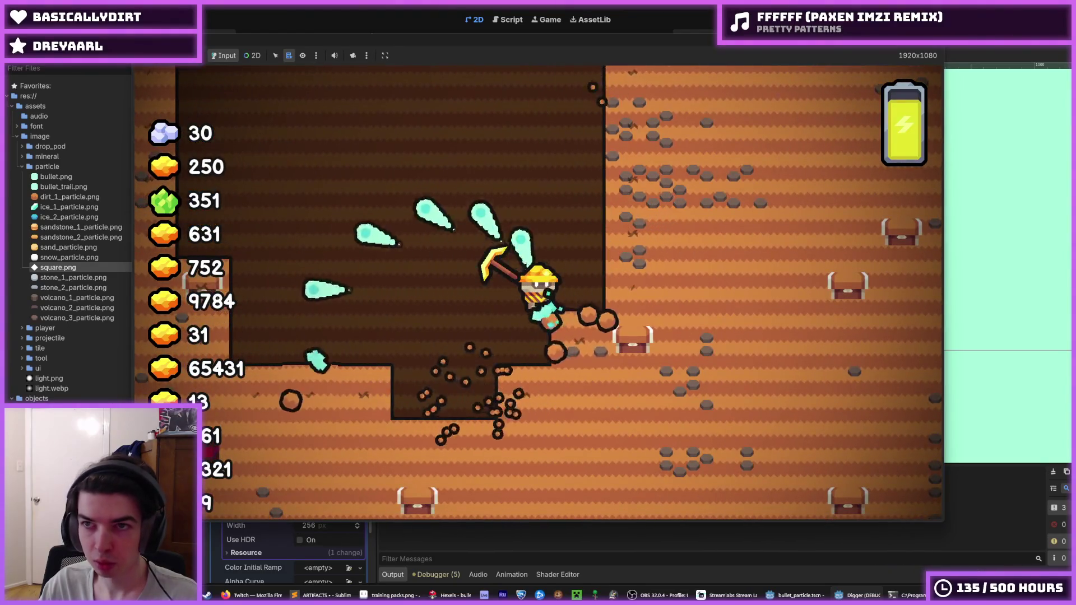
{"action": "key", "text": "F8"}
{"action": "key", "text": "ctrl+s"}
{"action": "right_click", "coordinate": [317, 427]}
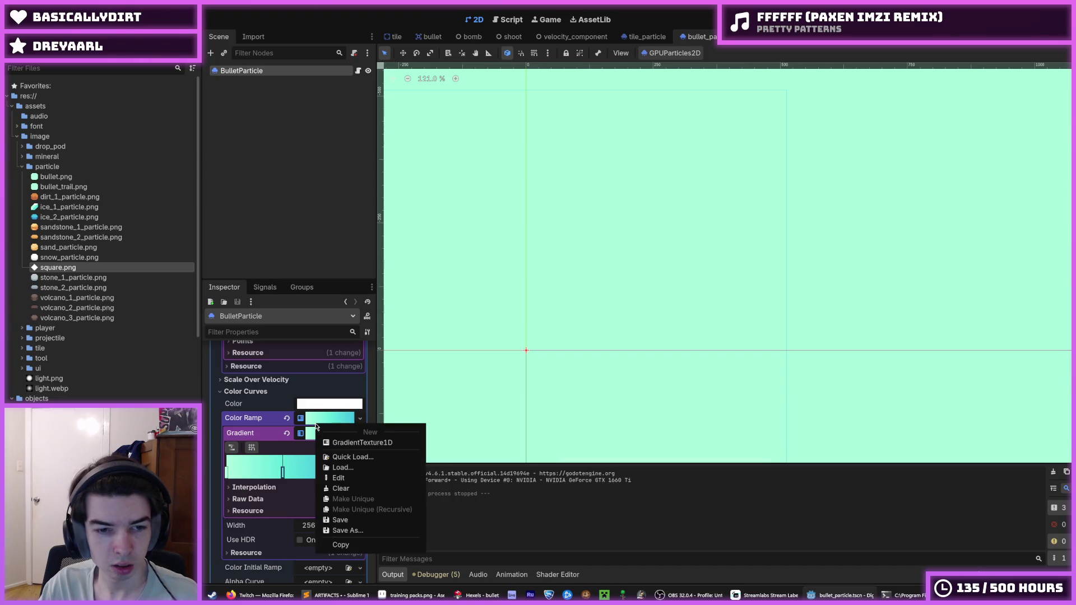
Copy BulletParticle's Color Ramp gradient and select the bullet scene's GPUParticles2D trail emitter.
{"action": "left_click", "coordinate": [352, 546]}
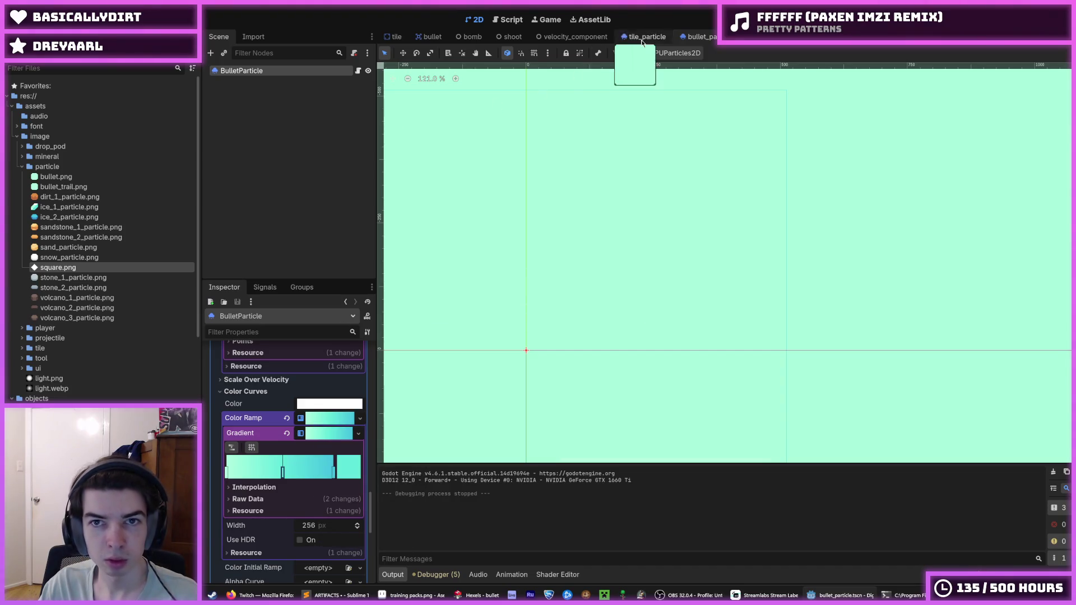
{"action": "left_click_drag", "start_coordinate": [692, 37], "coordinate": [482, 37]}
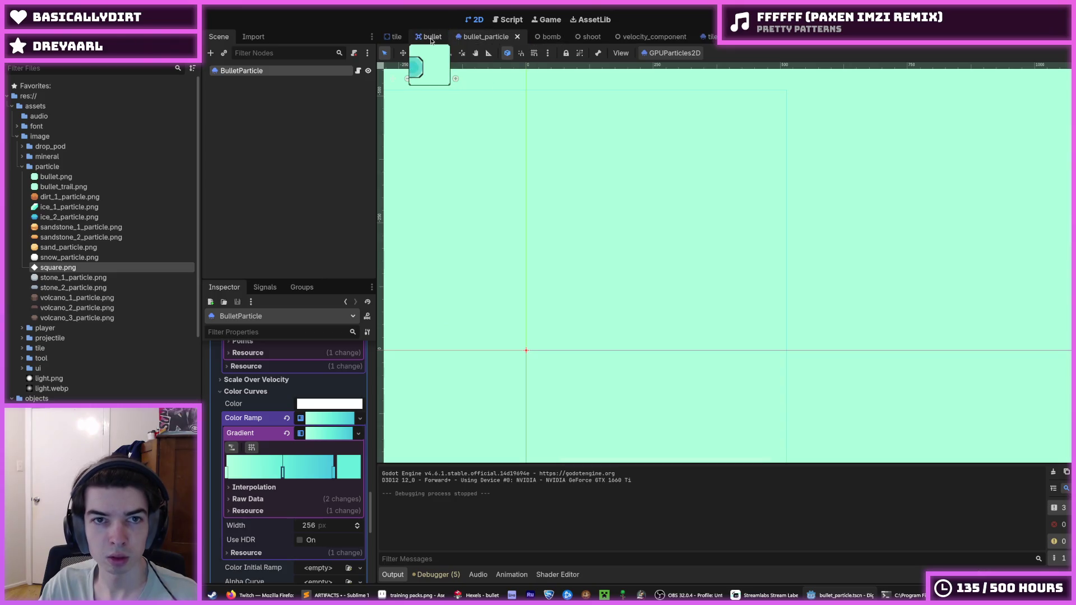
{"action": "left_click", "coordinate": [432, 37]}
{"action": "left_click", "coordinate": [256, 91]}
{"action": "scroll", "coordinate": [277, 472], "scroll_direction": "down", "scroll_amount": 10}
{"action": "scroll", "coordinate": [277, 472], "scroll_direction": "down", "scroll_amount": 10}
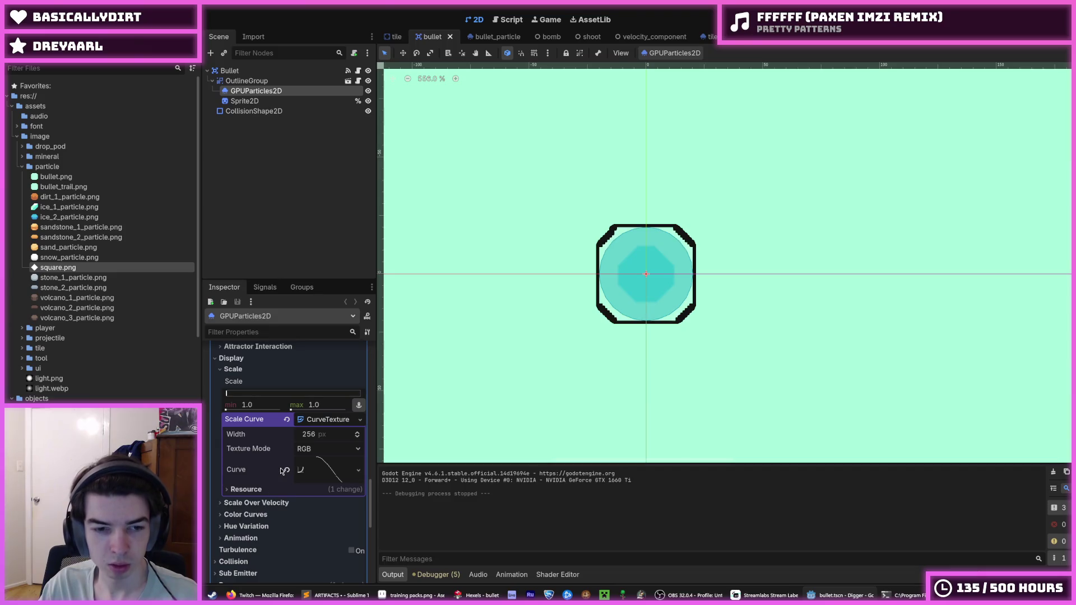
Paste the teal gradient as a unique Color Ramp on the bullet trail, then test-run the game.
{"action": "left_click", "coordinate": [246, 515]}
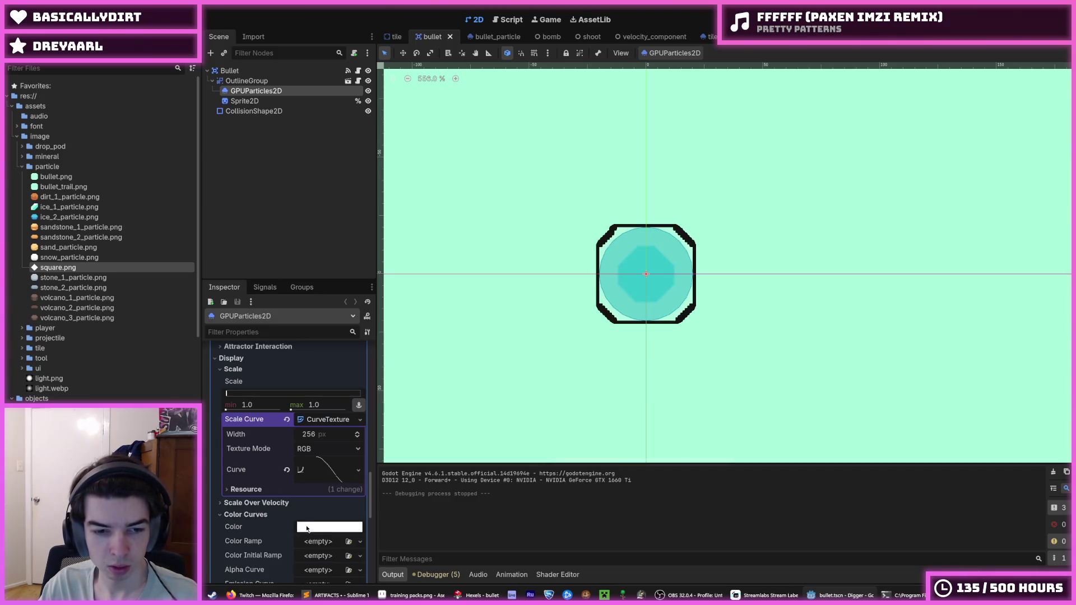
{"action": "right_click", "coordinate": [276, 531]}
{"action": "left_click", "coordinate": [299, 537]}
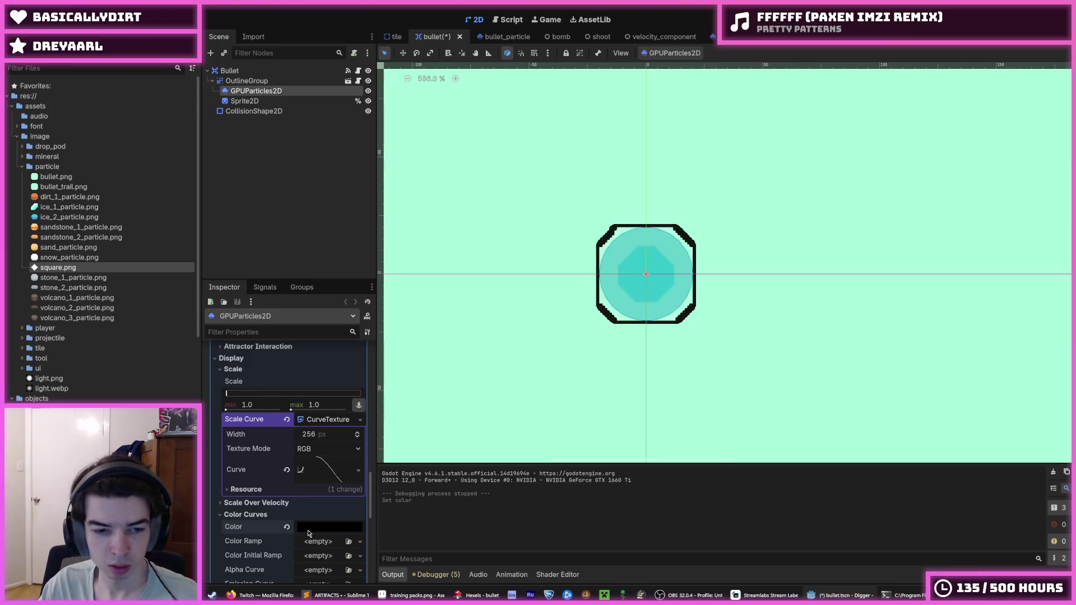
{"action": "right_click", "coordinate": [275, 544]}
{"action": "left_click", "coordinate": [292, 538]}
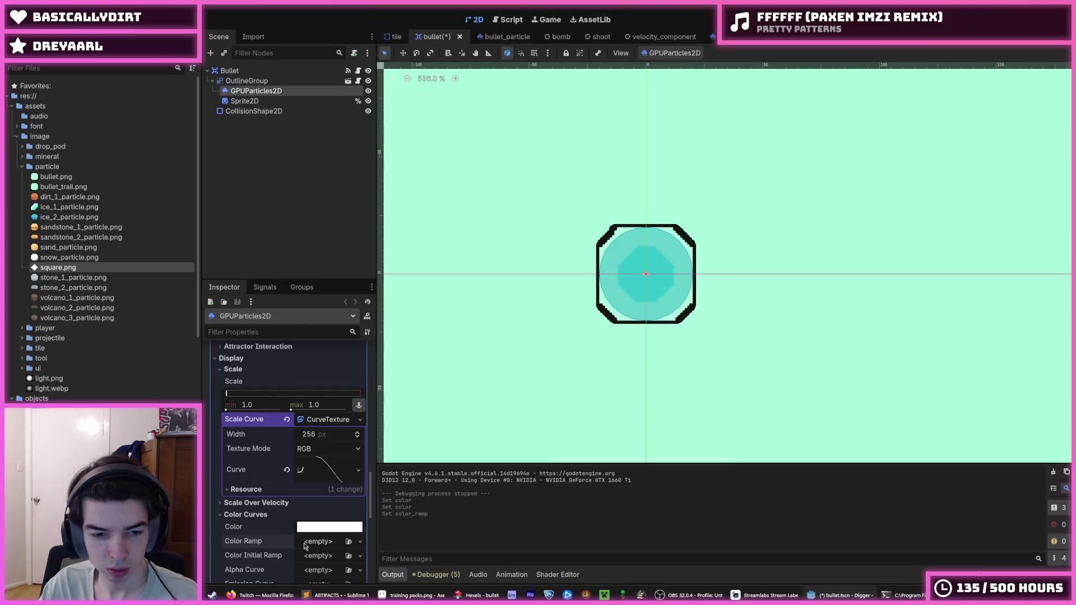
{"action": "left_click", "coordinate": [311, 543]}
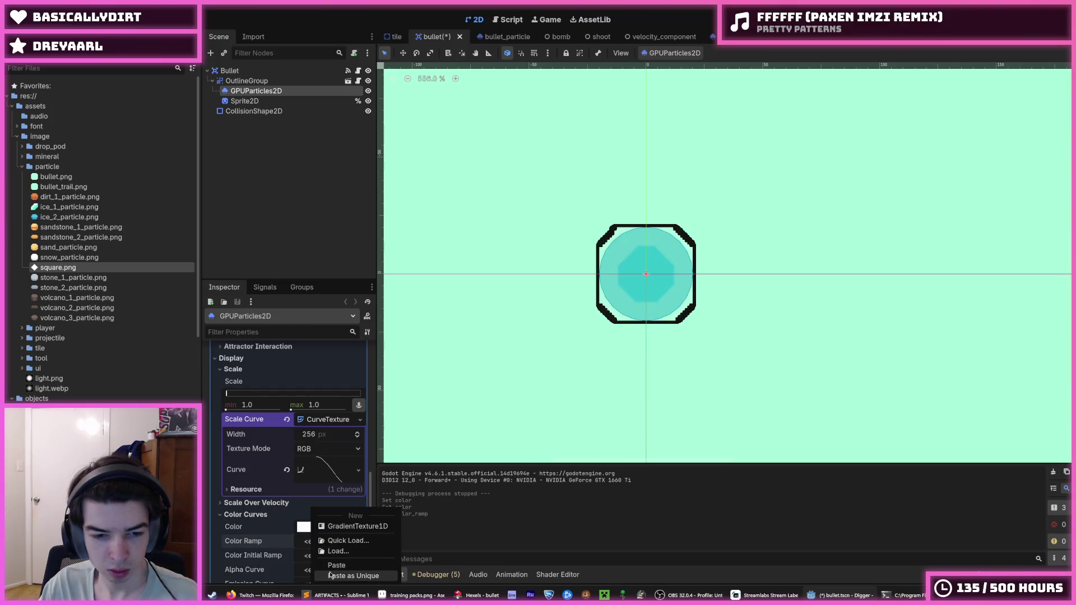
{"action": "left_click", "coordinate": [330, 576]}
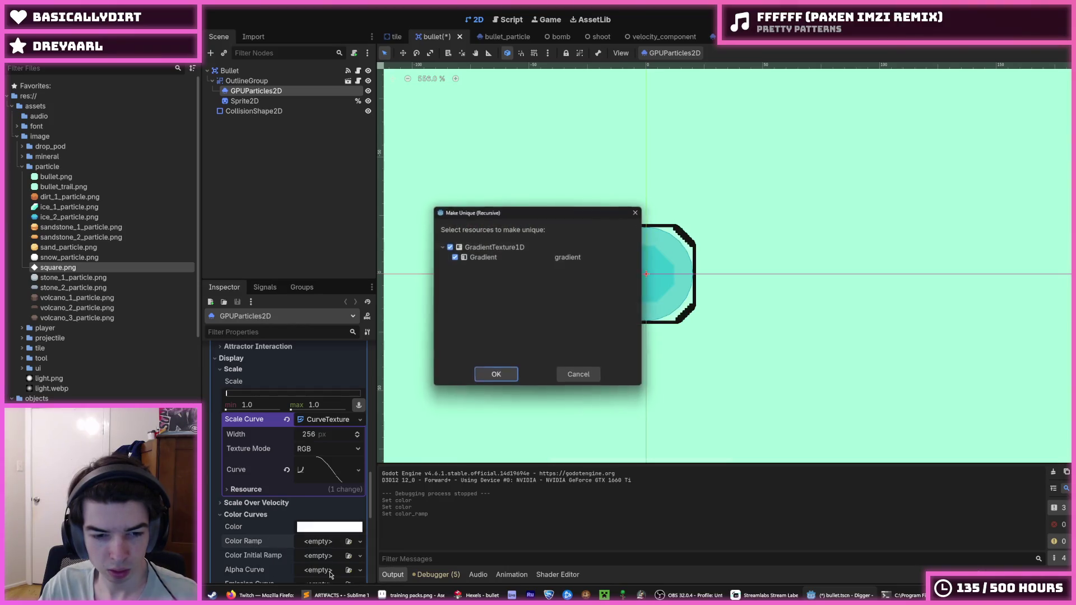
{"action": "left_click", "coordinate": [569, 381]}
{"action": "scroll", "coordinate": [272, 508], "scroll_direction": "down", "scroll_amount": 5}
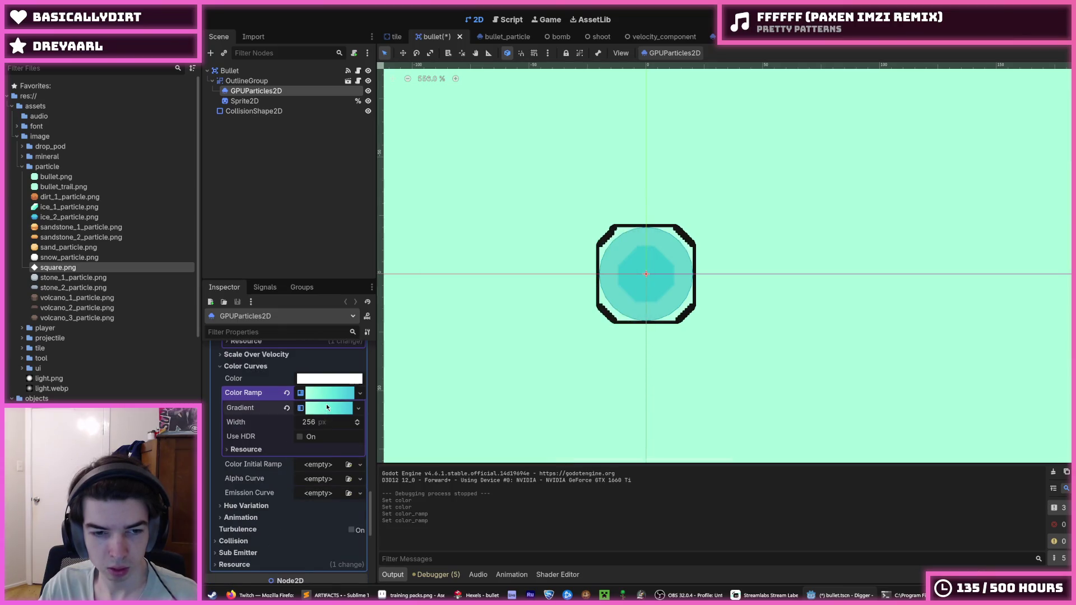
{"action": "left_click", "coordinate": [327, 407]}
{"action": "key", "text": "F5"}
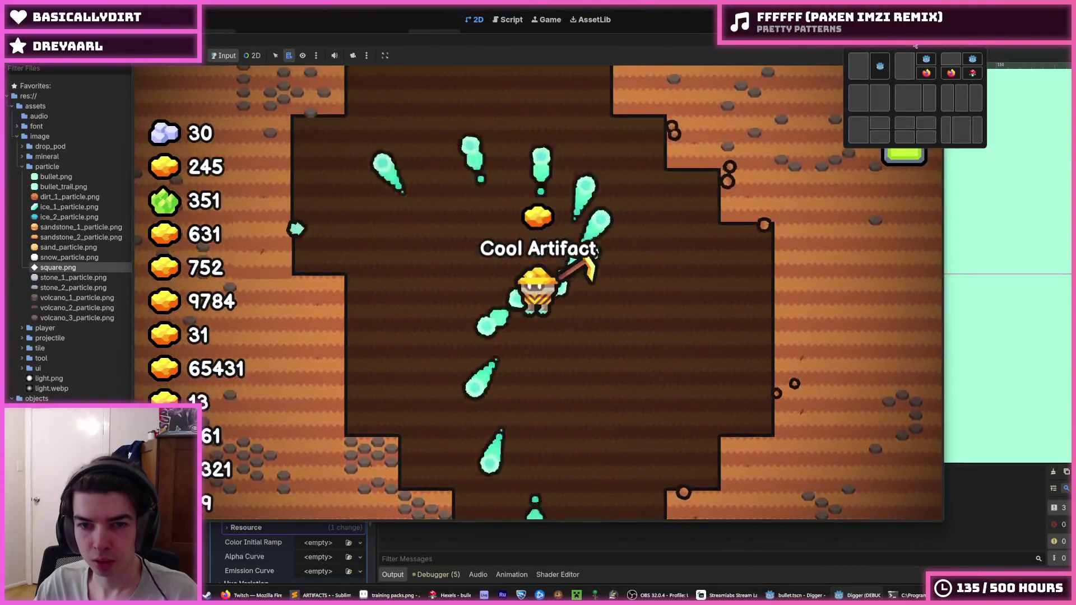
{"action": "key", "text": "a"}
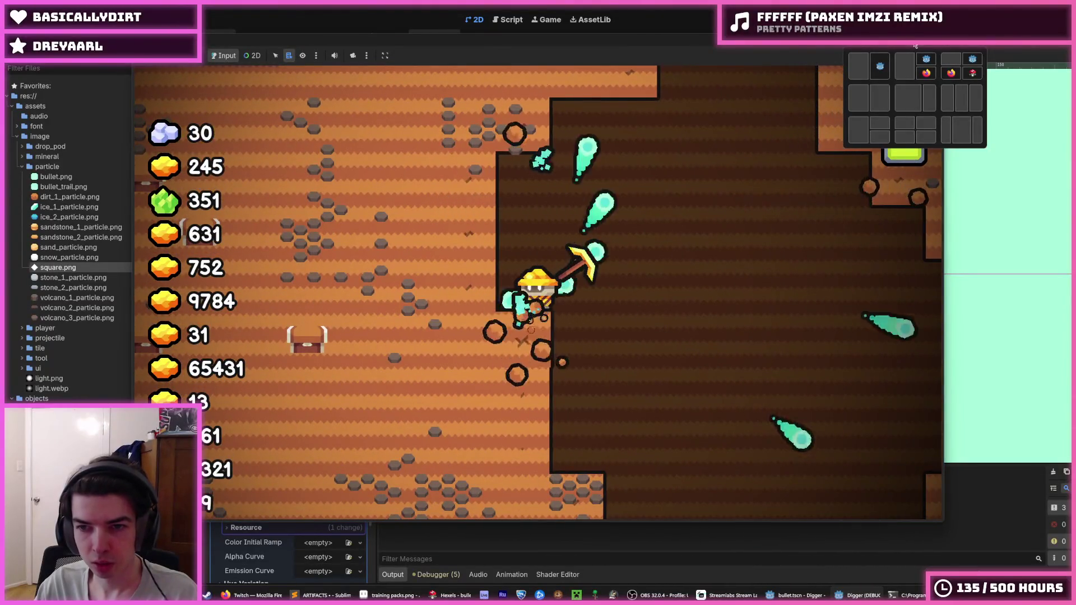
{"action": "key", "text": "w"}
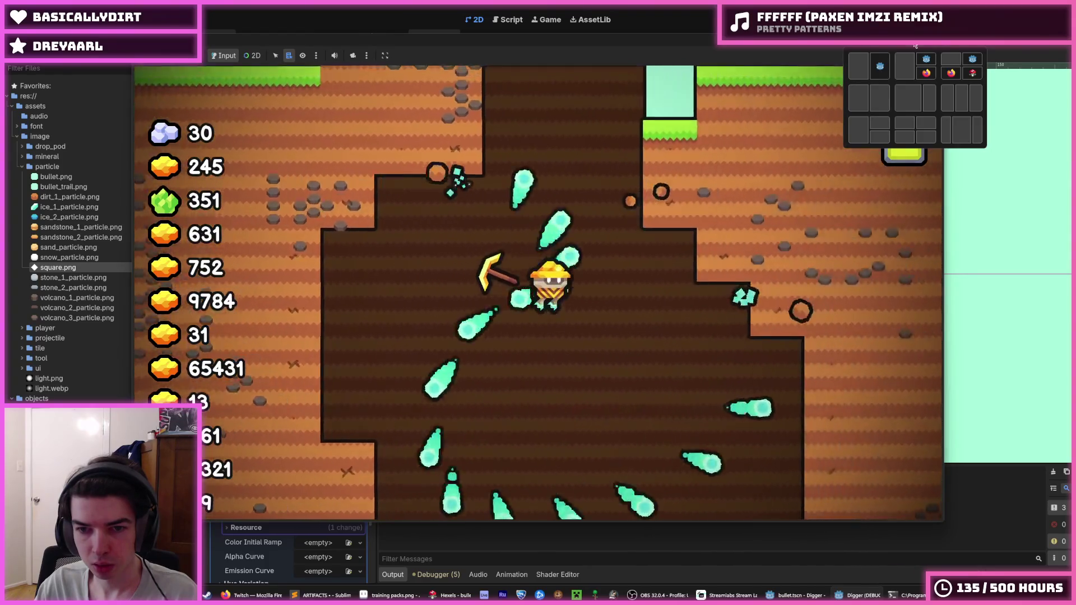
{"action": "key", "text": "s"}
{"action": "key", "text": "a"}
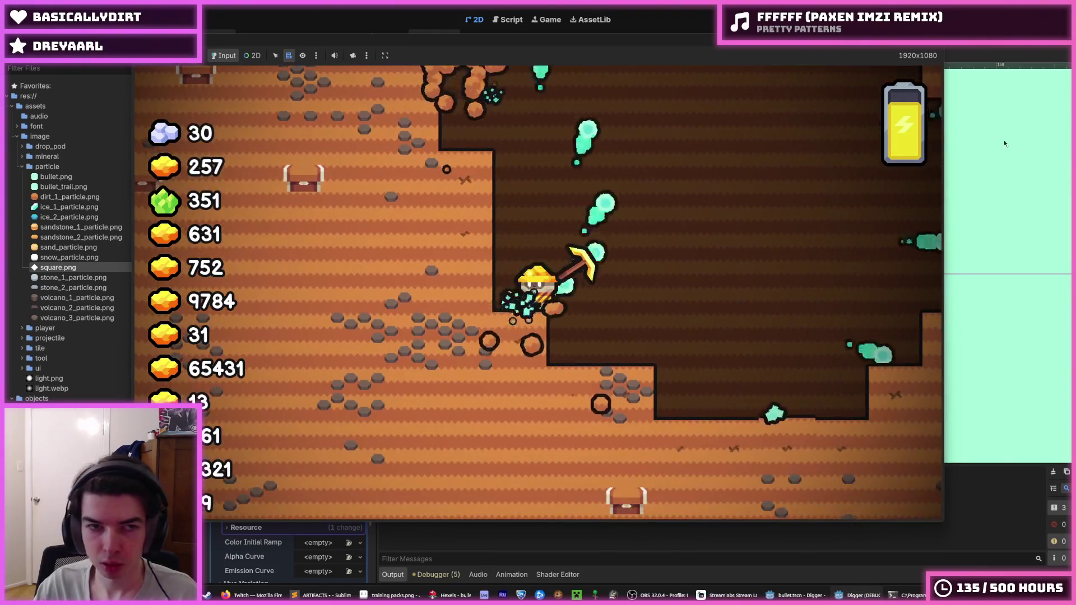
{"action": "key", "text": "s"}
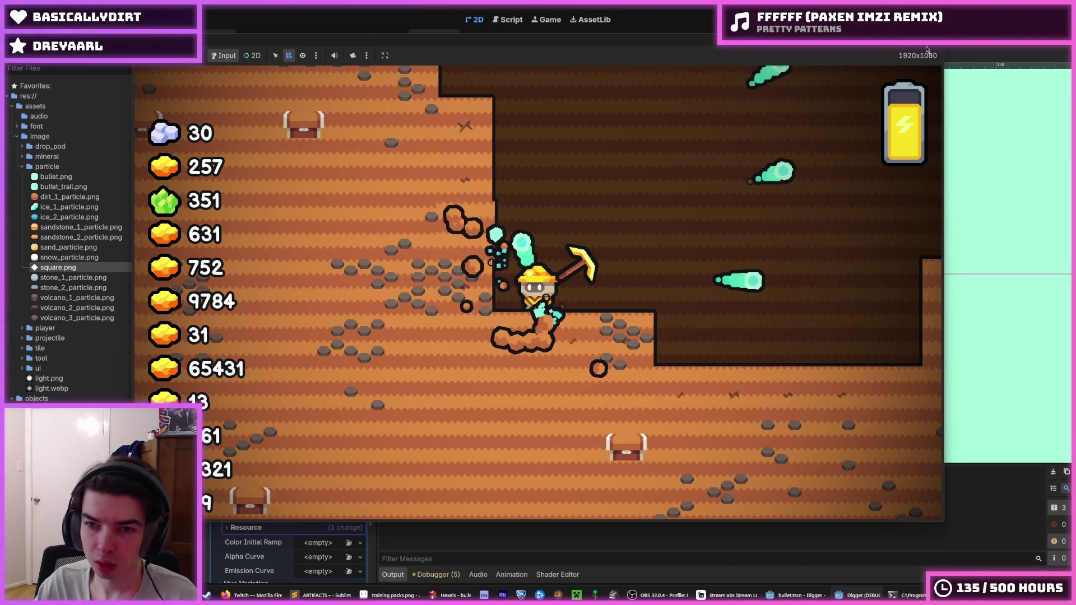
{"action": "key", "text": "F8"}
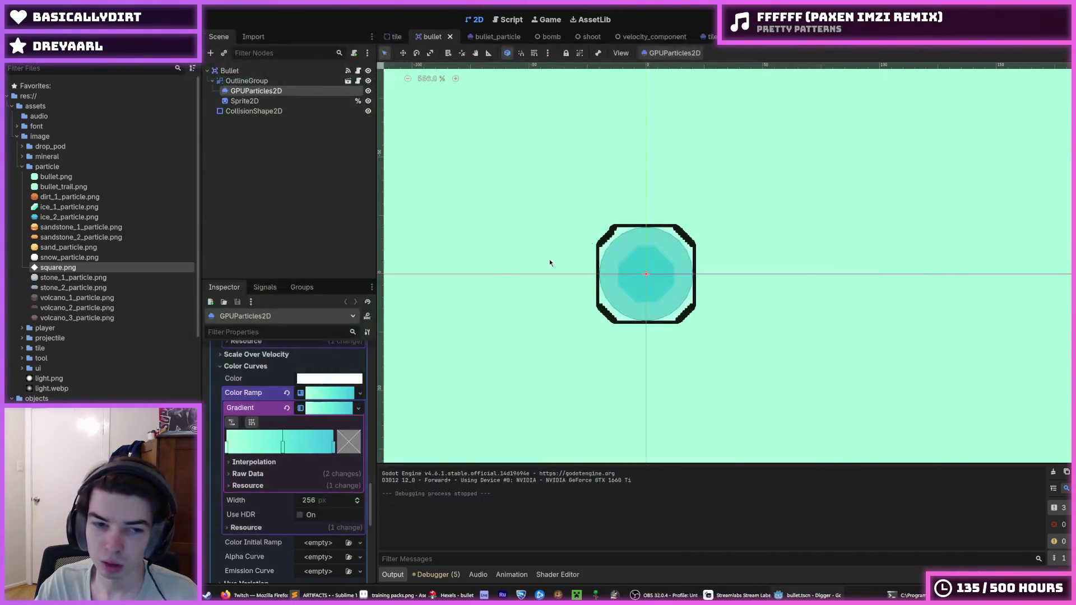
{"action": "scroll", "coordinate": [286, 417], "scroll_direction": "up", "scroll_amount": 15}
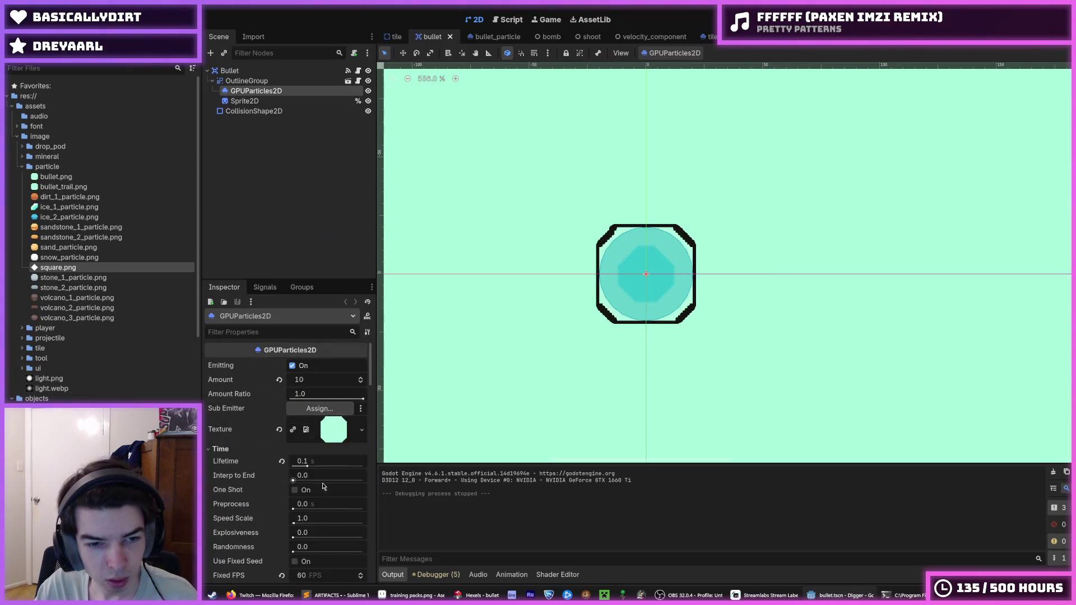